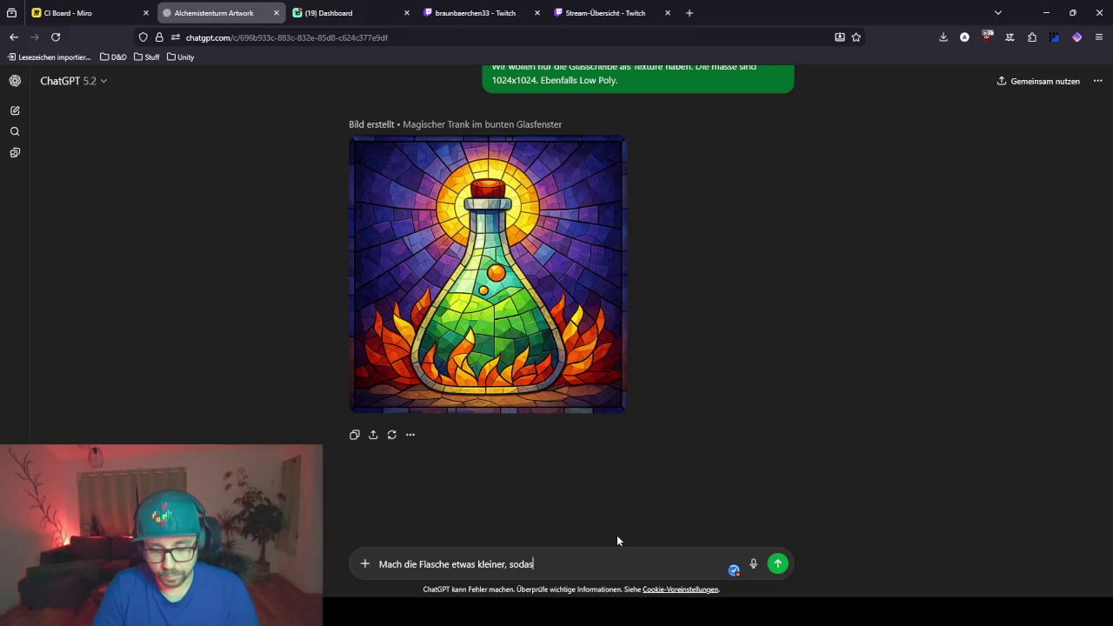
- Send ChatGPT a follow-up asking for a smaller bottle for positioning room, then return to Blender
text(s ich beim Texture appl)
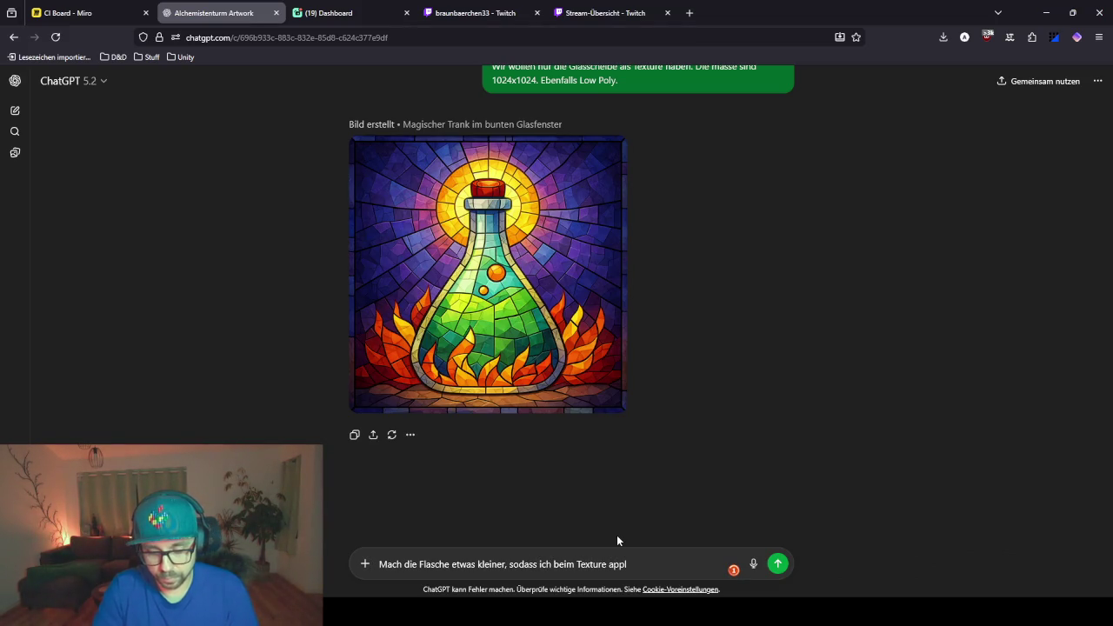
text(ien mehr spielra)
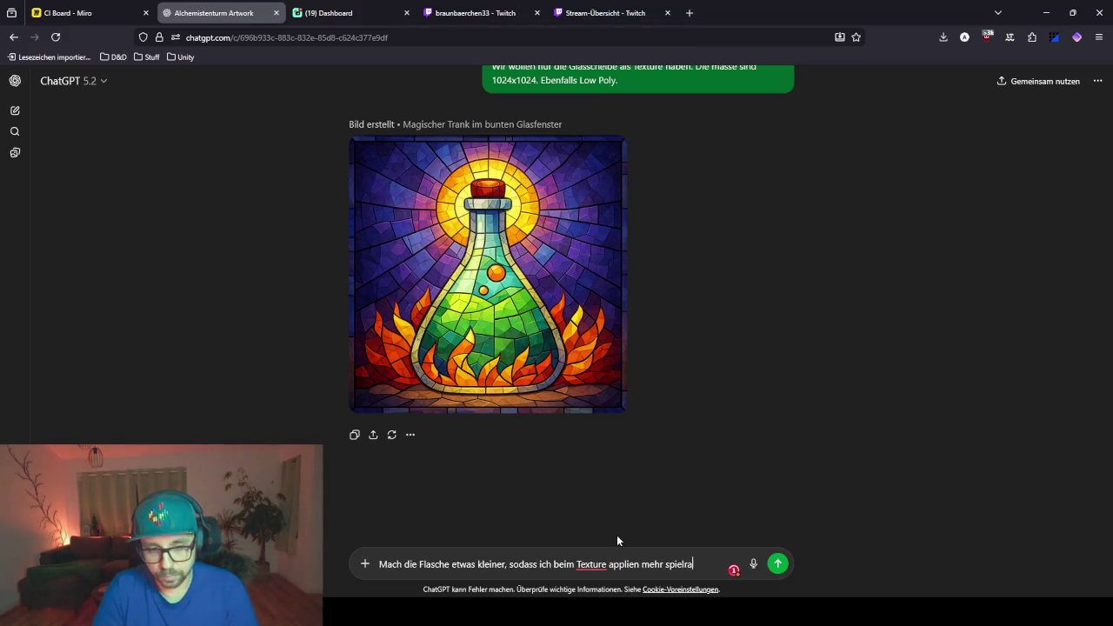
text(um hab)
key(BackSpace)
key(BackSpace)
key(BackSpace)
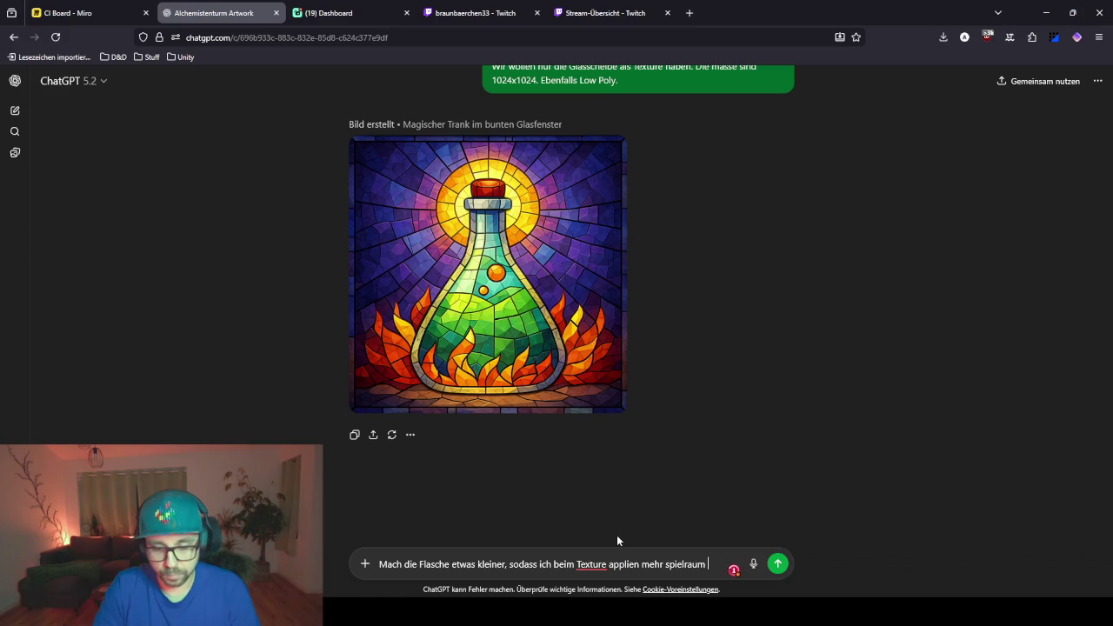
text(habe )
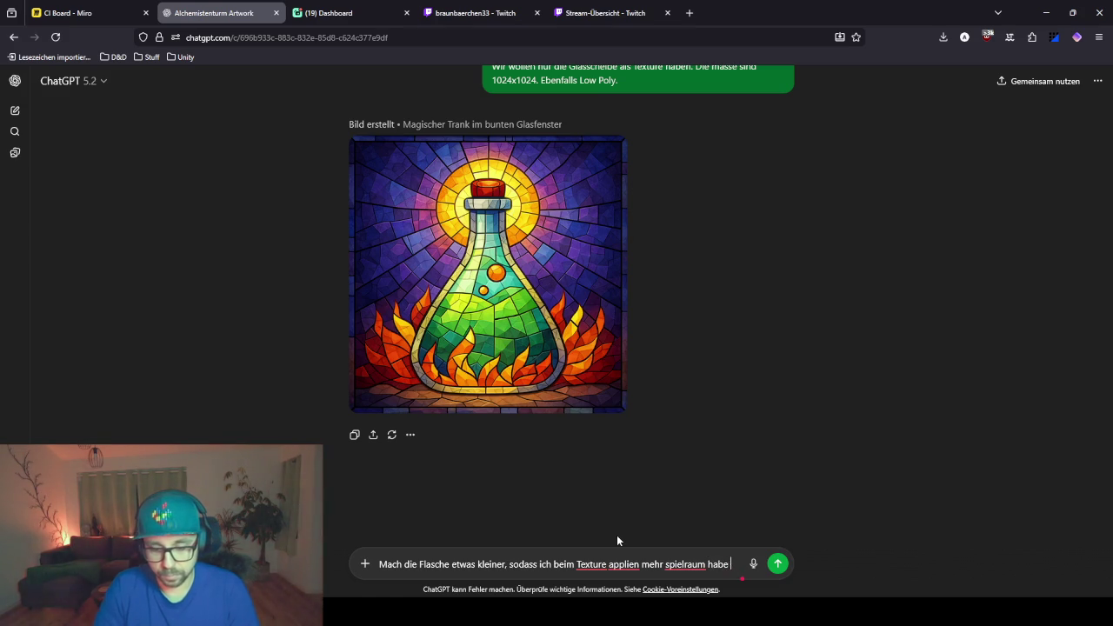
text(zum positioni)
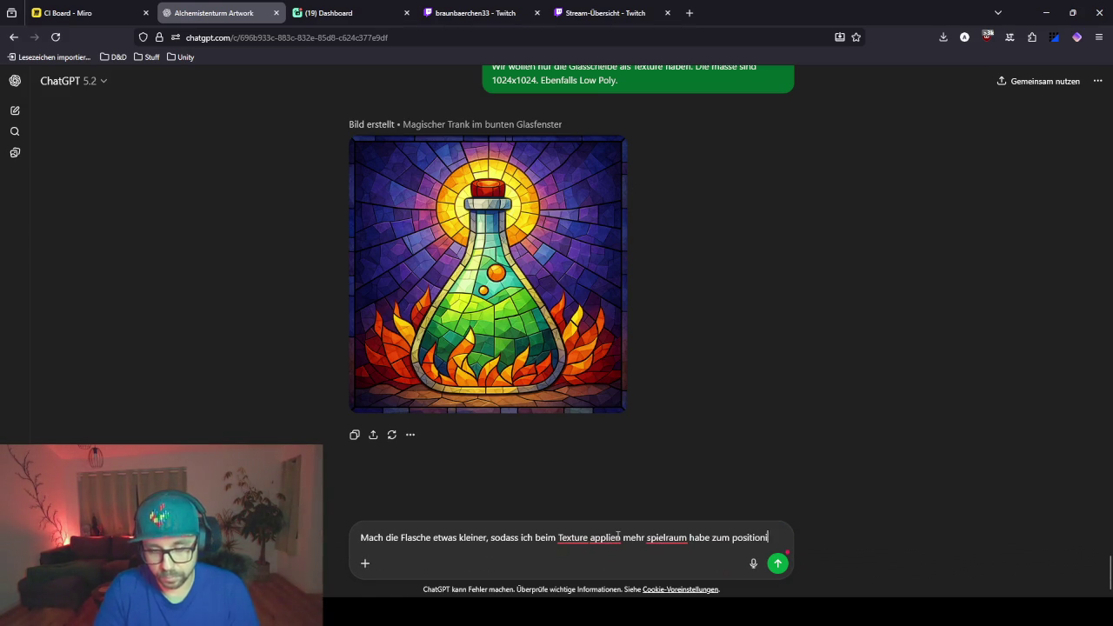
text(eren)
key(Return)
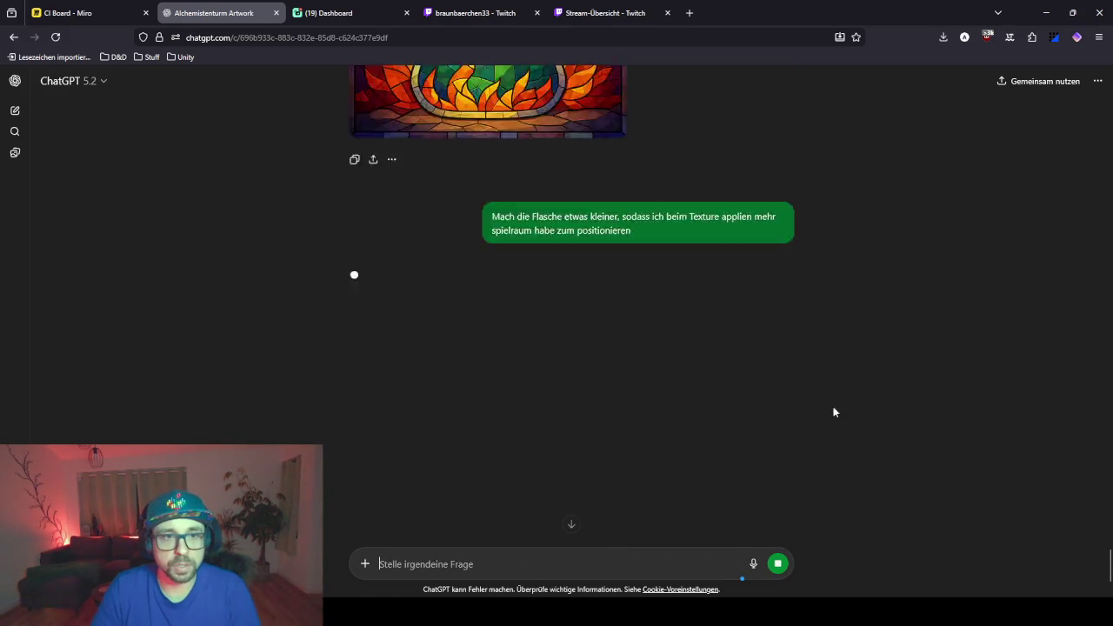
scroll(761, 395, up, 3)
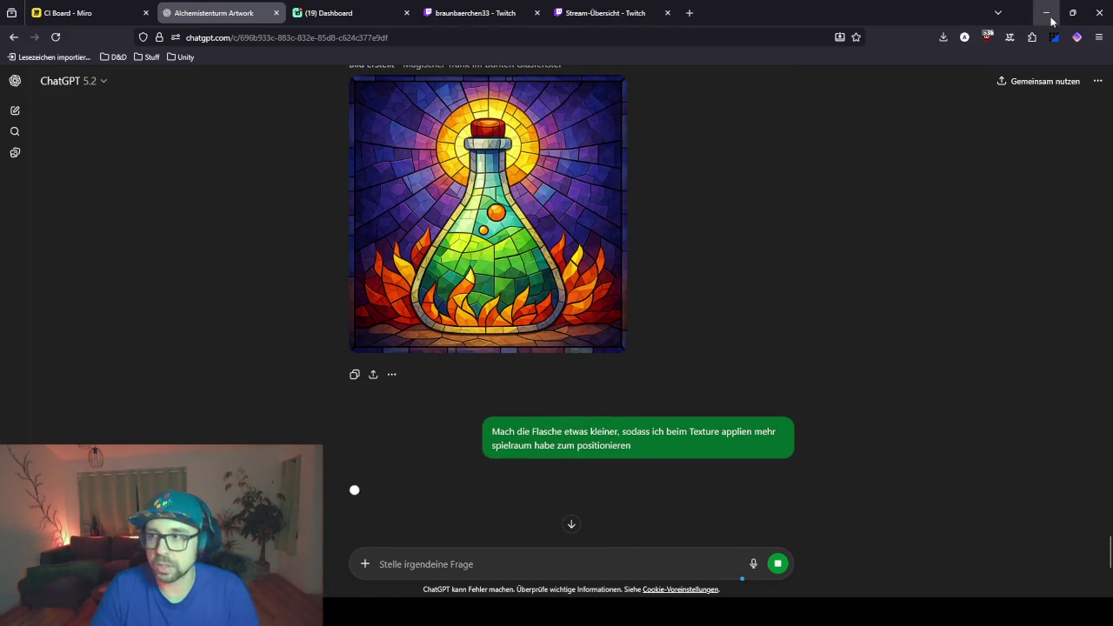
click(1047, 12)
- Add a new cube near the stained-glass window and rotate it 45° about Z
scroll(504, 207, up, 3)
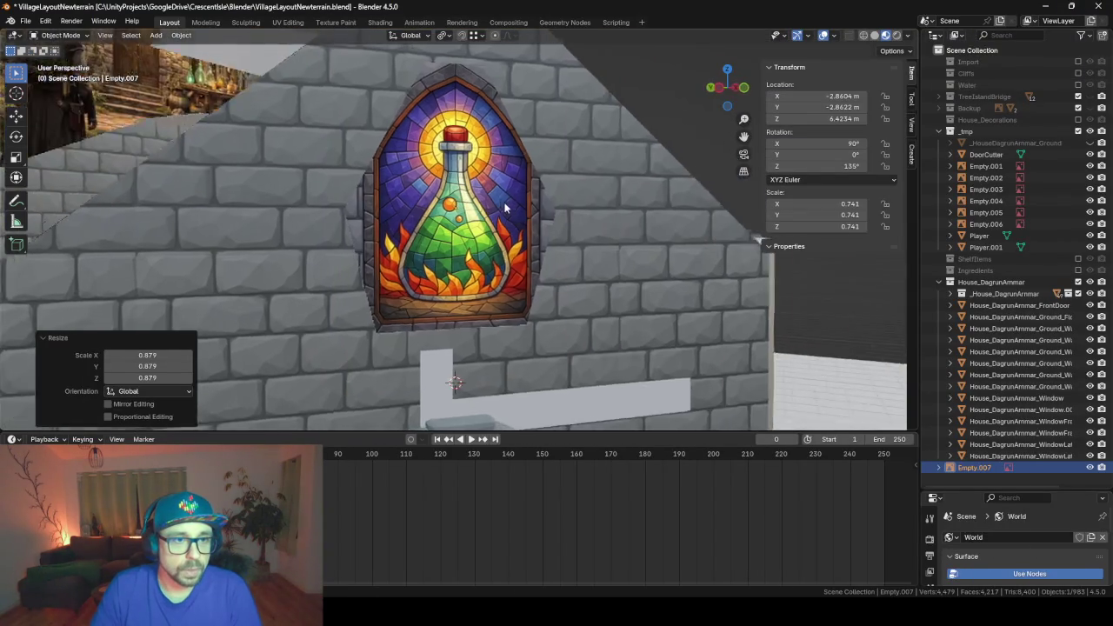
middle_drag(505, 207, 479, 213)
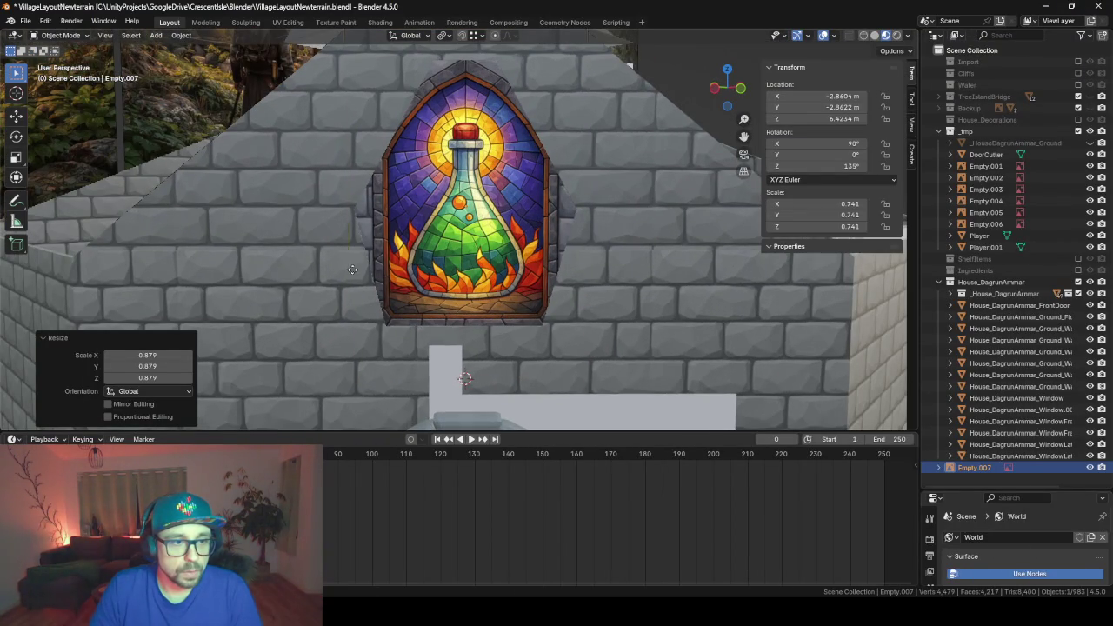
click(490, 338)
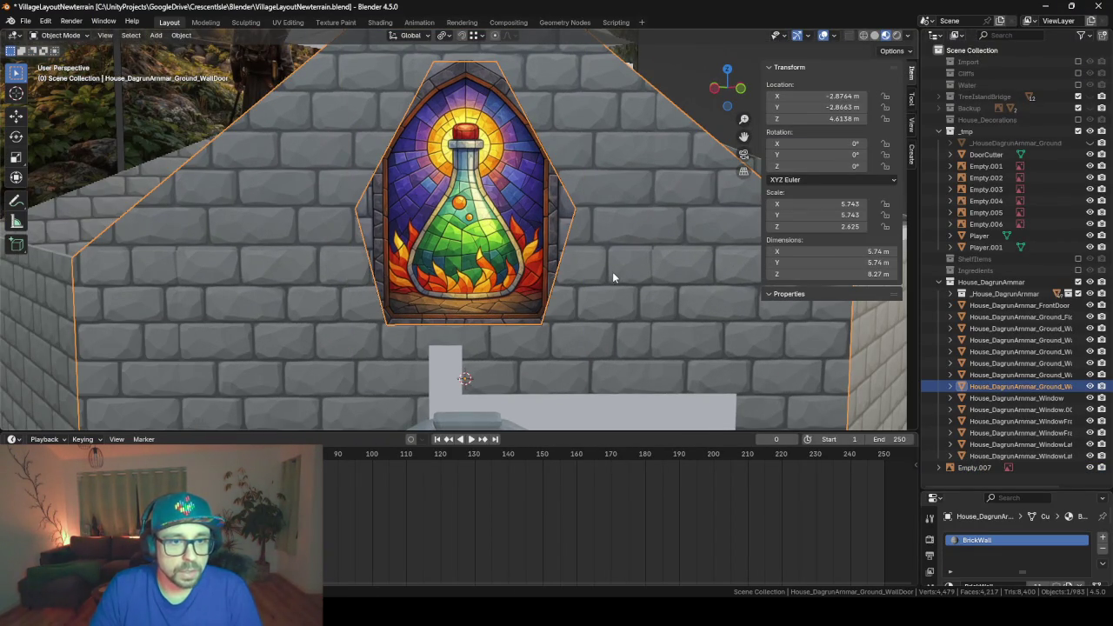
middle_drag(599, 230, 608, 254)
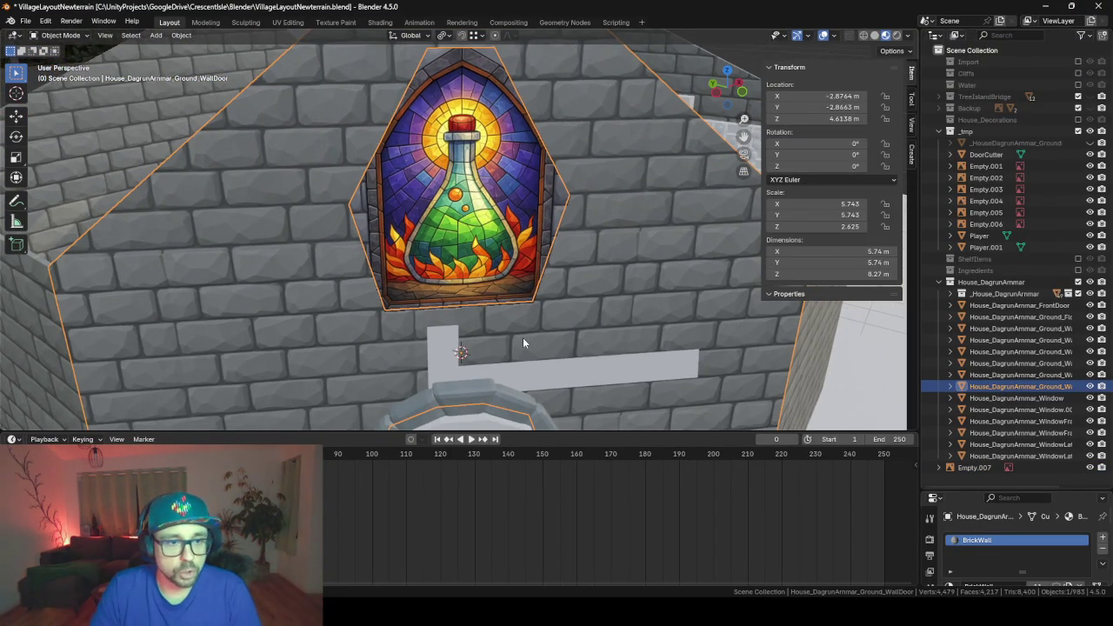
key(shift+a)
mouse_move(467, 338)
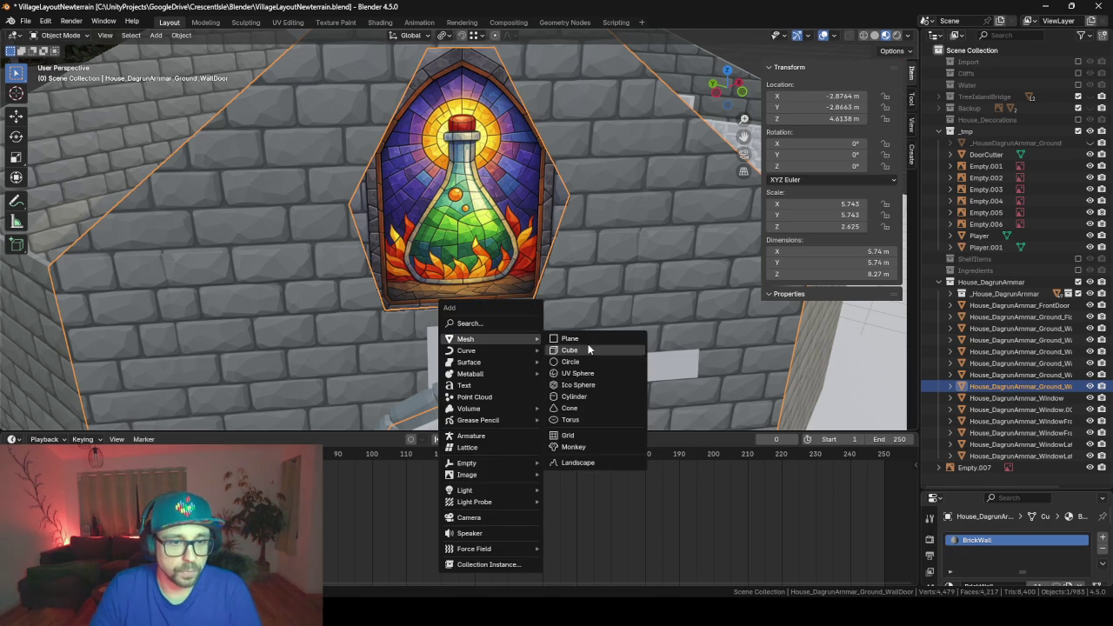
click(614, 351)
key(r)
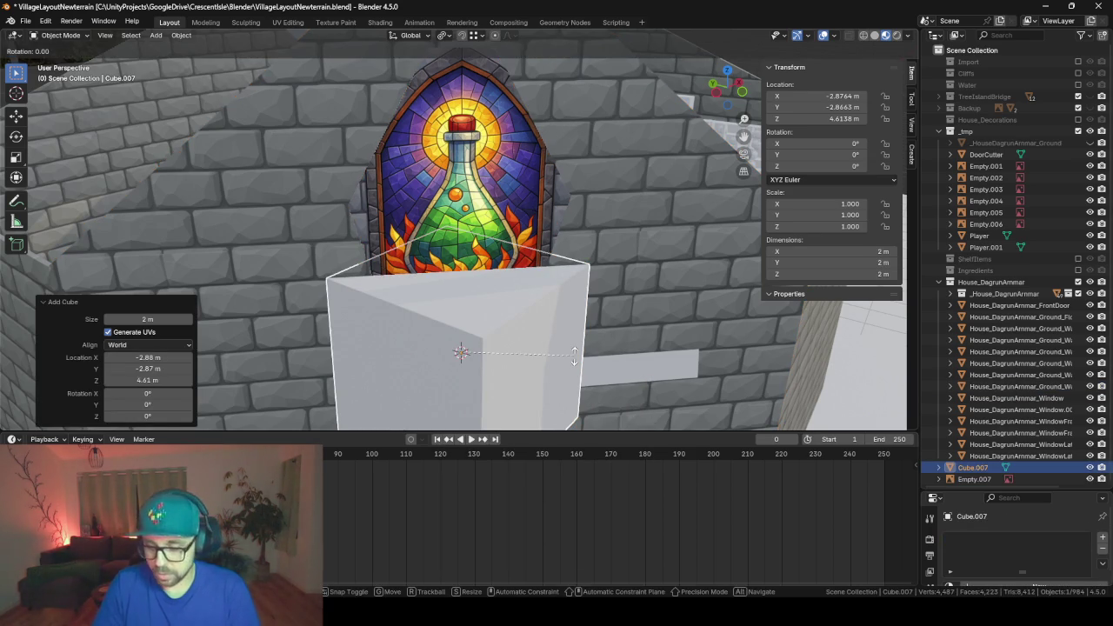
text(z45)
key(Return)
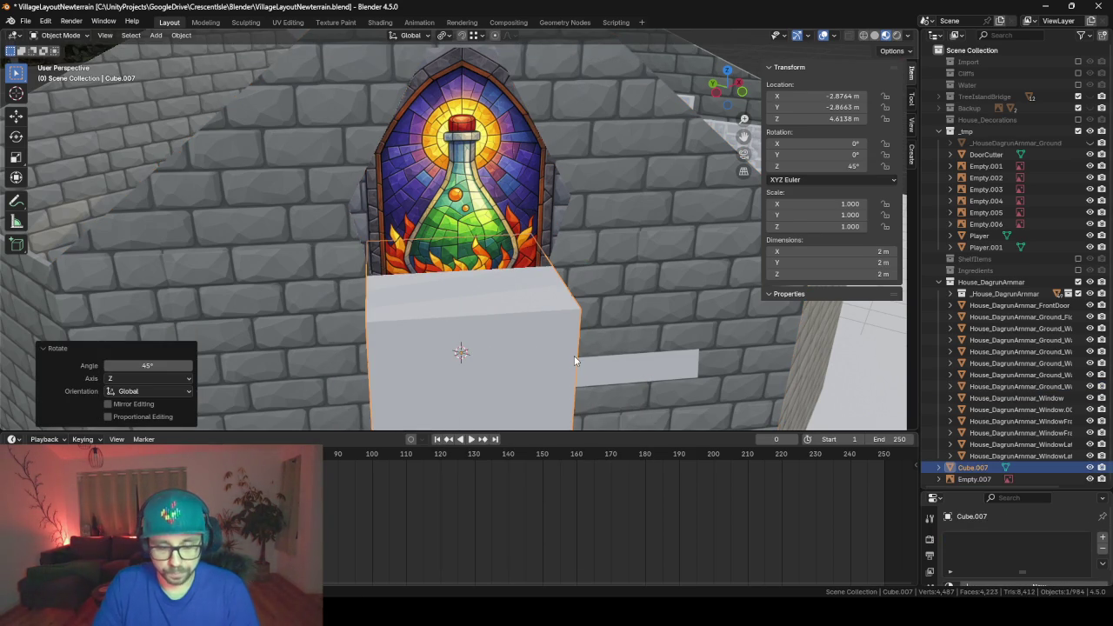
- Hide the new cube and reselect the brick wall
key(Tab)
key(Tab)
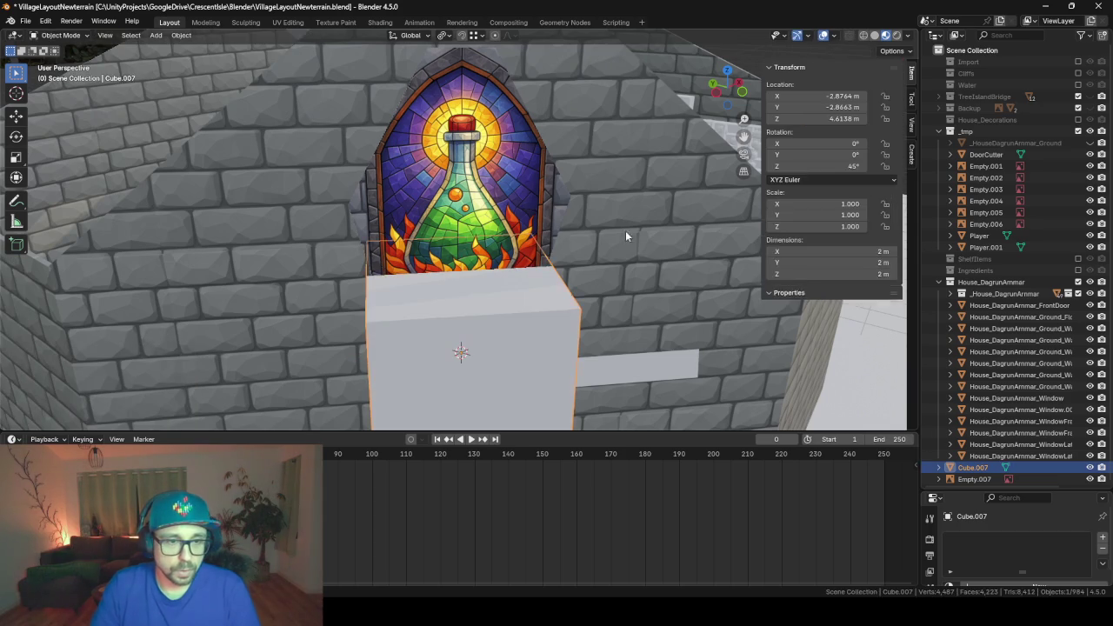
click(625, 230)
key(Tab)
key(KP_Decimal)
key(alt+a)
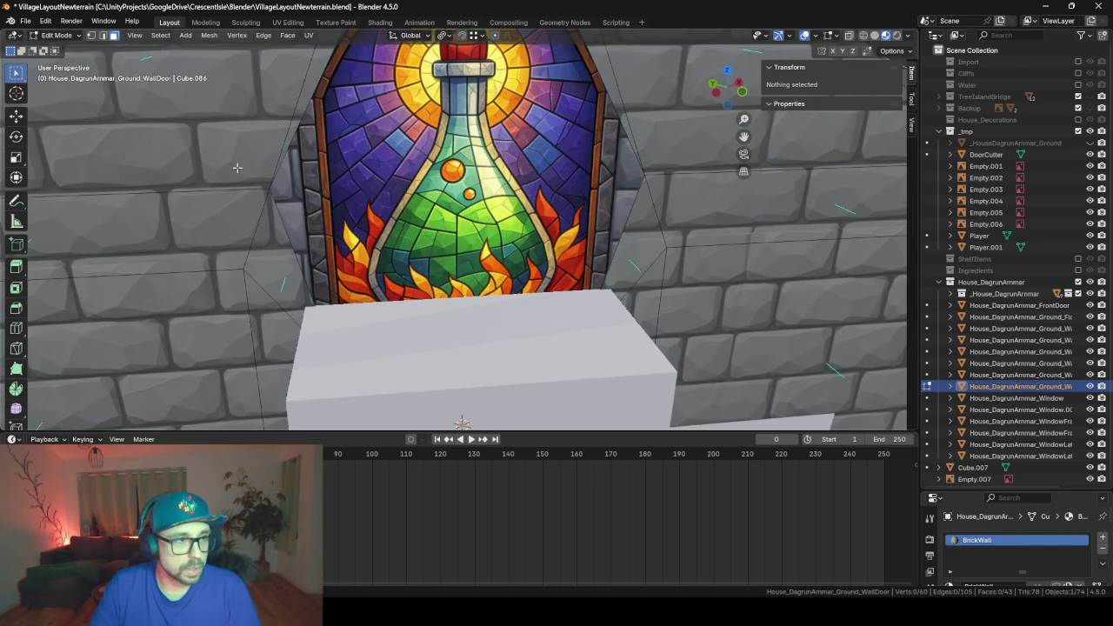
key(Tab)
click(477, 381)
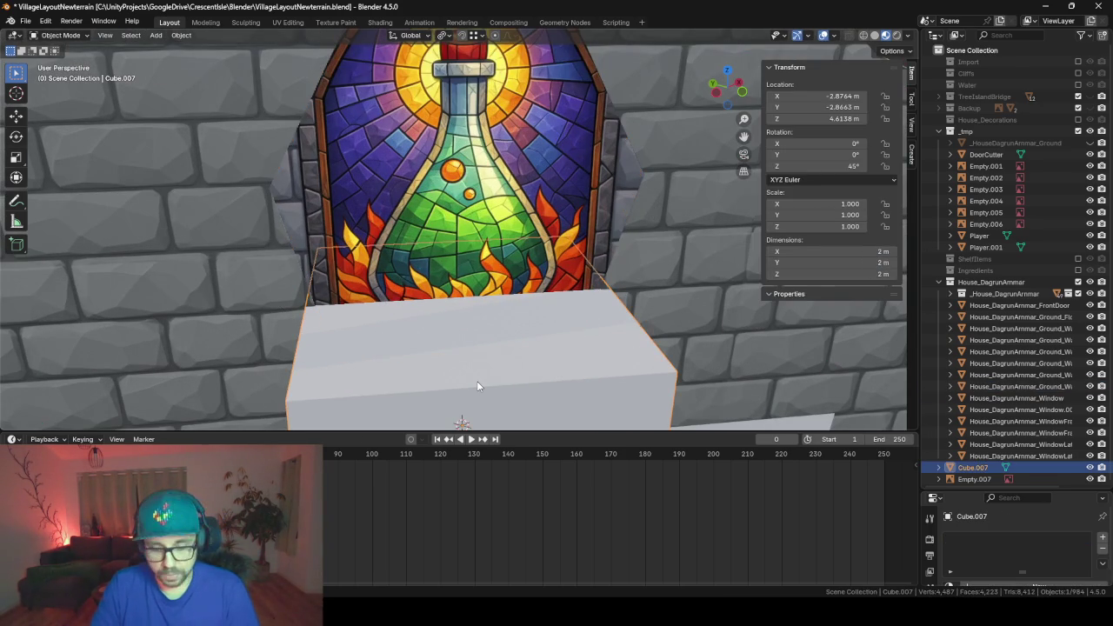
key(h)
click(204, 233)
- Snap the 3D cursor to the vertex at the bottom of the window opening
key(Tab)
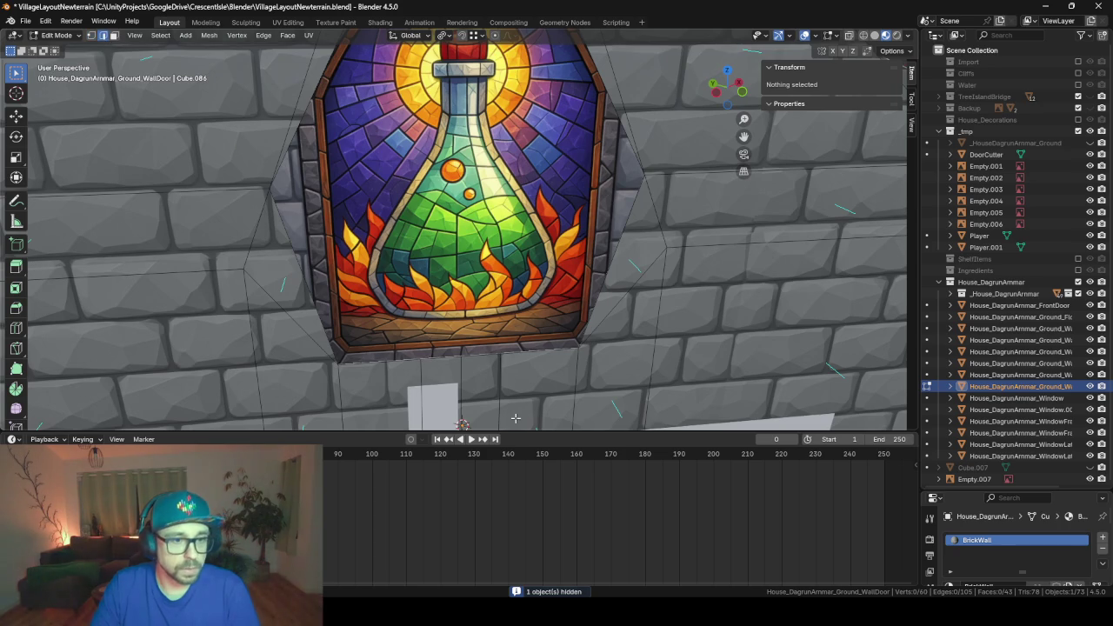
click(90, 34)
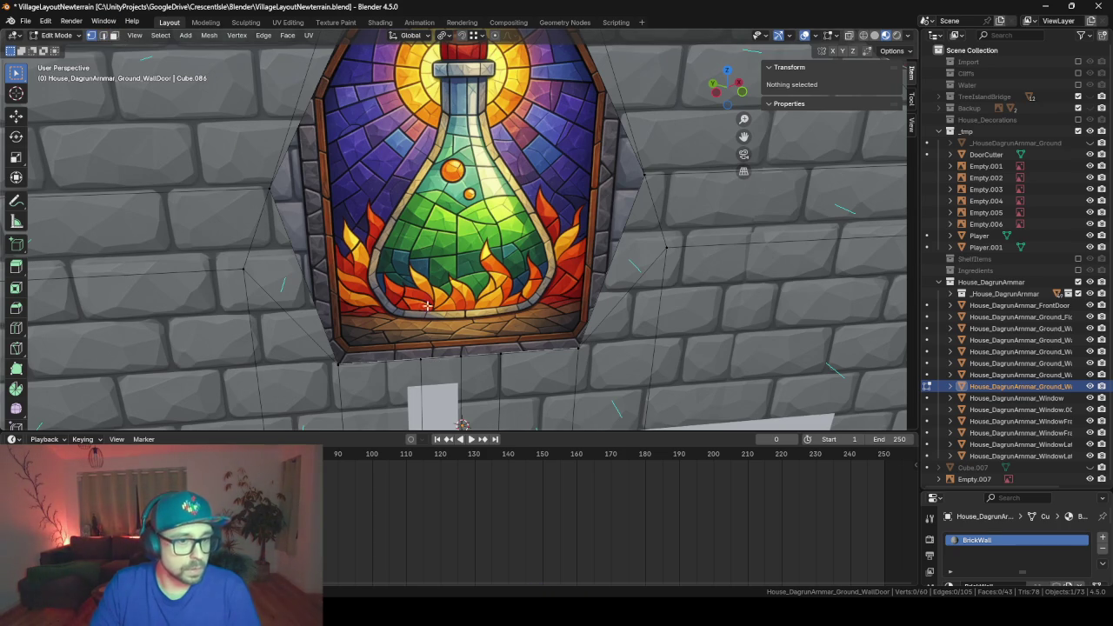
click(460, 356)
key(shift+s)
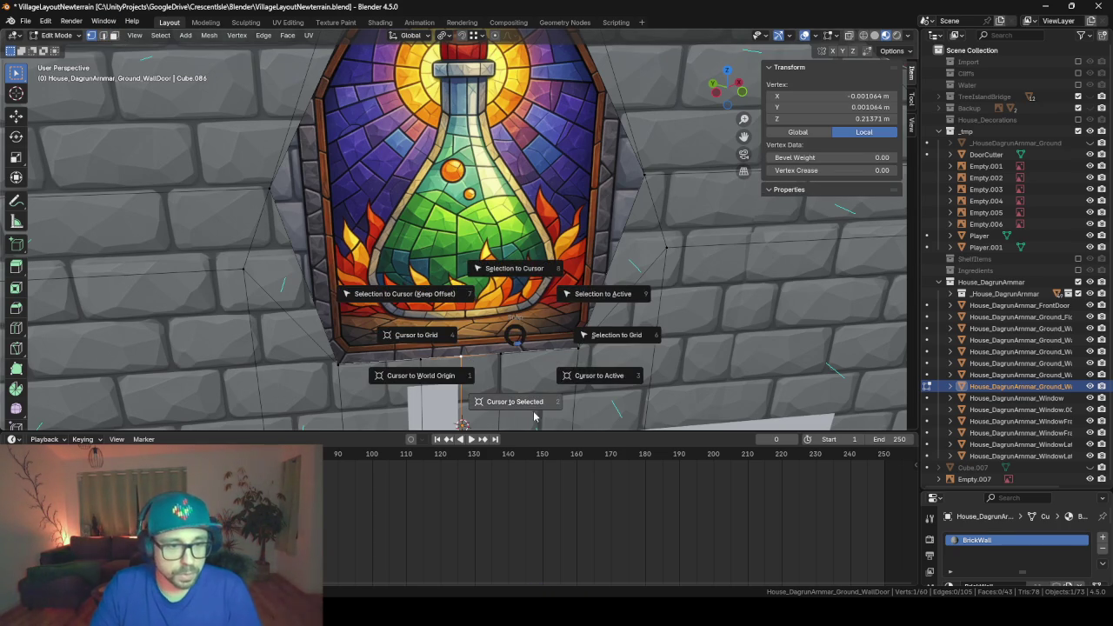
click(526, 403)
- Hide the house ground object and snap the cube onto the 3D cursor
key(Tab)
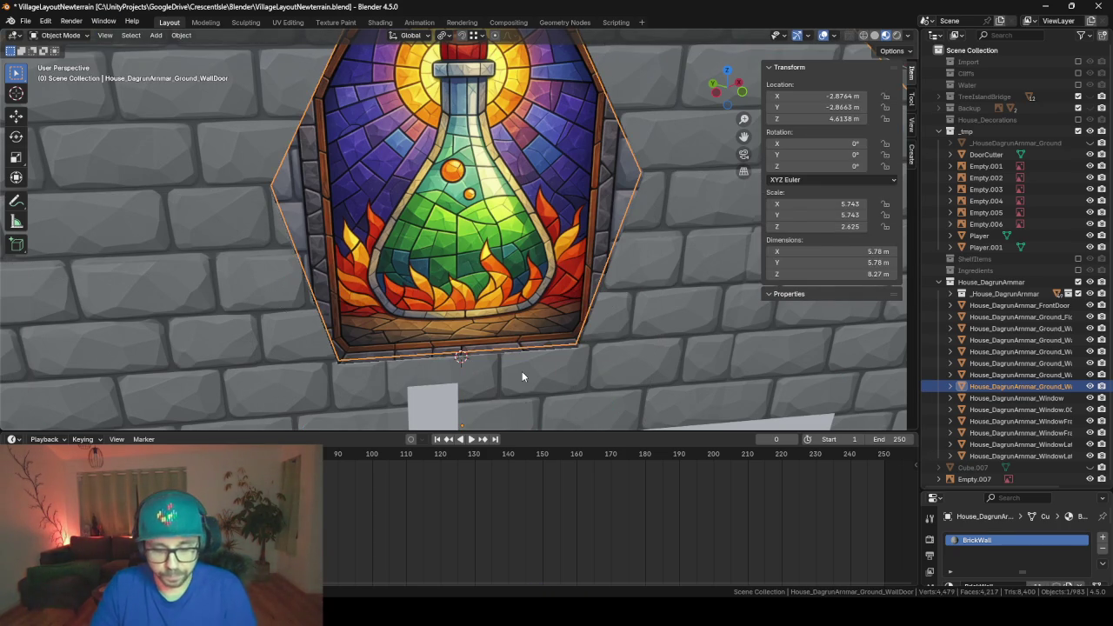
click(522, 372)
key(KP_Decimal)
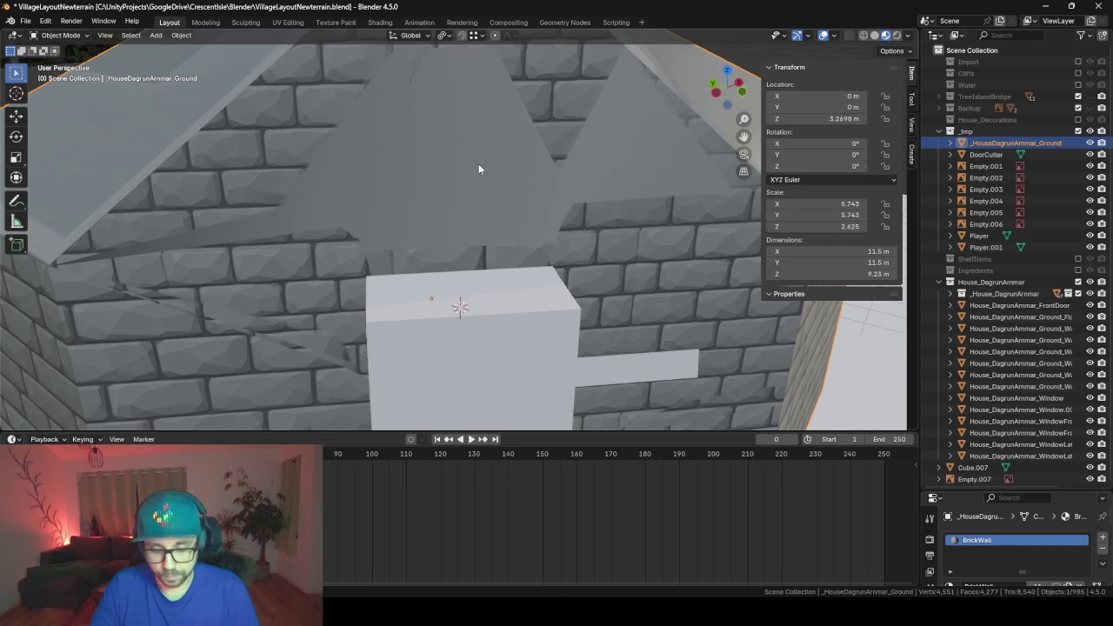
key(h)
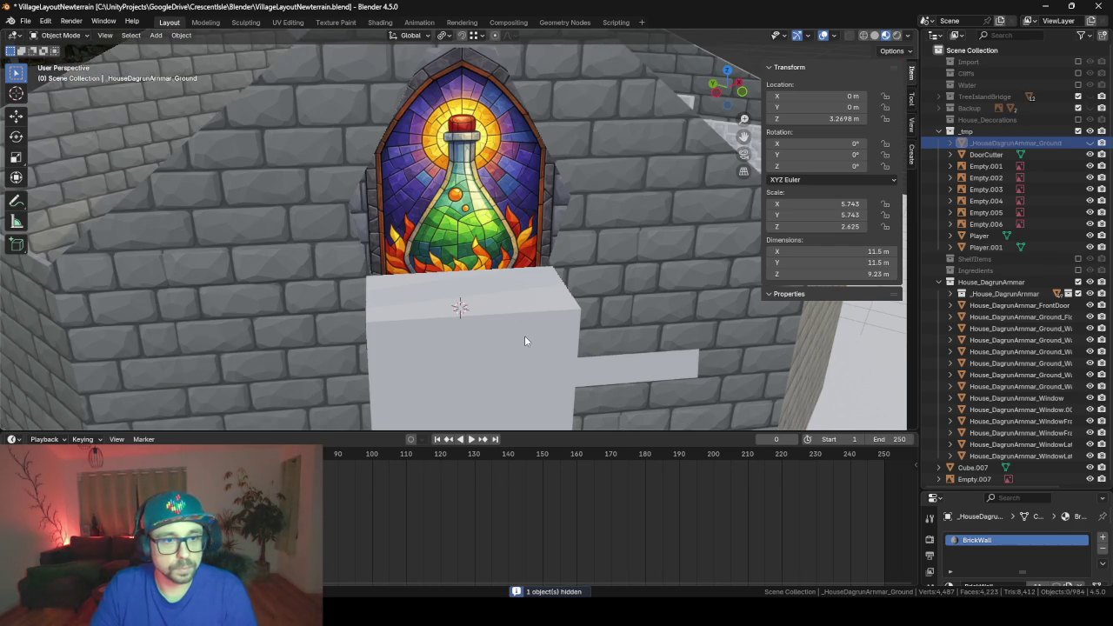
click(524, 336)
key(shift+s)
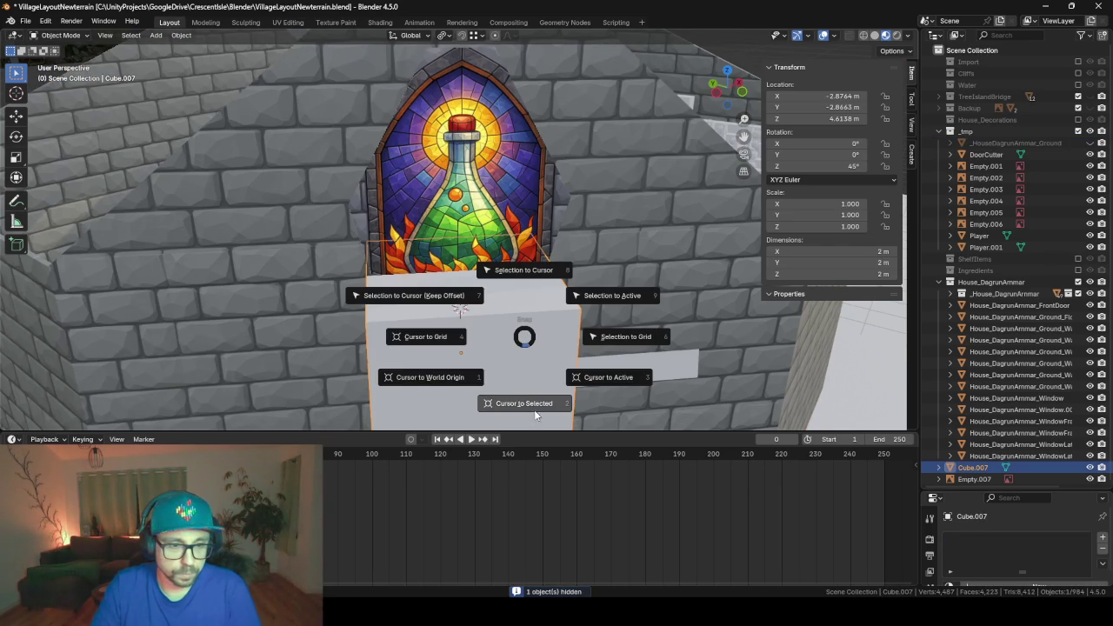
click(449, 295)
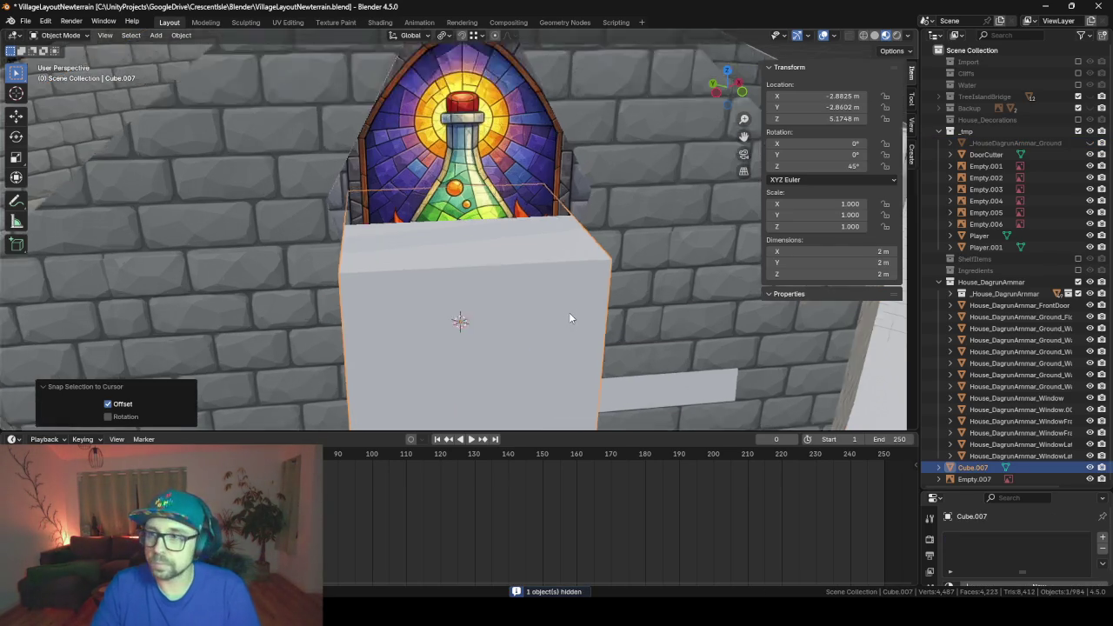
key(Tab)
- Shrink the cube to about 0.092 and frame it in view
key(s)
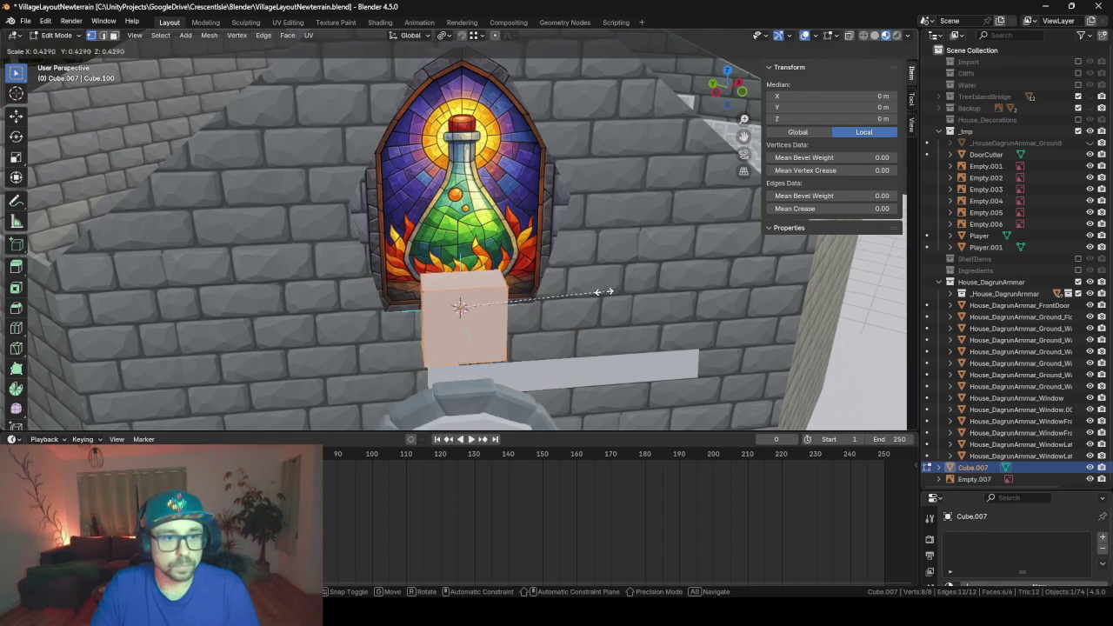
click(484, 307)
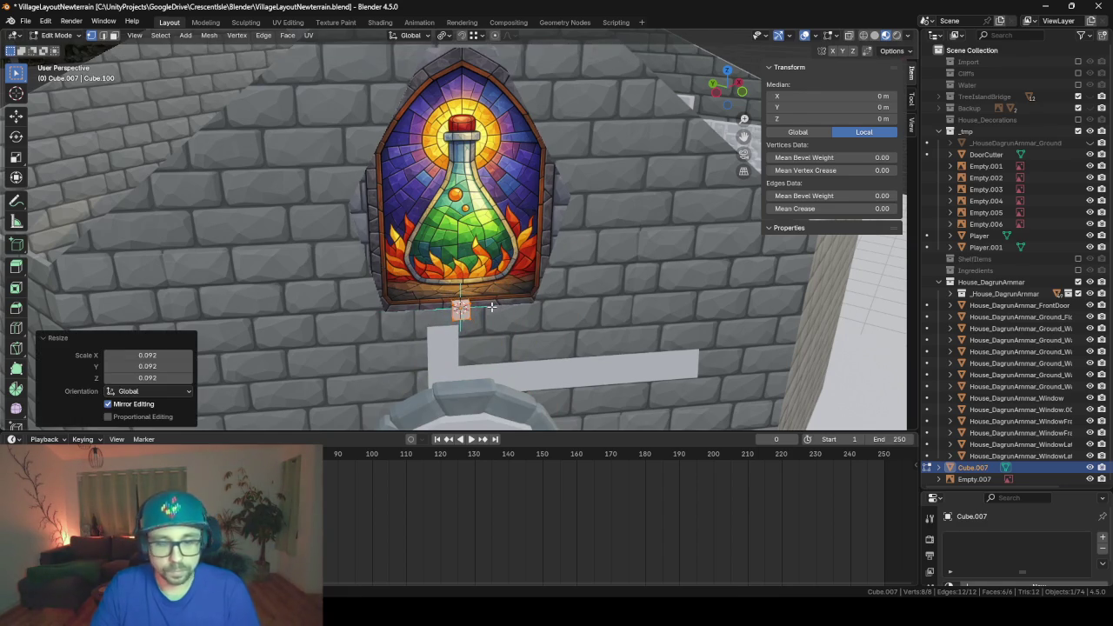
key(KP_Decimal)
scroll(492, 307, down, 4)
scroll(491, 304, down, 3)
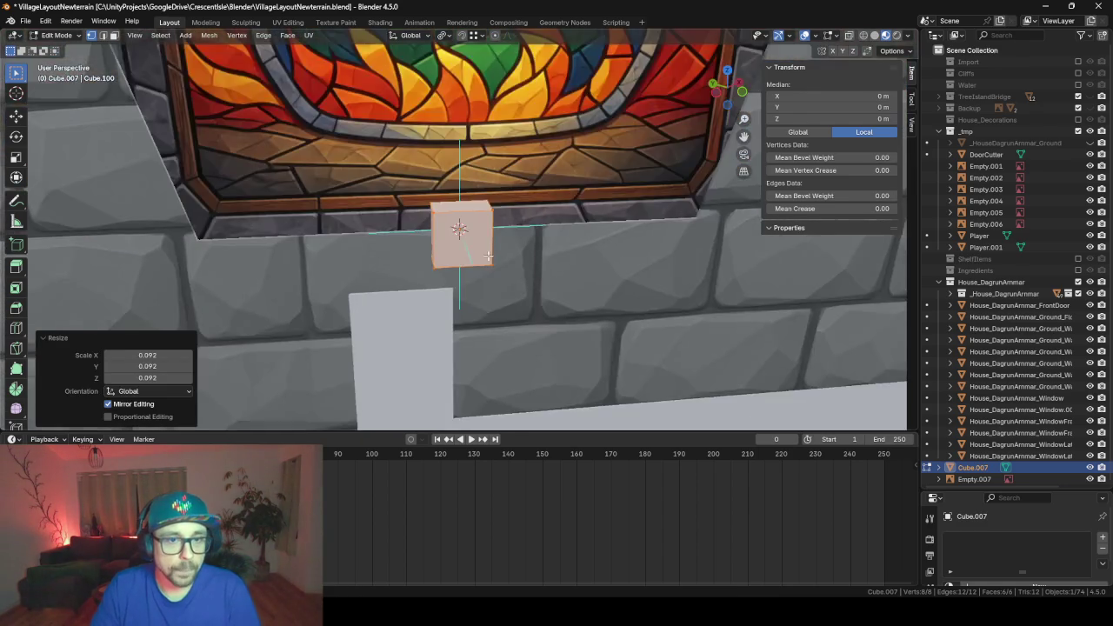
scroll(489, 257, down, 2)
mouse_move(484, 253)
middle_down()
mouse_move(550, 251)
mouse_move(476, 256)
mouse_move(536, 293)
mouse_move(513, 249)
mouse_move(524, 185)
mouse_move(522, 292)
middle_up()
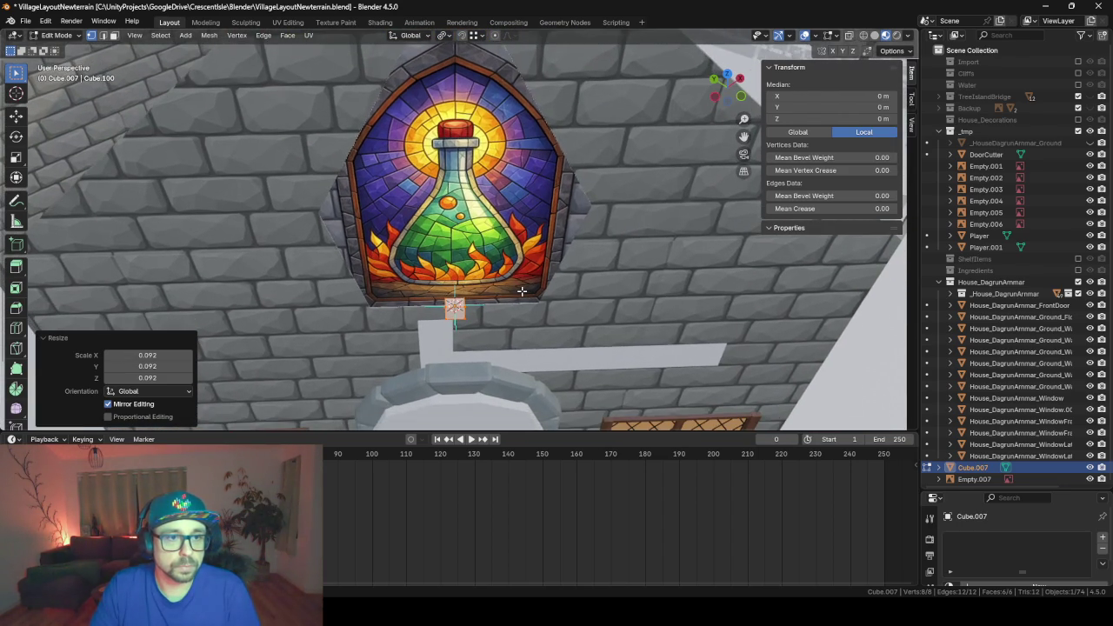
- Stretch the small block along its local Y axis to about 8.98
key(s)
key(x)
key(x)
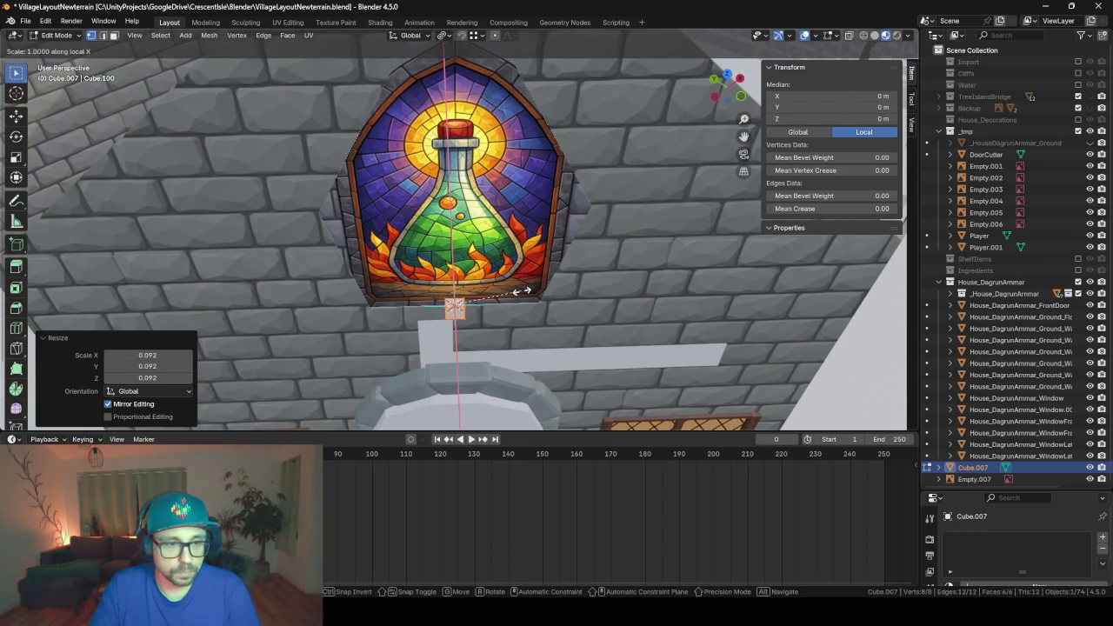
key(y)
key(y)
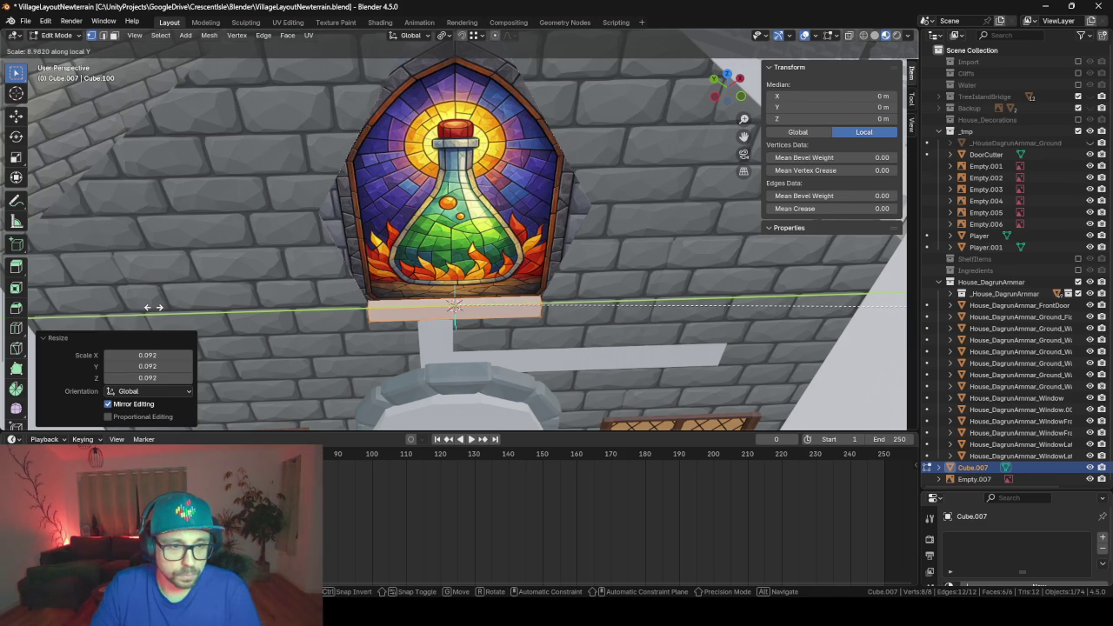
click(211, 316)
- Add a centred edge loop across the middle of the sill
key(ctrl+r)
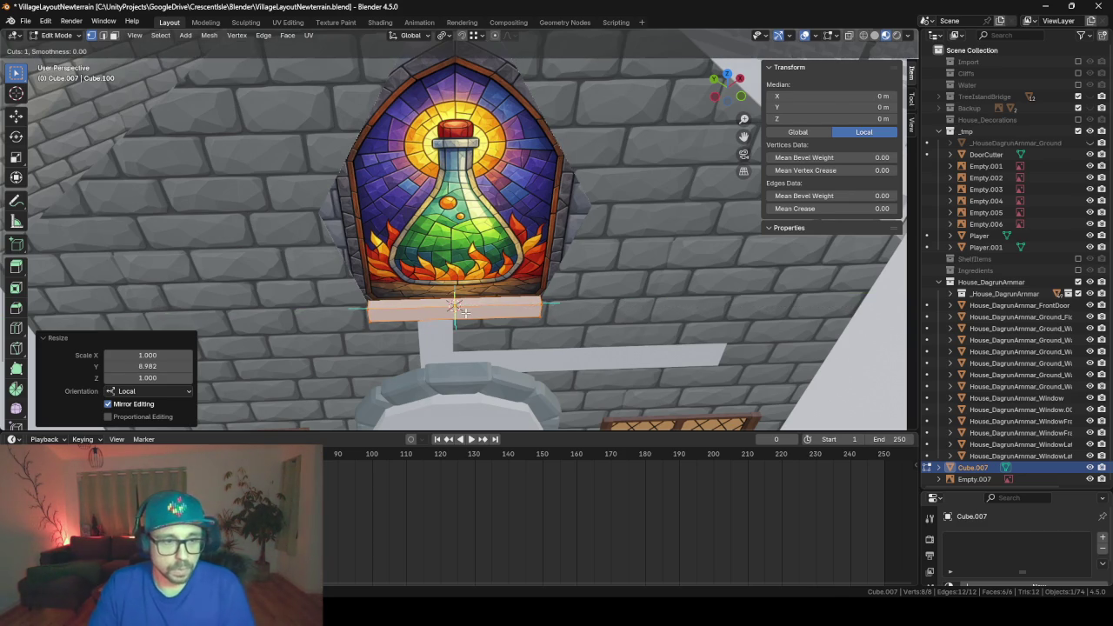
click(506, 358)
right_click(507, 358)
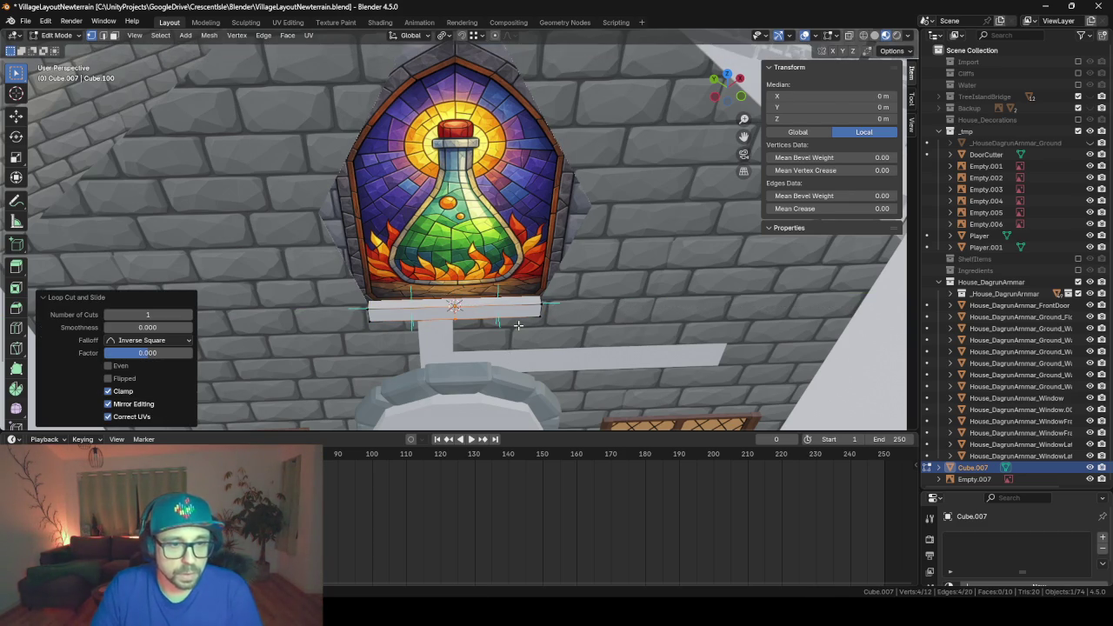
- Delete two faces on one side of the sill, leaving 5 faces
click(111, 41)
middle_drag(687, 256, 501, 335)
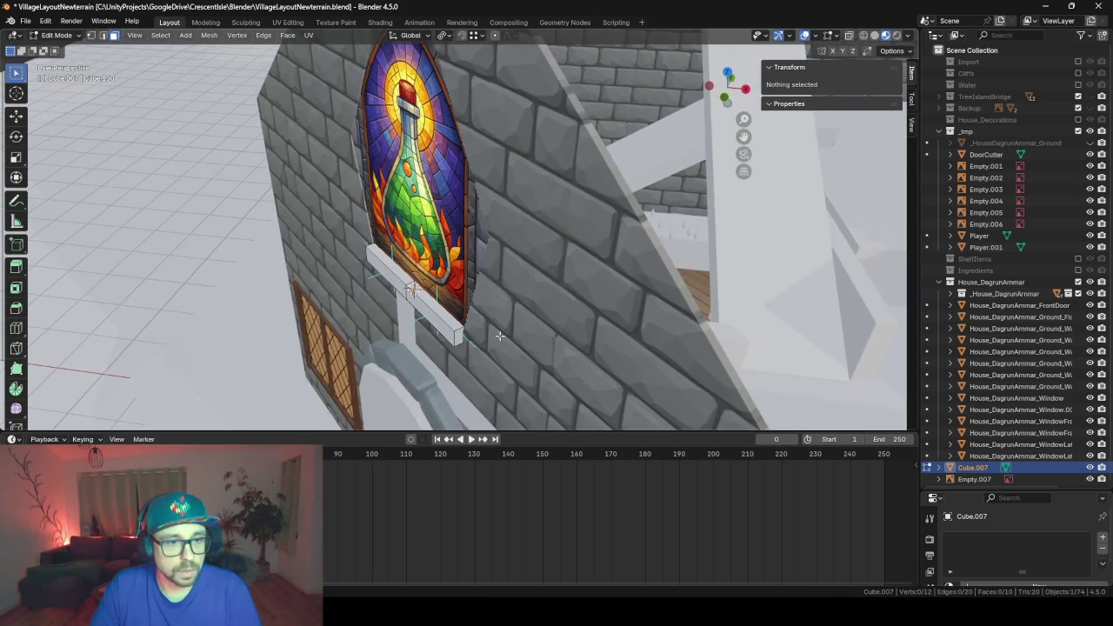
click(461, 331)
key(x)
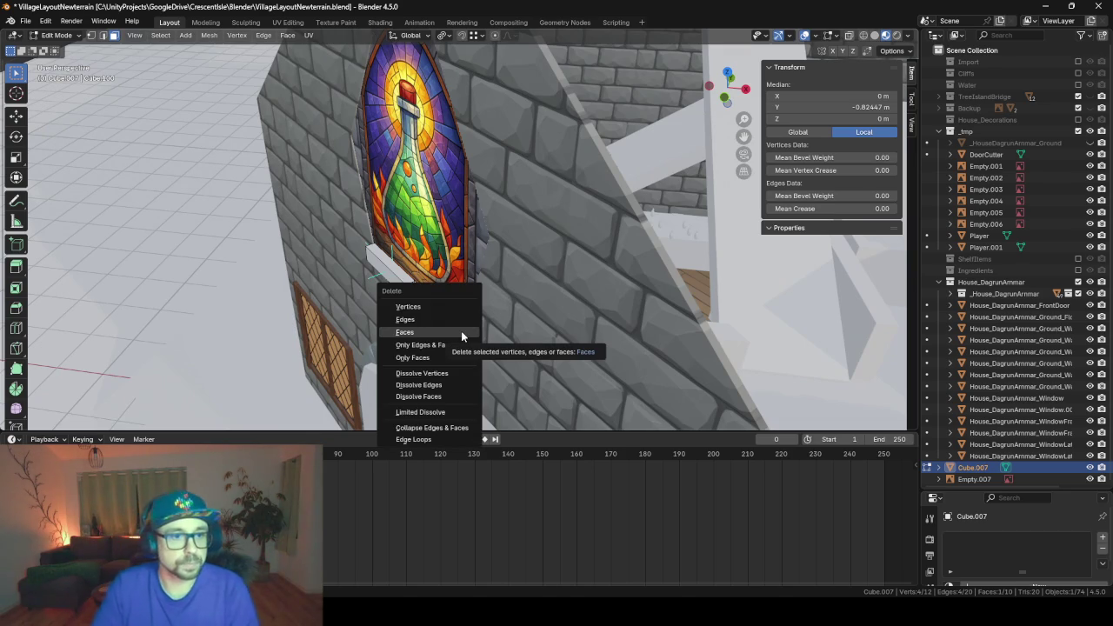
click(461, 331)
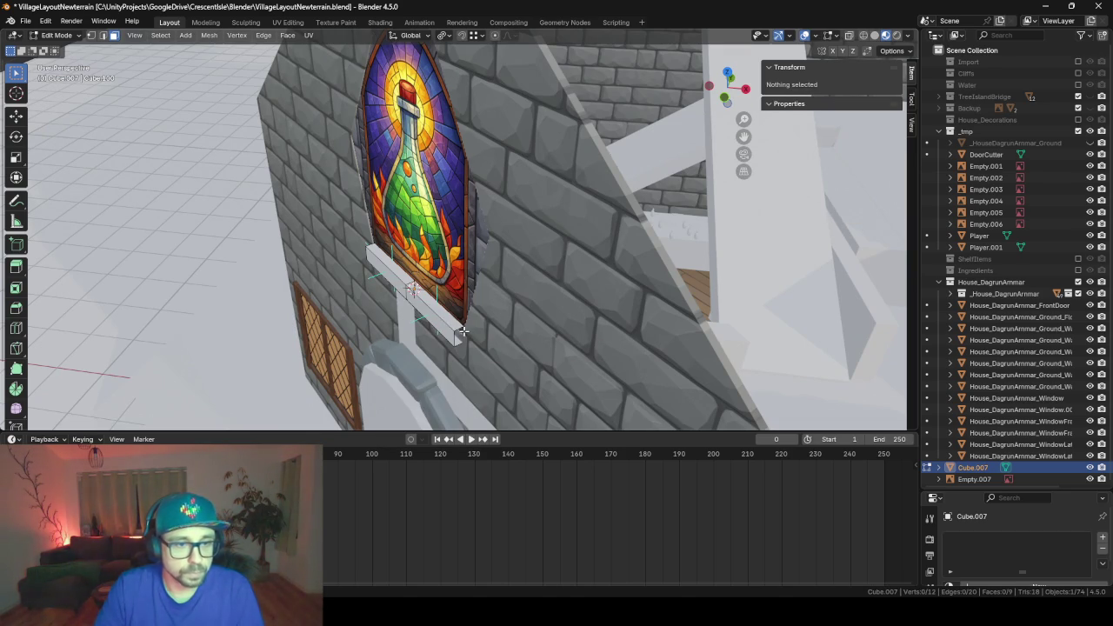
click(443, 225)
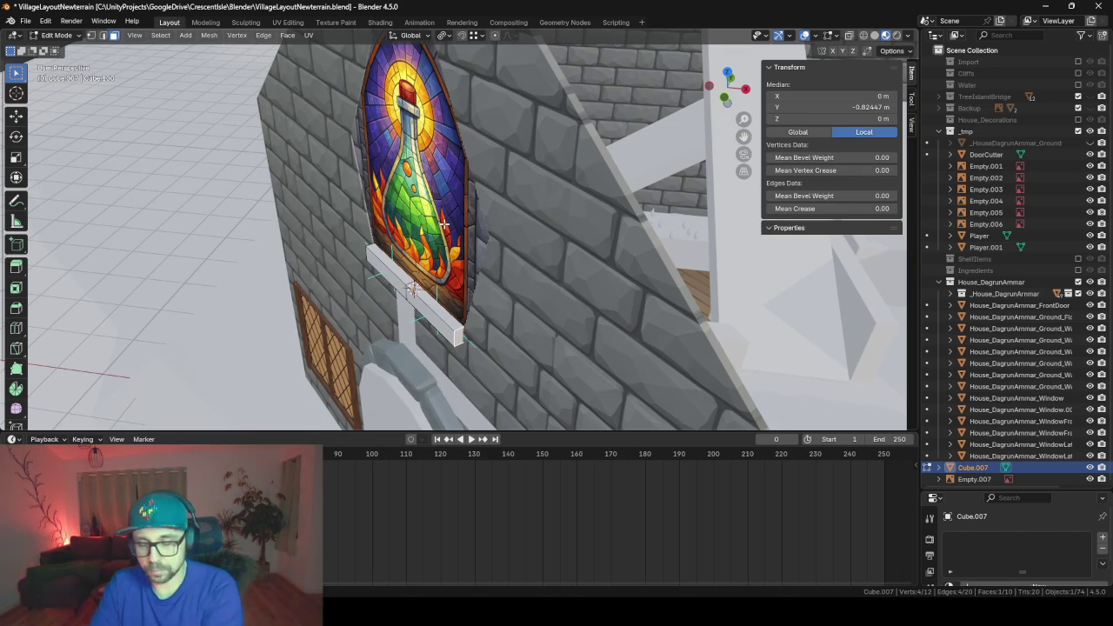
key(x)
click(424, 197)
middle_drag(410, 283, 440, 267)
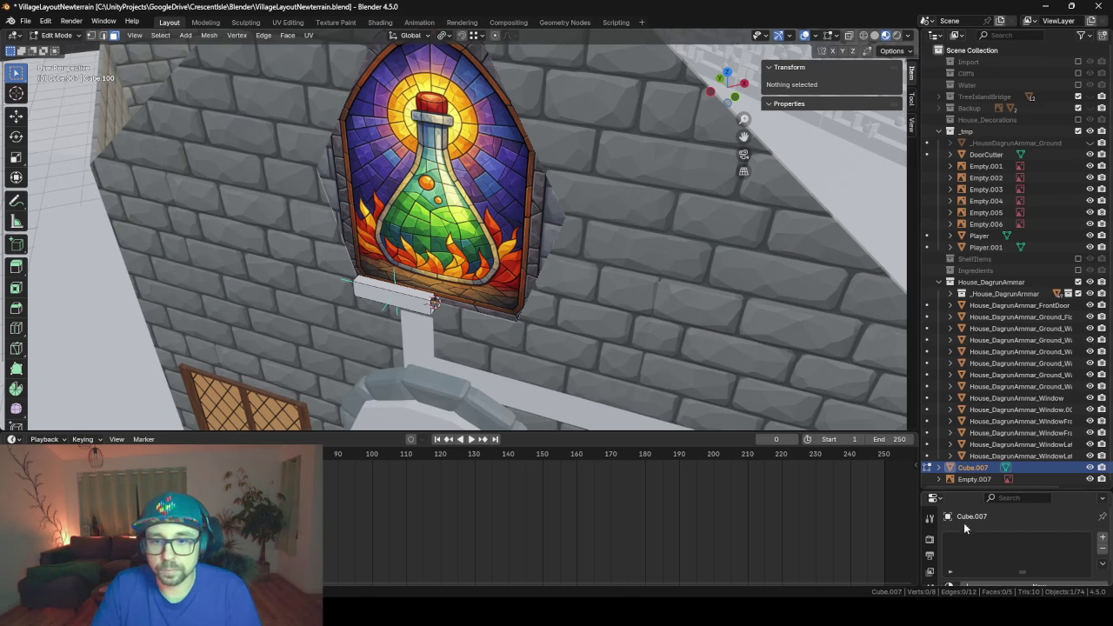
- Assign Material.001 to the sill
drag(969, 493, 969, 197)
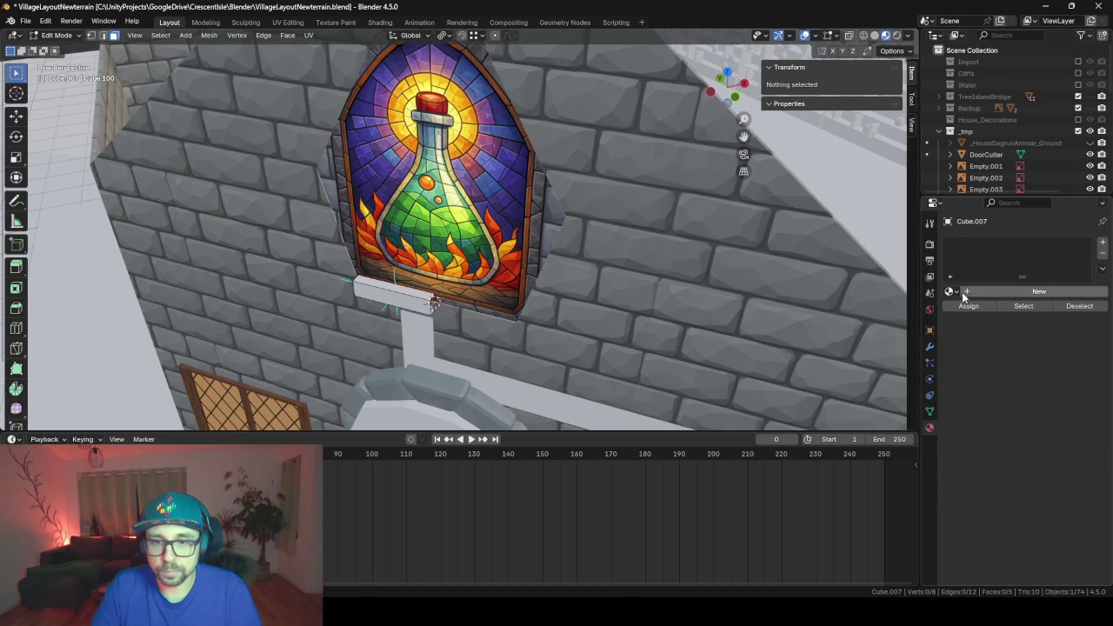
click(954, 292)
click(972, 284)
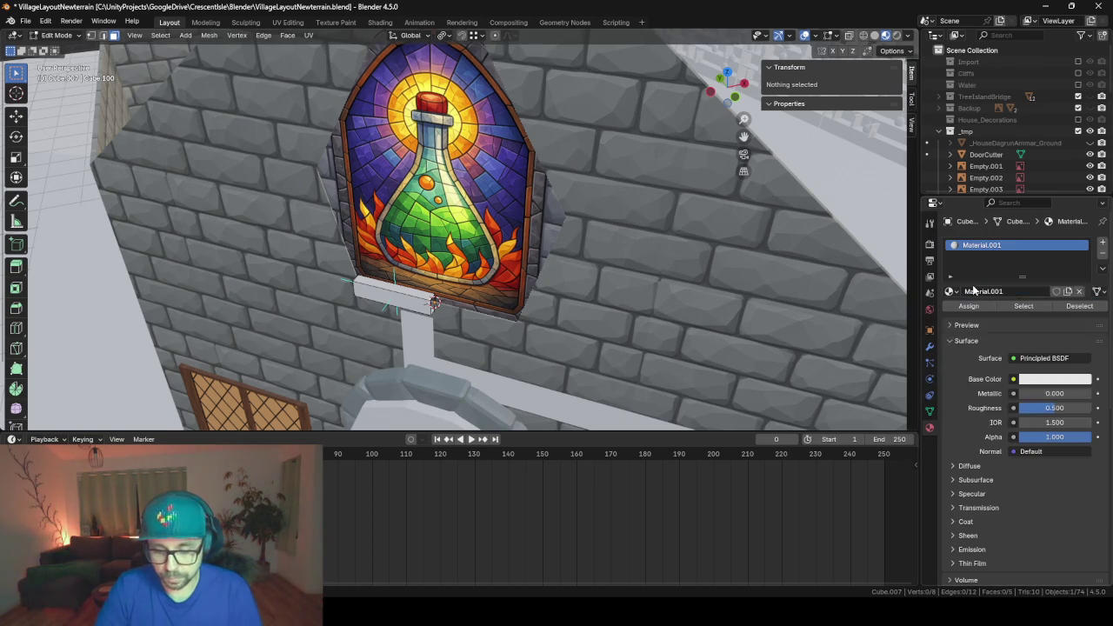
key(F3)
text(m)
key(Escape)
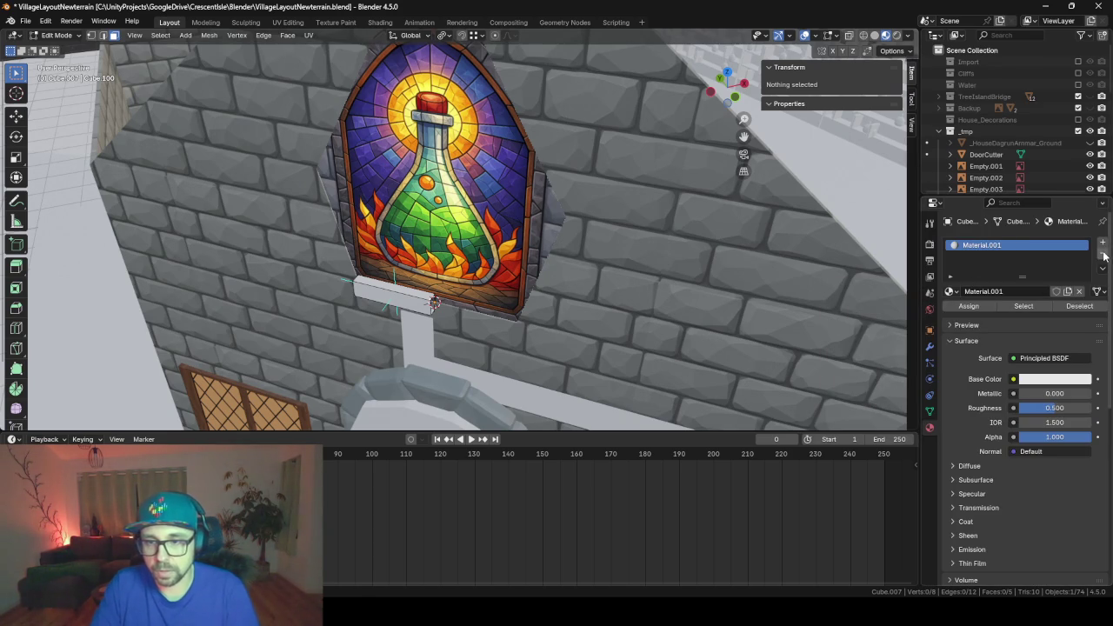
click(1103, 257)
- Add a Mirror modifier to the sill, mirroring across the Y axis
click(928, 348)
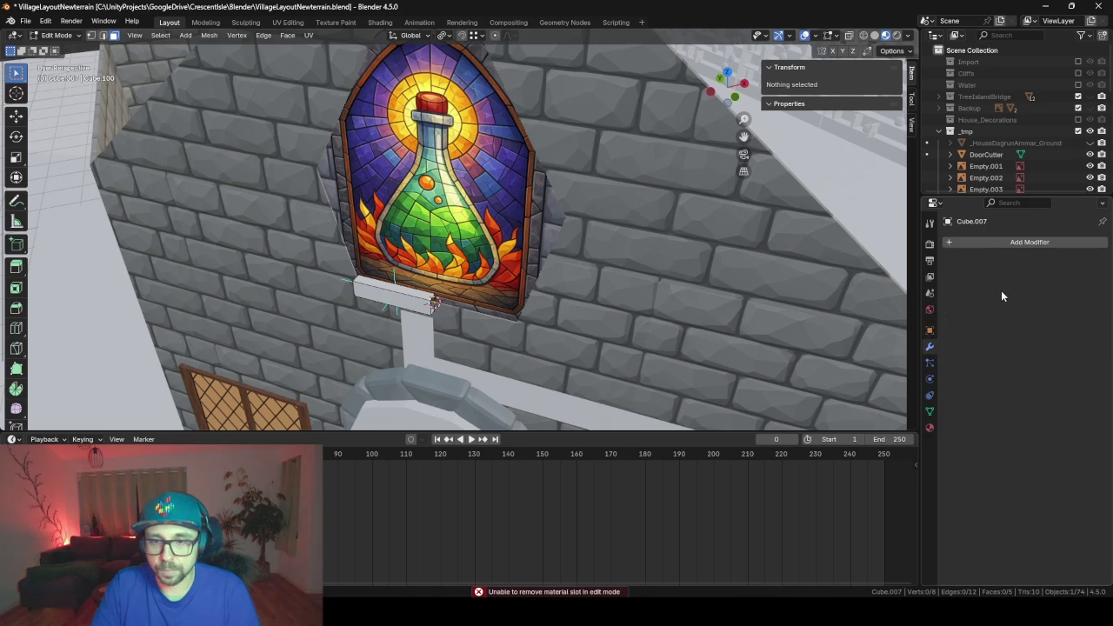
click(998, 241)
text(mirr)
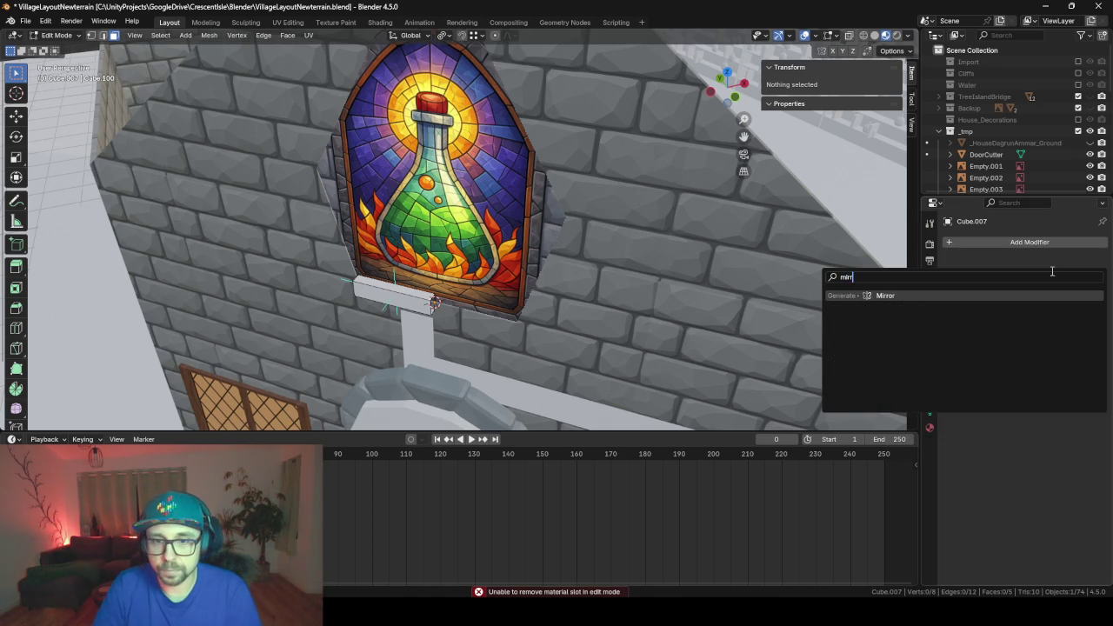
key(Return)
click(1049, 278)
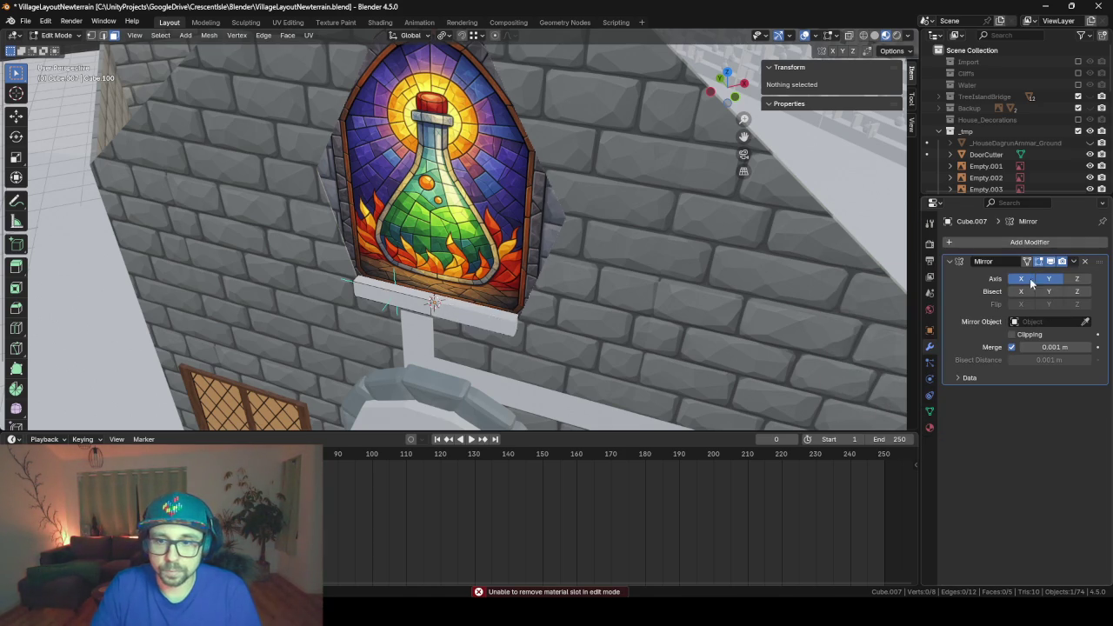
scroll(294, 325, up, 3)
middle_drag(355, 321, 469, 231)
alt+click(469, 231)
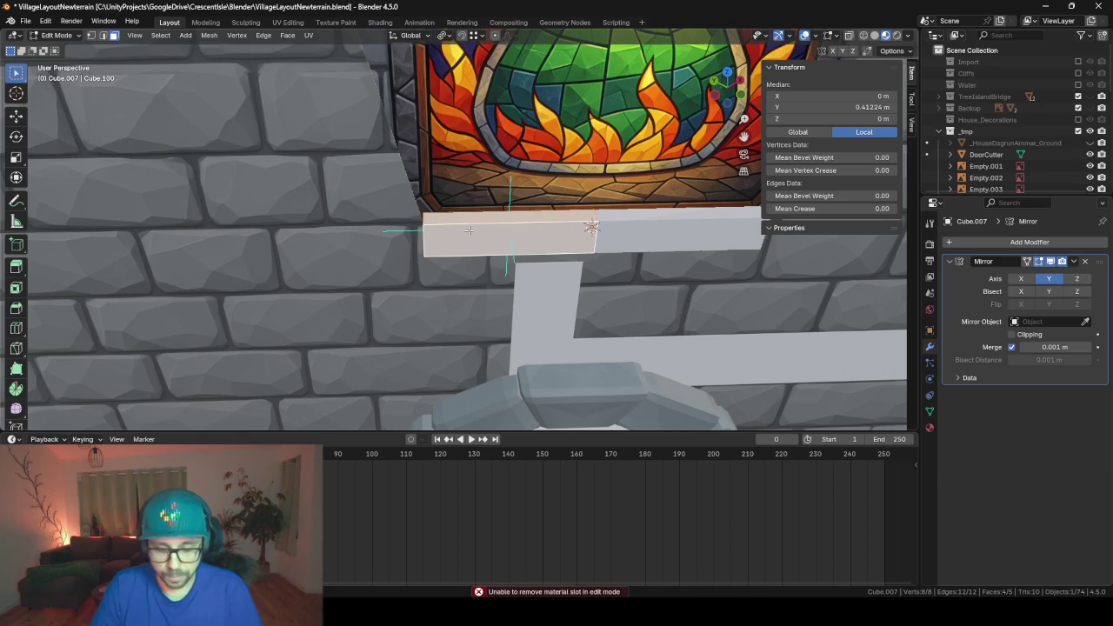
key(ctrl+b)
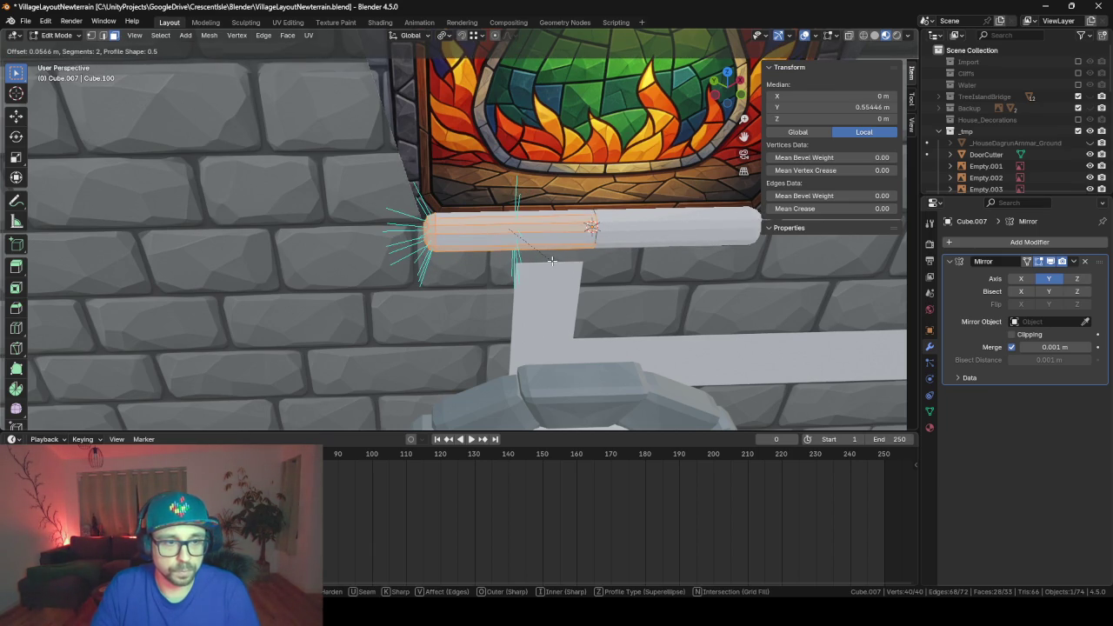
- Apply a 2-segment bevel of about 0.057 m and flatten the sill to 0.745 on Z
click(550, 262)
mouse_move(548, 262)
middle_down()
mouse_move(659, 268)
mouse_move(673, 284)
mouse_move(618, 286)
middle_up()
key(s)
key(z)
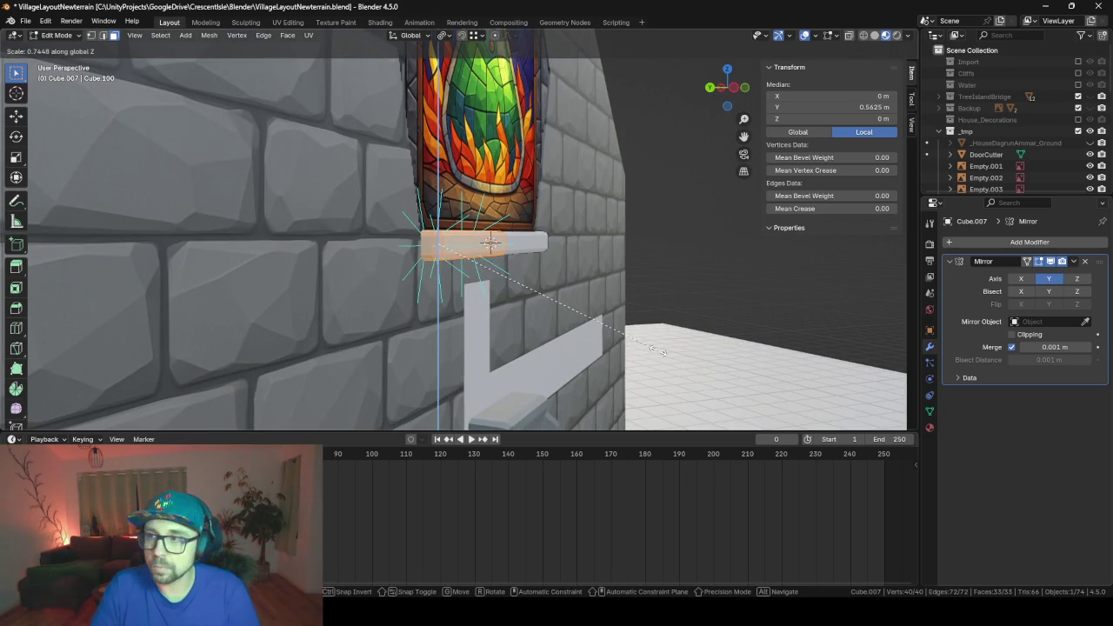
click(574, 312)
mouse_move(654, 303)
middle_down()
mouse_move(658, 352)
mouse_move(661, 336)
middle_up()
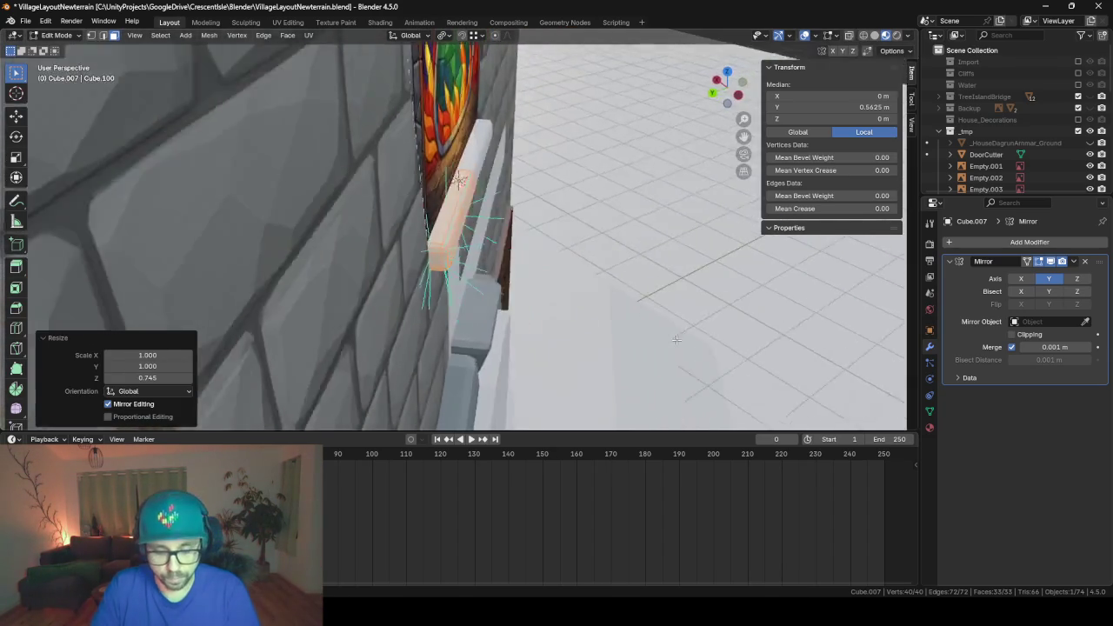
- Tune the sill's depth along local X, settling at a 1.170 scale
key(s)
key(y)
key(y)
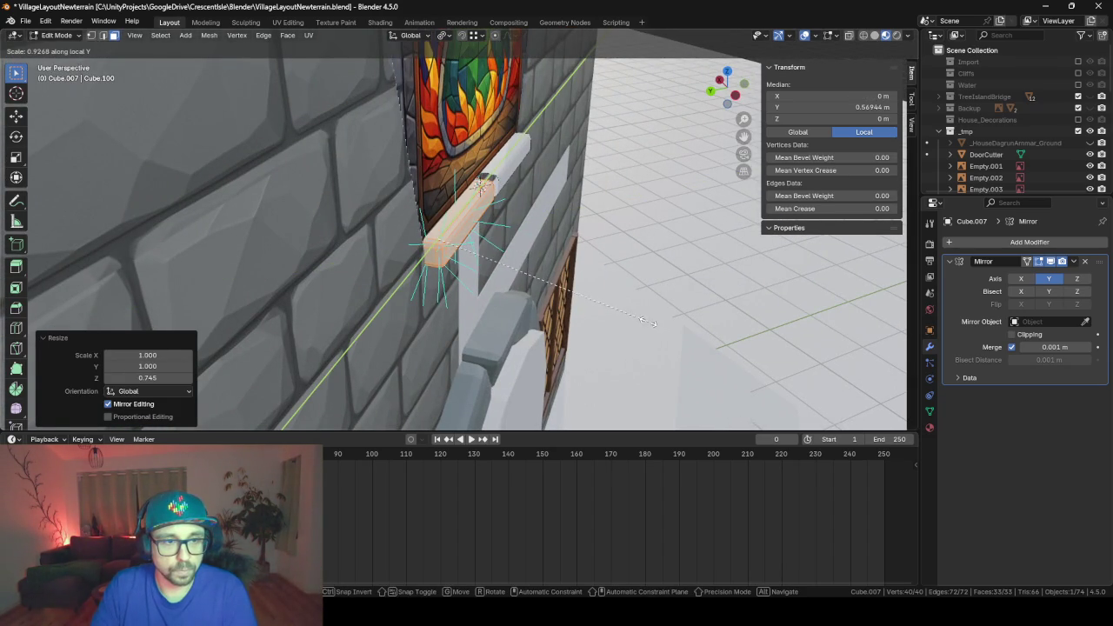
key(x)
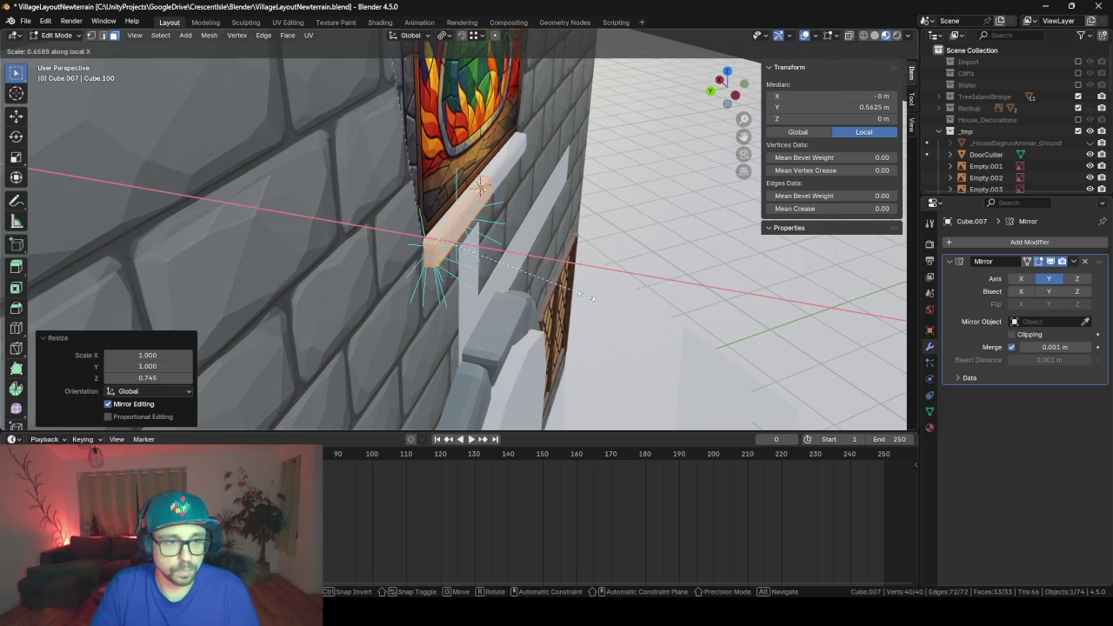
click(538, 284)
mouse_move(537, 283)
middle_down()
mouse_move(518, 262)
mouse_move(448, 269)
mouse_move(556, 333)
middle_up()
key(s)
key(x)
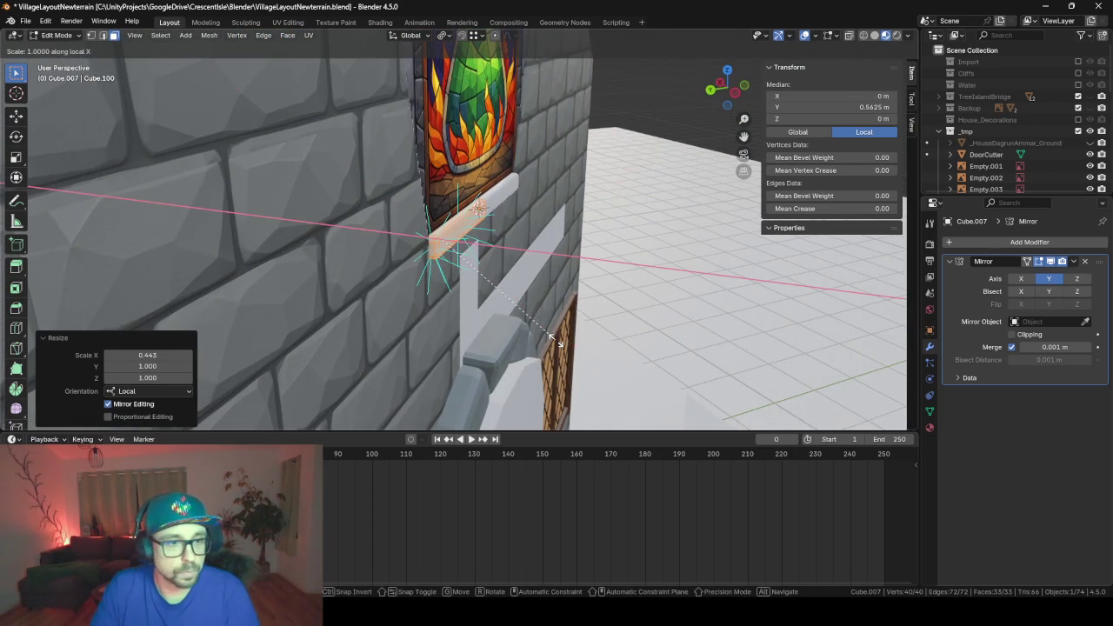
click(548, 318)
mouse_move(548, 318)
middle_down()
mouse_move(664, 357)
mouse_move(609, 348)
middle_up()
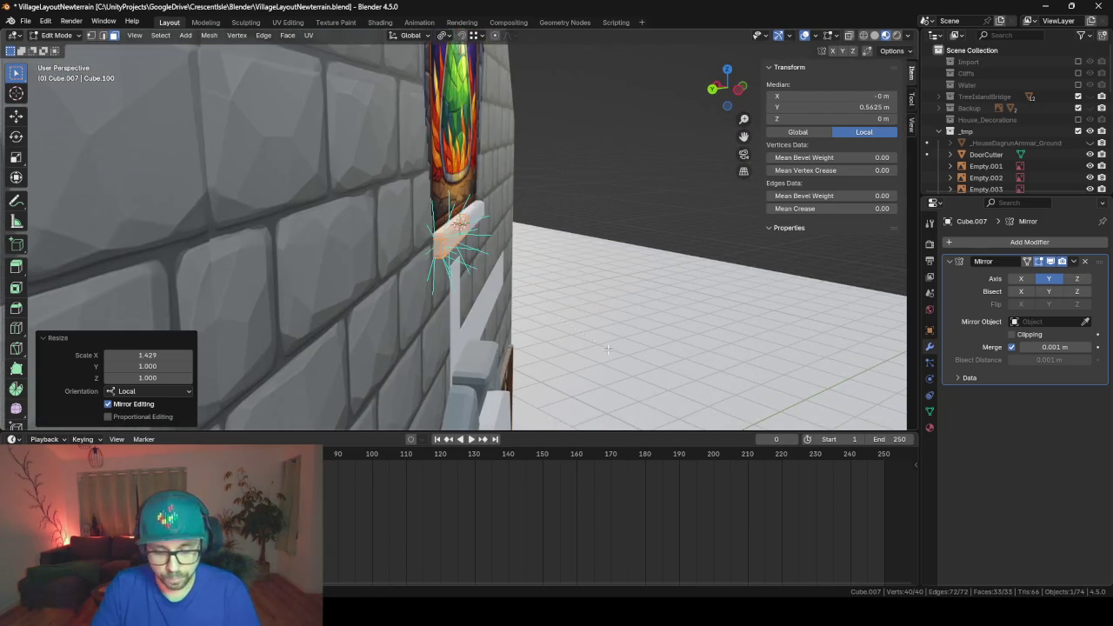
key(s)
key(x)
key(x)
click(633, 350)
mouse_move(634, 351)
middle_down()
mouse_move(734, 378)
mouse_move(516, 296)
mouse_move(551, 292)
middle_up()
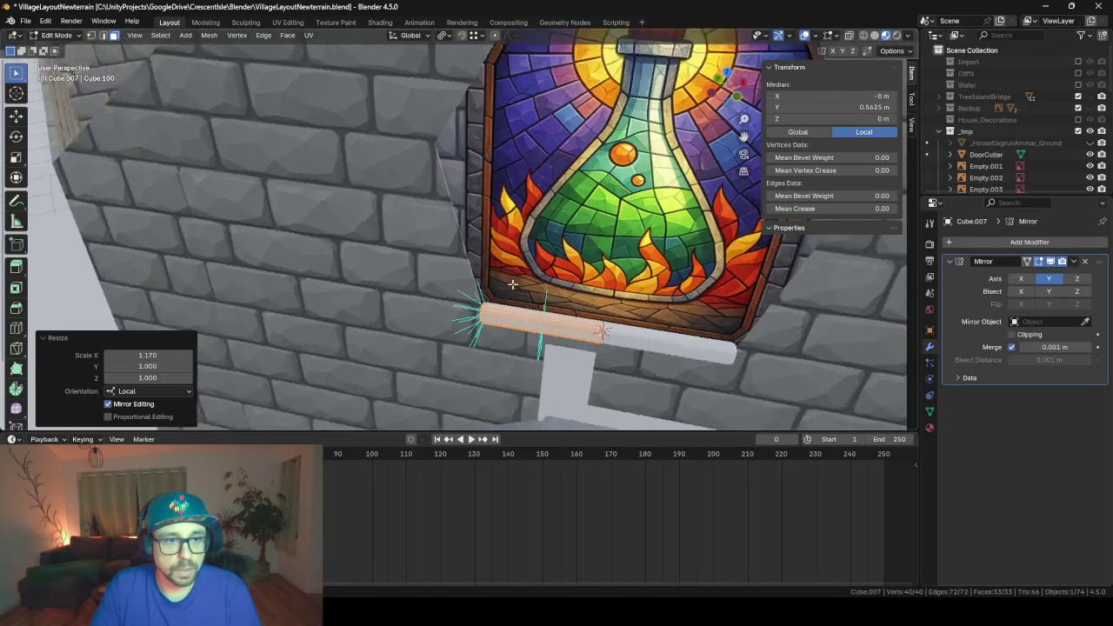
- Add a new cube rotated 45° about Z and raise it over the window
key(shift+a)
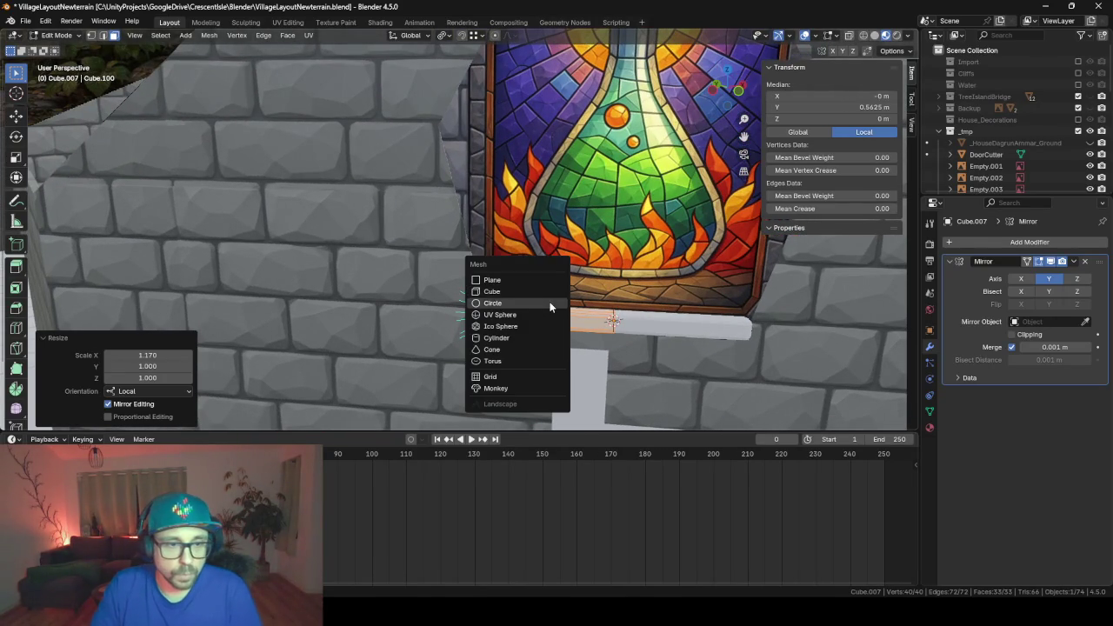
click(542, 294)
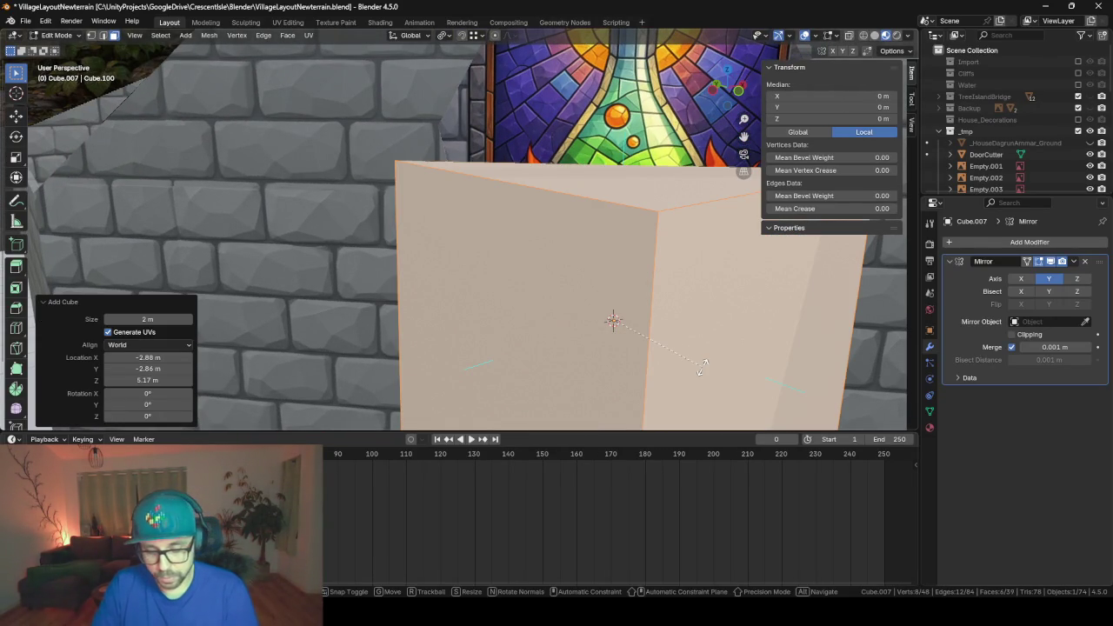
text(rz45)
key(Return)
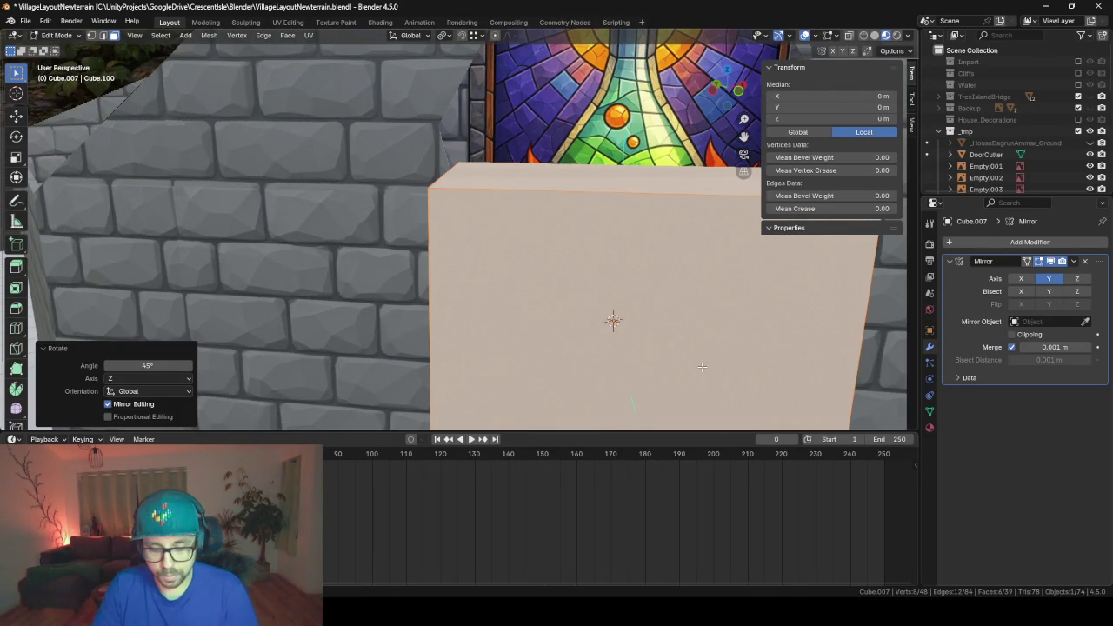
key(g)
key(shift+z)
key(z)
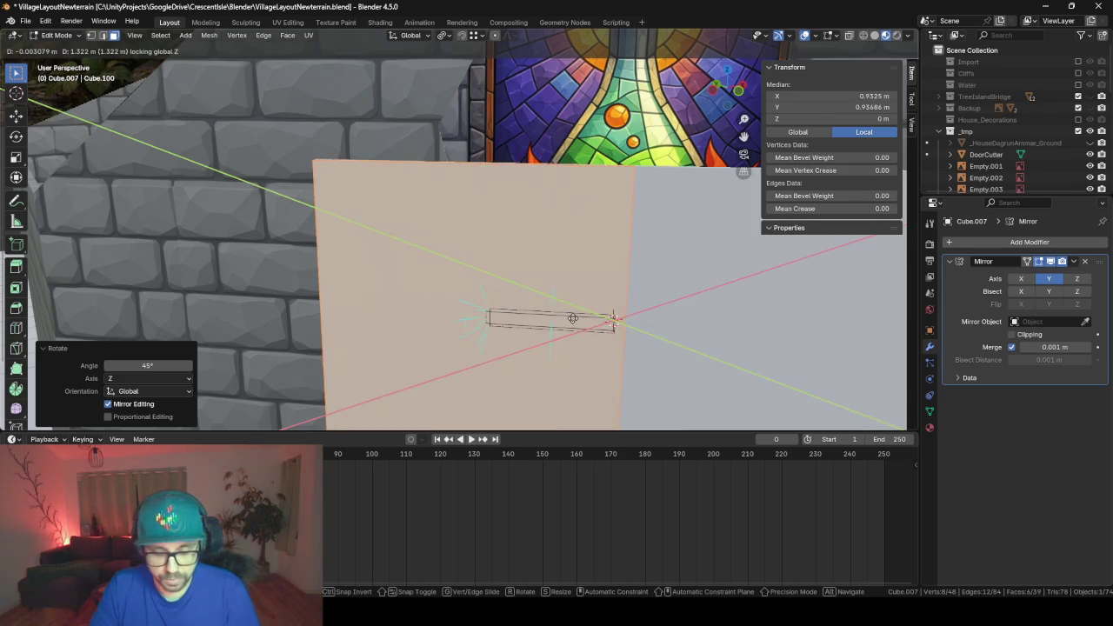
click(823, 331)
- Shrink the cube to a small square and slide it along Y beside the window
key(s)
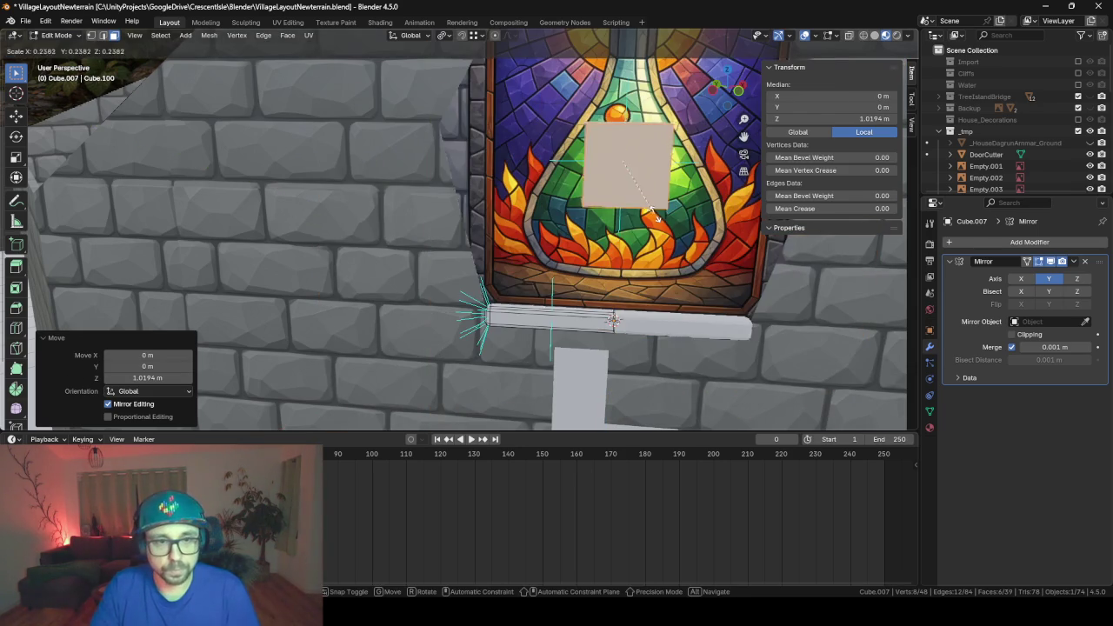
click(644, 190)
key(g)
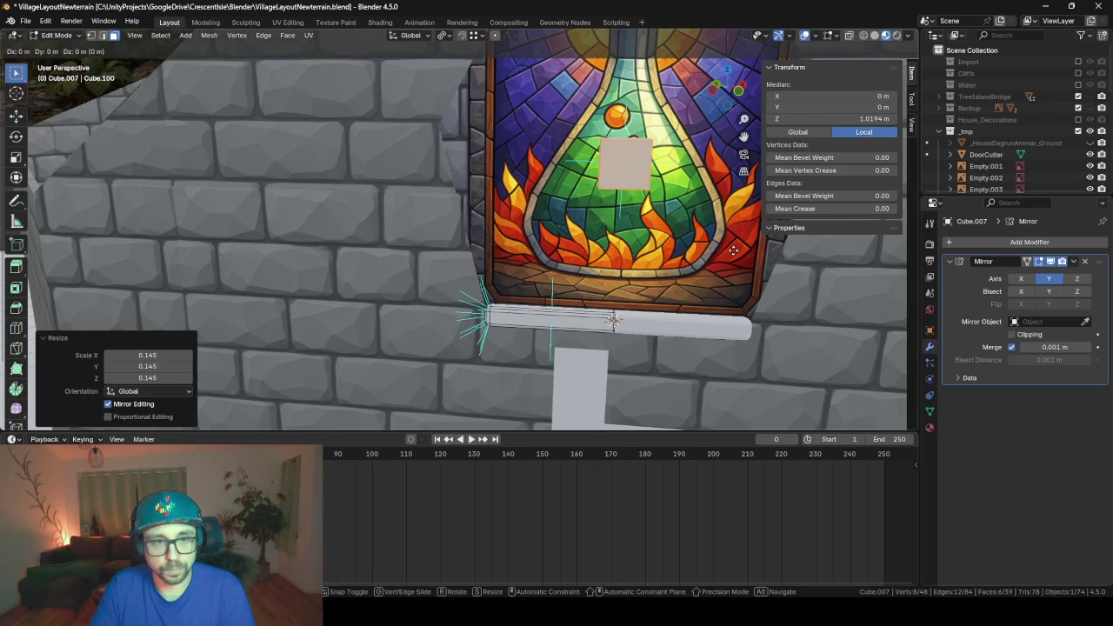
key(y)
click(557, 246)
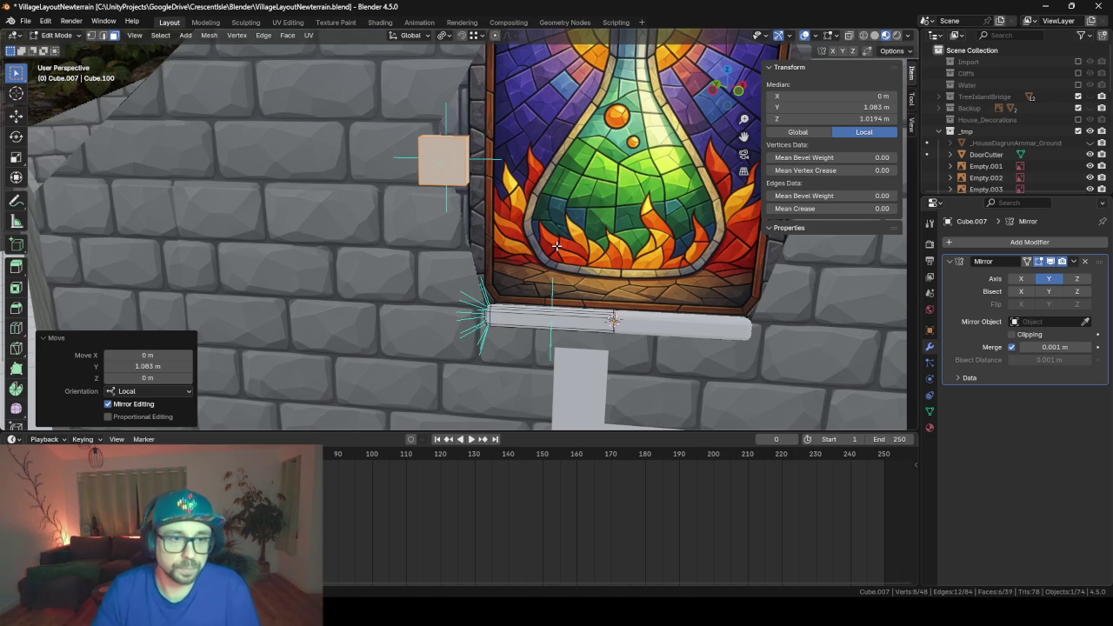
scroll(528, 209, down, 5)
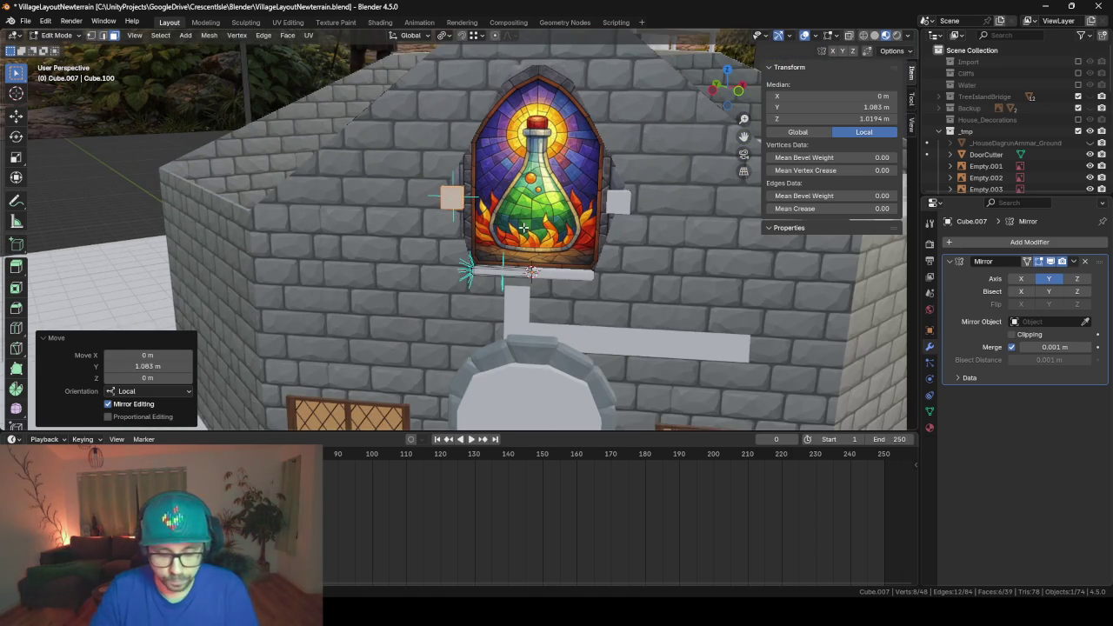
- Stretch the side pieces to 3.705 on Z and lower them beside the window
key(s)
key(z)
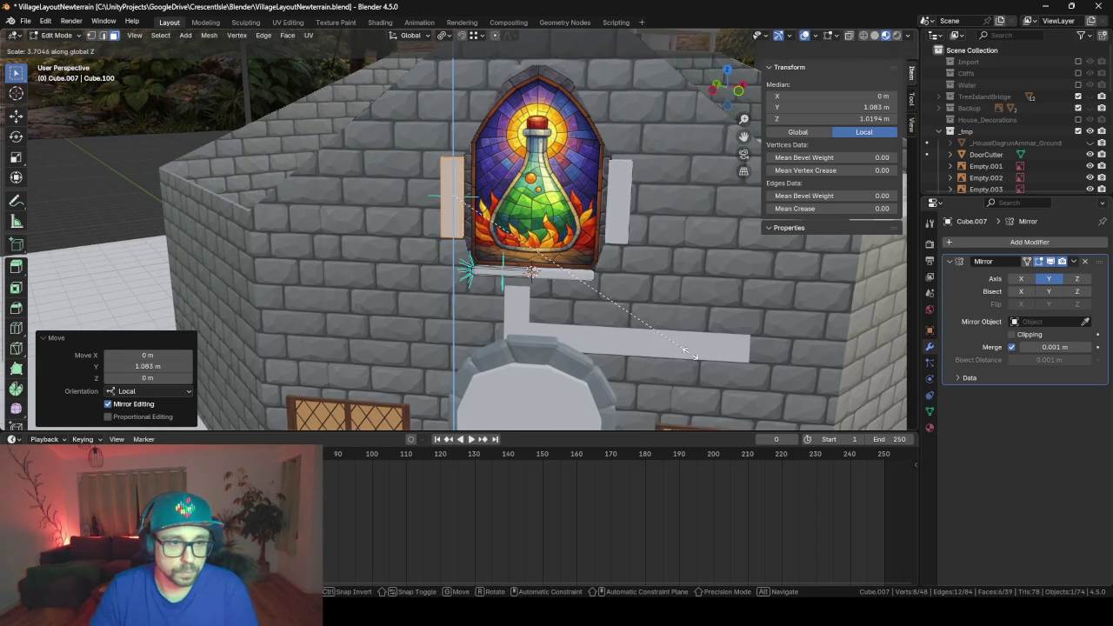
click(687, 351)
key(g)
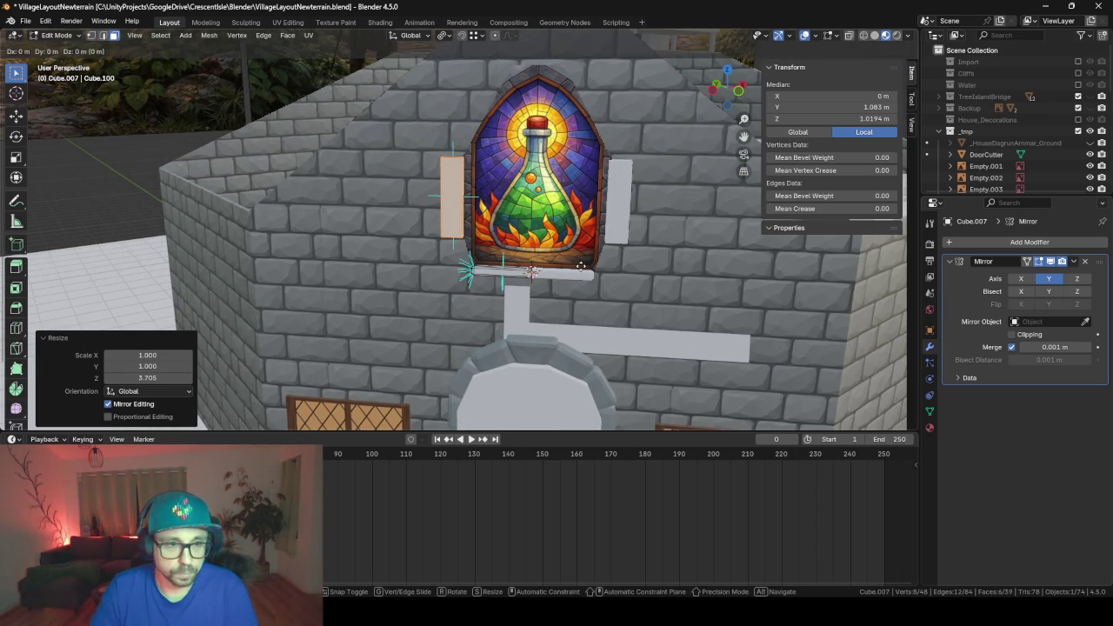
key(shift+x)
key(shift+x)
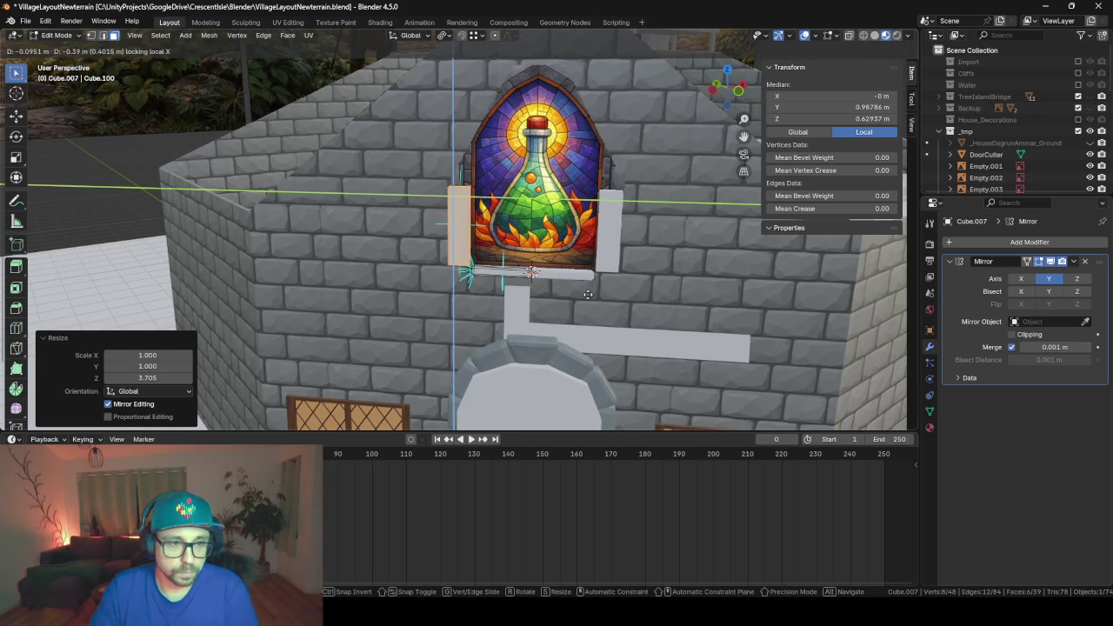
click(592, 292)
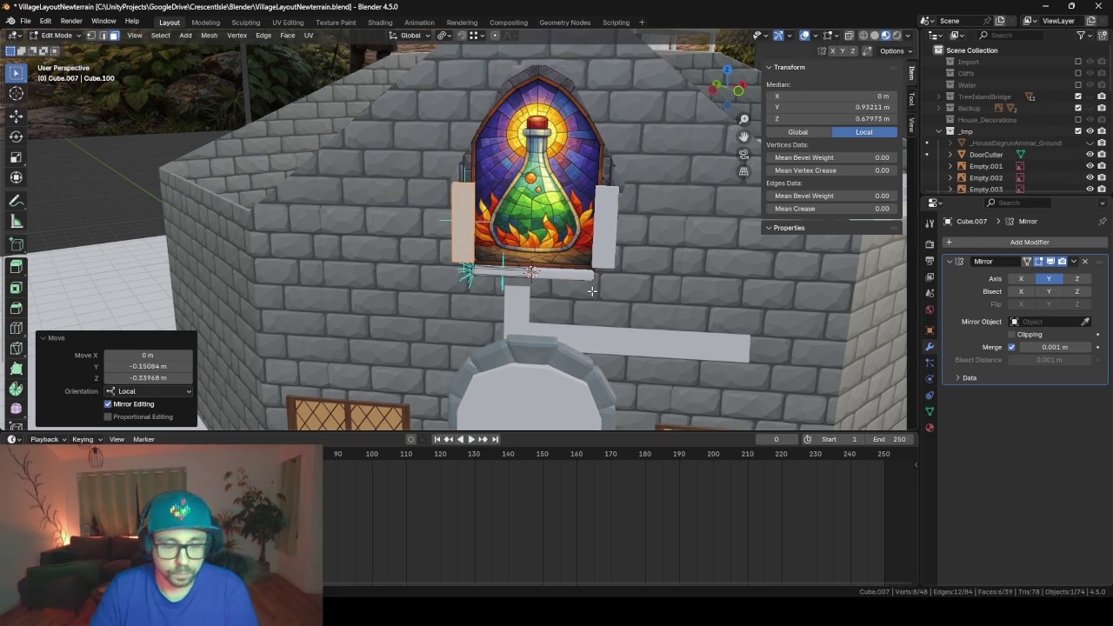
- Orbit around the window to check the side posts from several angles
scroll(574, 269, up, 5)
scroll(565, 261, down, 1)
scroll(565, 261, down, 4)
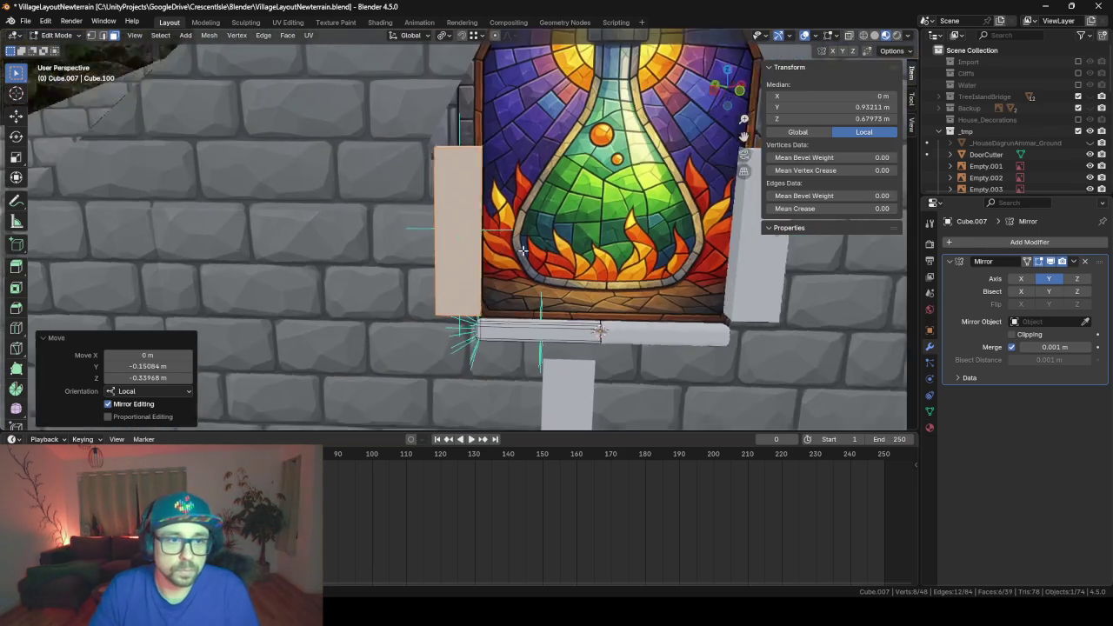
mouse_move(566, 261)
middle_down()
mouse_move(487, 243)
mouse_move(580, 239)
mouse_move(497, 244)
mouse_move(538, 244)
middle_up()
scroll(480, 240, up, 3)
scroll(496, 244, up, 2)
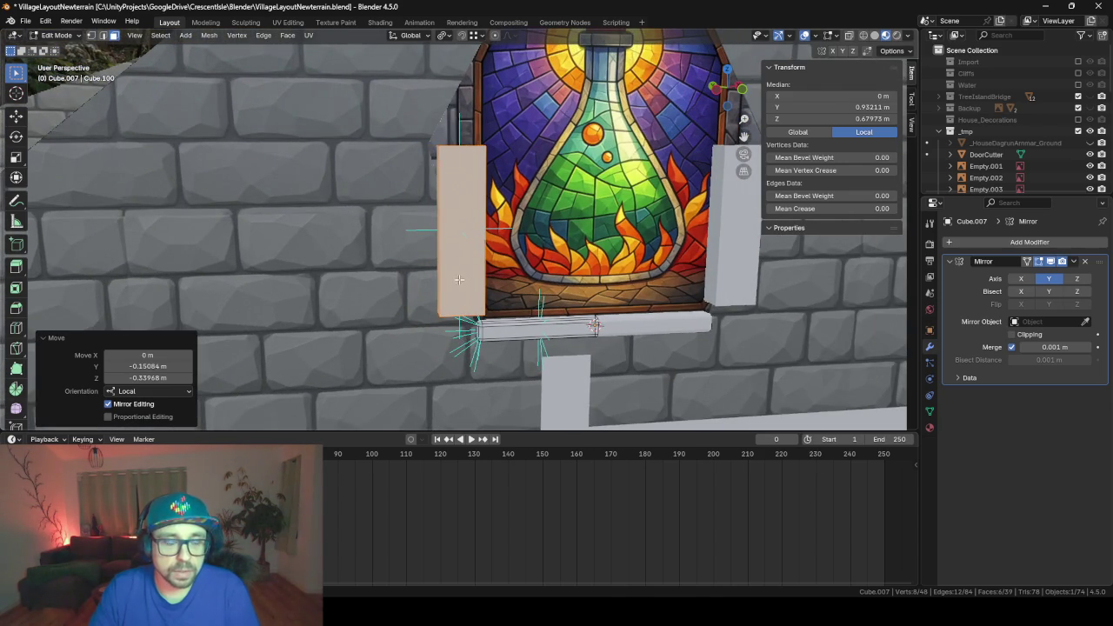
mouse_move(403, 175)
middle_down()
mouse_move(360, 174)
mouse_move(475, 173)
mouse_move(387, 179)
middle_up()
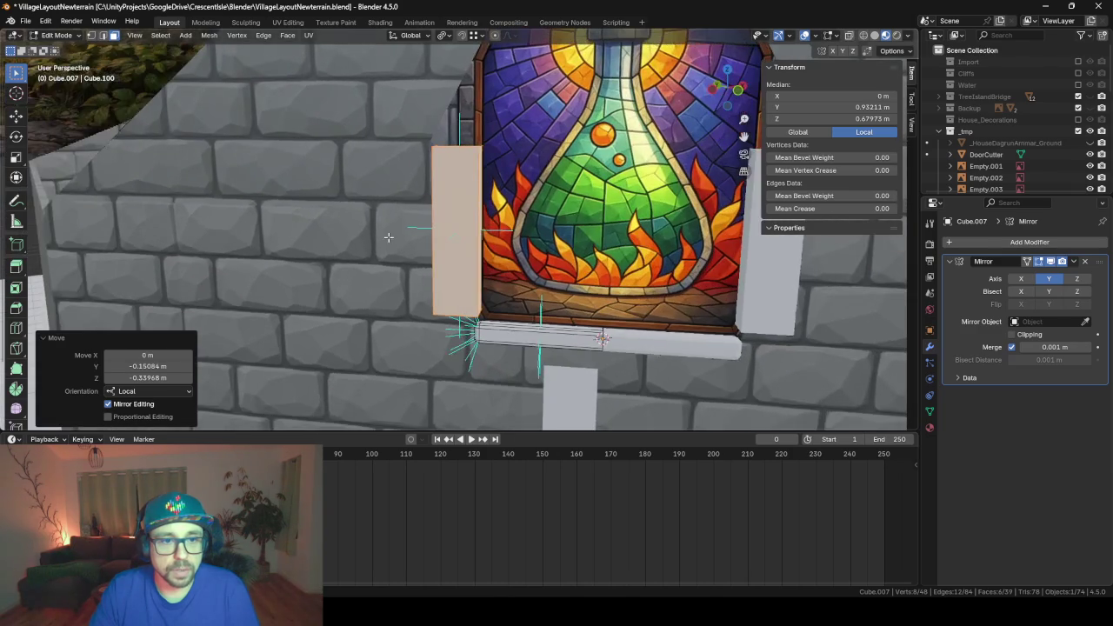
middle_drag(389, 239, 392, 236)
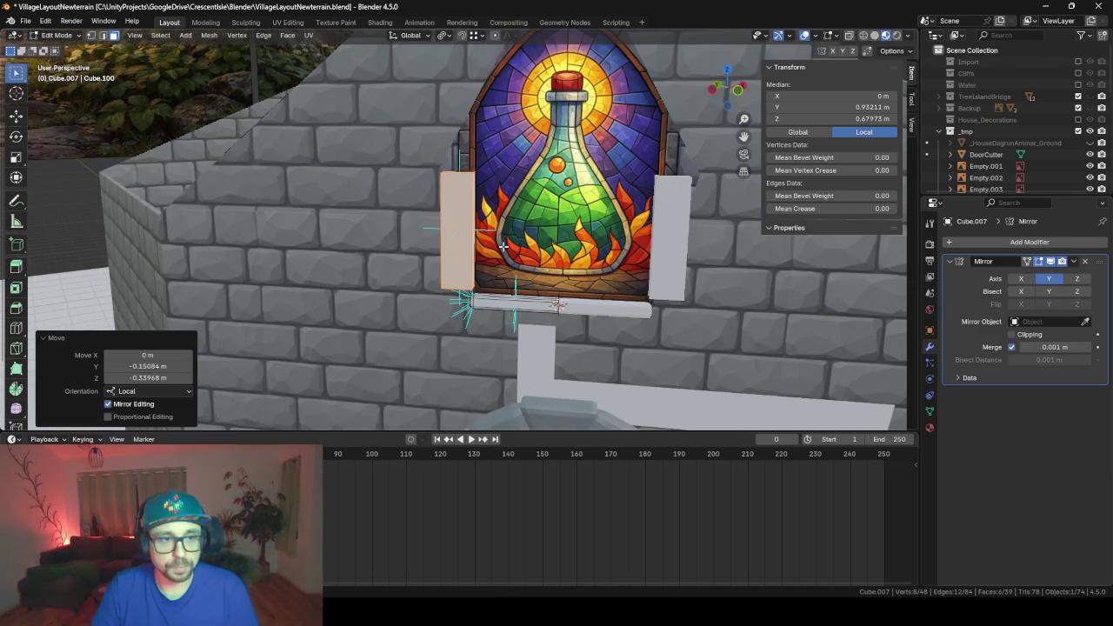
- Separate the side pieces into their own object, Cube.009, and remove its Mirror modifier
key(x)
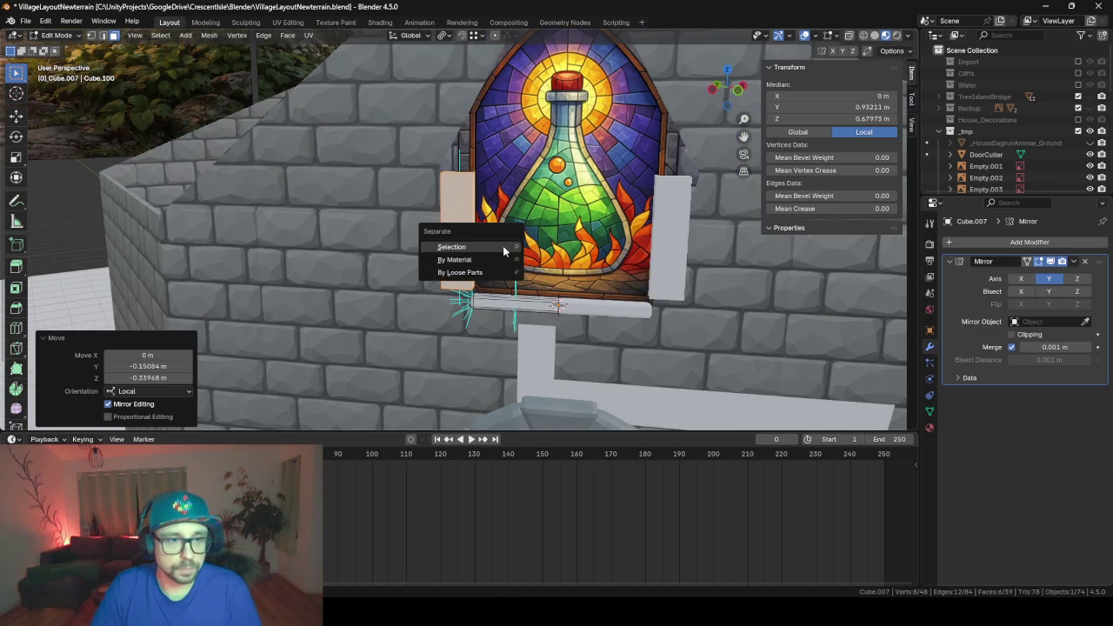
click(502, 245)
key(Tab)
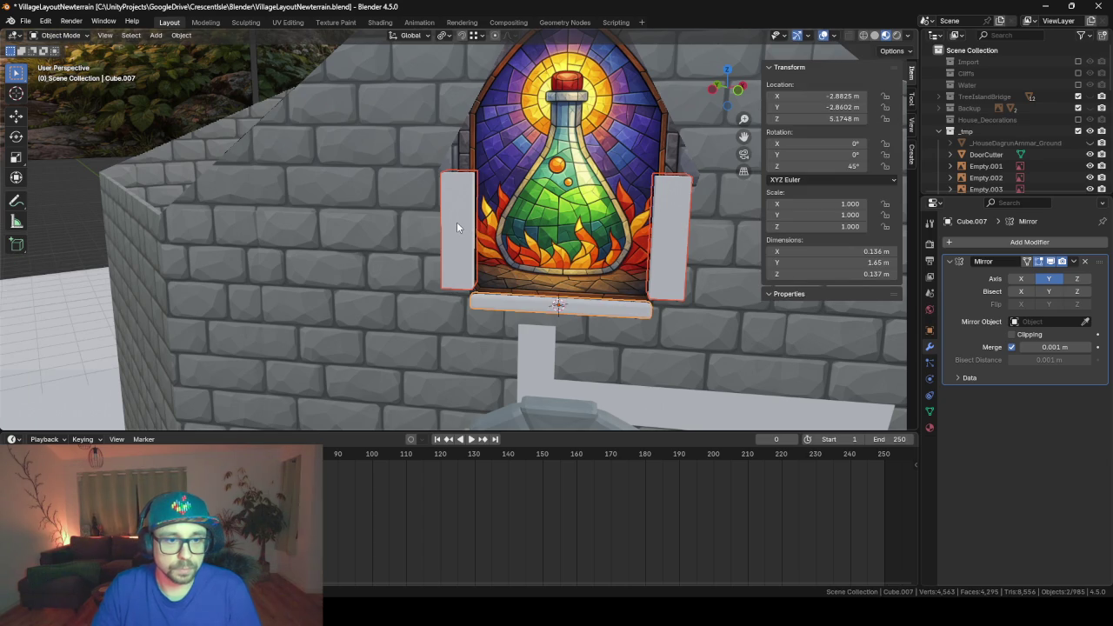
click(457, 222)
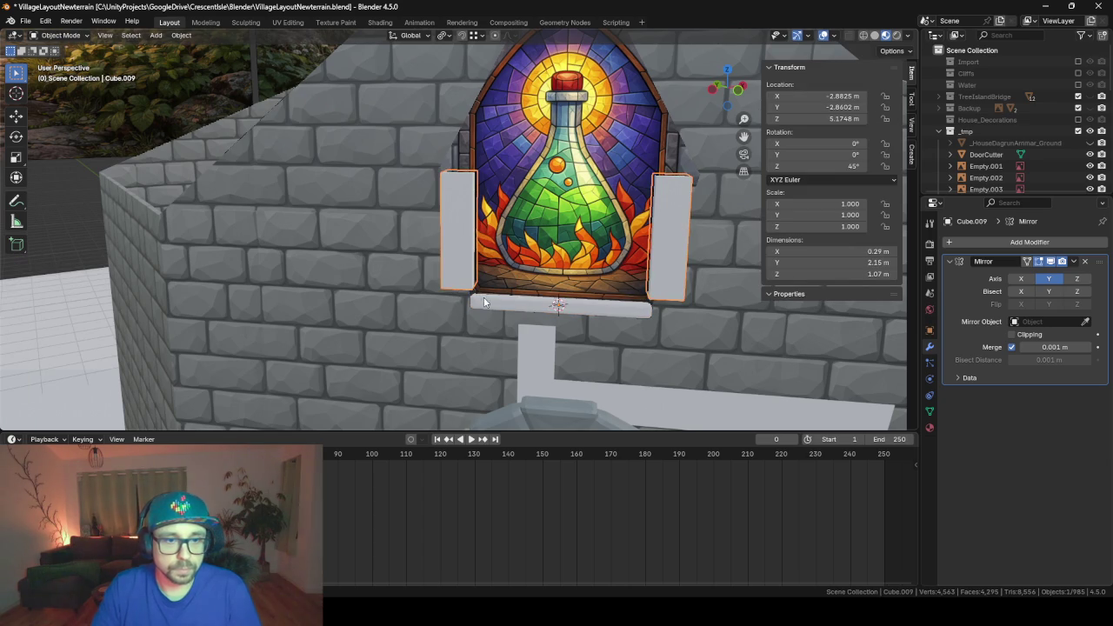
click(1085, 262)
mouse_move(474, 279)
middle_down()
mouse_move(417, 287)
mouse_move(492, 271)
middle_up()
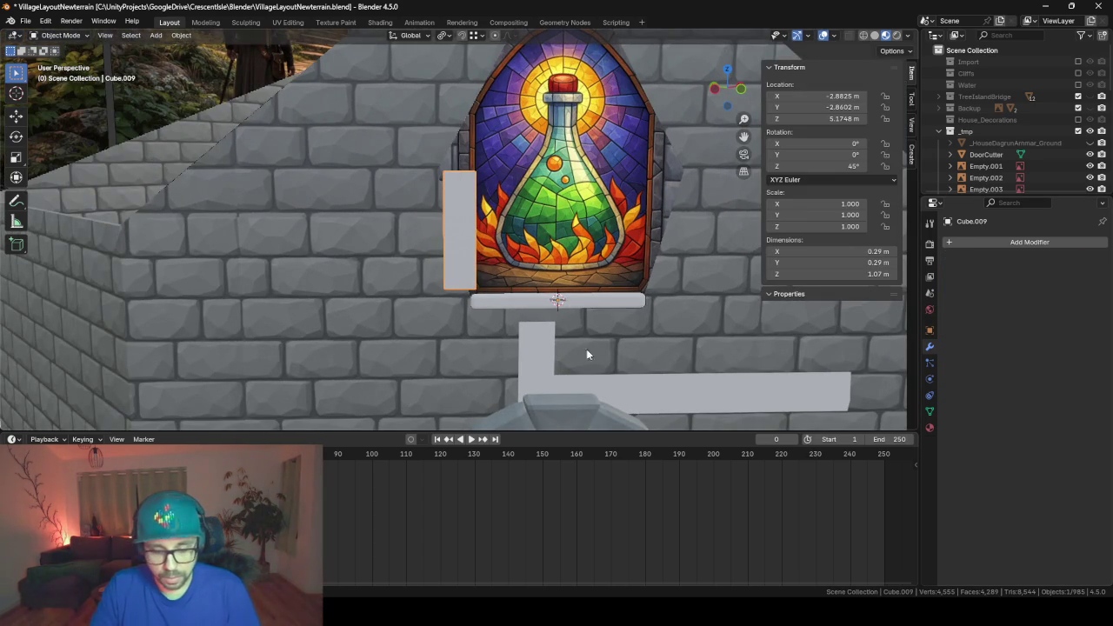
- Set Cube.009's origin to its own geometry
key(r)
key(x)
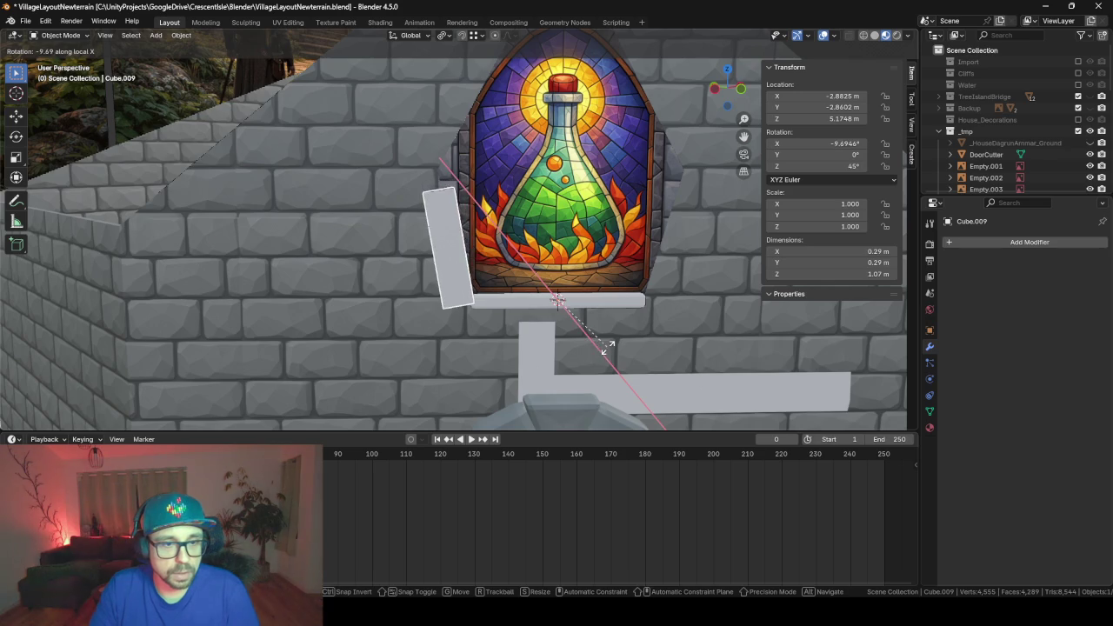
key(Escape)
key(shift+s)
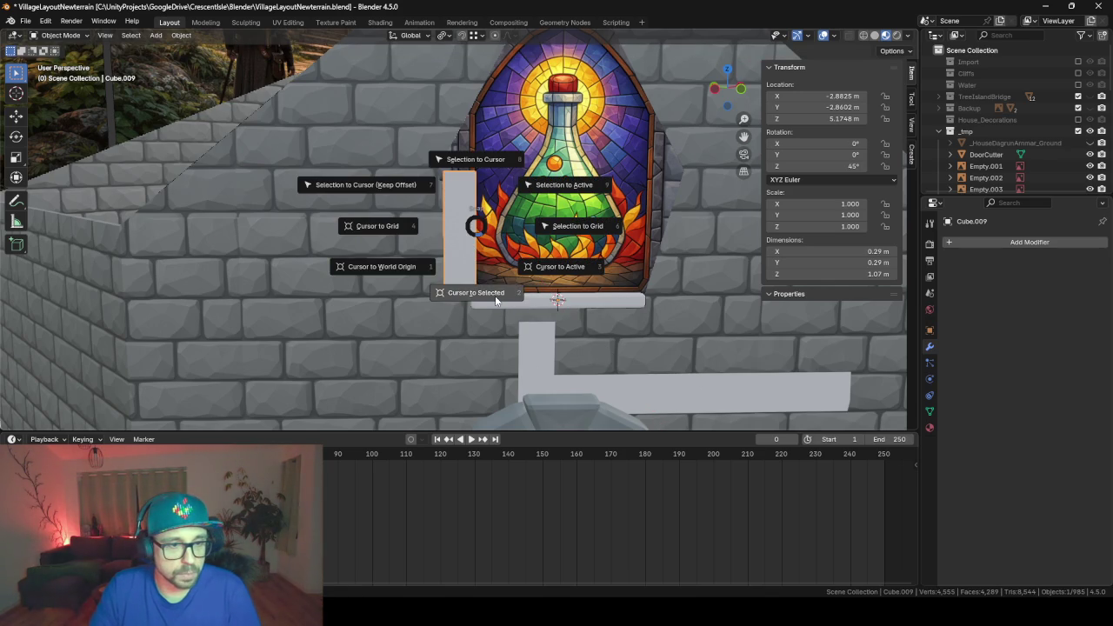
right_click(482, 250)
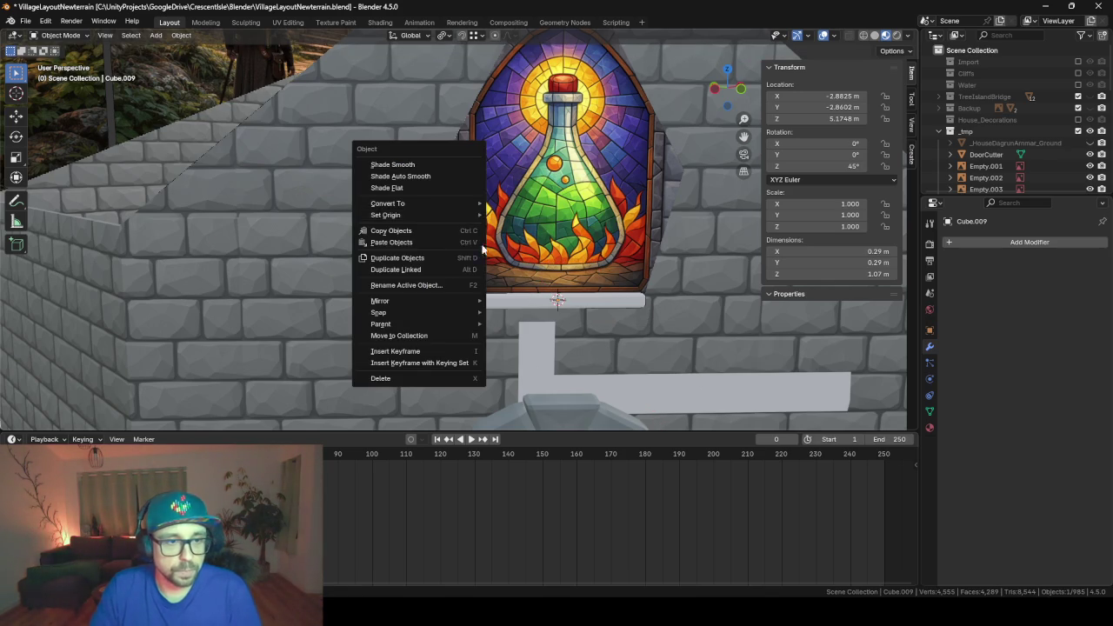
click(513, 237)
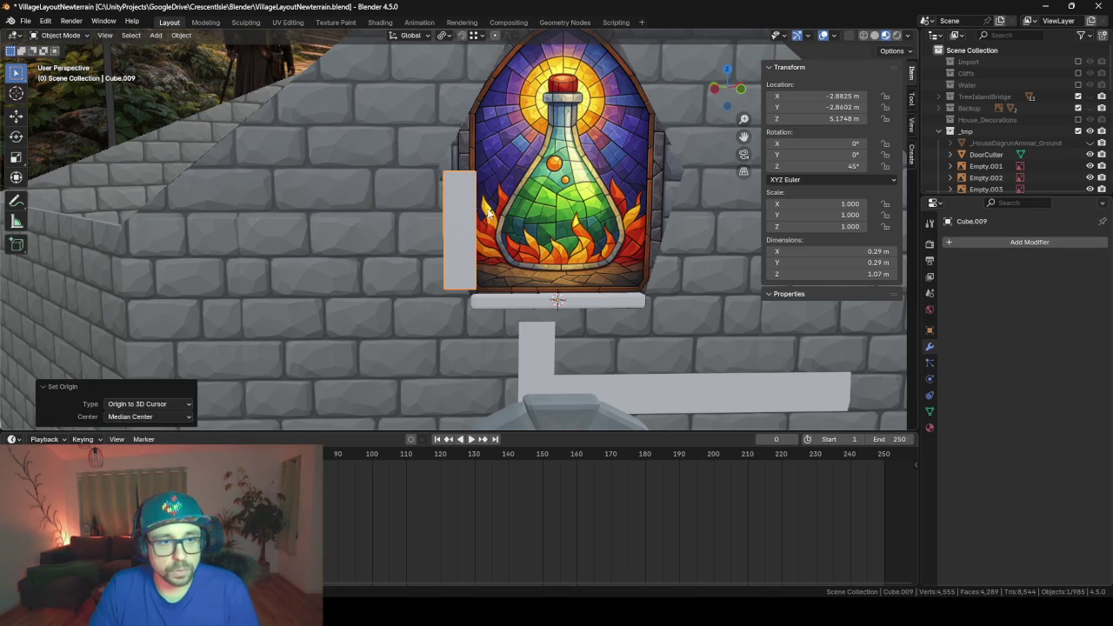
right_click(456, 206)
mouse_move(382, 206)
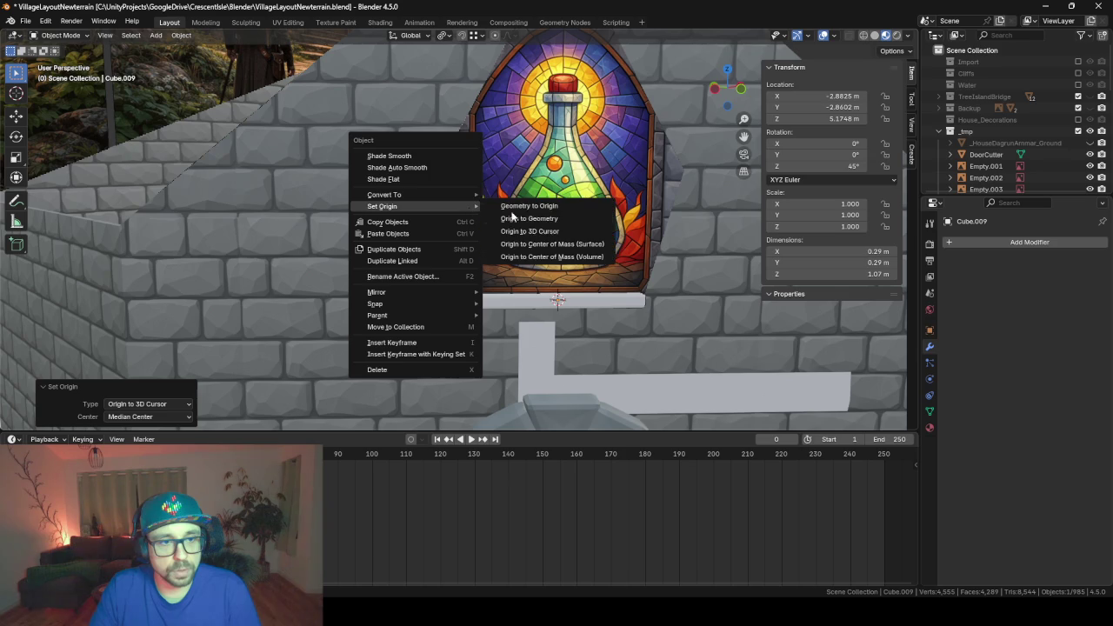
click(537, 218)
- Tilt the side piece -15.4° about its local X axis, like an open shutter
key(r)
key(x)
key(x)
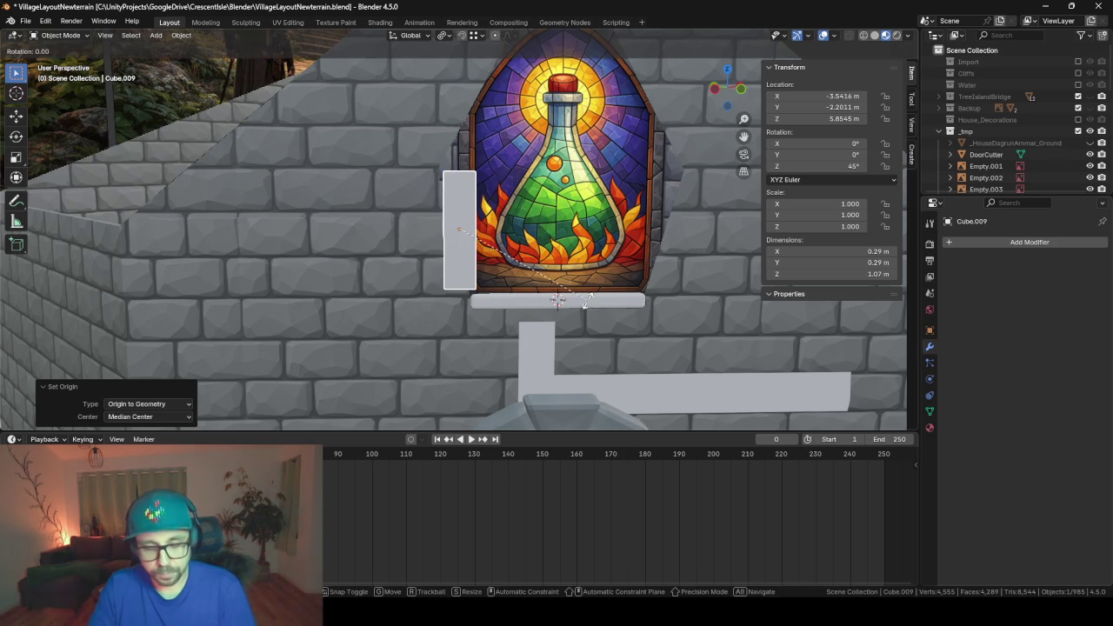
click(618, 267)
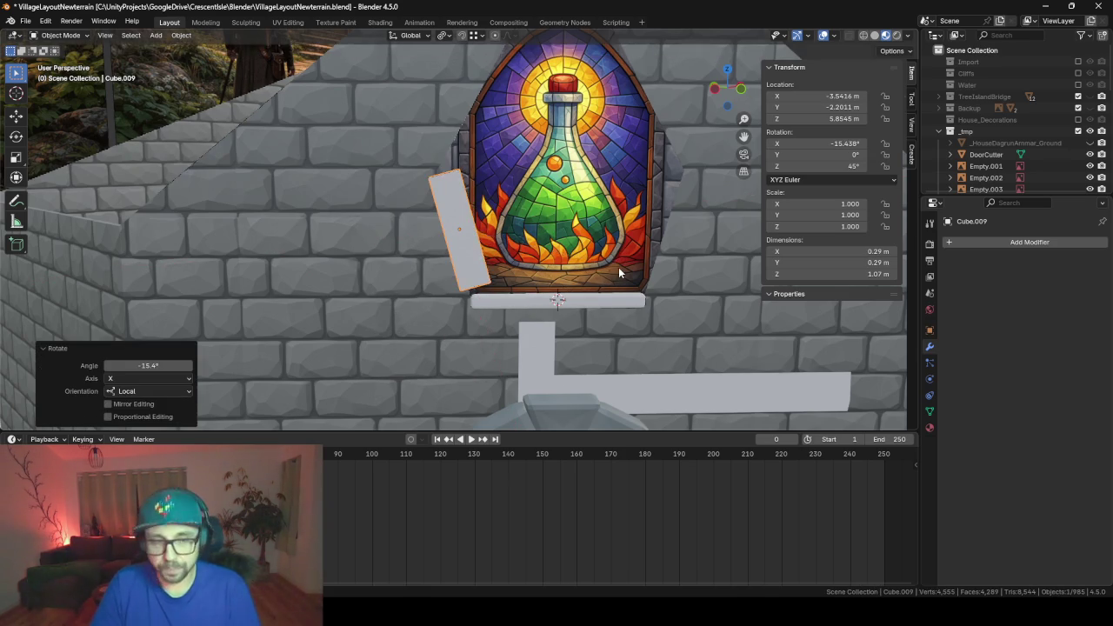
scroll(618, 267, up, 5)
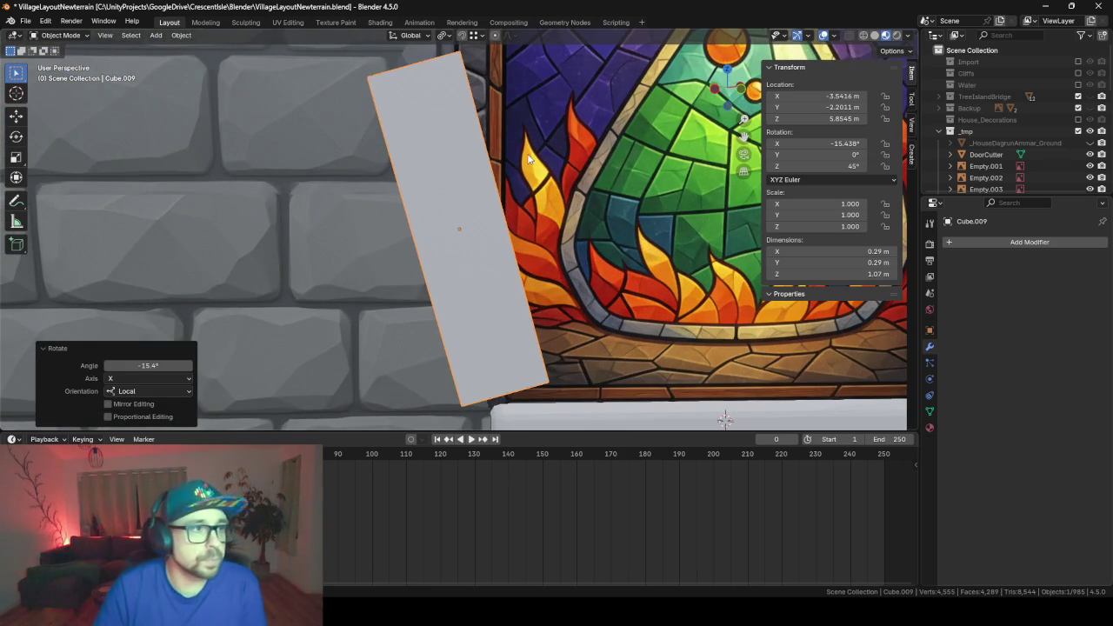
scroll(447, 230, down, 5)
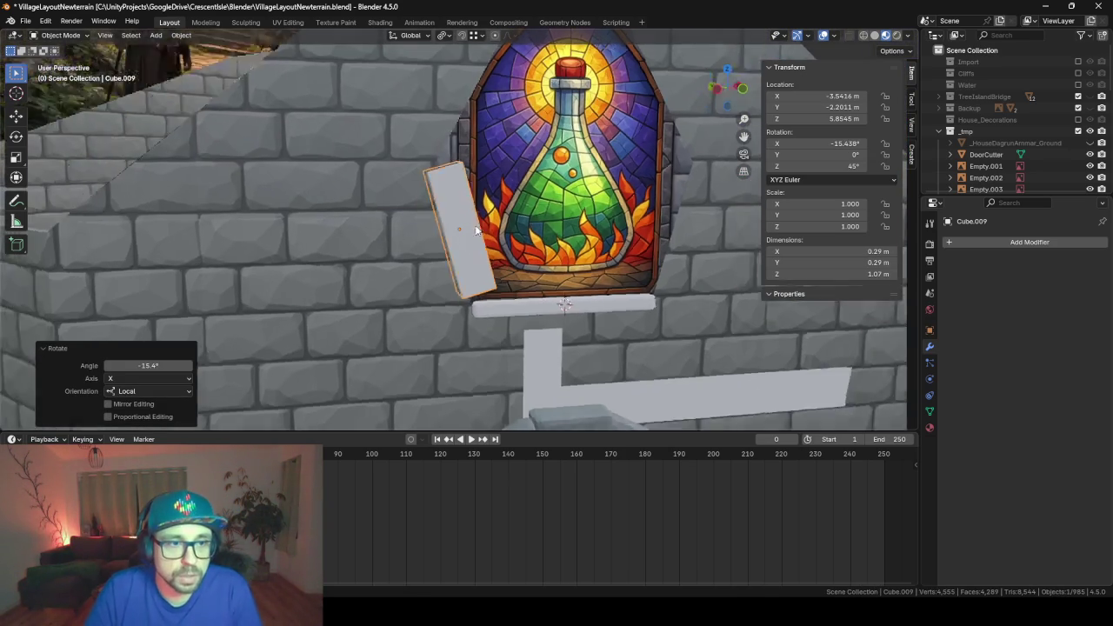
mouse_move(447, 230)
middle_down()
mouse_move(574, 227)
mouse_move(455, 227)
middle_up()
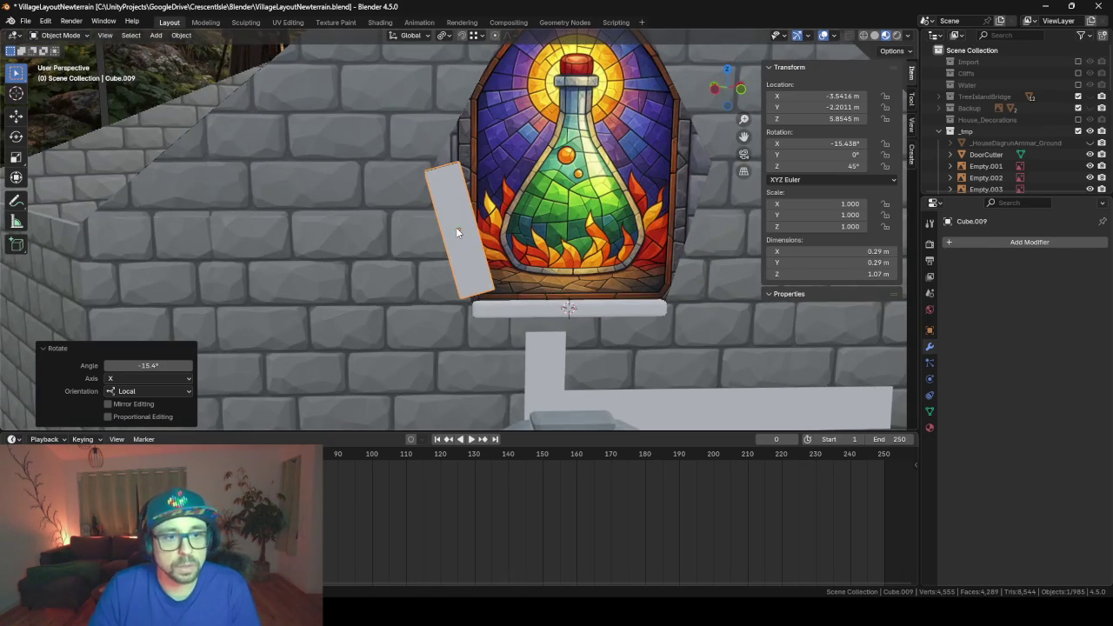
key(Tab)
- Lengthen the whole piece along Z to a 1.178 scale
key(a)
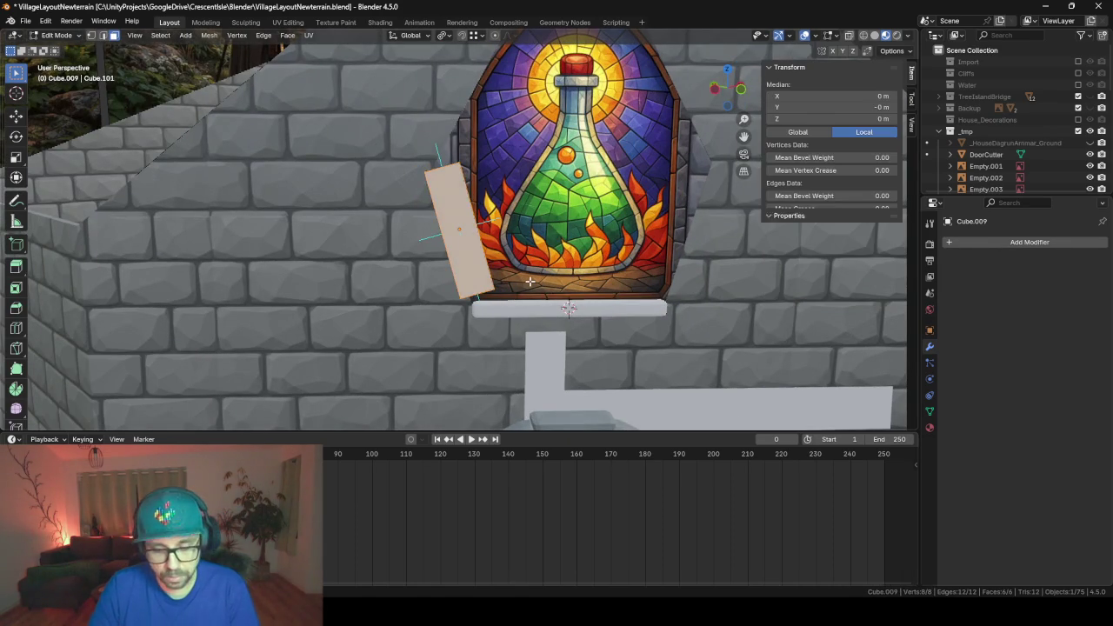
key(s)
key(z)
key(z)
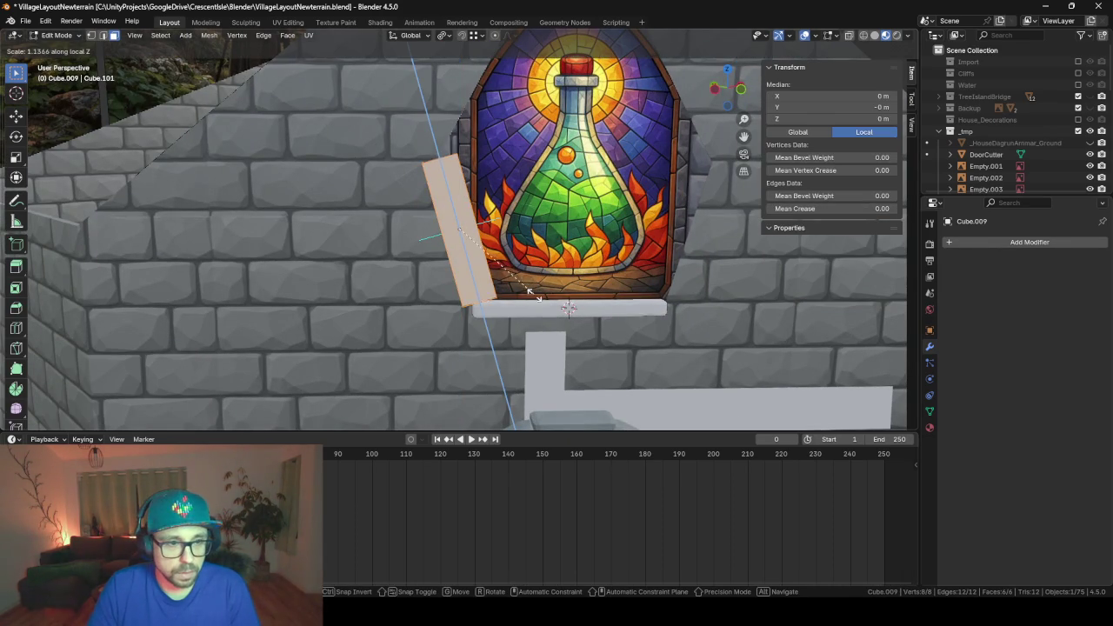
click(534, 294)
mouse_move(534, 294)
middle_down()
mouse_move(644, 247)
mouse_move(665, 341)
middle_up()
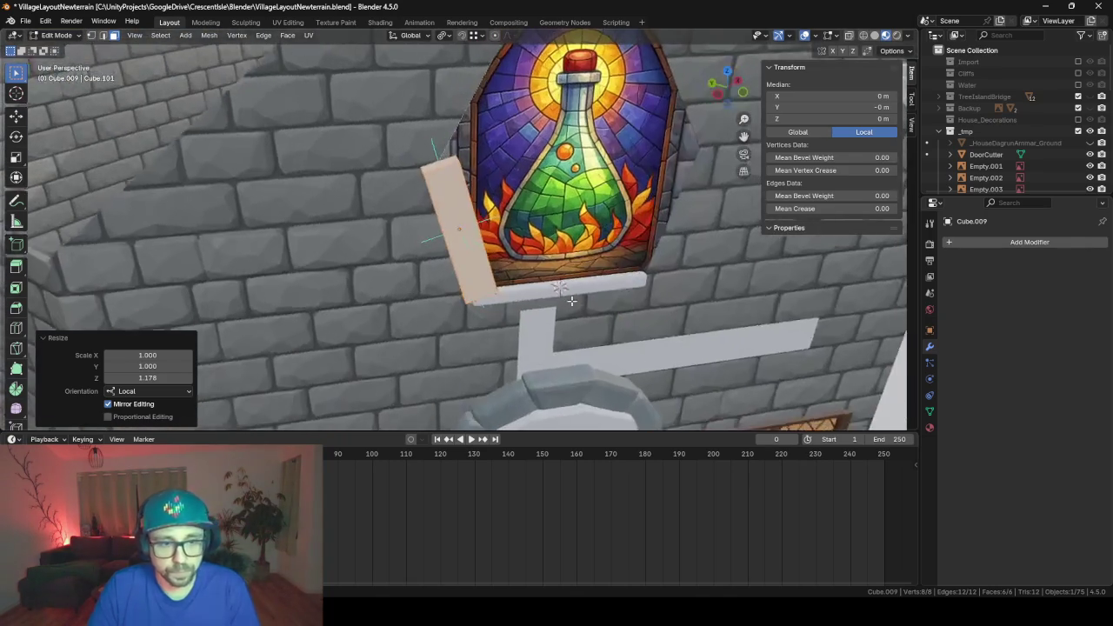
- Thin the piece to 0.643 on local X and 0.747 on local Y
key(s)
key(x)
key(x)
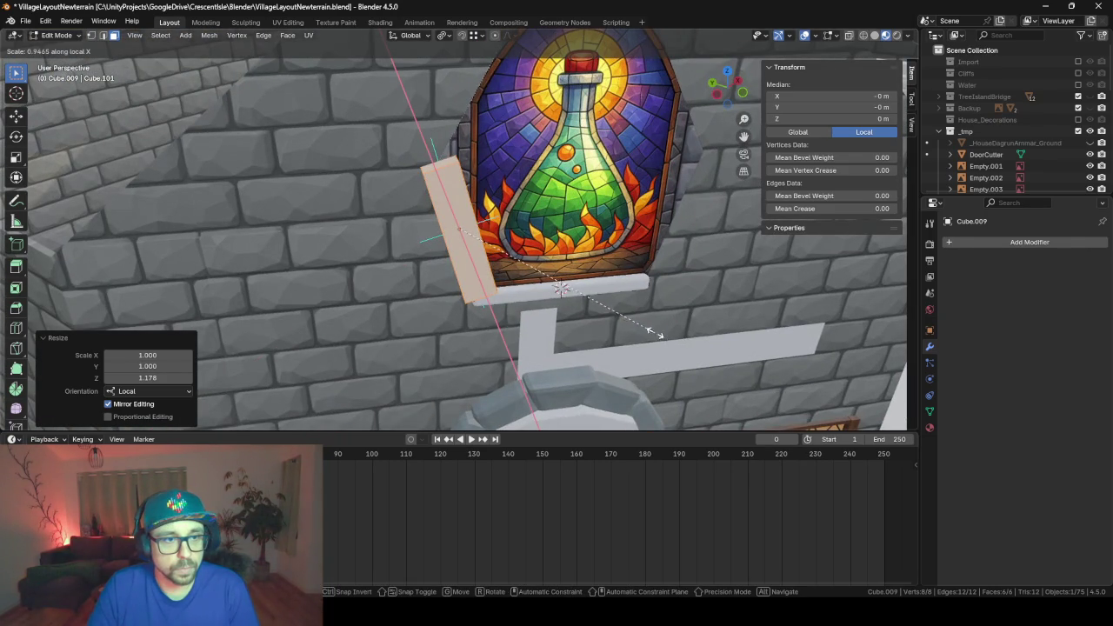
click(590, 311)
mouse_move(589, 311)
middle_down()
mouse_move(726, 304)
mouse_move(565, 278)
middle_up()
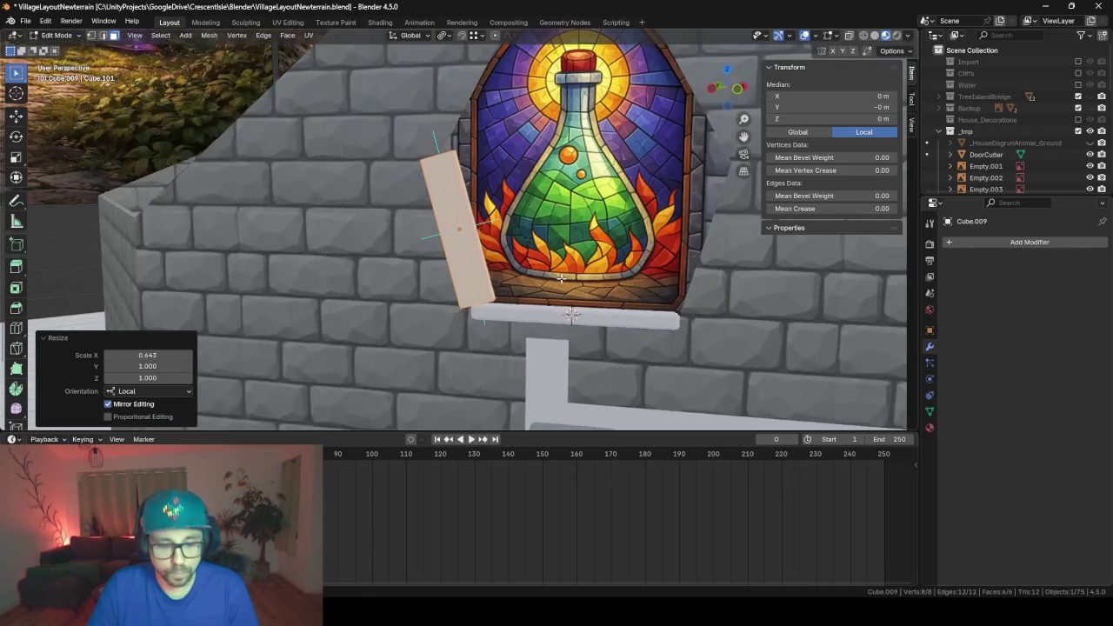
key(s)
key(y)
key(y)
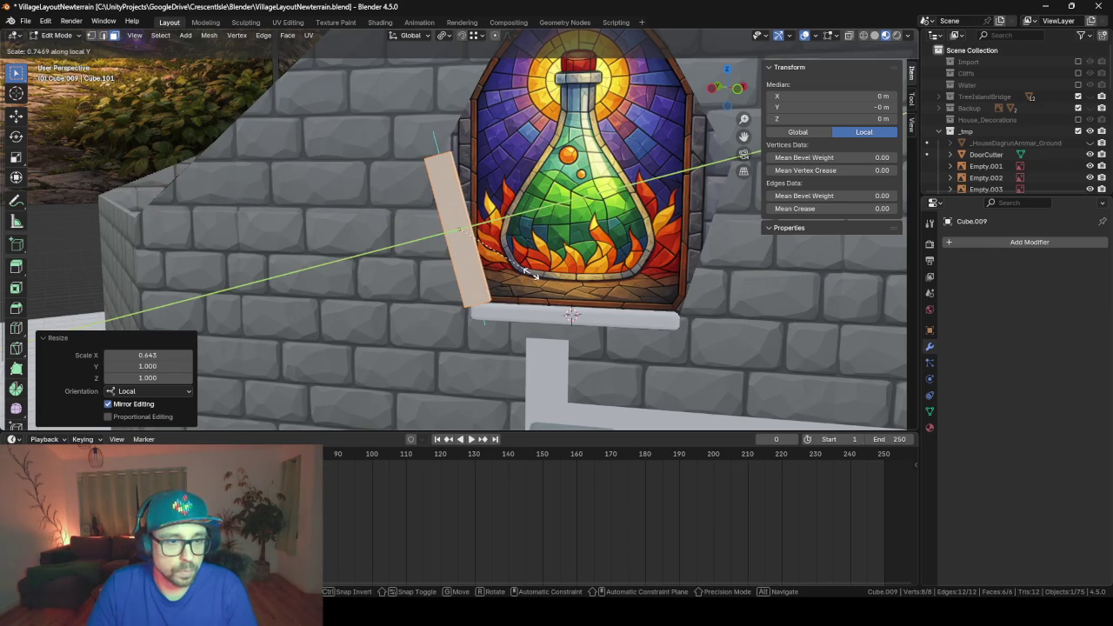
click(530, 274)
- Bevel the piece's edges and shift its faces along local Z
key(ctrl+b)
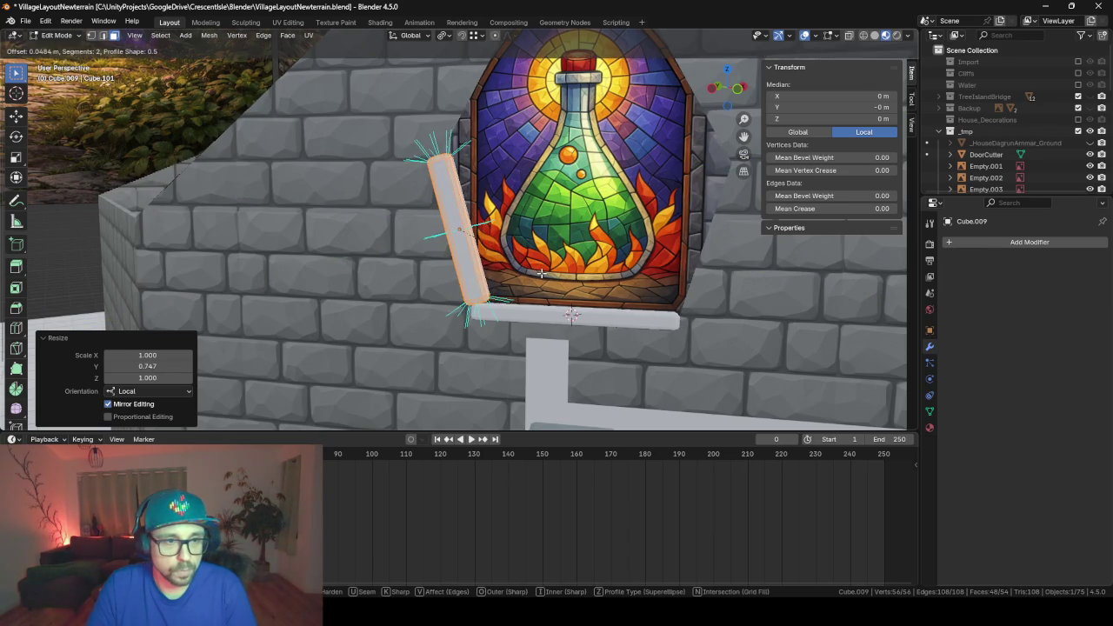
click(539, 274)
mouse_move(539, 274)
middle_down()
mouse_move(416, 273)
mouse_move(537, 280)
middle_up()
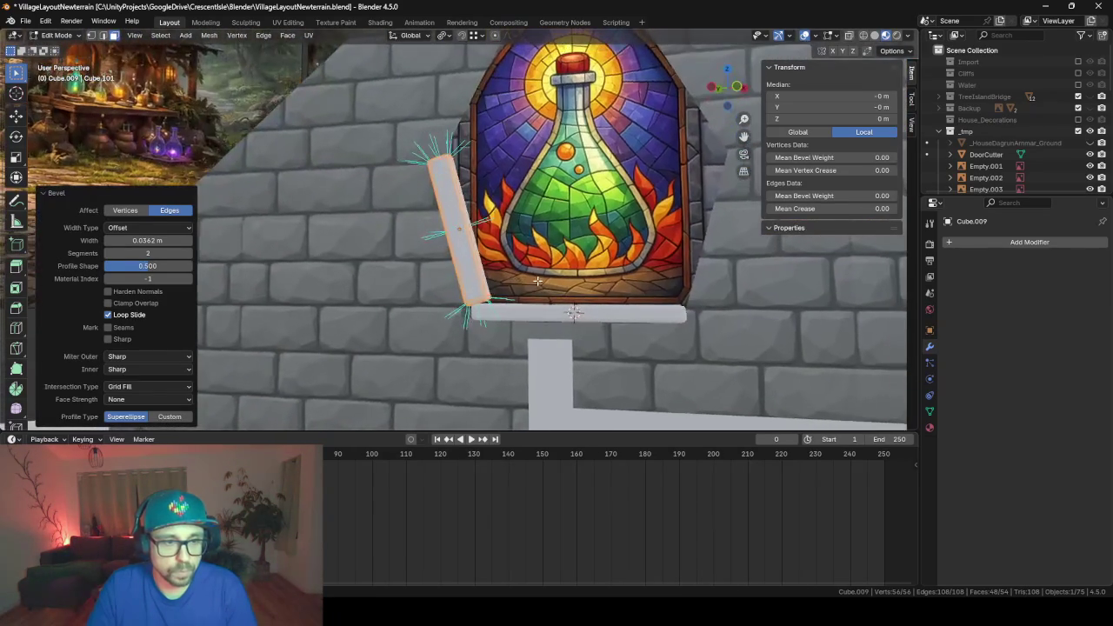
key(g)
key(z)
key(z)
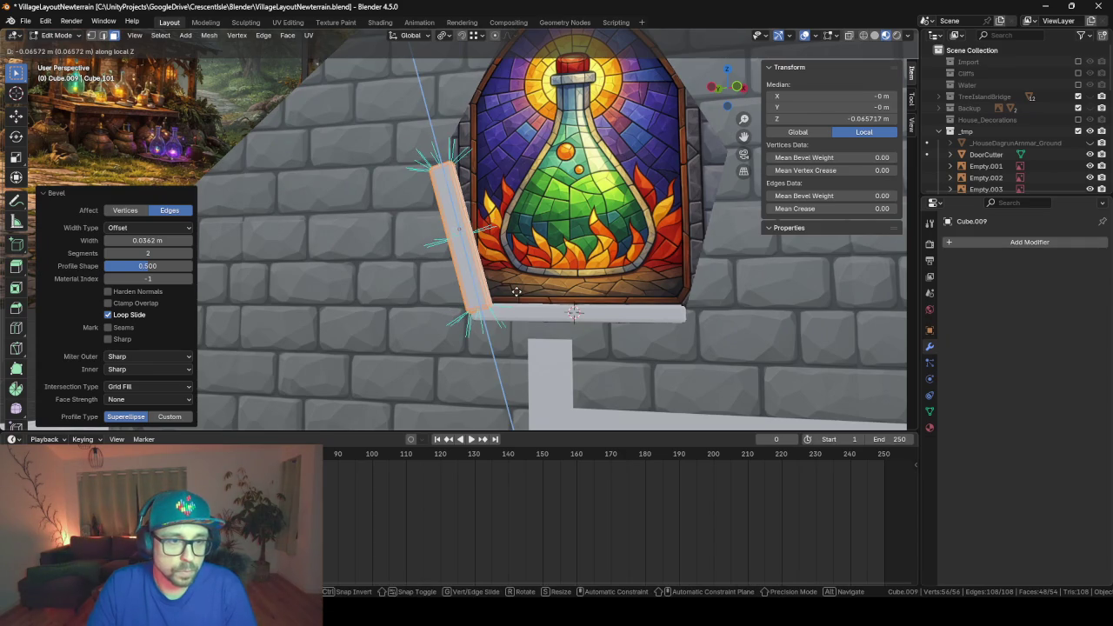
click(516, 291)
middle_drag(517, 292, 463, 185)
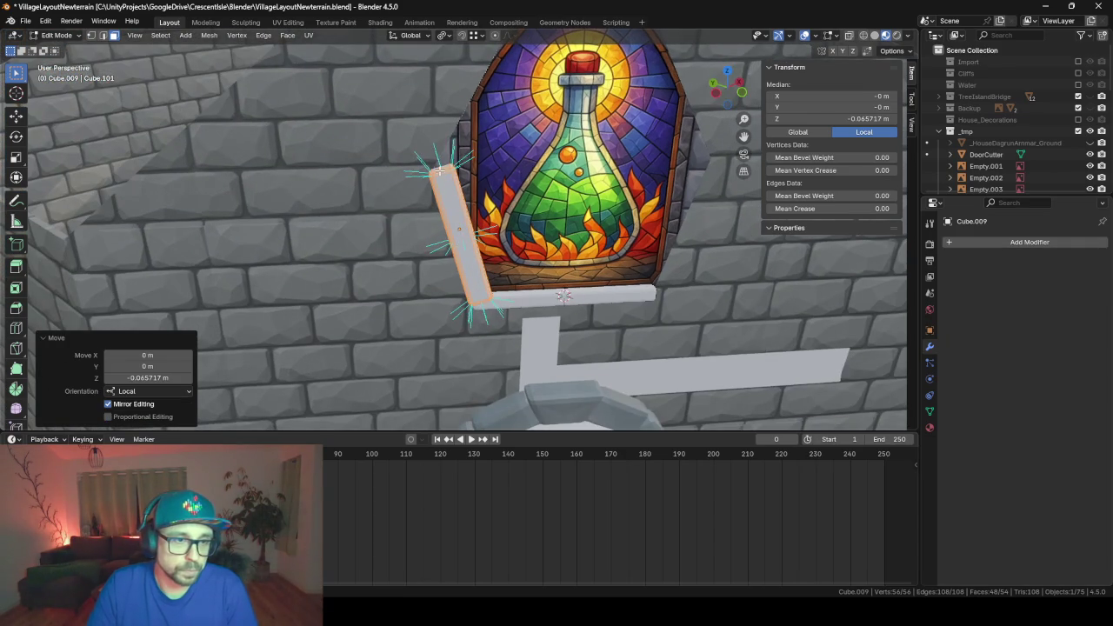
- Extend the bar's top end section along its length
click(439, 172)
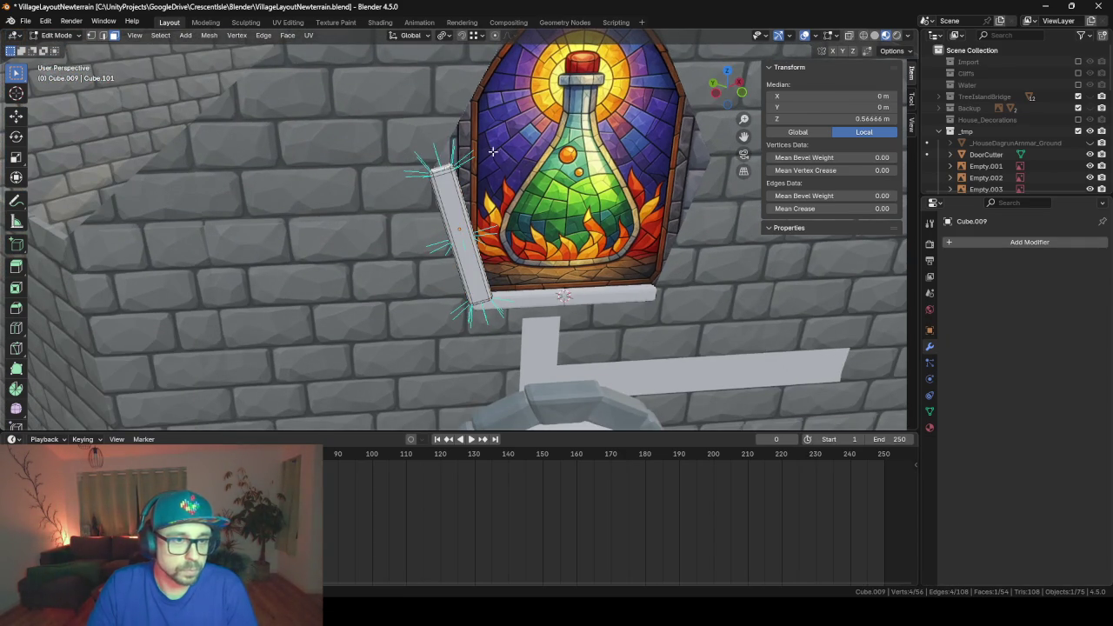
key(ctrl+KP_Add)
key(g)
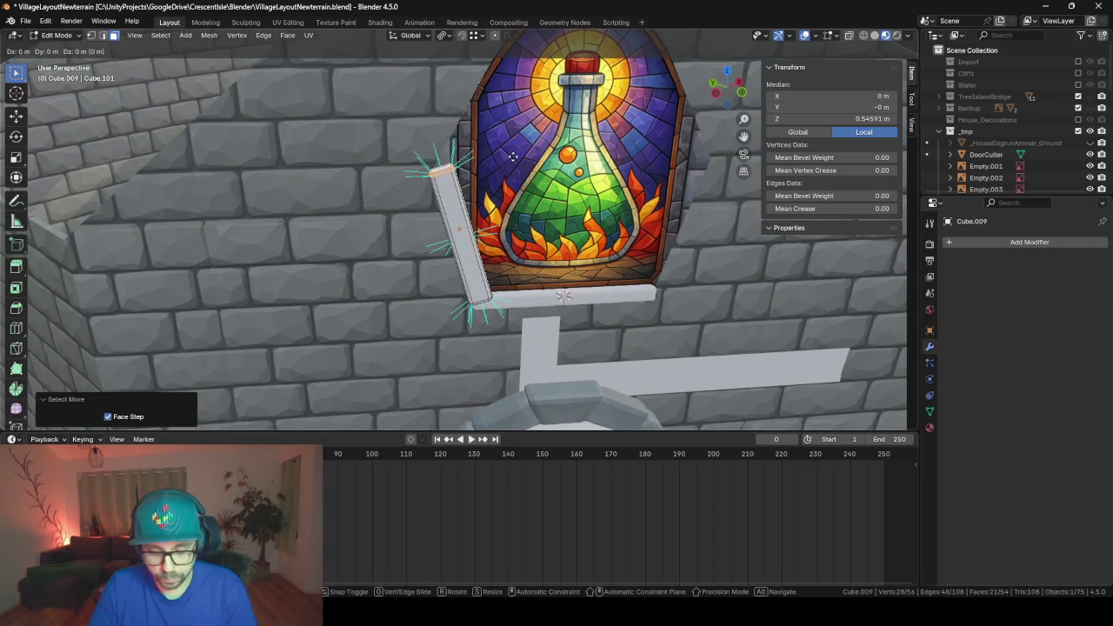
key(z)
key(z)
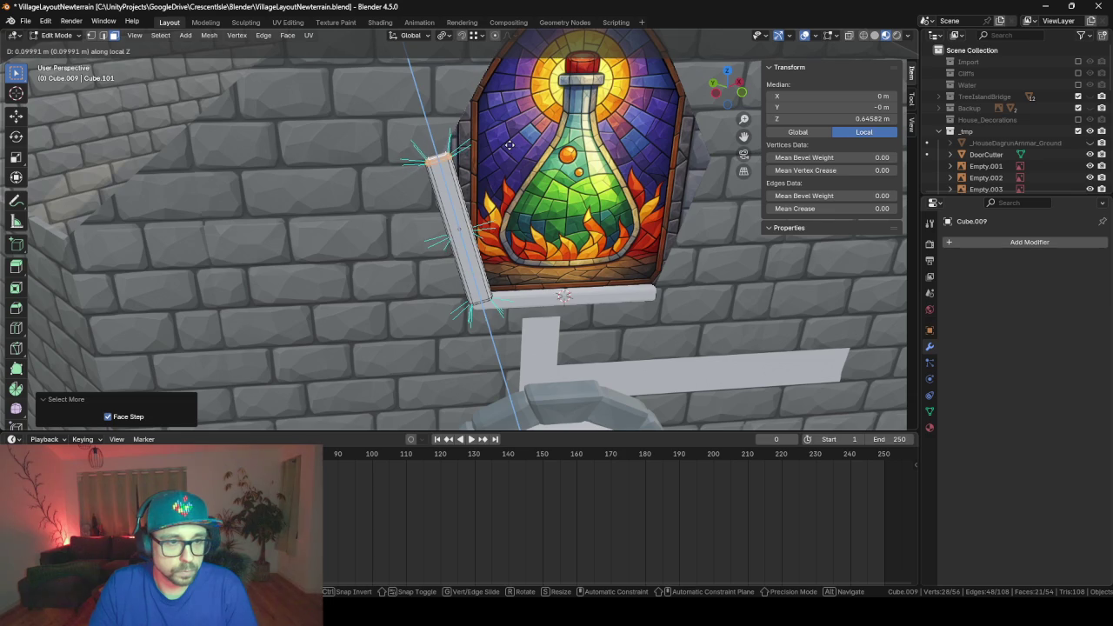
click(510, 148)
mouse_move(510, 148)
middle_down()
mouse_move(454, 224)
mouse_move(702, 266)
mouse_move(614, 268)
mouse_move(624, 292)
middle_up()
- Slim the whole bar to 0.664 along its local X width
key(Tab)
key(Tab)
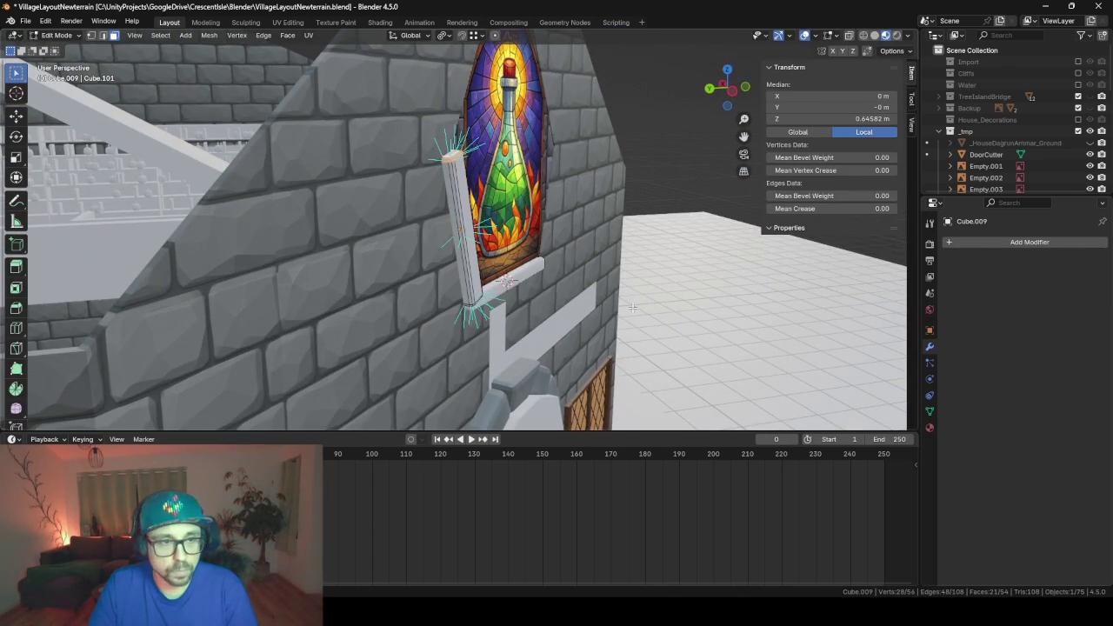
key(s)
key(x)
key(x)
key(Escape)
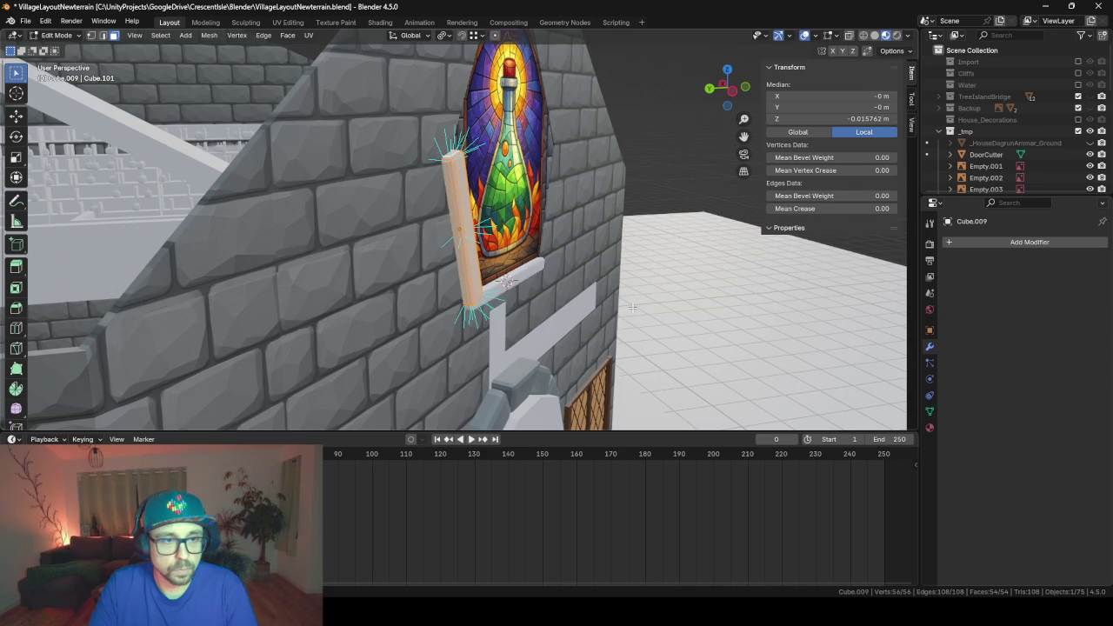
key(a)
key(s)
key(x)
key(x)
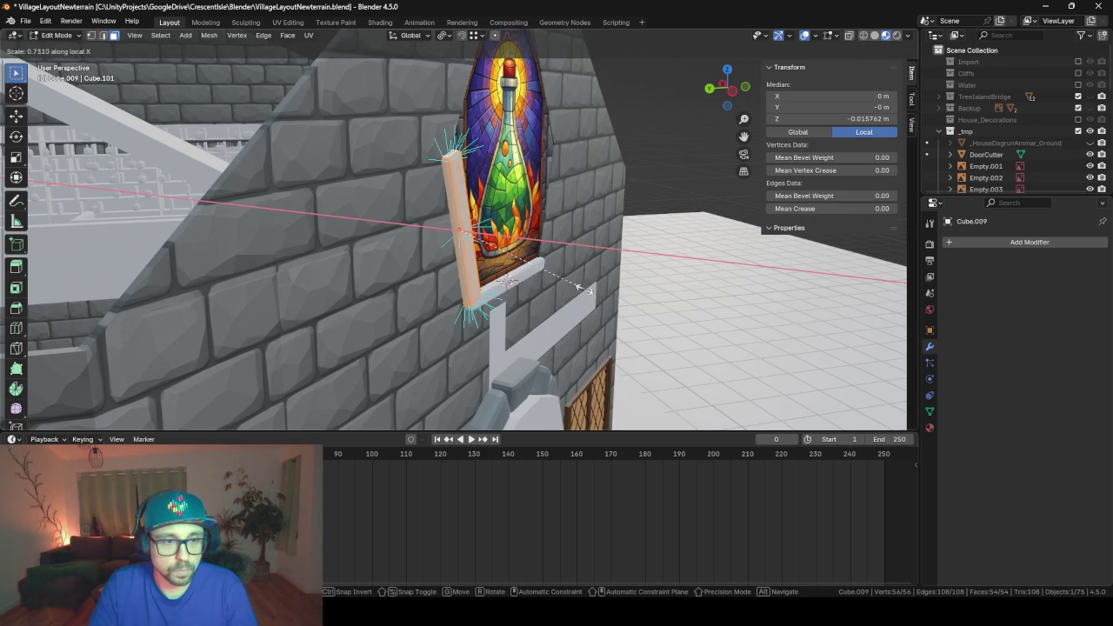
click(576, 290)
mouse_move(574, 290)
middle_down()
mouse_move(611, 303)
mouse_move(483, 272)
middle_up()
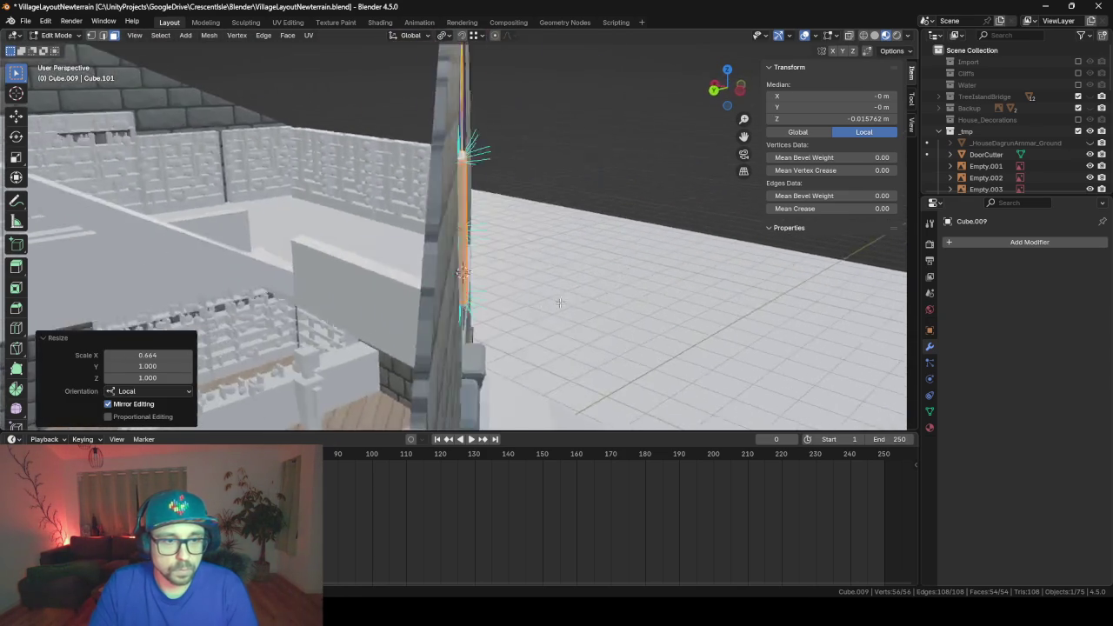
key(Tab)
- Deepen the sill Cube.007 to 0.194 m along X, then select the slanted left bar
click(498, 276)
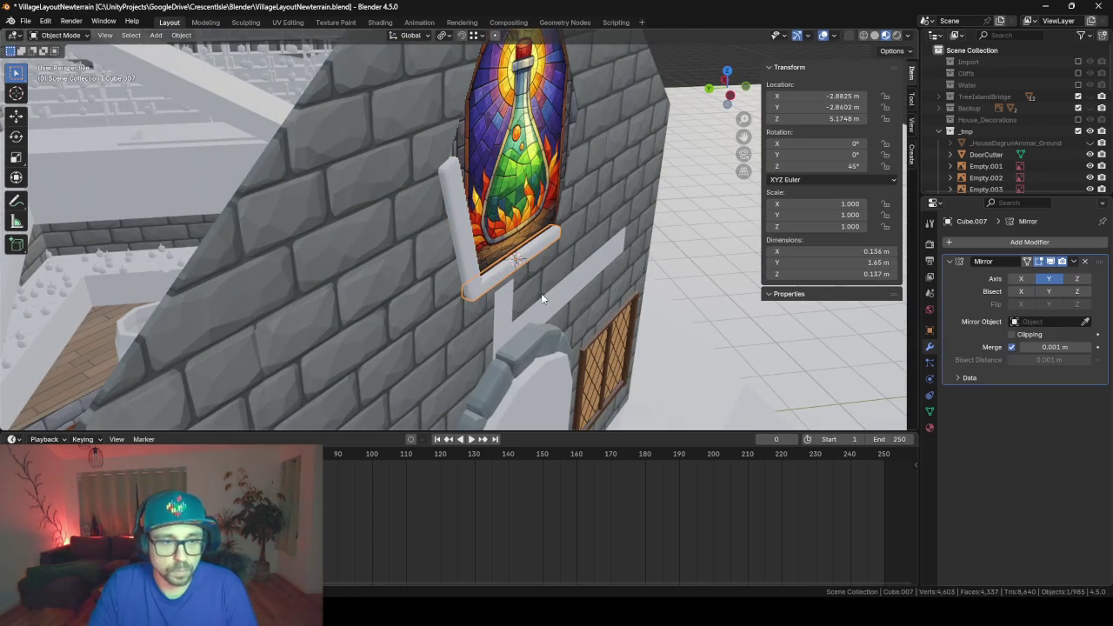
key(Tab)
key(a)
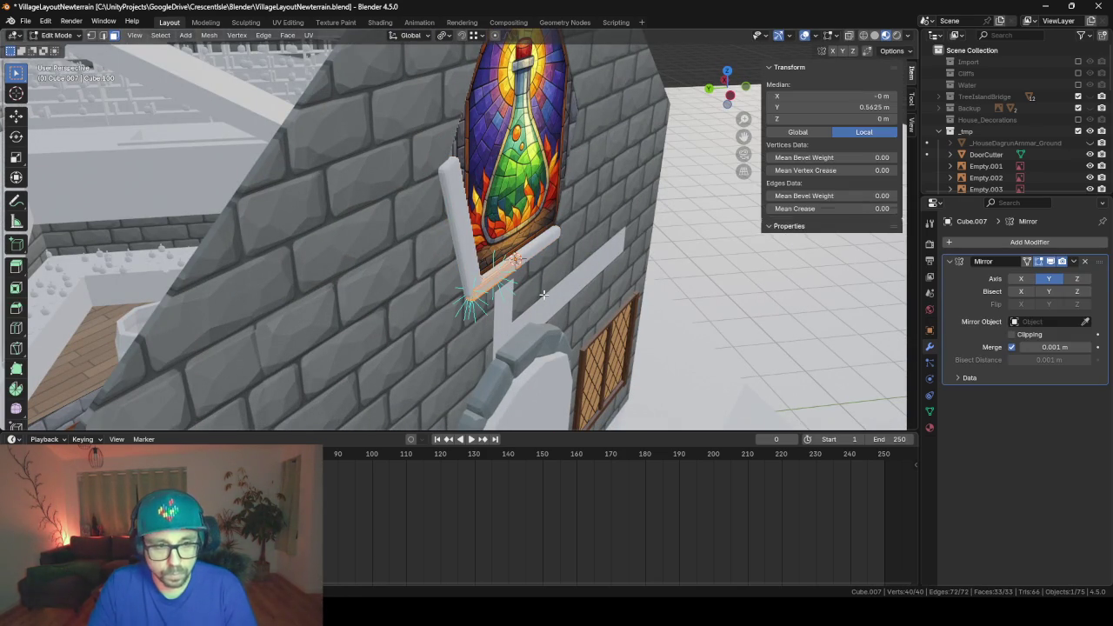
key(s)
key(x)
key(x)
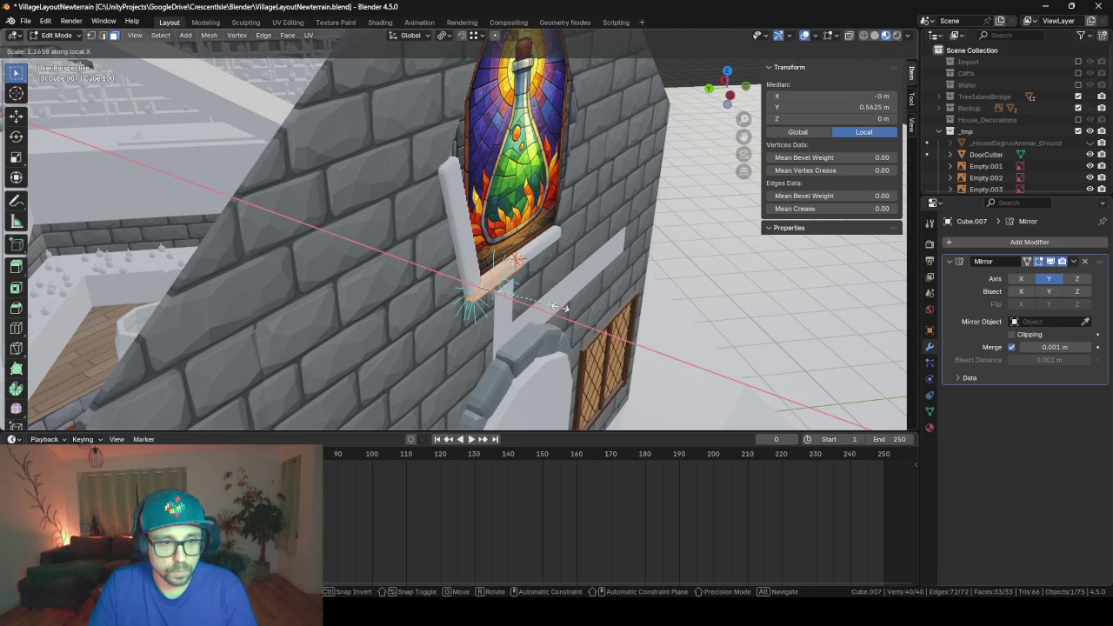
click(570, 308)
key(Tab)
mouse_move(570, 309)
middle_down()
mouse_move(586, 320)
mouse_move(365, 299)
mouse_move(388, 308)
mouse_move(417, 253)
mouse_move(525, 205)
mouse_move(496, 295)
middle_up()
click(455, 233)
- Duplicate the slanted bar, raise the copy 1.35 m and tilt it 47.3° on X
key(shift+d)
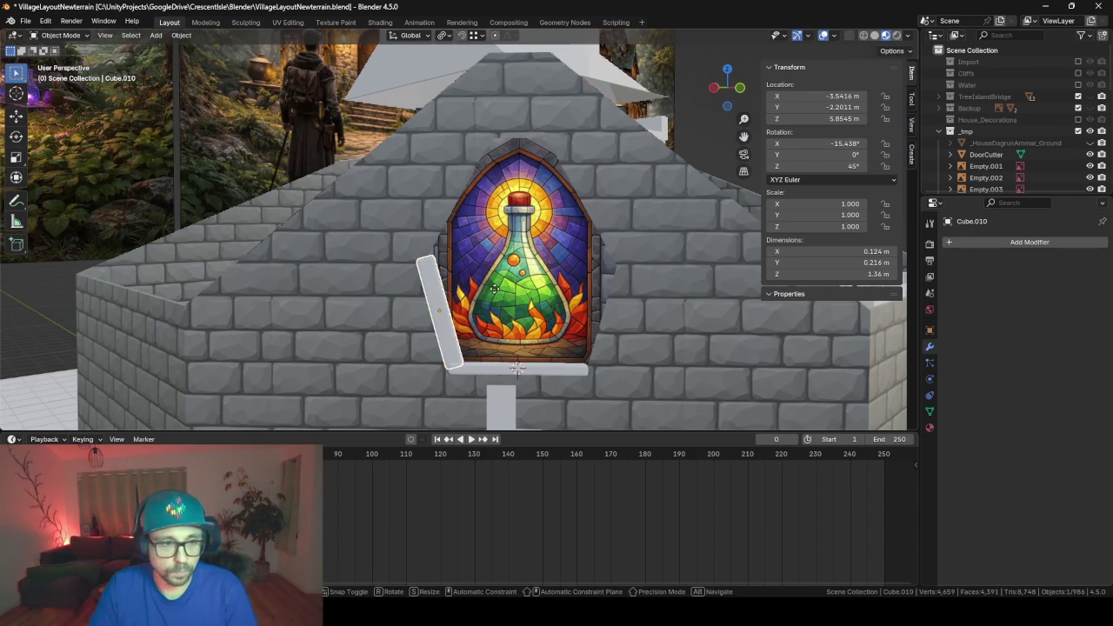
key(z)
click(504, 178)
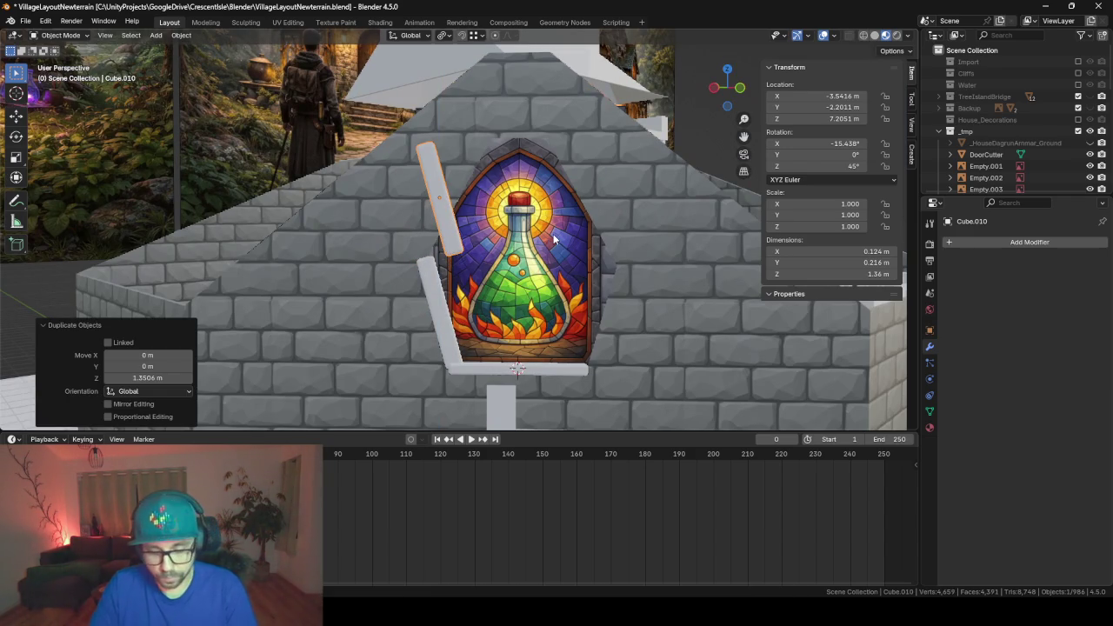
key(r)
key(x)
key(x)
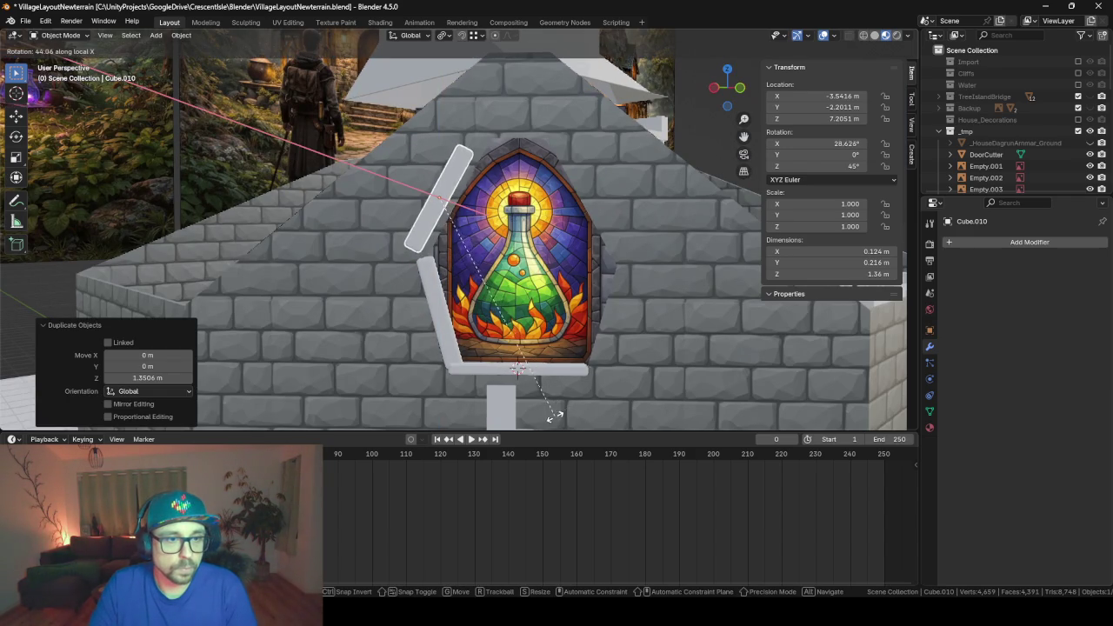
click(552, 413)
middle_drag(552, 414, 504, 303)
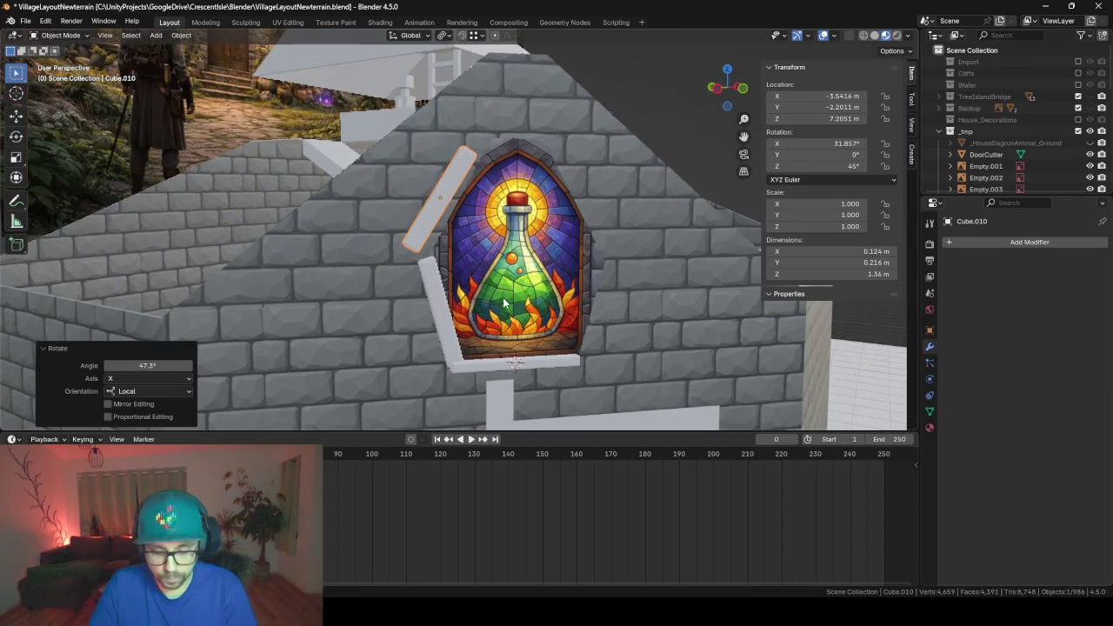
- Slide the copy against the window frame and hide the stained-glass image
key(g)
key(shift+x)
key(shift+x)
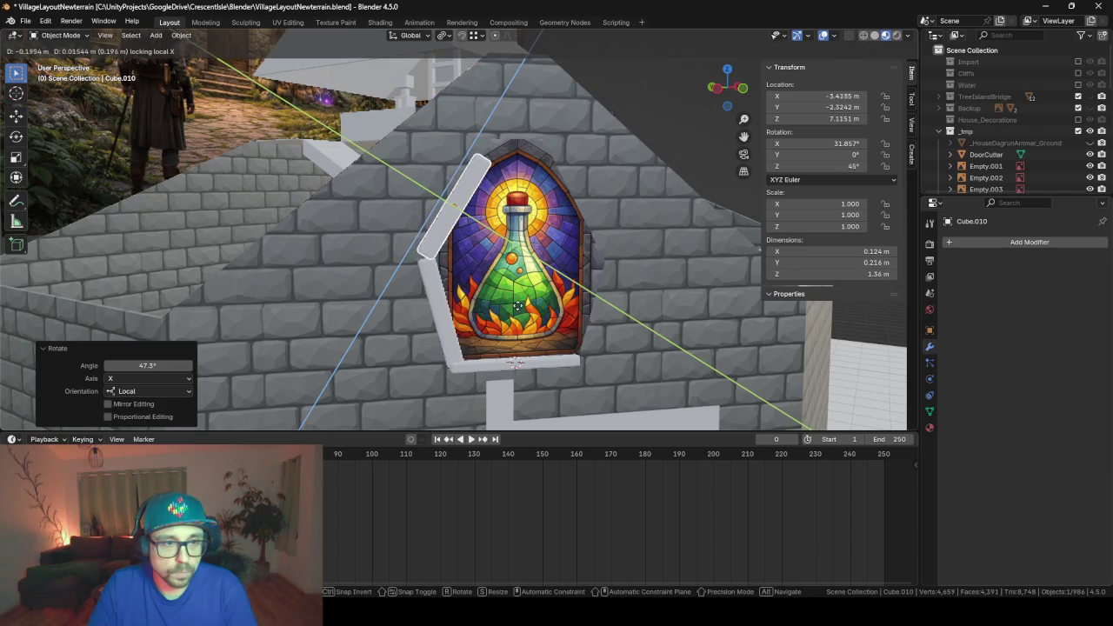
click(519, 310)
scroll(519, 310, up, 3)
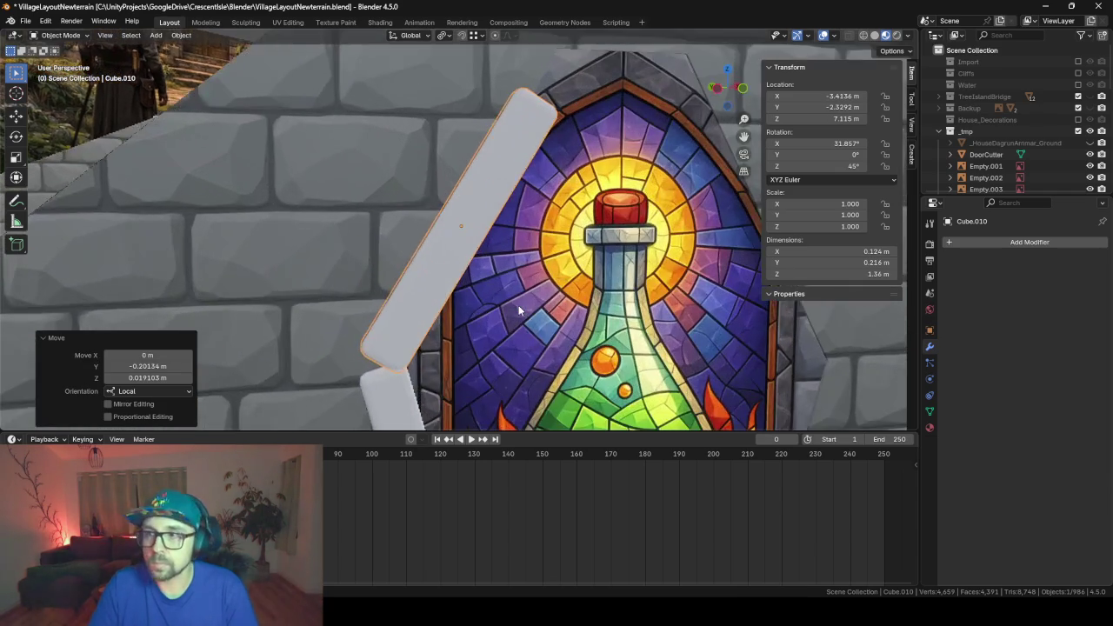
scroll(518, 305, down, 3)
mouse_move(519, 305)
middle_down()
mouse_move(675, 348)
mouse_move(581, 322)
middle_up()
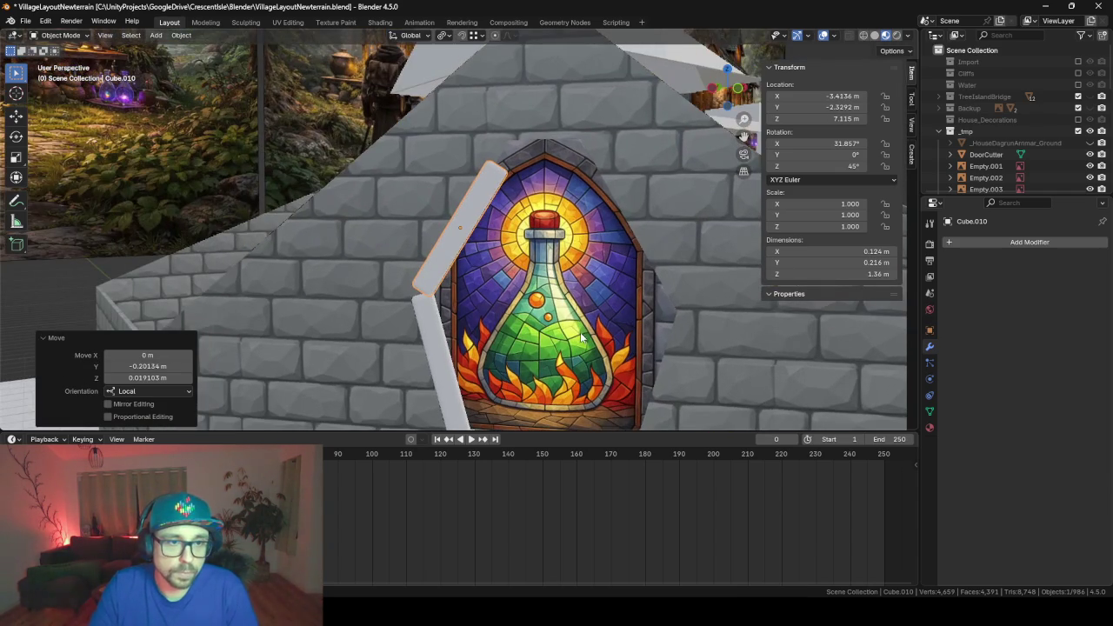
click(569, 291)
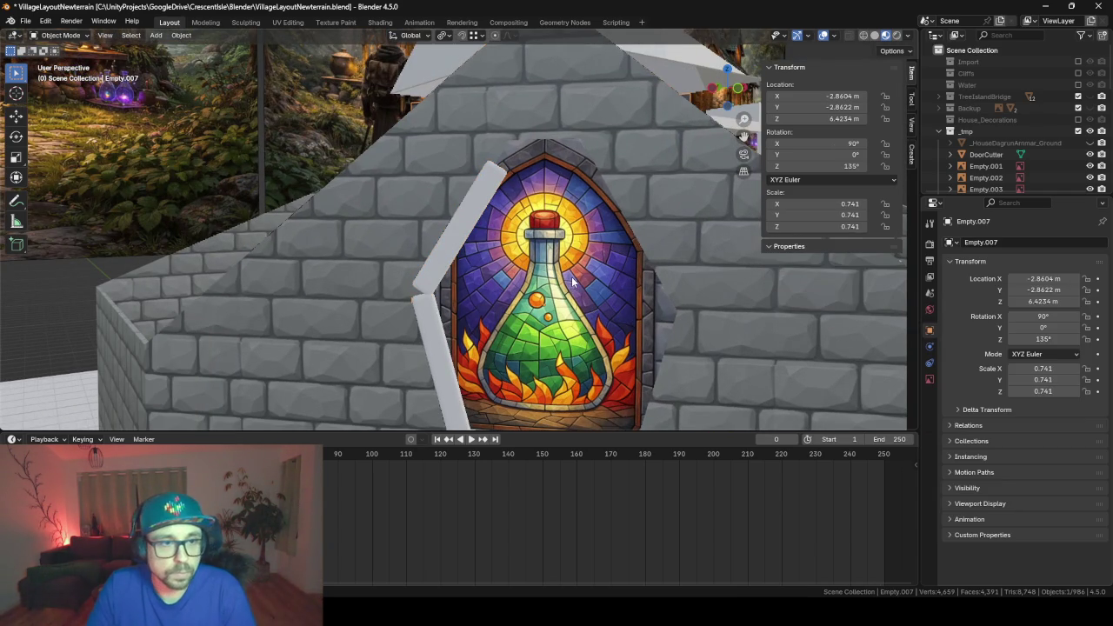
key(h)
click(644, 292)
- Give the upper bar a small extra rotation about X
key(r)
key(x)
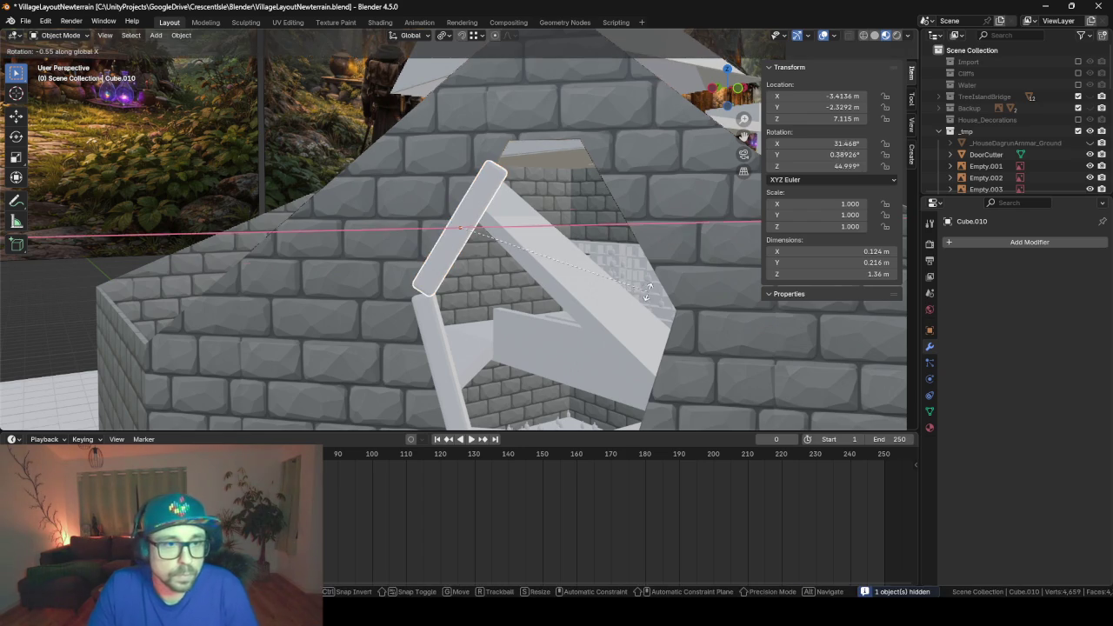
click(648, 287)
key(Tab)
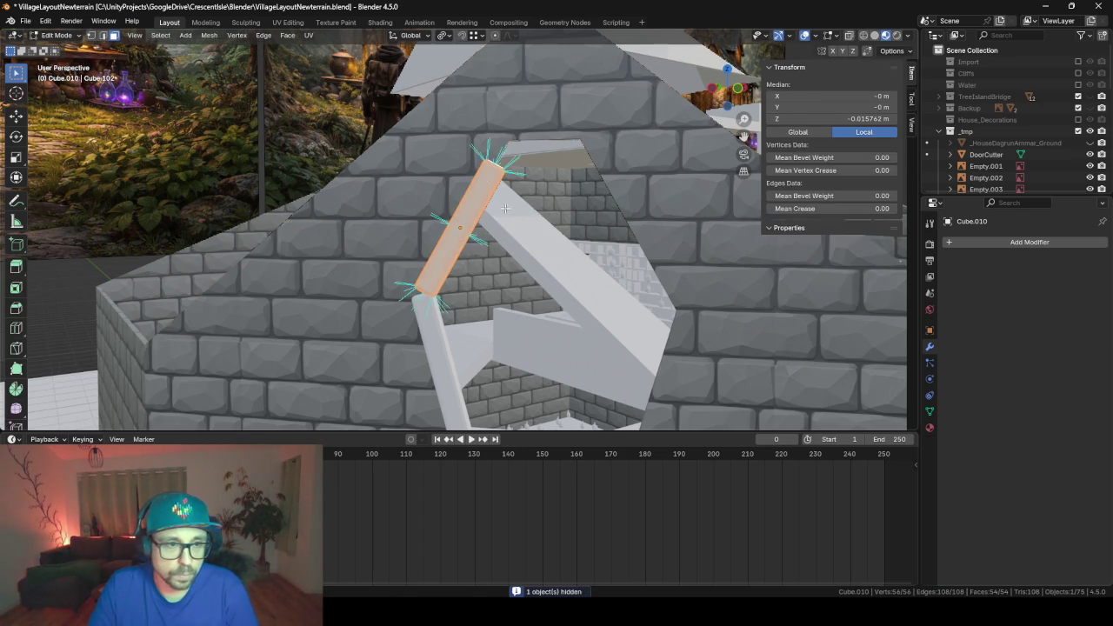
middle_drag(504, 209, 501, 206)
- Extend the upper bar's top end section along its length
click(502, 188)
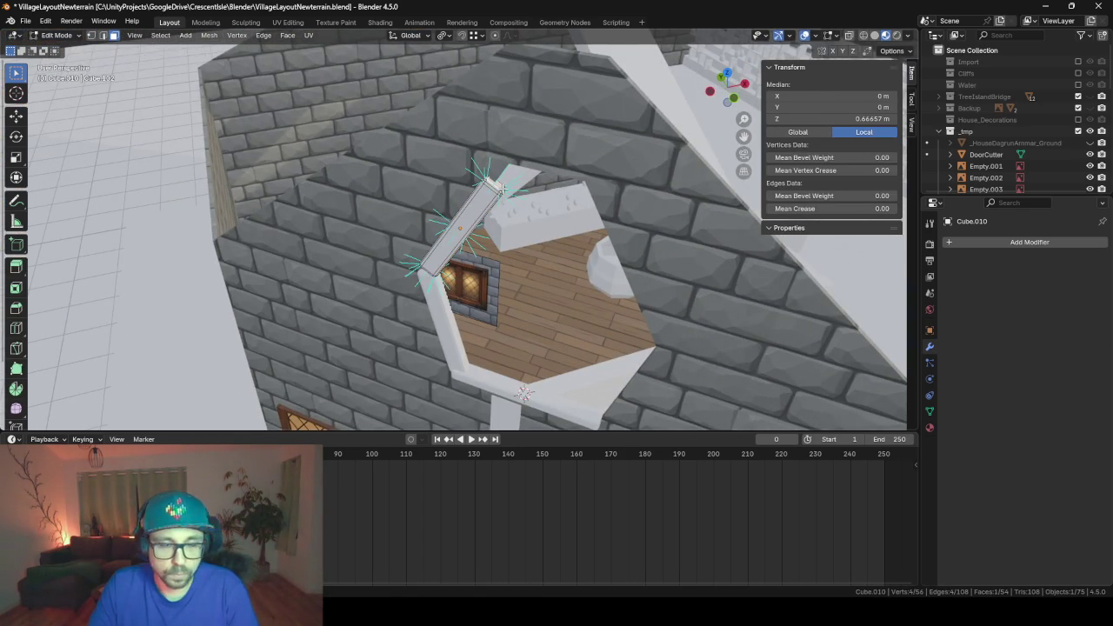
key(ctrl+KP_Add)
key(g)
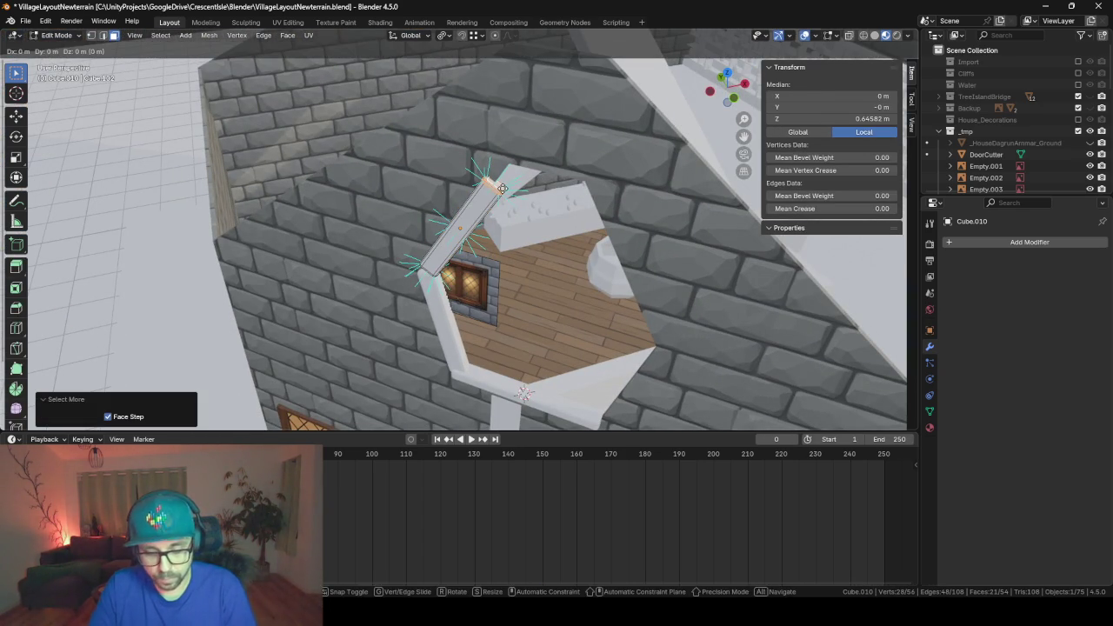
key(z)
key(z)
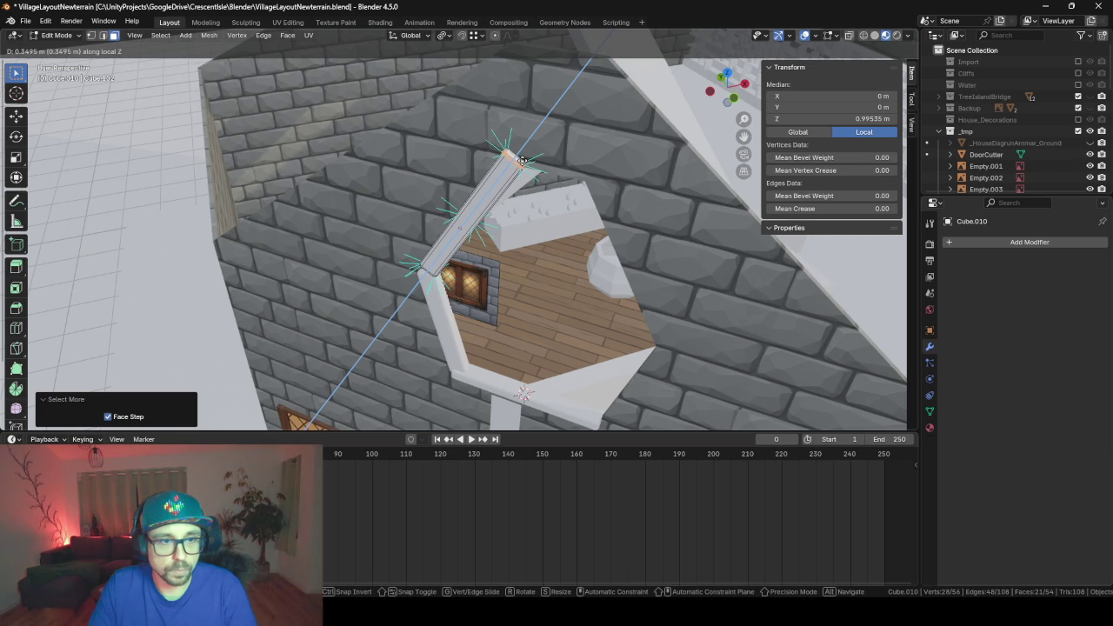
click(522, 161)
mouse_move(521, 161)
middle_down()
mouse_move(507, 222)
mouse_move(409, 292)
middle_up()
- Extend the bar's lower end until it meets the side bar
click(435, 298)
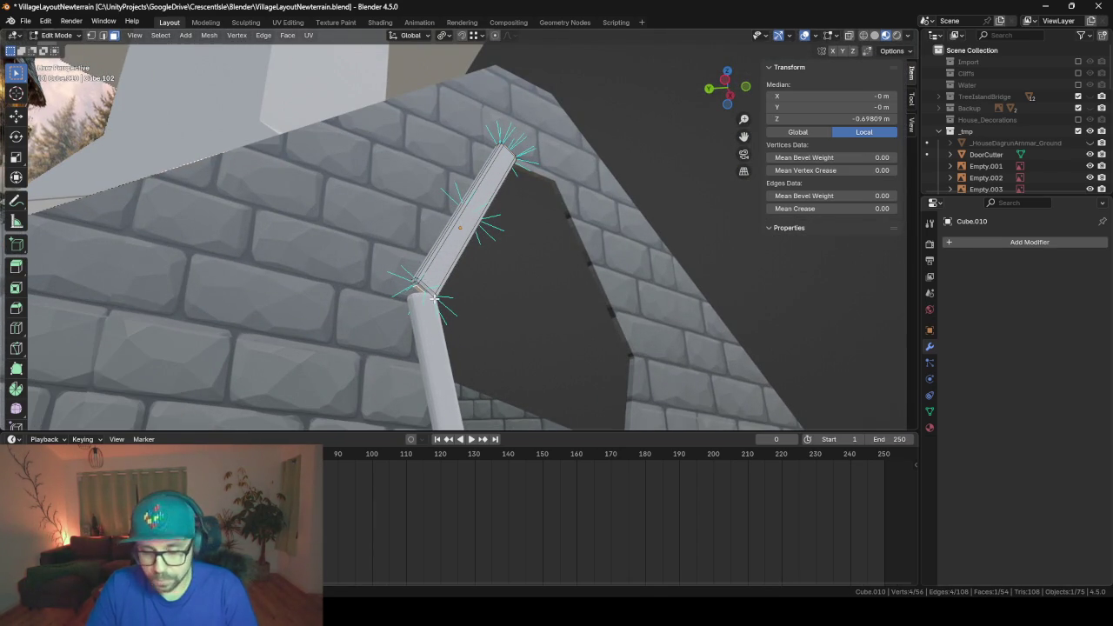
key(ctrl+KP_Add)
key(g)
key(z)
key(z)
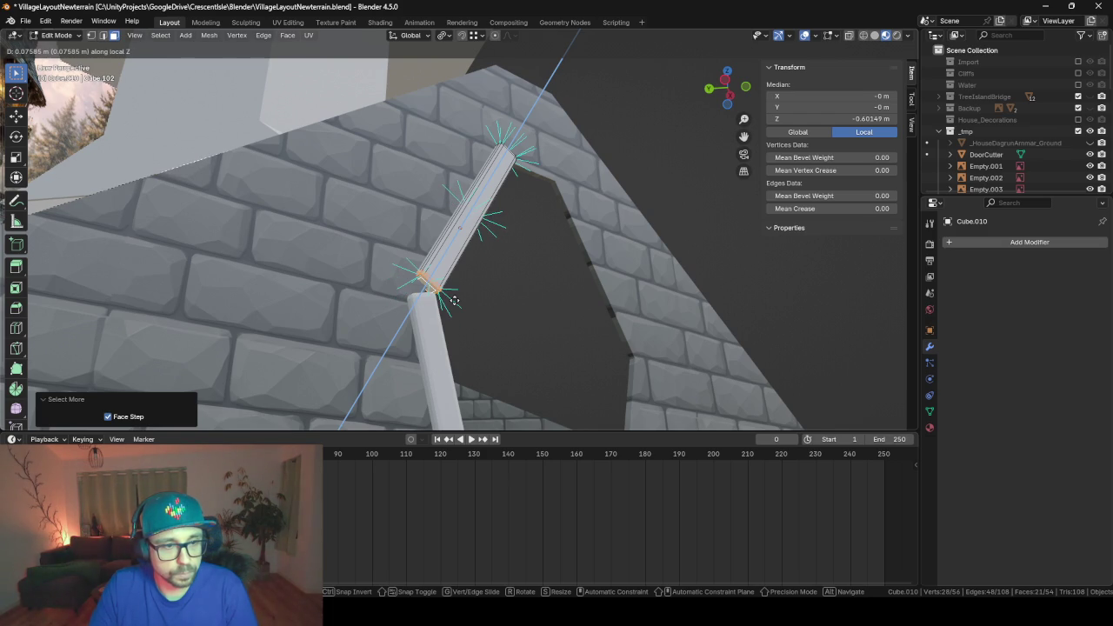
click(468, 300)
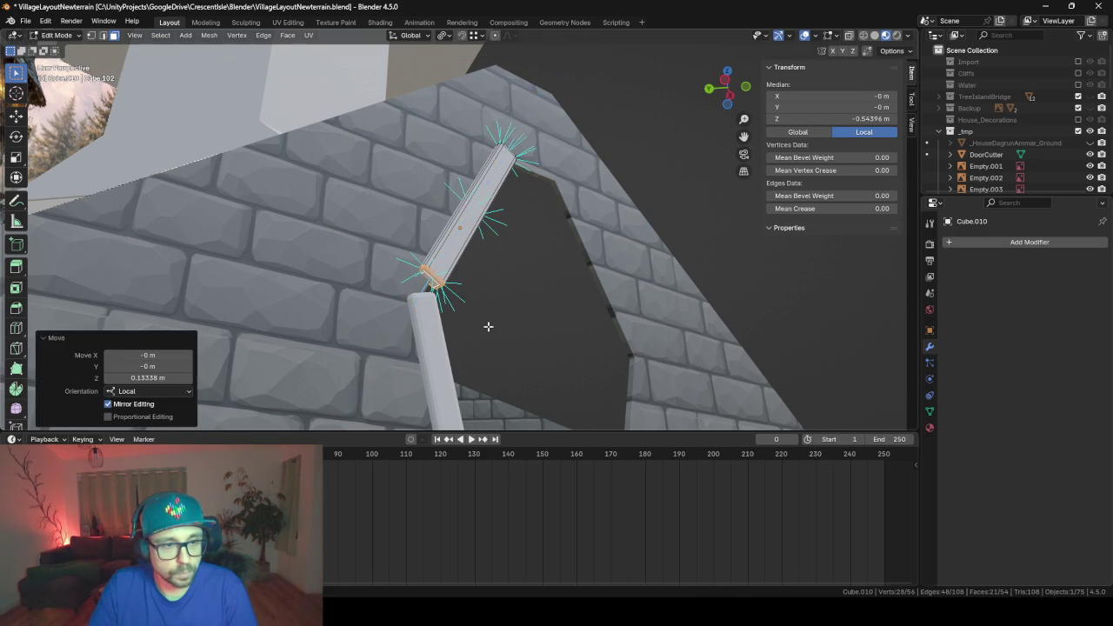
mouse_move(487, 323)
middle_down()
mouse_move(419, 320)
mouse_move(379, 359)
mouse_move(400, 368)
middle_up()
key(Tab)
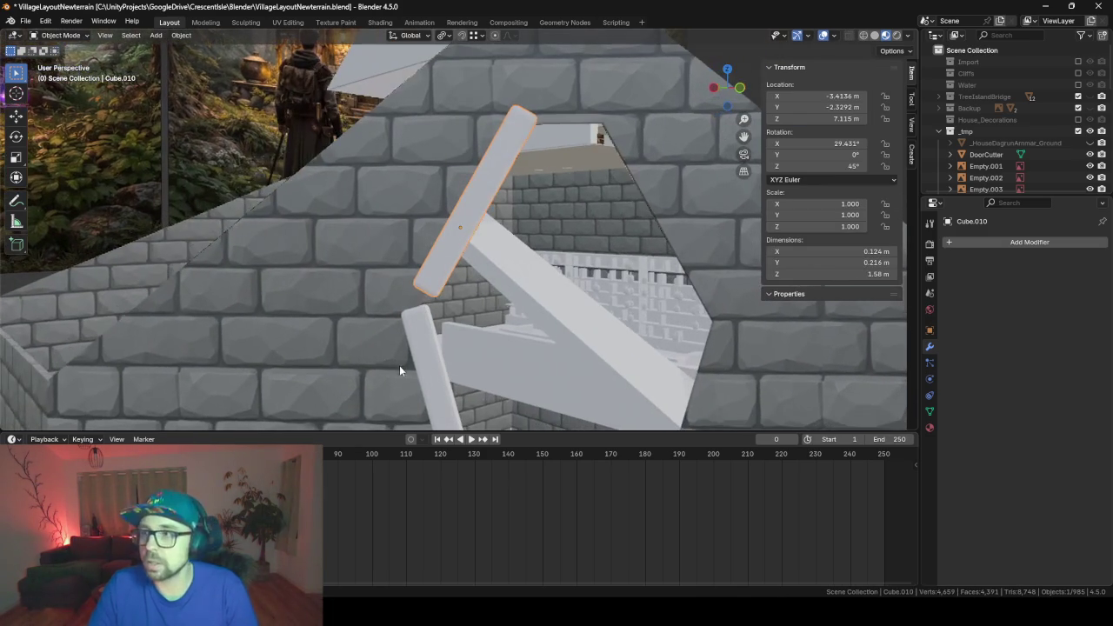
- Readjust the bar's end along Z and select the mirrored frame Cube.007
key(Tab)
middle_drag(424, 280, 485, 267)
key(g)
key(z)
click(485, 267)
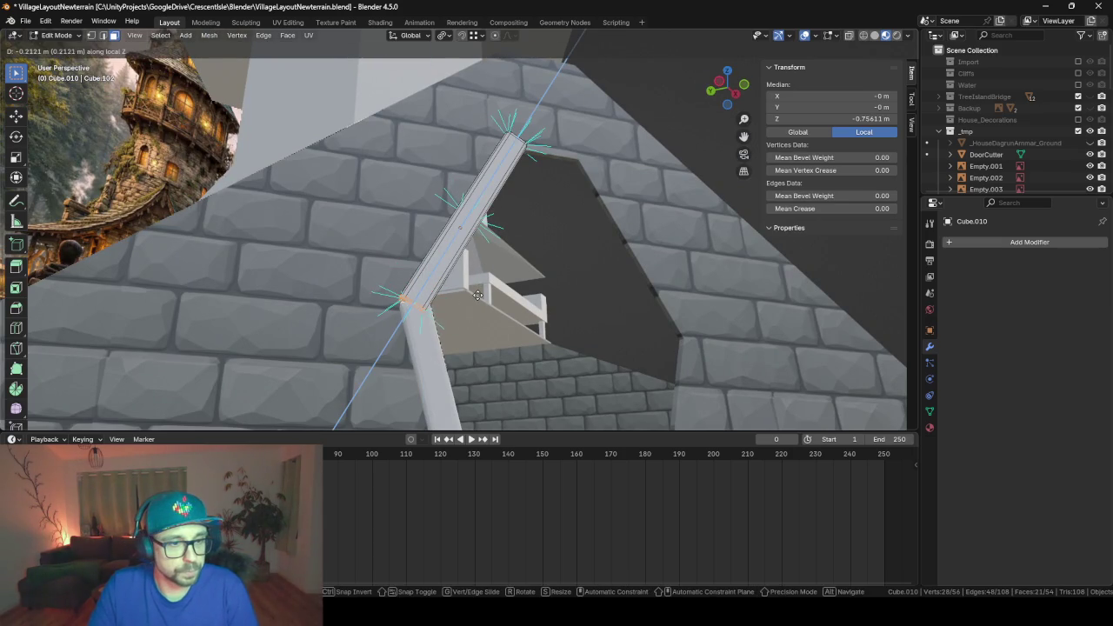
key(Tab)
mouse_move(509, 348)
middle_down()
mouse_move(538, 368)
mouse_move(490, 248)
mouse_move(496, 373)
mouse_move(485, 327)
mouse_move(391, 246)
middle_up()
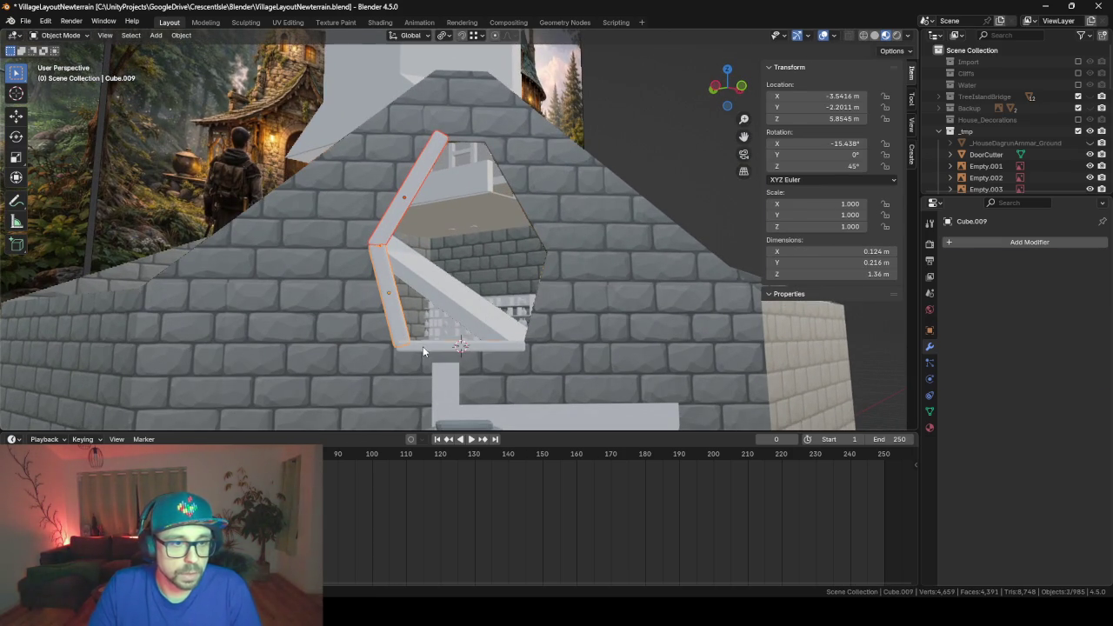
click(464, 347)
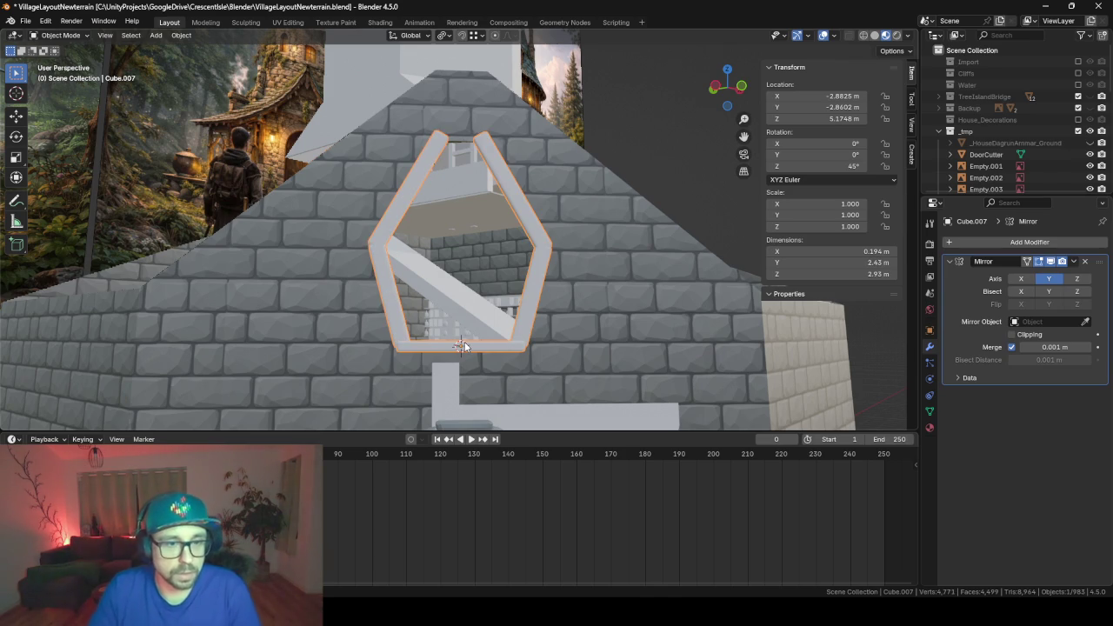
mouse_move(507, 170)
middle_down()
mouse_move(459, 168)
mouse_move(518, 233)
middle_up()
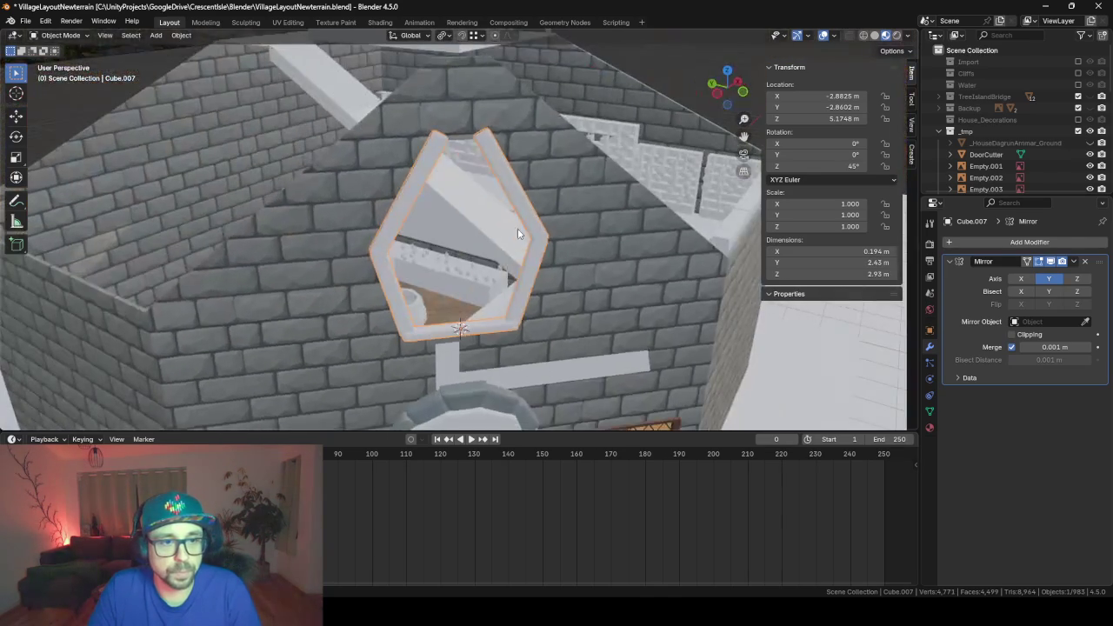
- Select the door arch's keystone block and duplicate it in place
click(482, 401)
key(Tab)
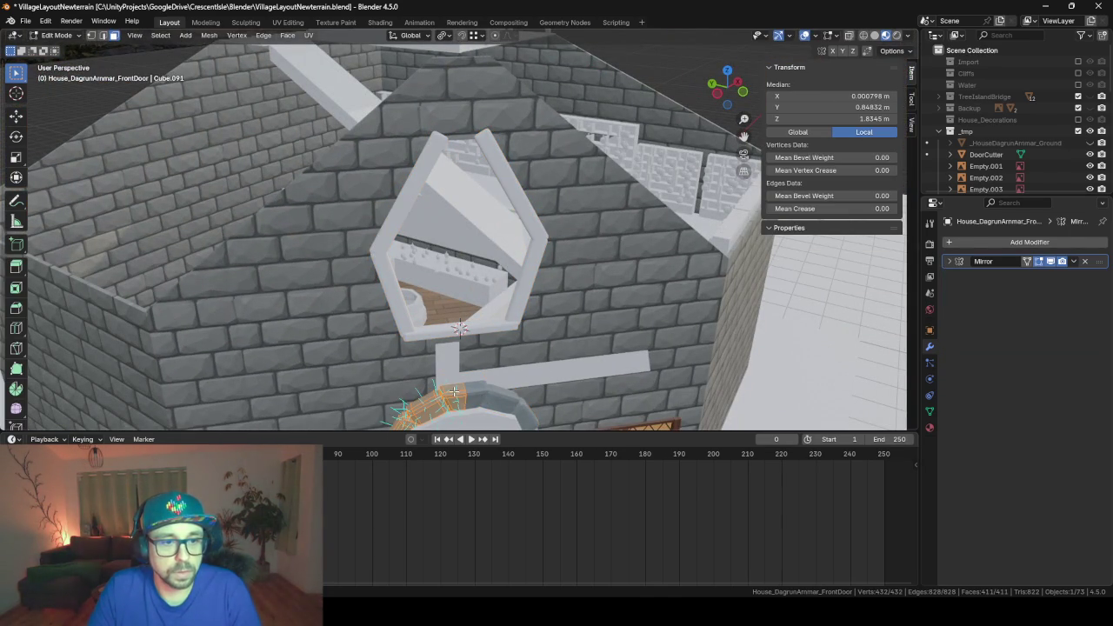
key(l)
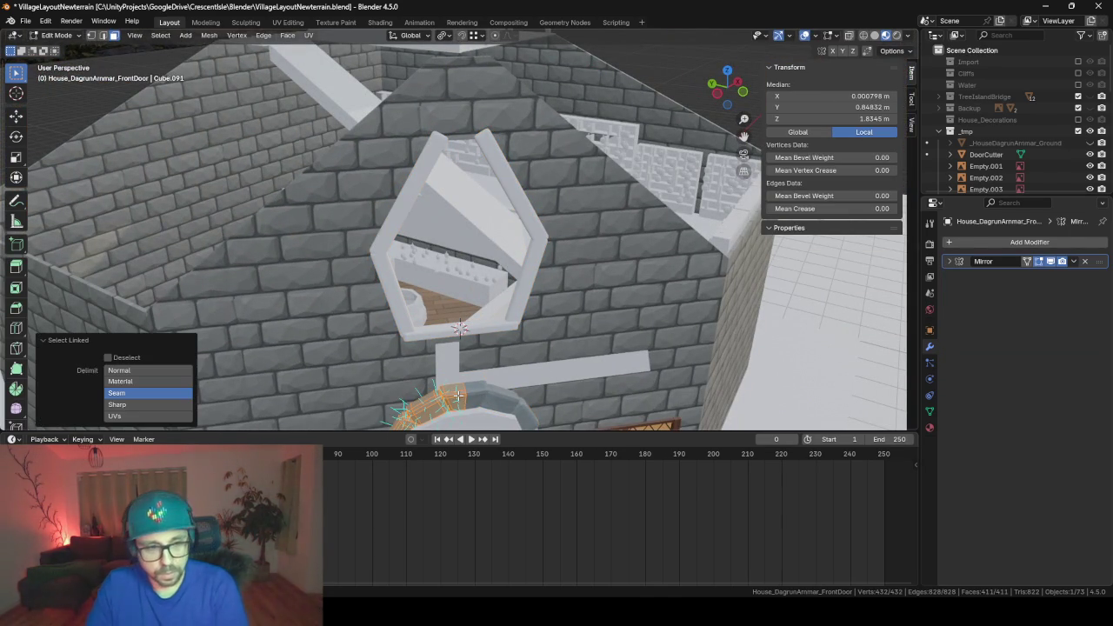
click(462, 403)
key(l)
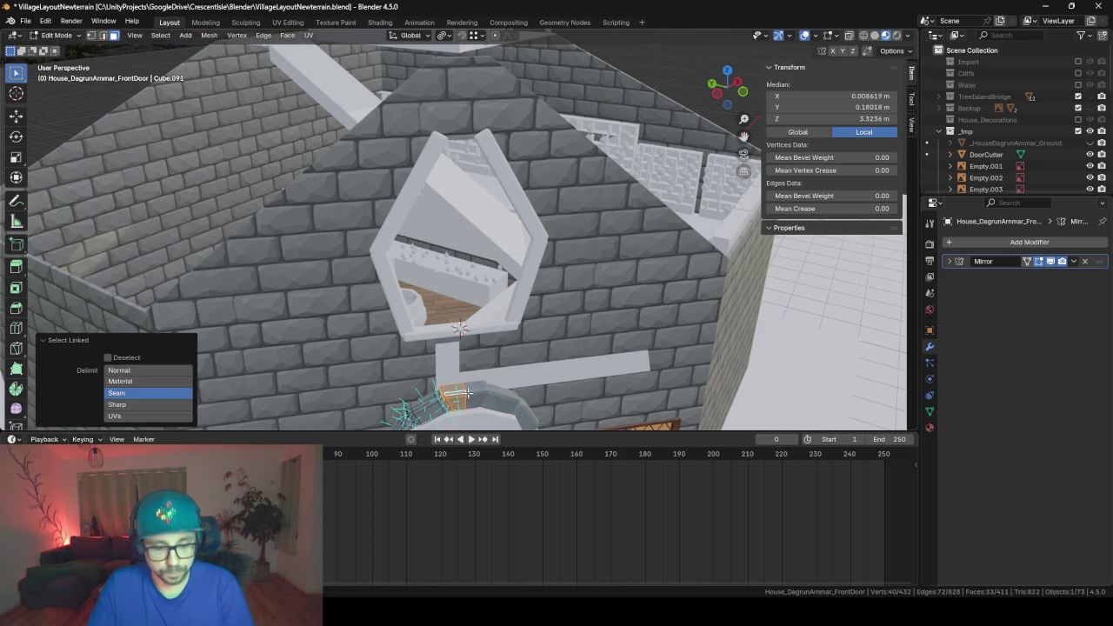
key(shift+d)
right_click(476, 325)
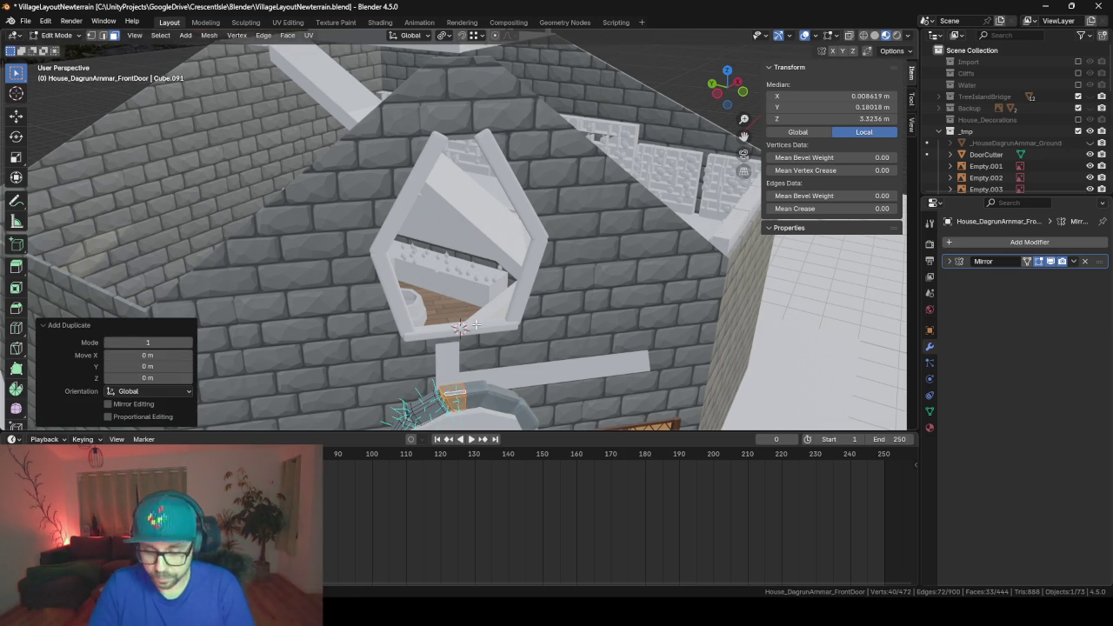
- Separate the duplicated keystone into its own object and switch to wireframe shading
key(p)
click(476, 324)
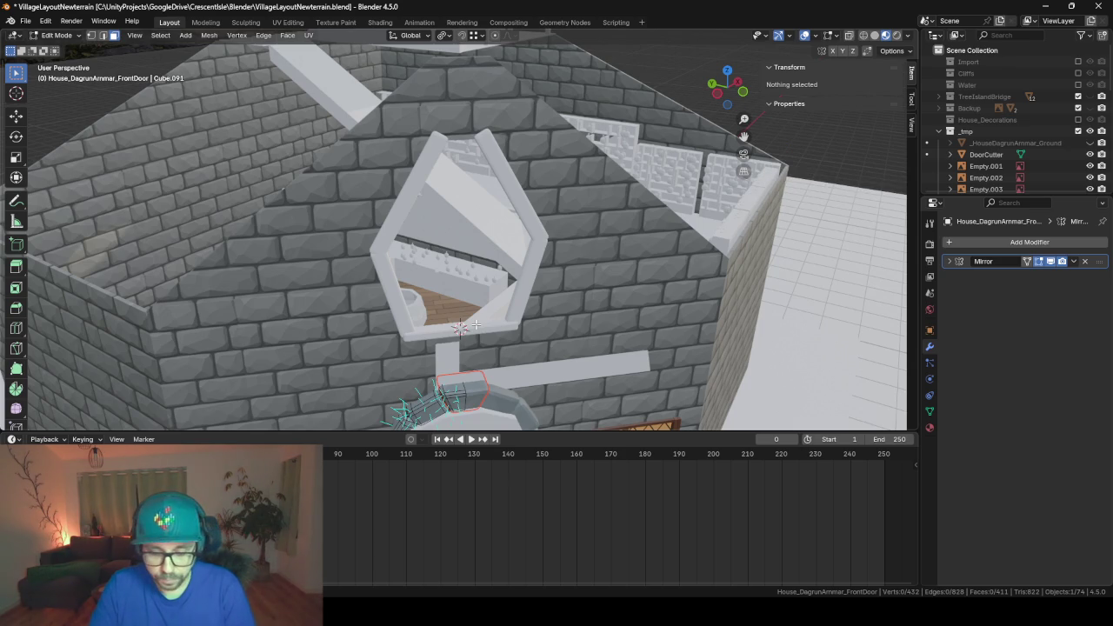
key(ctrl+Tab)
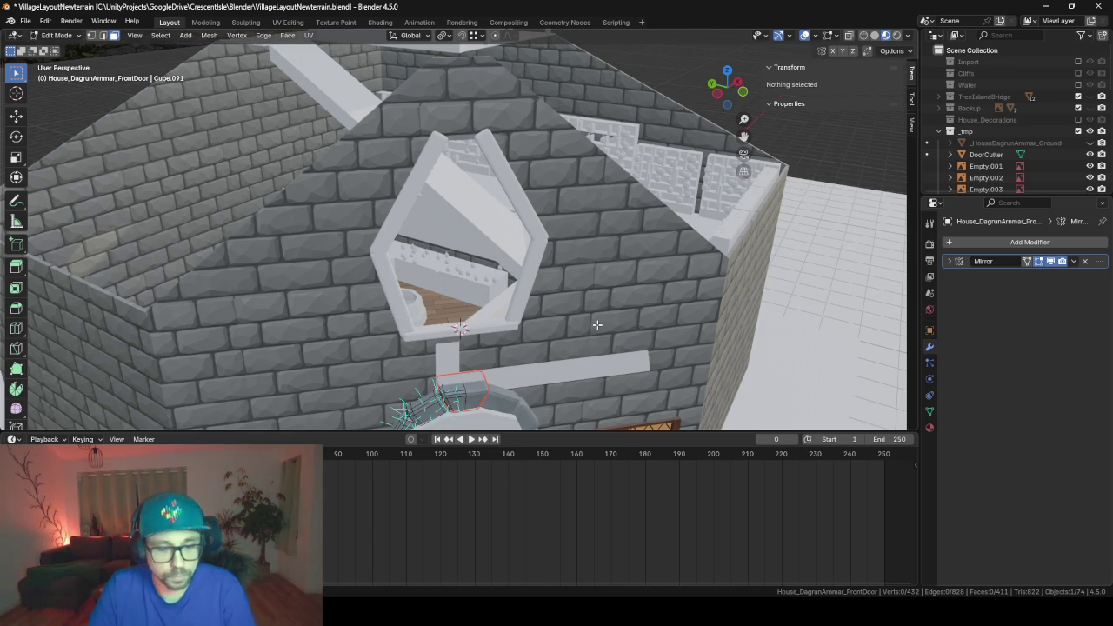
key(z)
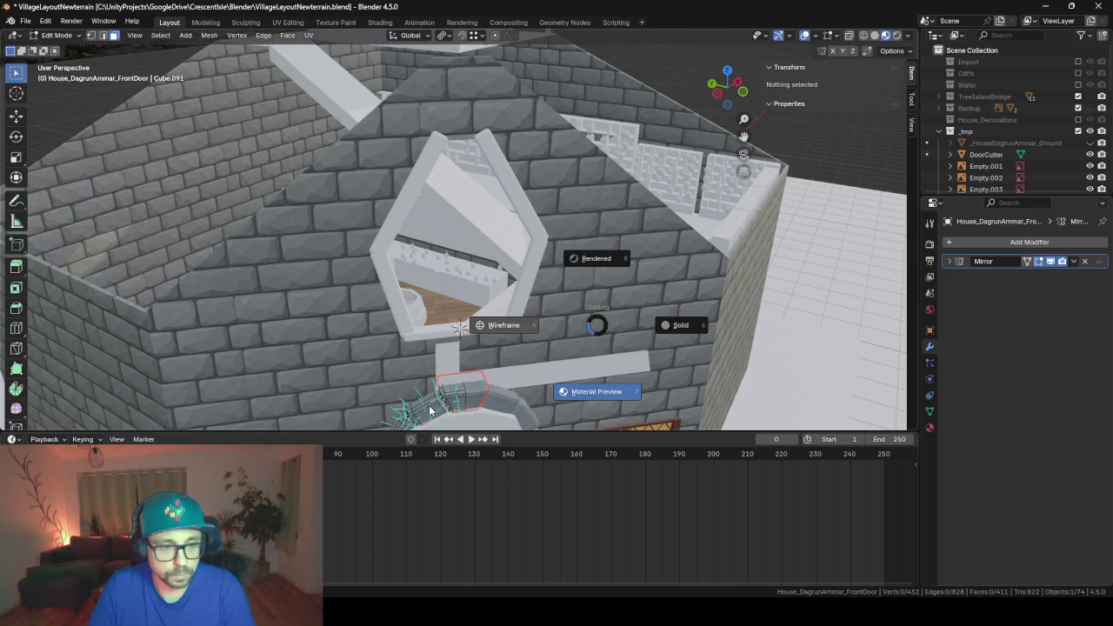
click(485, 383)
- Switch to Material Preview shading and select the keystone copy FrontDoor.001
key(Tab)
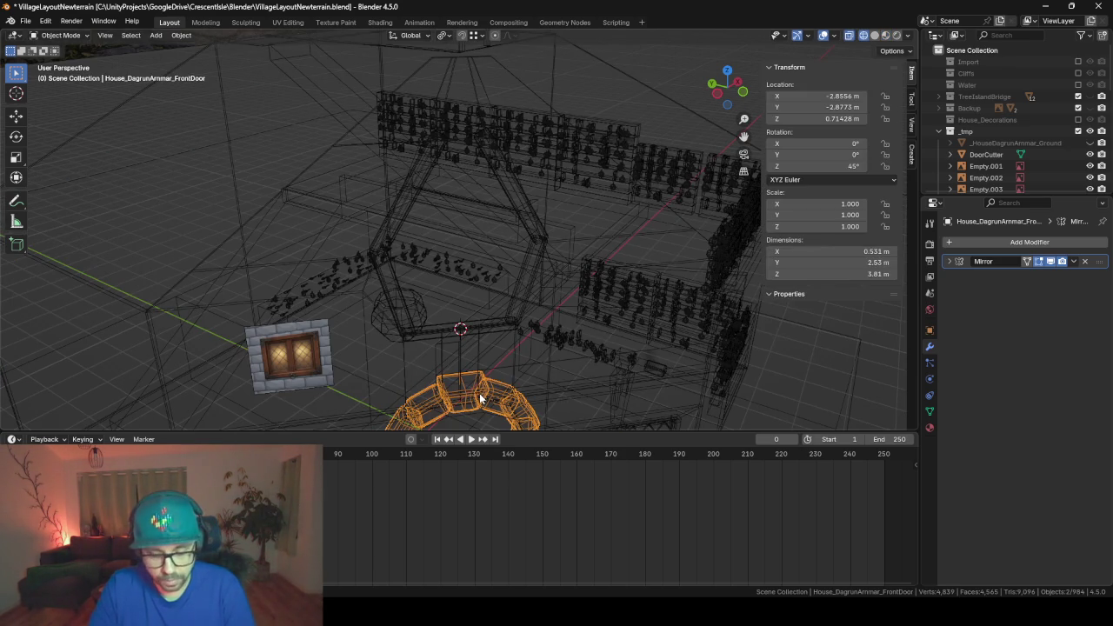
key(z)
click(479, 460)
click(474, 383)
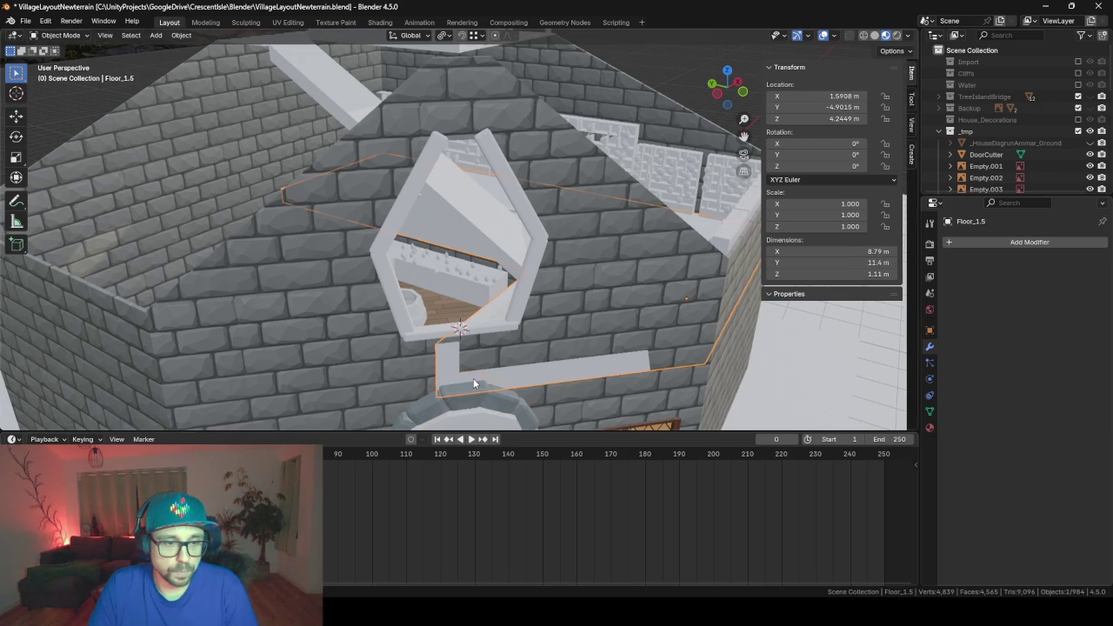
click(466, 405)
- Raise the keystone 3.95 m to the frame's top and join it into Cube.007
key(g)
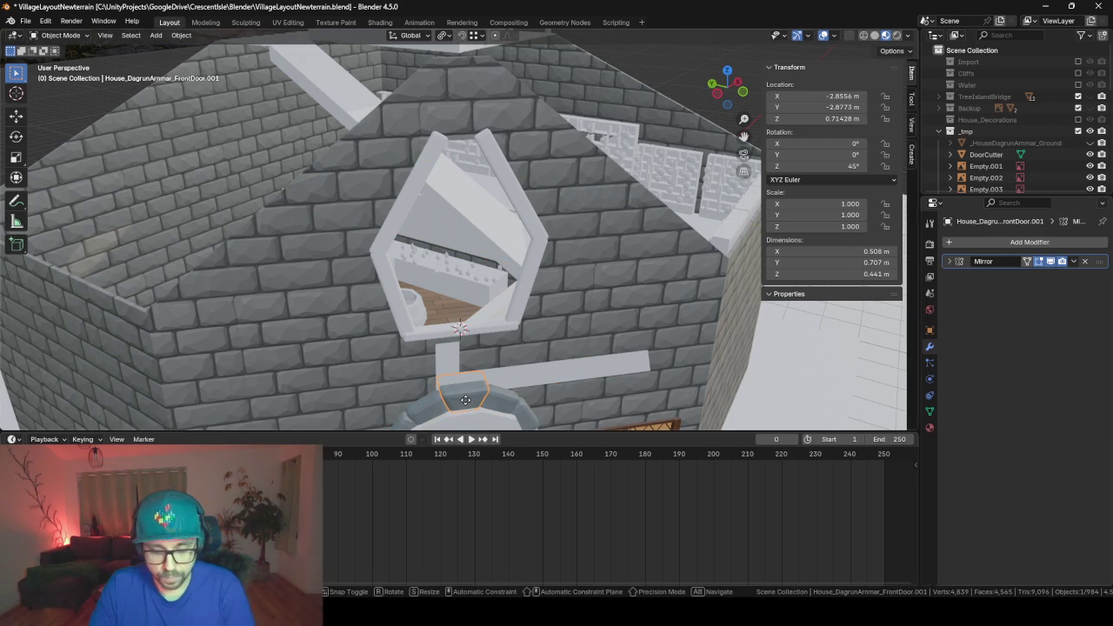
key(z)
click(432, 209)
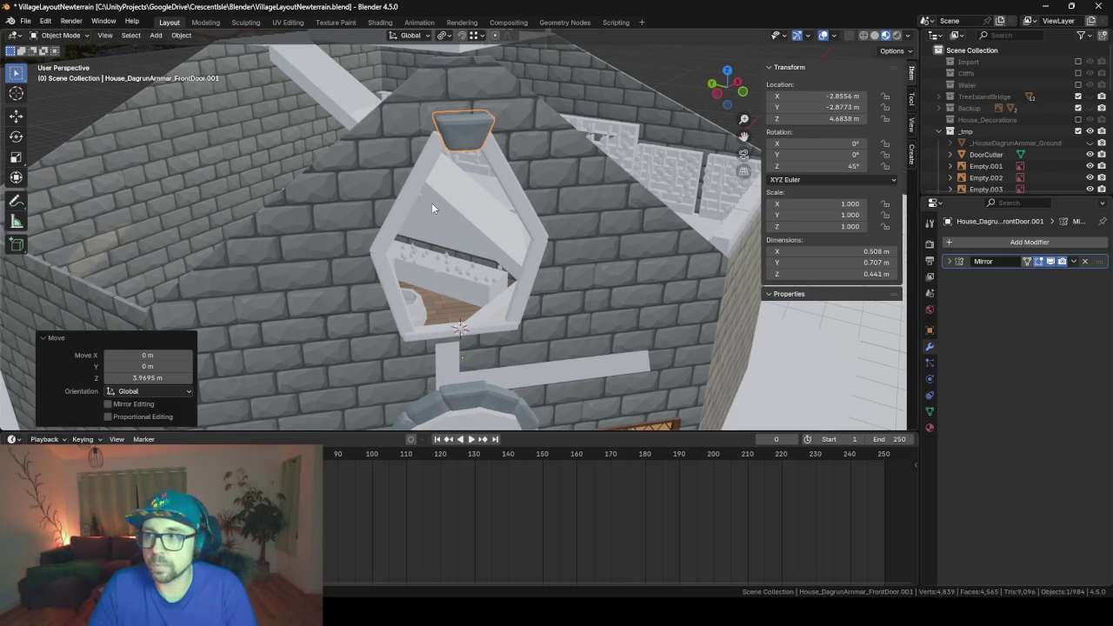
click(428, 159)
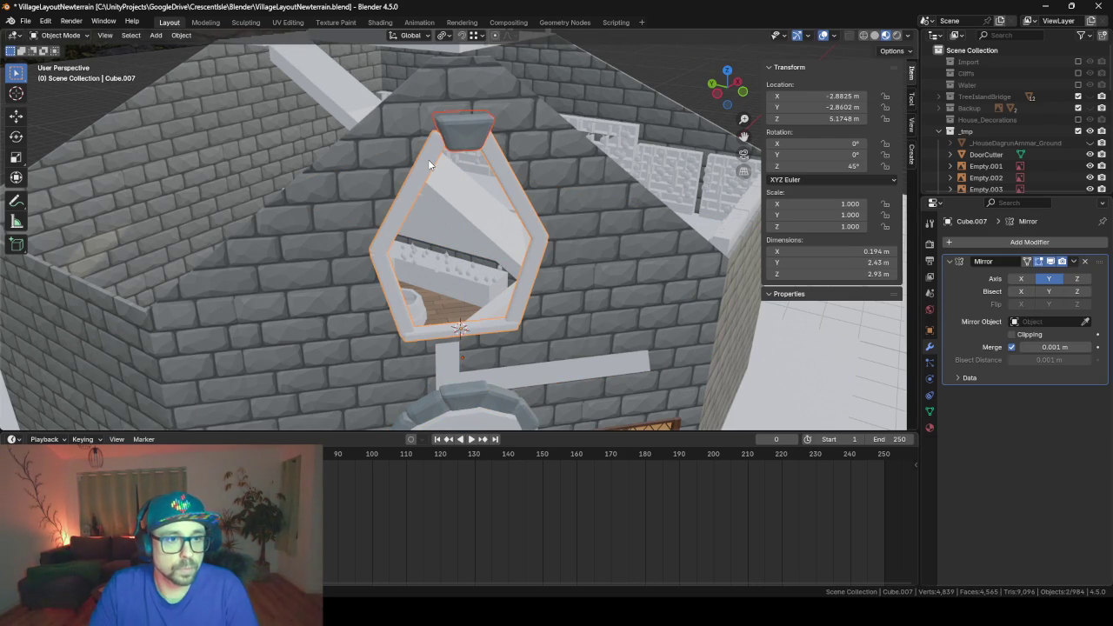
key(ctrl+j)
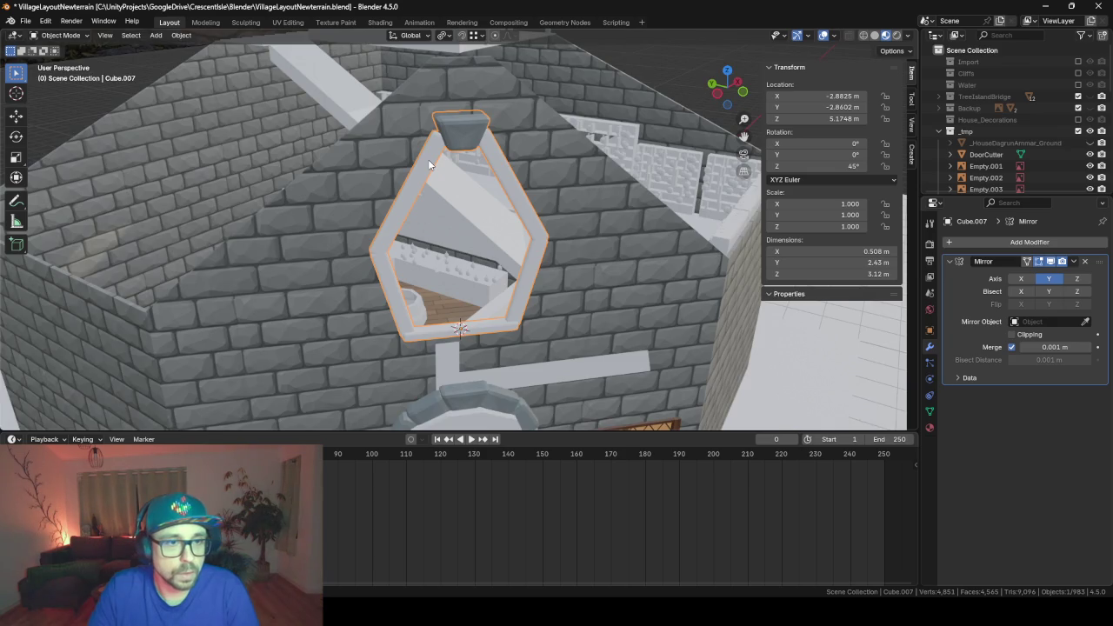
scroll(428, 159, up, 2)
scroll(428, 159, up, 1)
scroll(427, 159, up, 1)
- Try stretching the keystone's grown top faces along local Y, then undo the stretch
scroll(428, 160, up, 2)
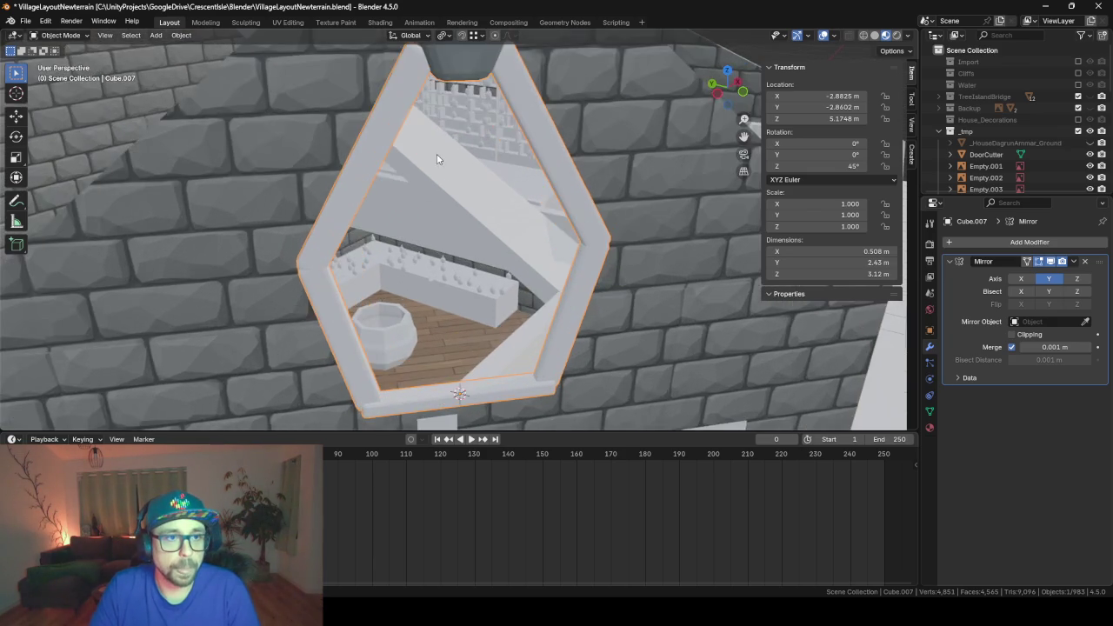
mouse_move(436, 154)
middle_down()
mouse_move(426, 174)
mouse_move(417, 162)
mouse_move(407, 201)
mouse_move(474, 257)
mouse_move(432, 207)
middle_up()
key(Tab)
click(417, 213)
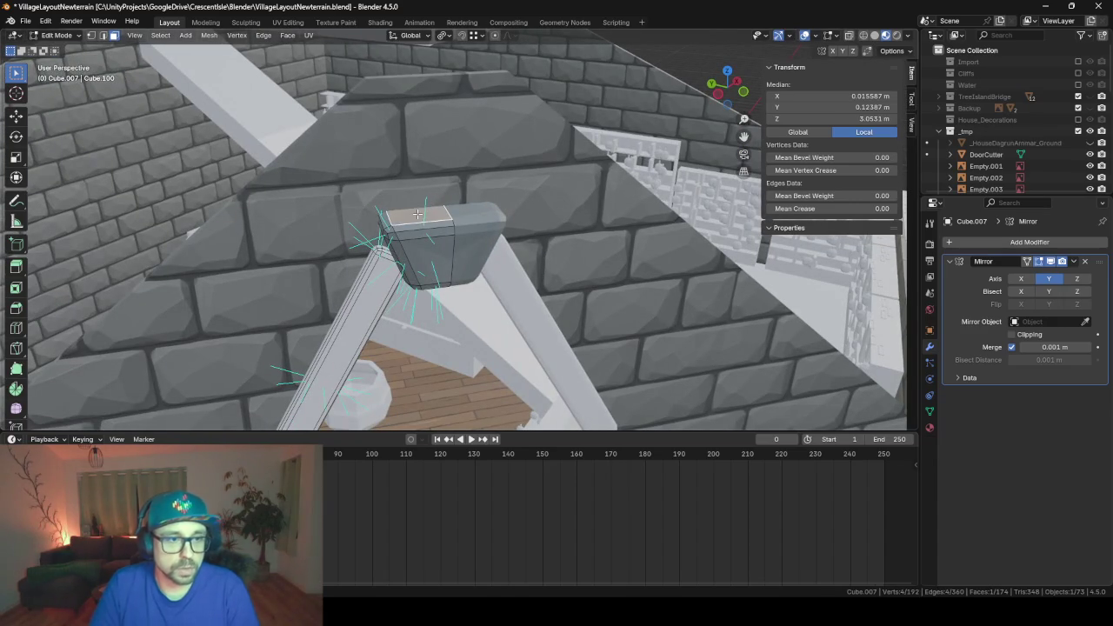
key(ctrl+KP_Add)
key(ctrl+KP_Add)
key(s)
key(shift+z)
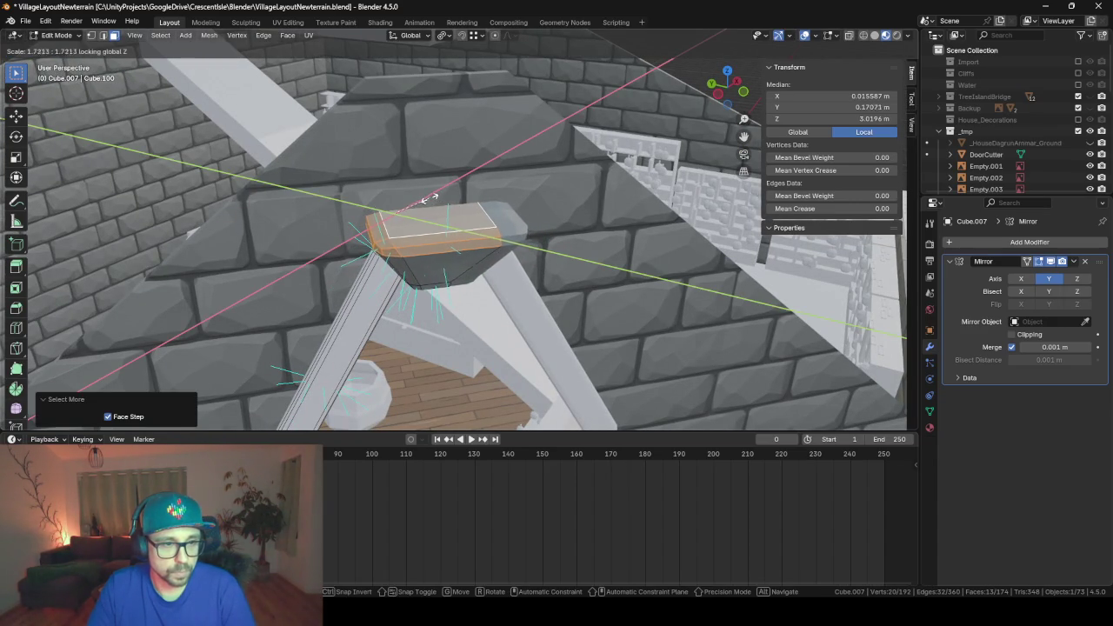
key(x)
key(x)
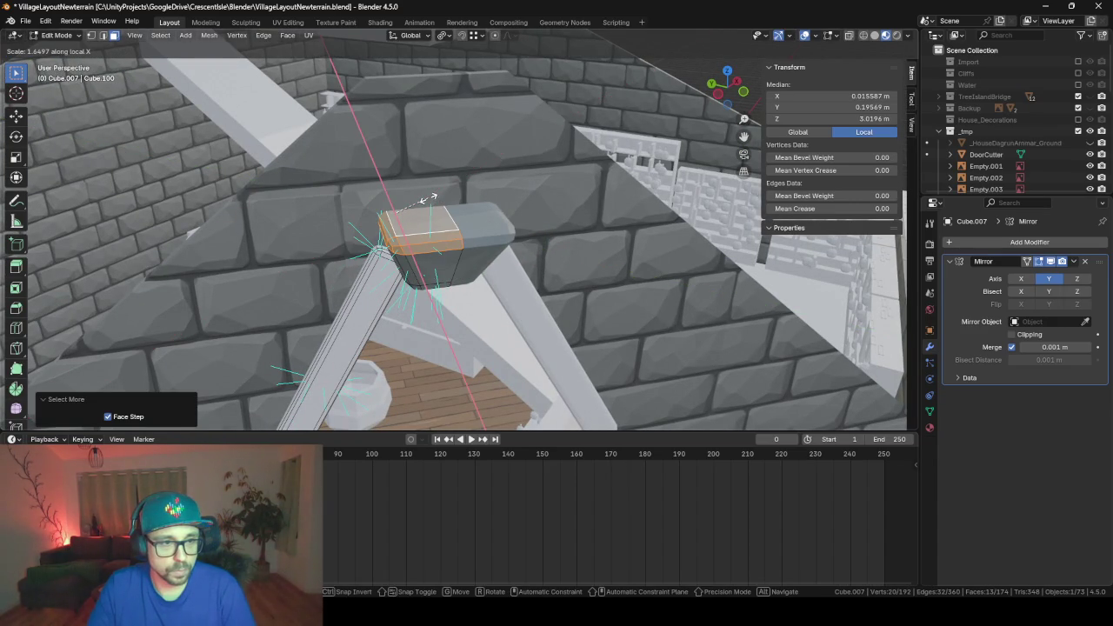
key(z)
key(z)
key(y)
key(y)
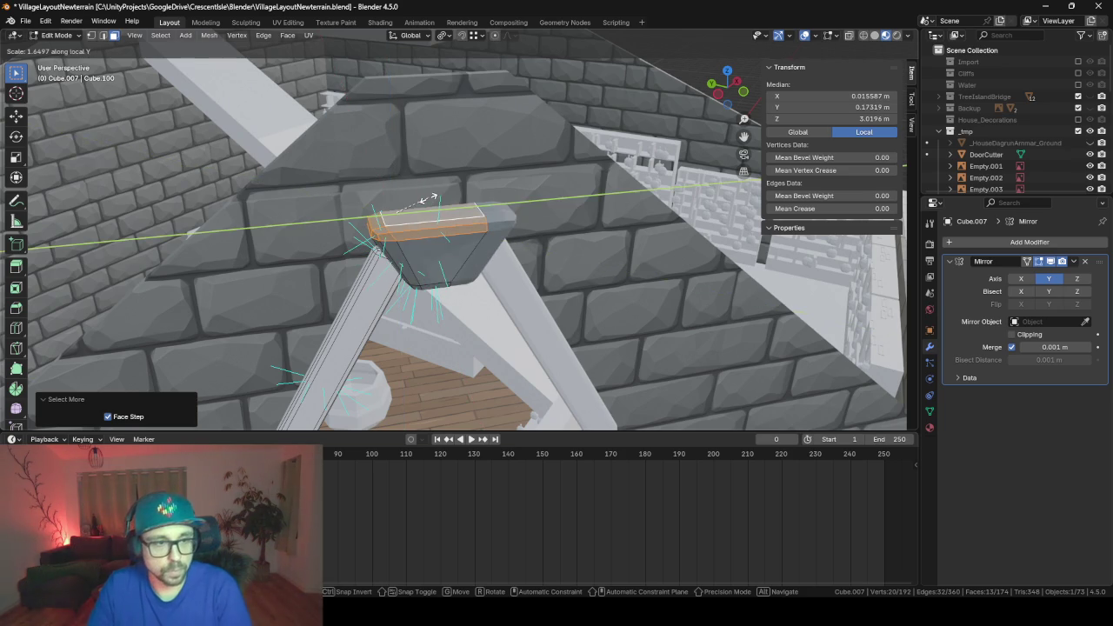
click(414, 214)
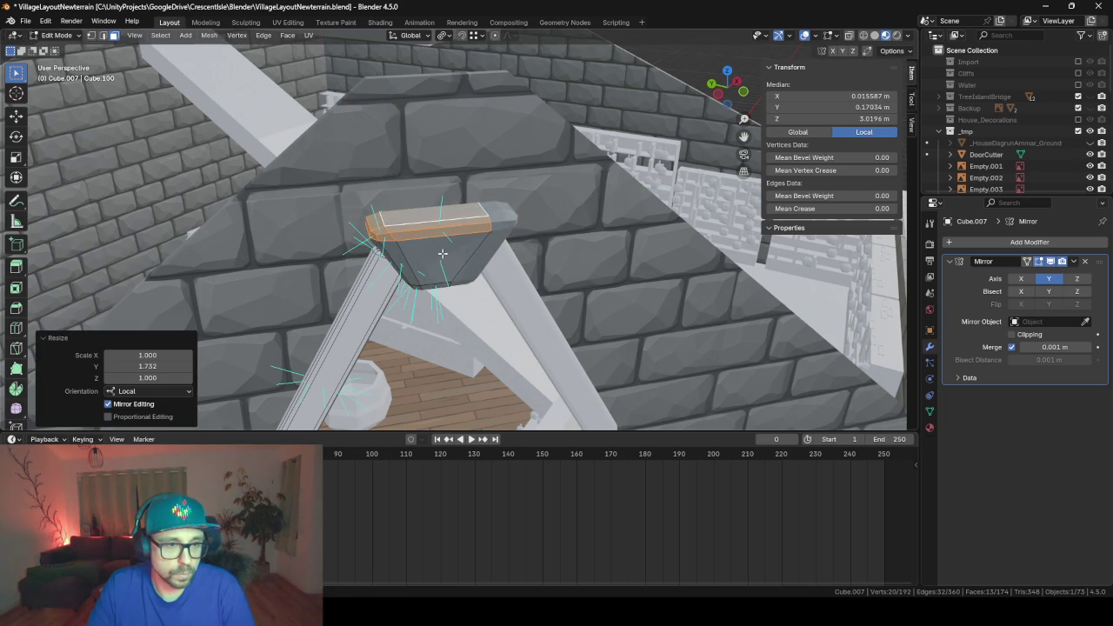
middle_drag(443, 253, 459, 252)
key(ctrl+z)
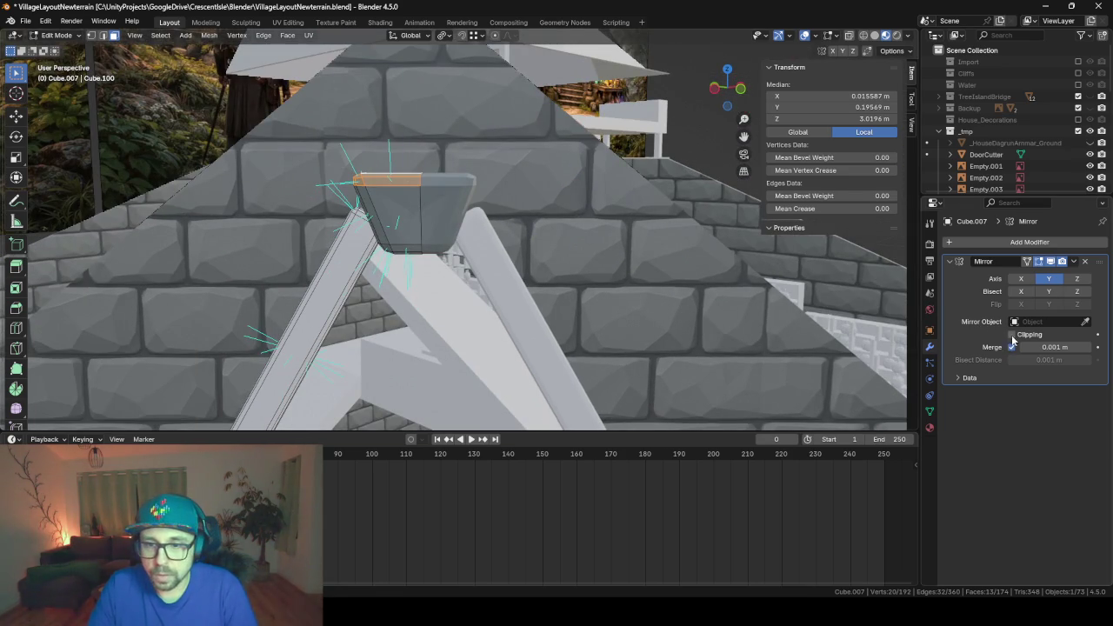
- Slide the keystone's vertical edge loop fully to one side
middle_drag(509, 151, 517, 173)
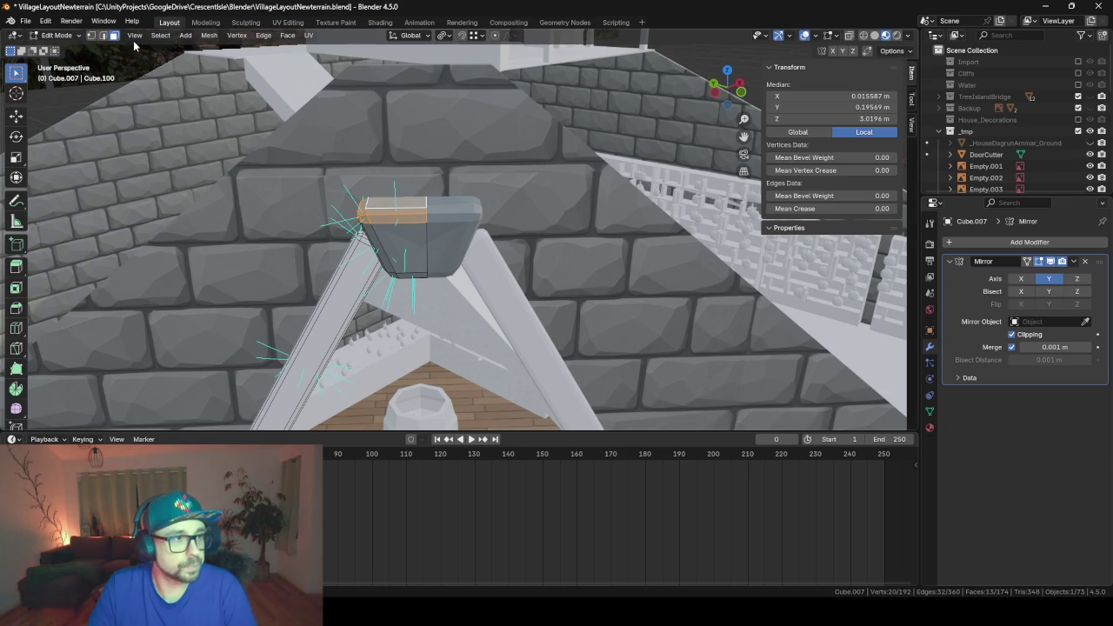
click(102, 36)
alt+click(444, 270)
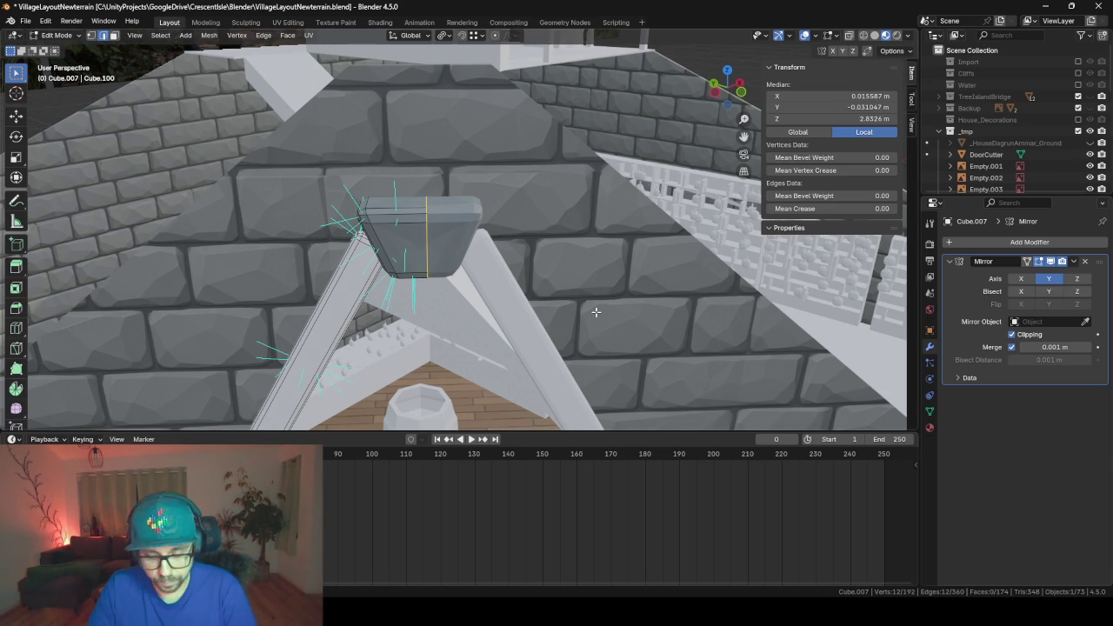
key(g)
key(g)
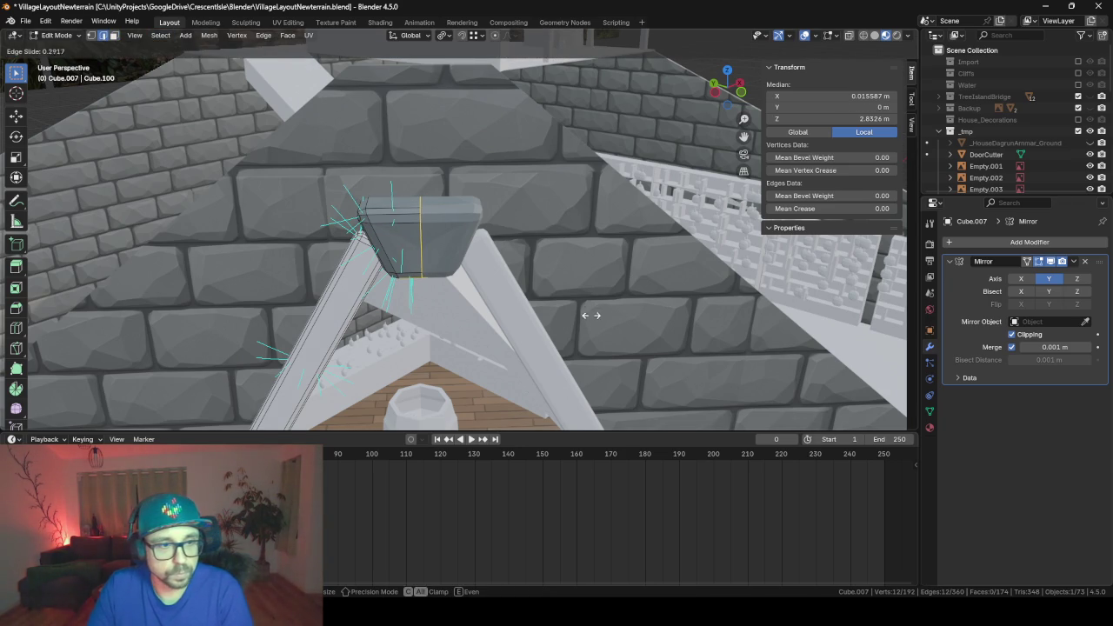
click(548, 309)
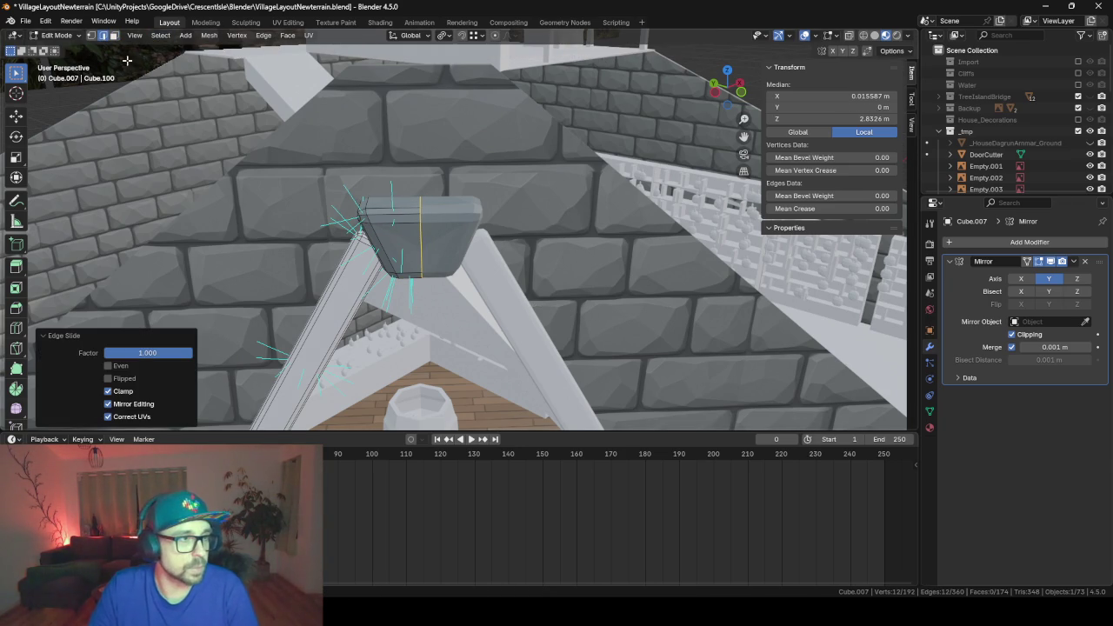
- Widen the keystone's grown top faces about 2.1× along local Y, back in Object Mode
click(114, 37)
click(390, 202)
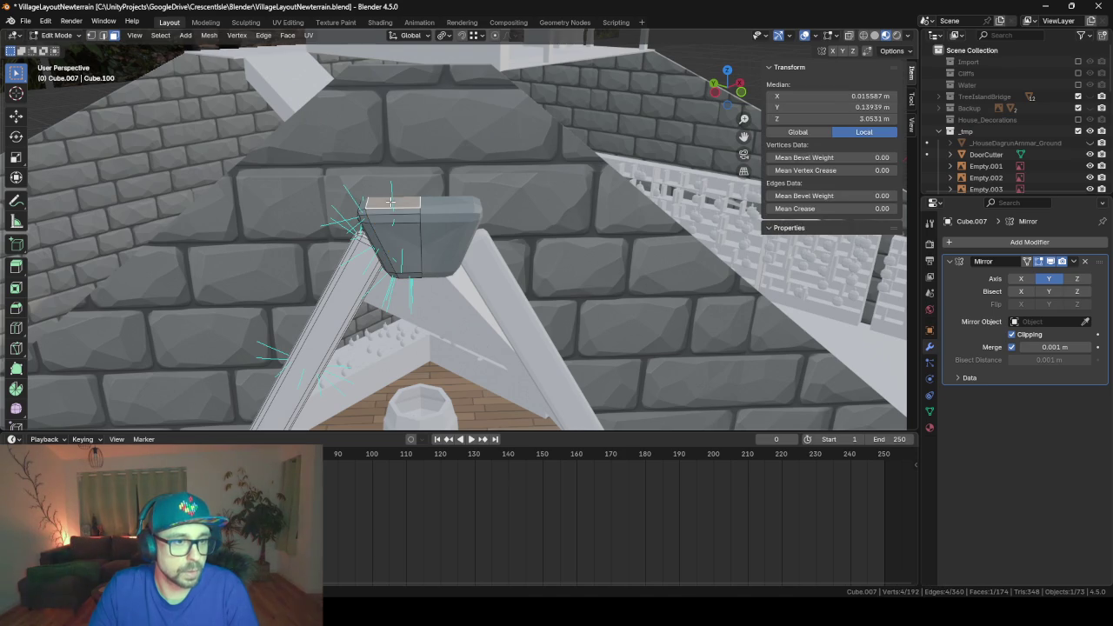
key(ctrl+KP_Add)
key(s)
key(y)
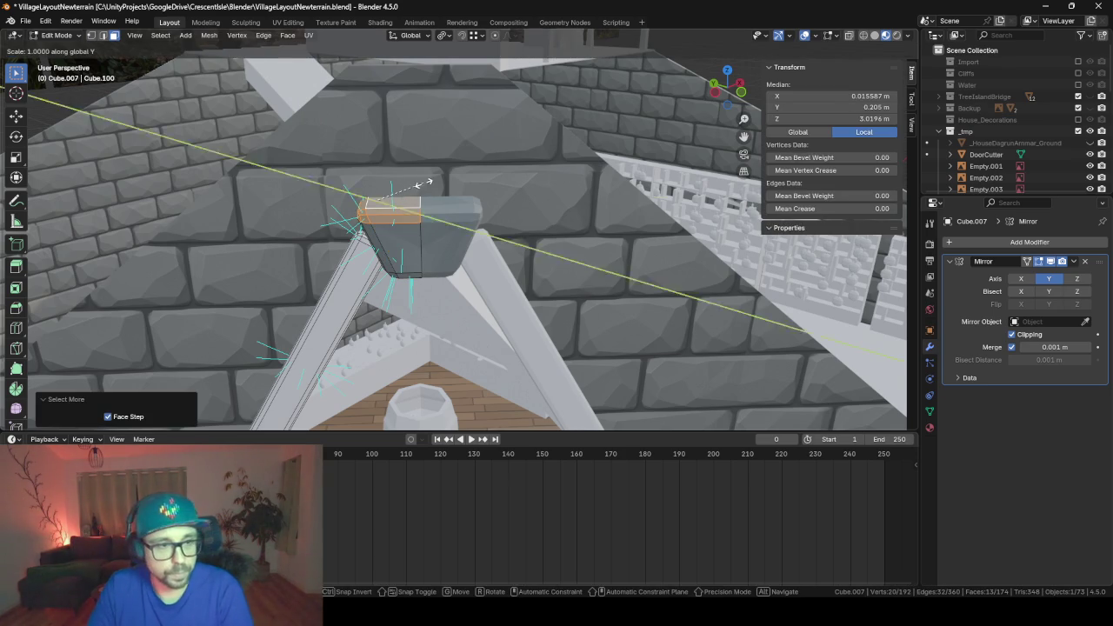
key(y)
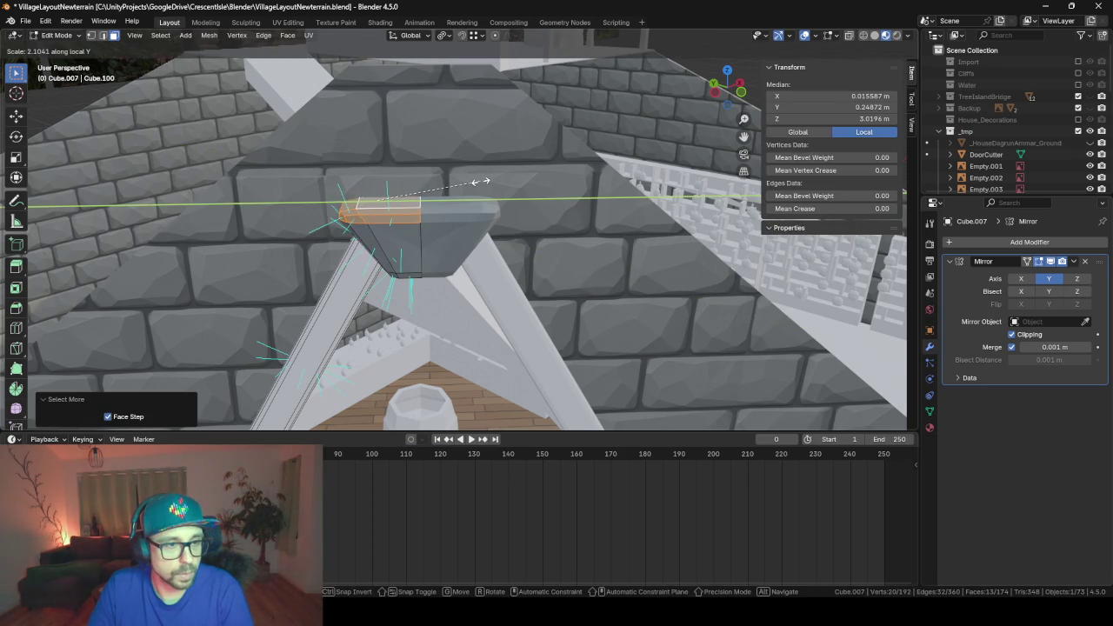
click(459, 183)
key(Tab)
key(KP_Decimal)
mouse_move(416, 267)
middle_down()
mouse_move(324, 257)
mouse_move(247, 275)
middle_up()
mouse_move(197, 305)
middle_down()
mouse_move(244, 327)
mouse_move(227, 299)
mouse_move(376, 233)
mouse_move(393, 240)
mouse_move(382, 243)
middle_up()
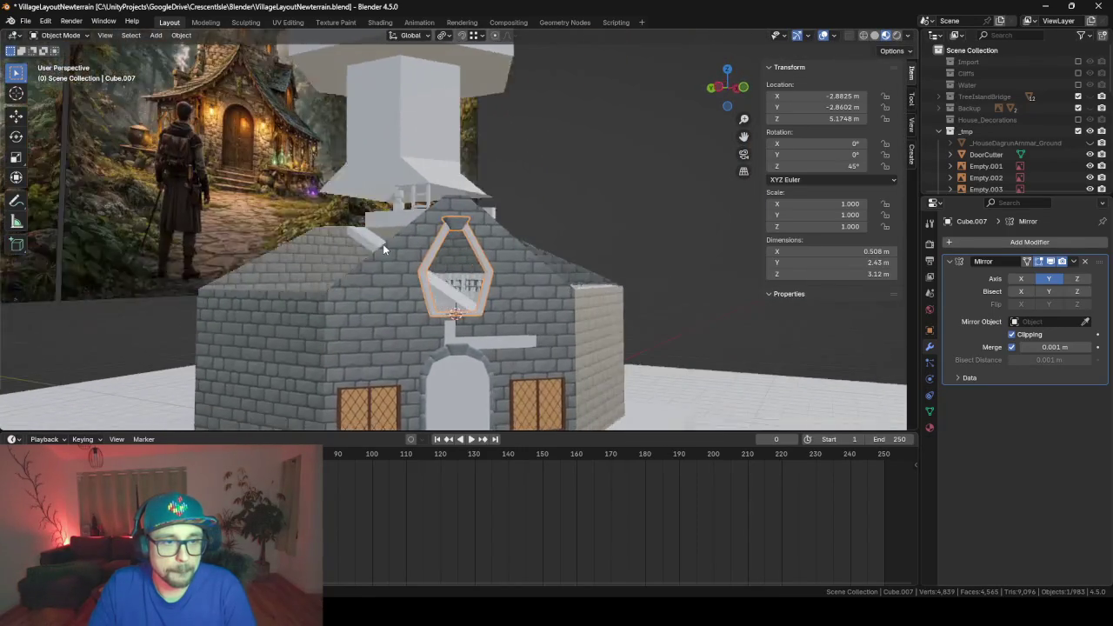
- Remove the extra Material.001 slot so the frame keeps only the Stone material
scroll(436, 294, up, 4)
scroll(453, 220, up, 2)
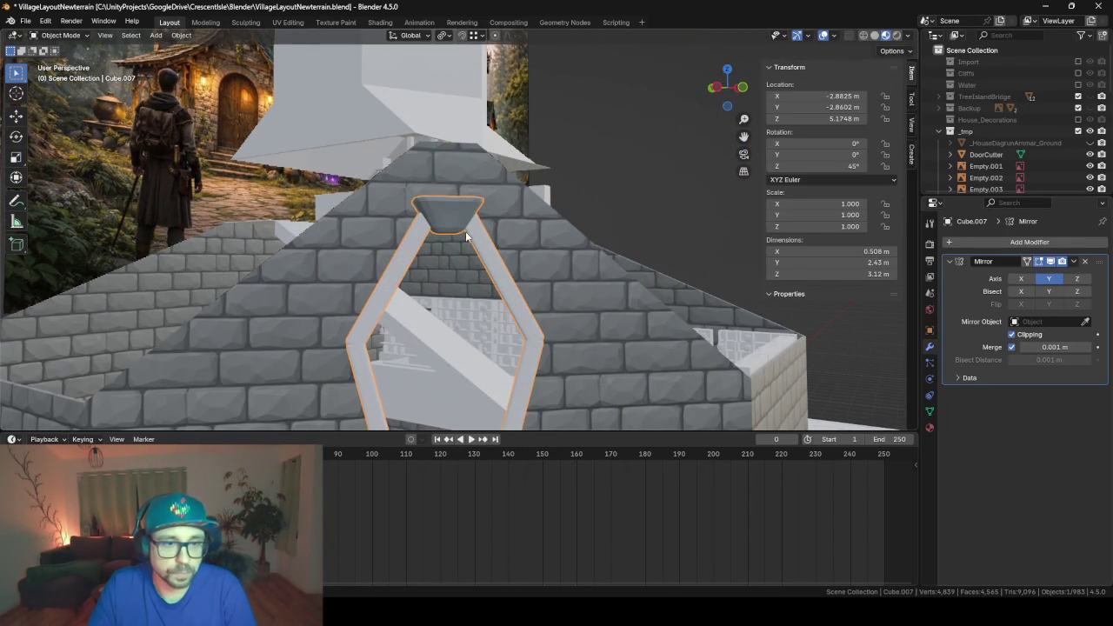
click(930, 427)
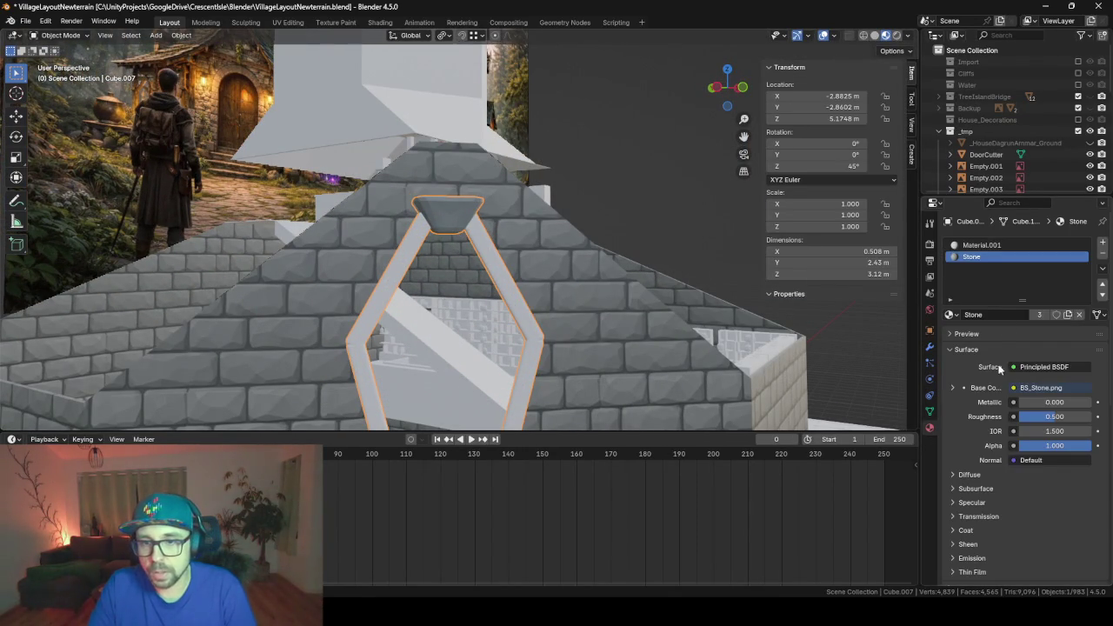
click(1102, 253)
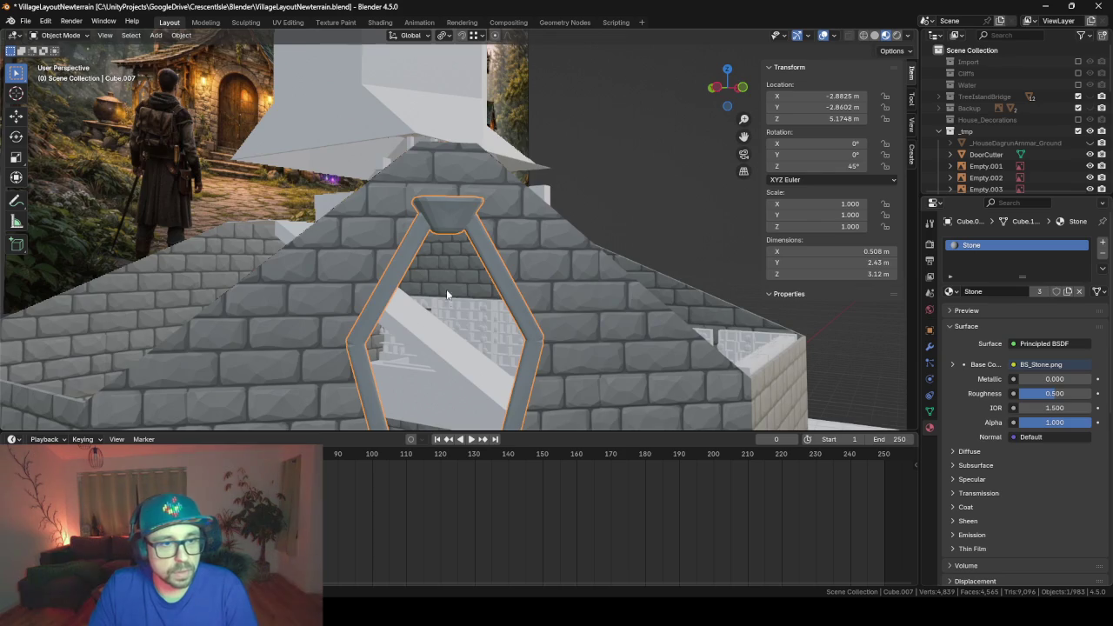
- Unwrap the entire frame mesh with Smart UV Project
mouse_move(449, 285)
middle_down()
mouse_move(502, 301)
mouse_move(418, 301)
middle_up()
key(Tab)
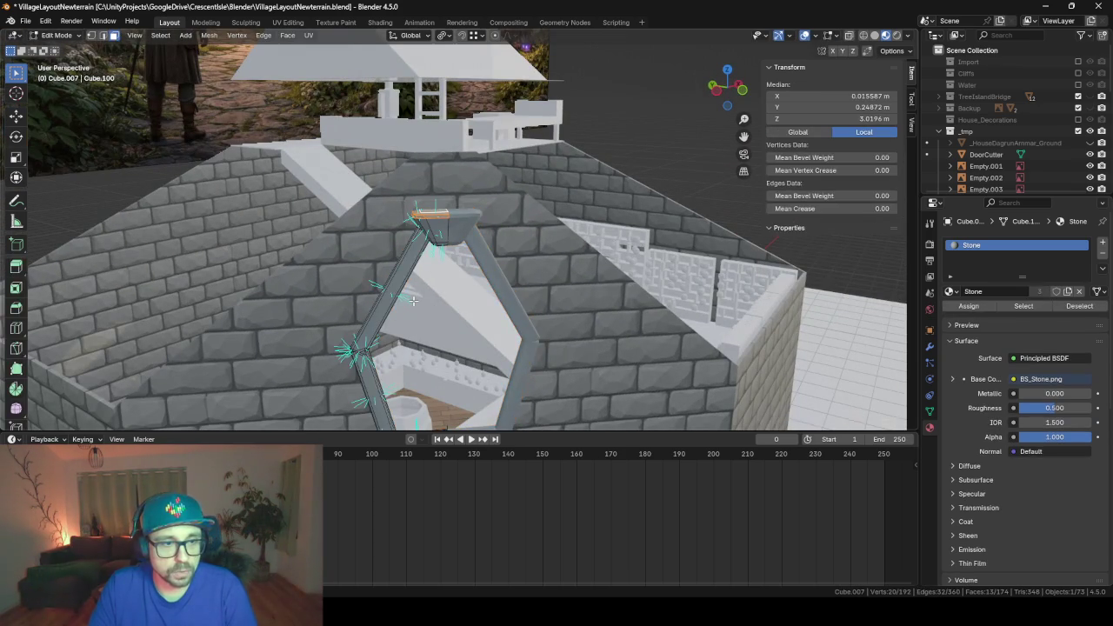
key(a)
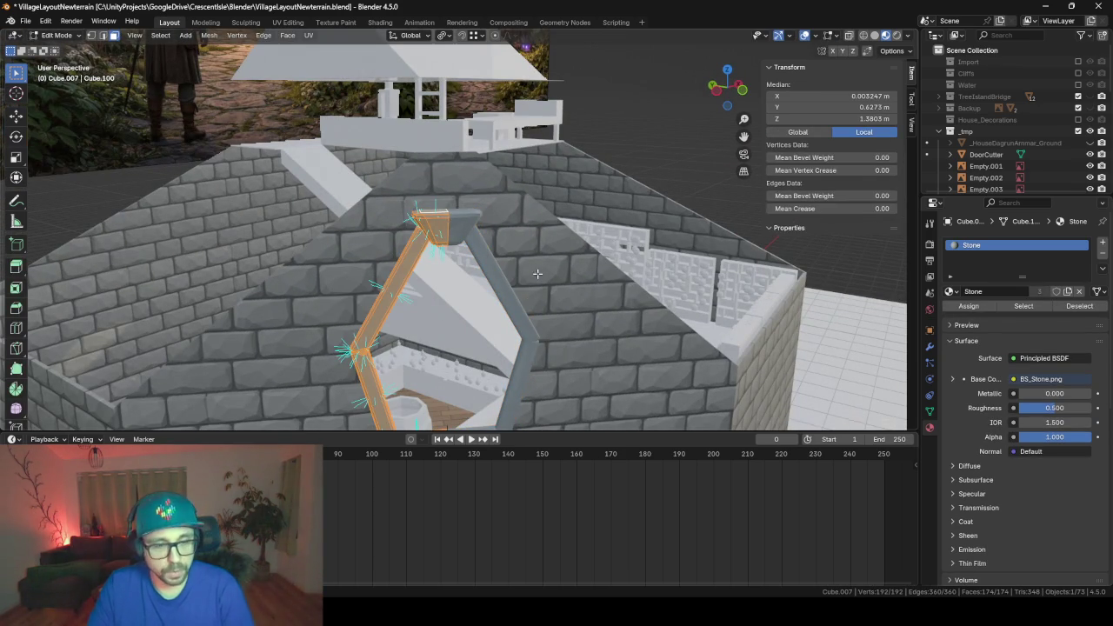
key(u)
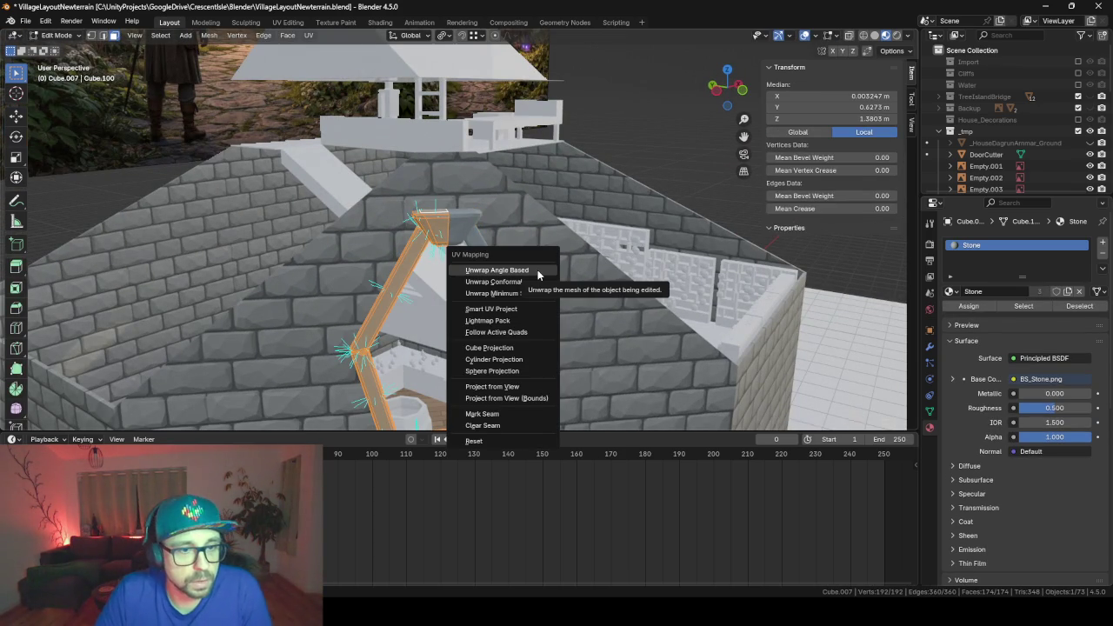
click(505, 309)
key(Return)
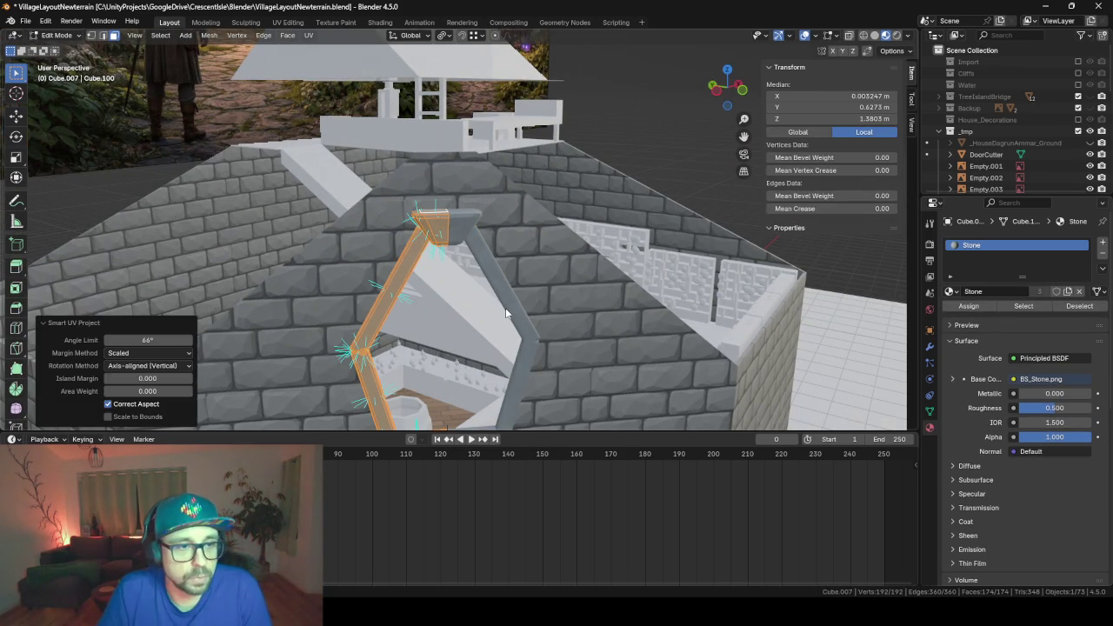
- View the frame's UV layout in the UV Editing workspace, then switch to the ChatGPT browser
click(278, 23)
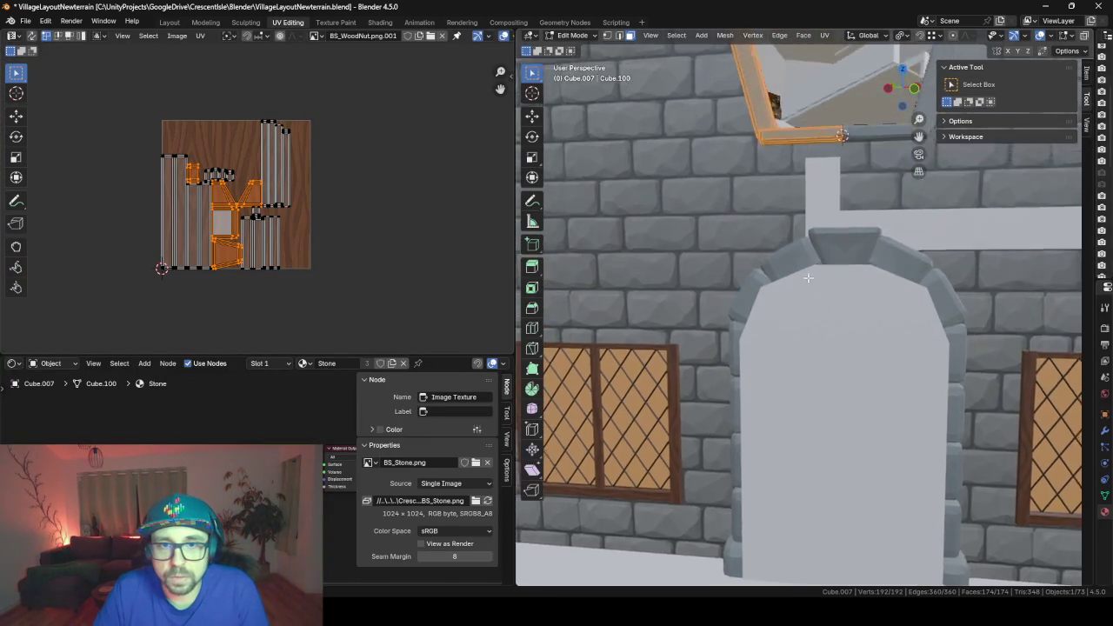
middle_drag(823, 108, 775, 232)
key(Tab)
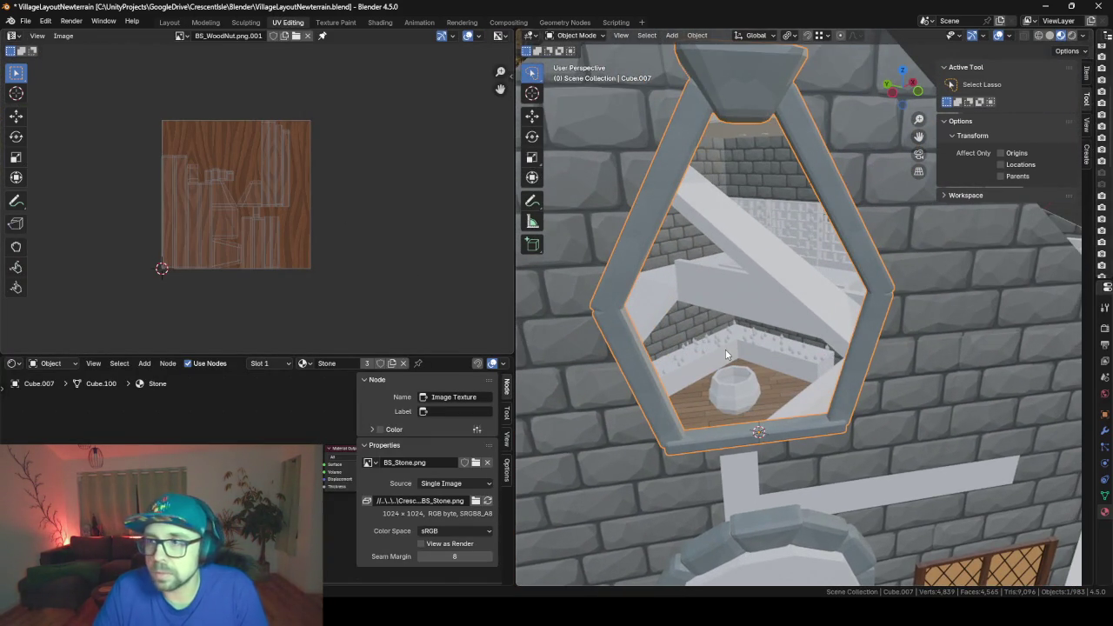
middle_drag(727, 354, 705, 331)
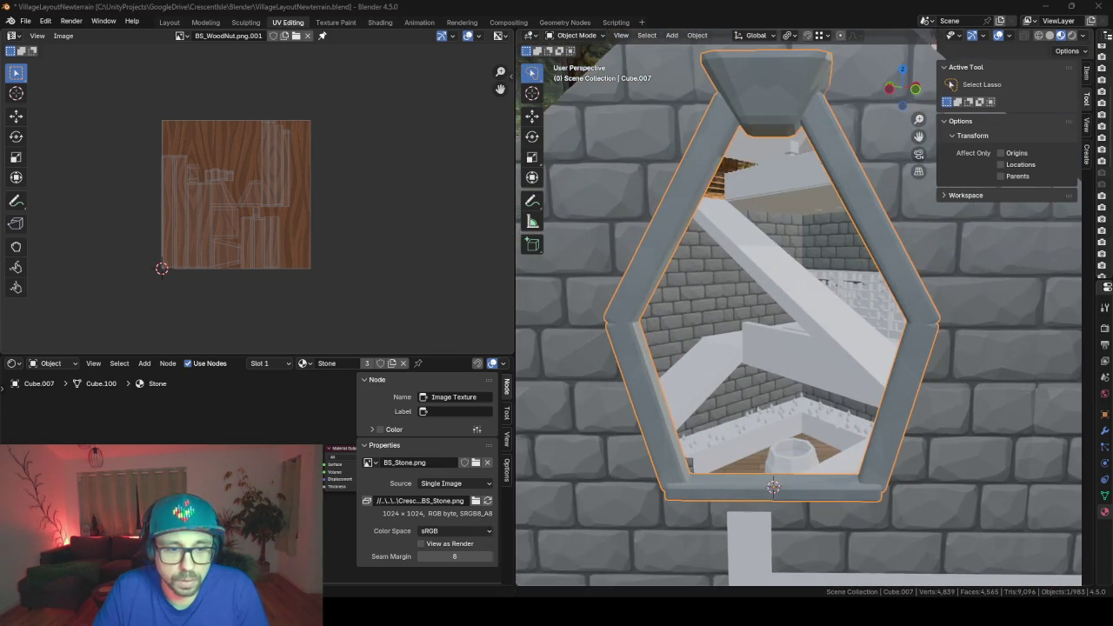
key(alt+Tab)
scroll(547, 275, down, 2)
- Download the stained-glass potion image from ChatGPT and minimize the browser
scroll(547, 274, down, 3)
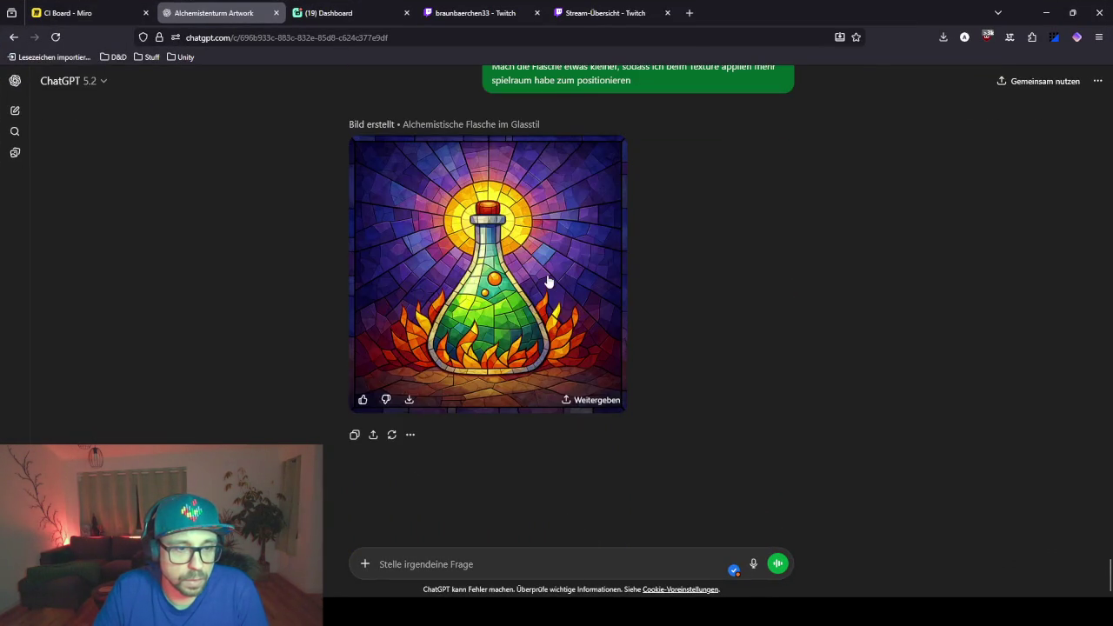
click(410, 402)
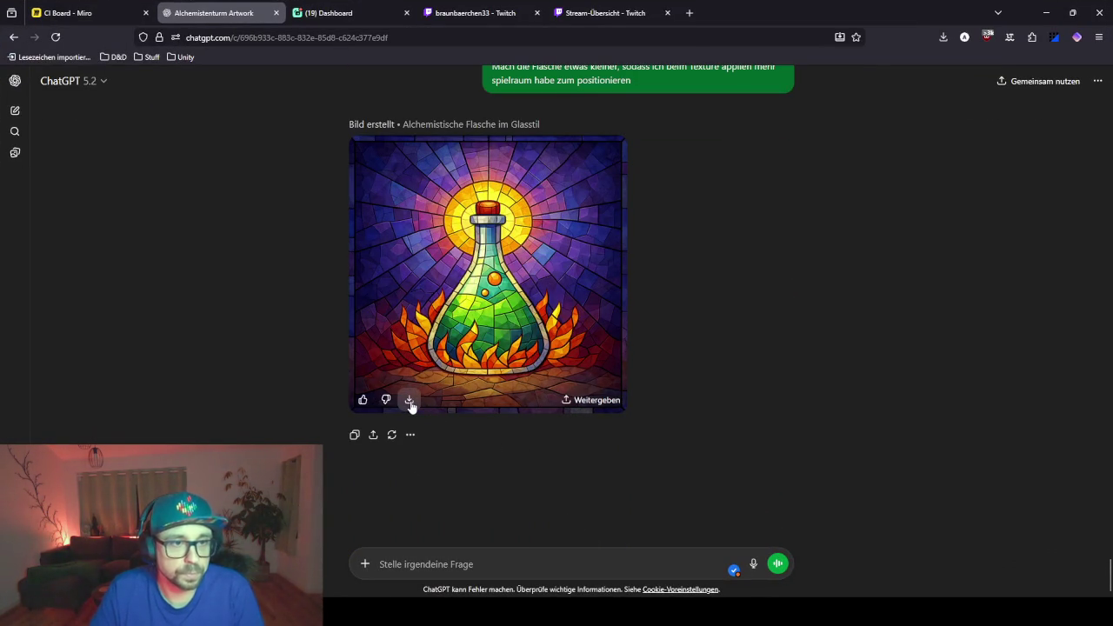
click(1046, 12)
scroll(743, 225, down, 3)
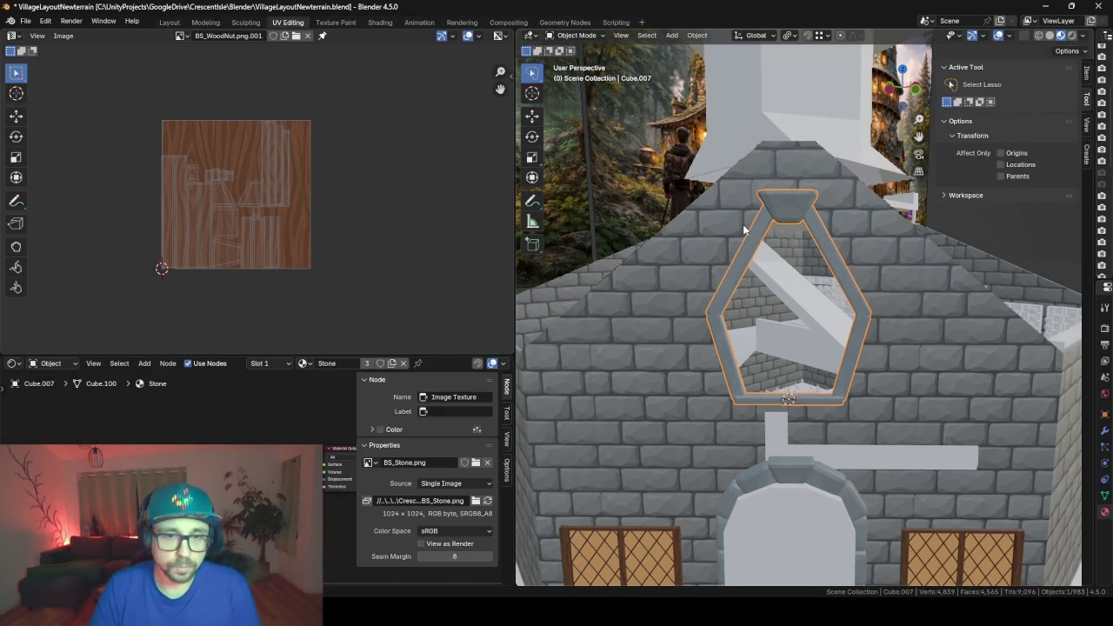
- Back in the Layout workspace, add a new plane at the window
middle_drag(743, 224, 766, 234)
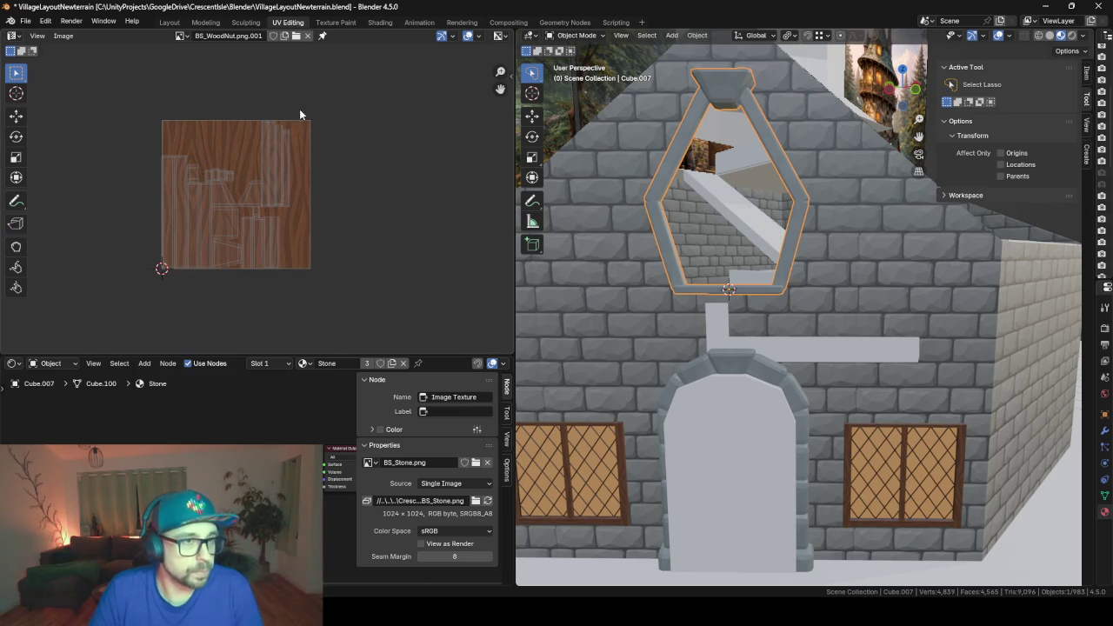
click(168, 24)
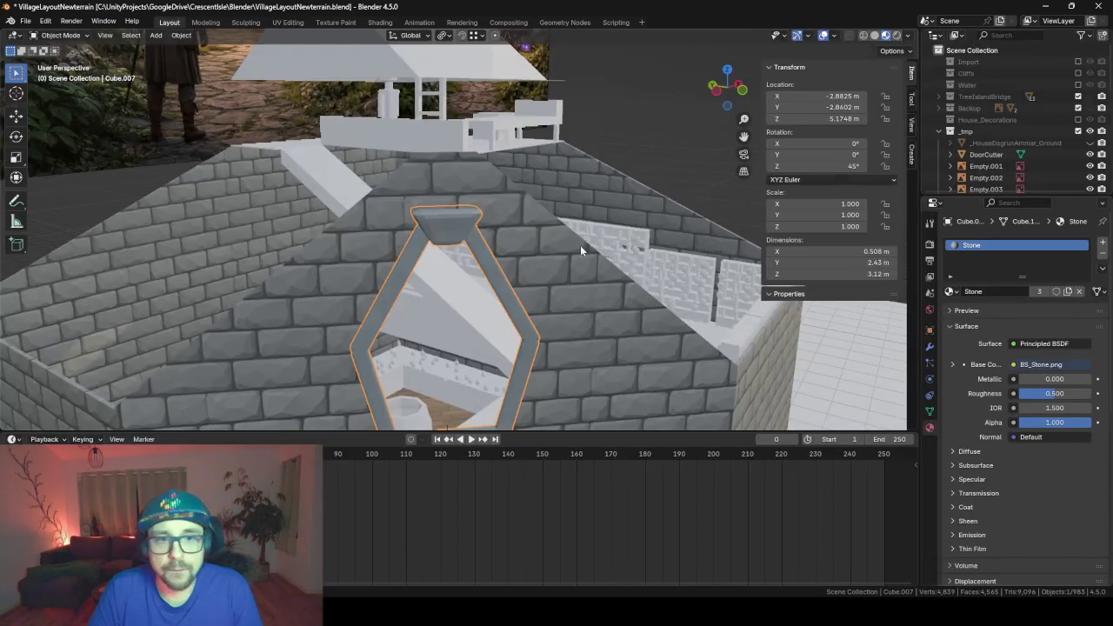
middle_drag(327, 320, 309, 100)
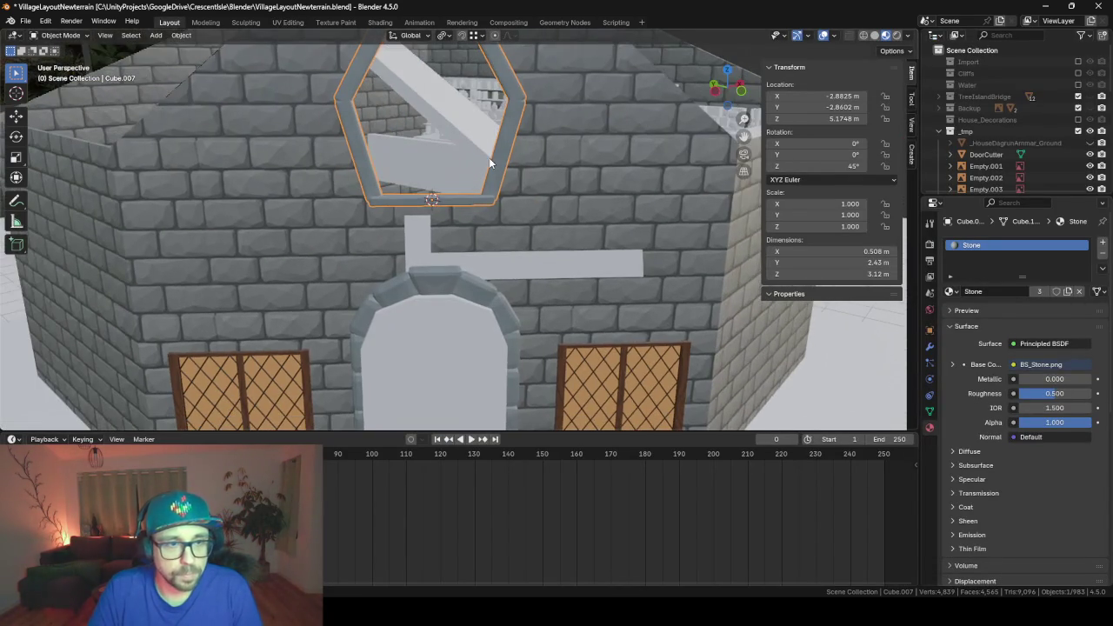
middle_drag(489, 157, 489, 258)
key(shift+a)
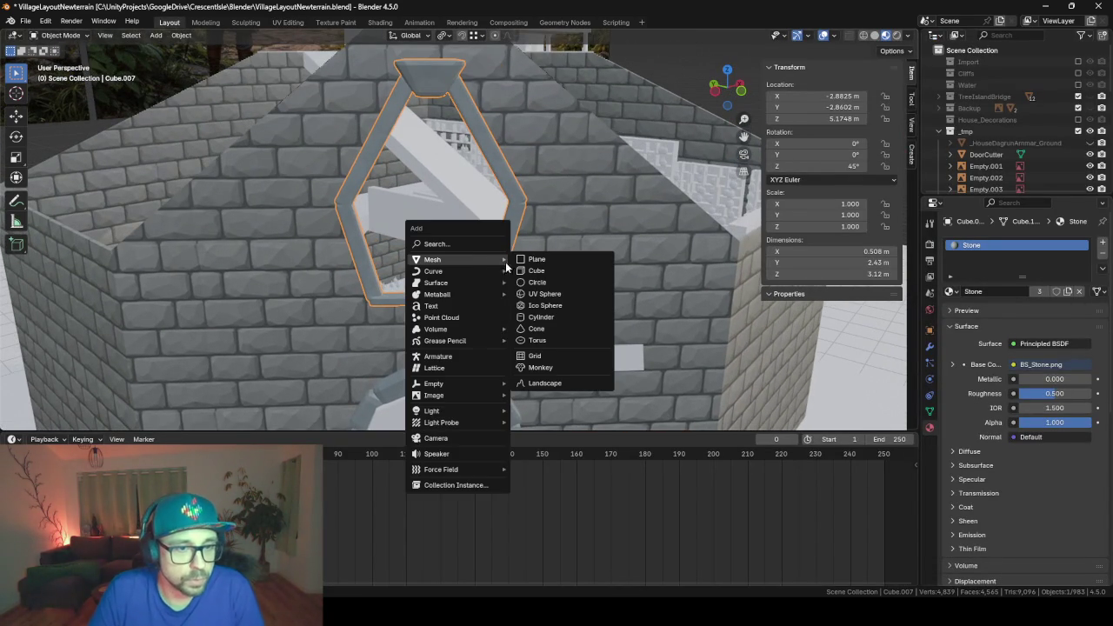
click(551, 263)
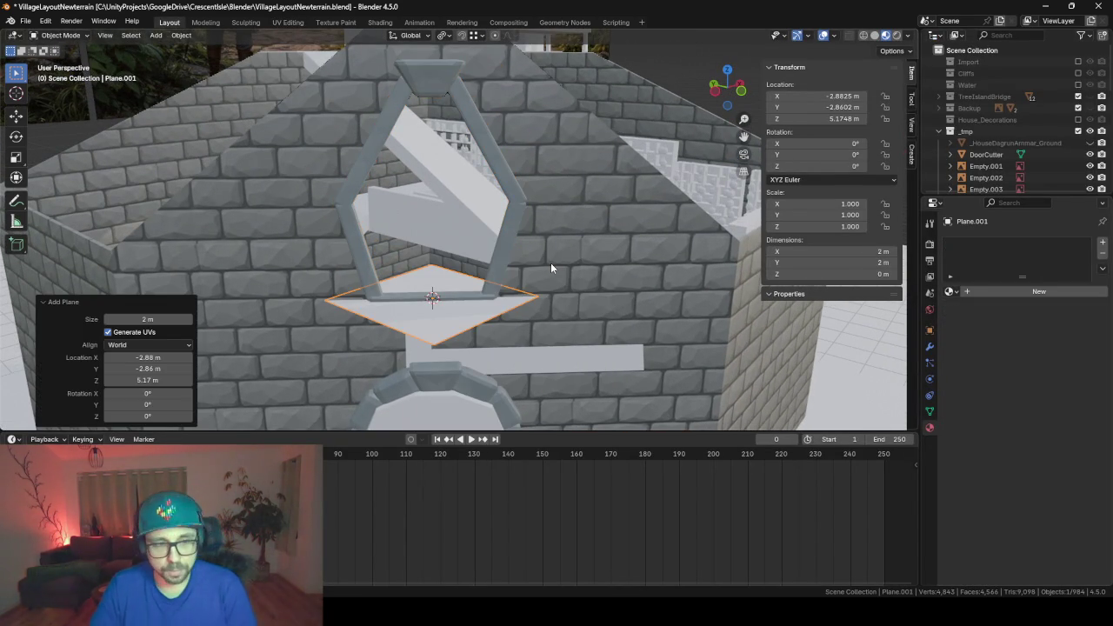
- Stand the plane upright with a 90° X rotation and turn it -45° about Z to face the wall
key(Tab)
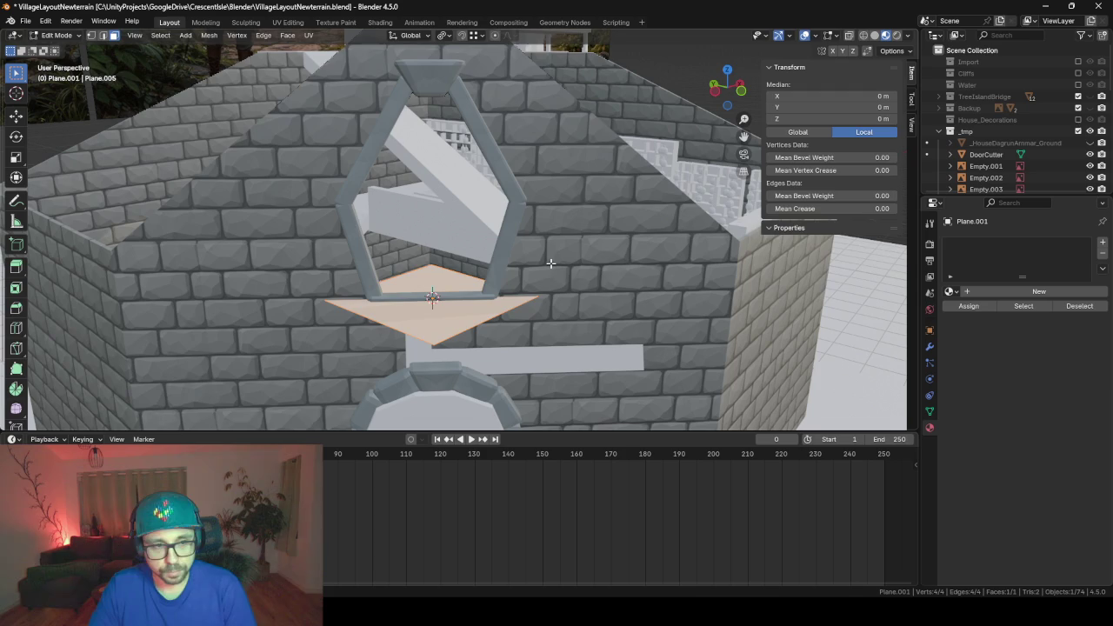
text(rx90)
key(Return)
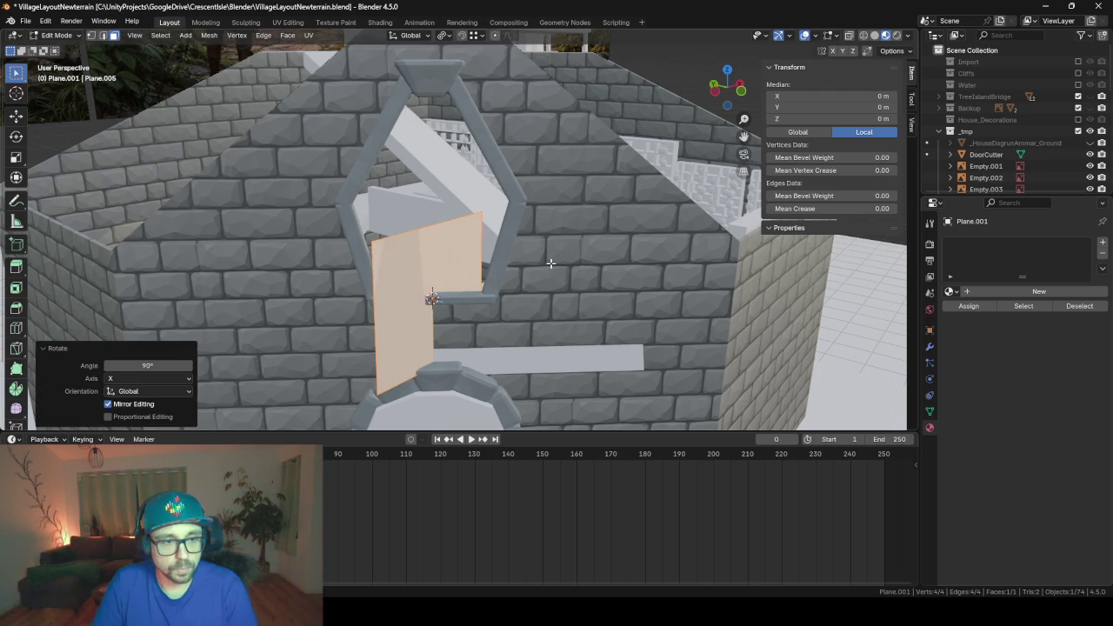
key(Tab)
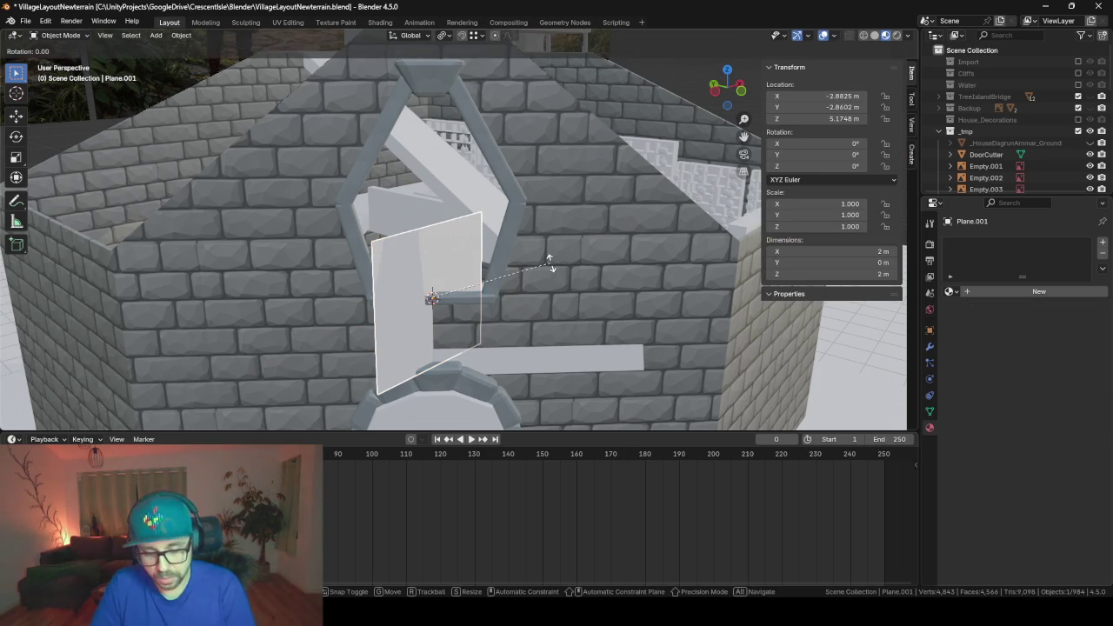
text(rz-45)
key(Return)
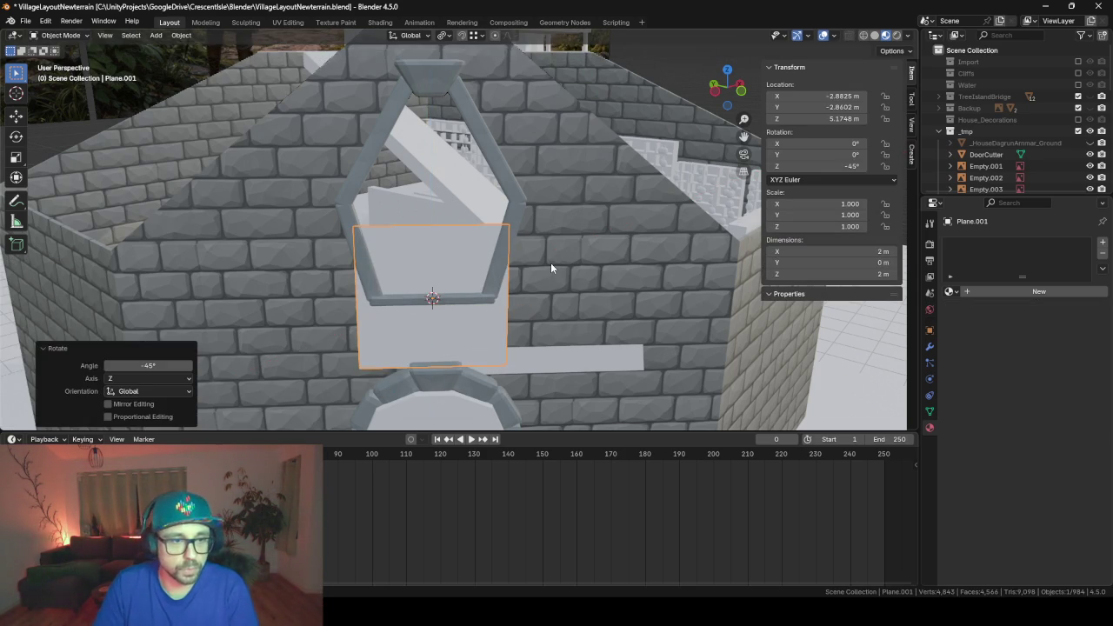
key(Tab)
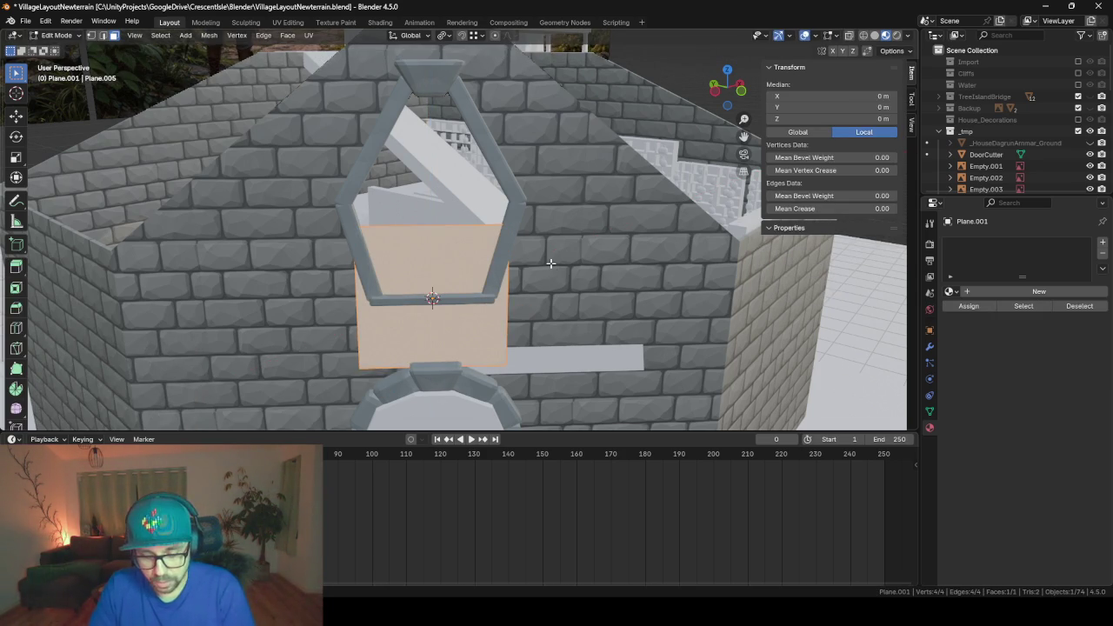
- Raise the plane's face along Z to window height
key(g)
key(z)
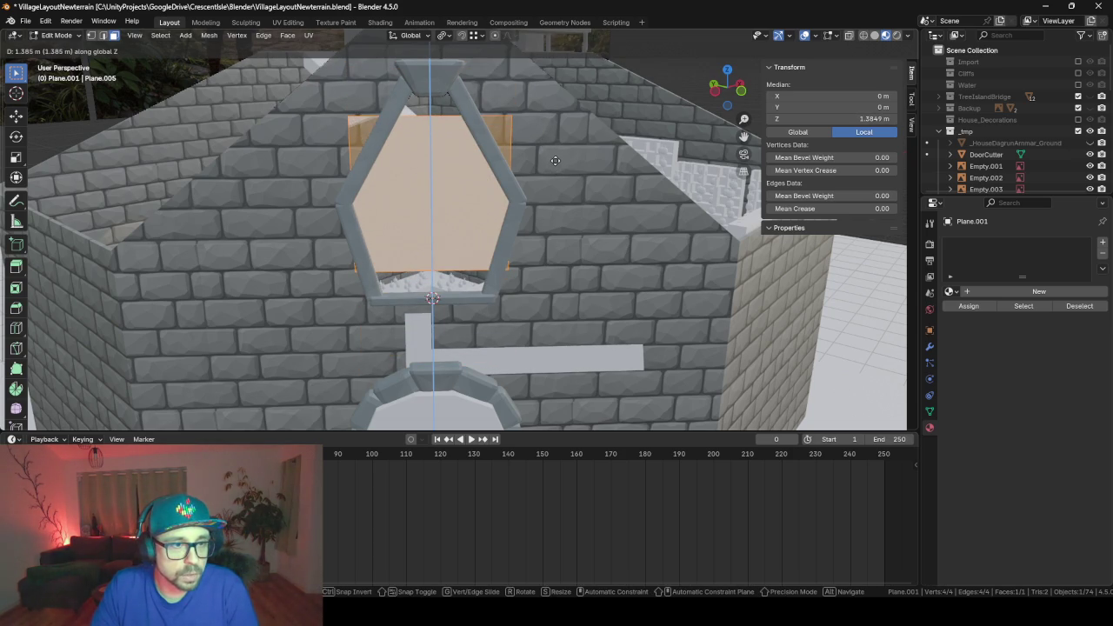
click(555, 160)
middle_drag(554, 160, 410, 249)
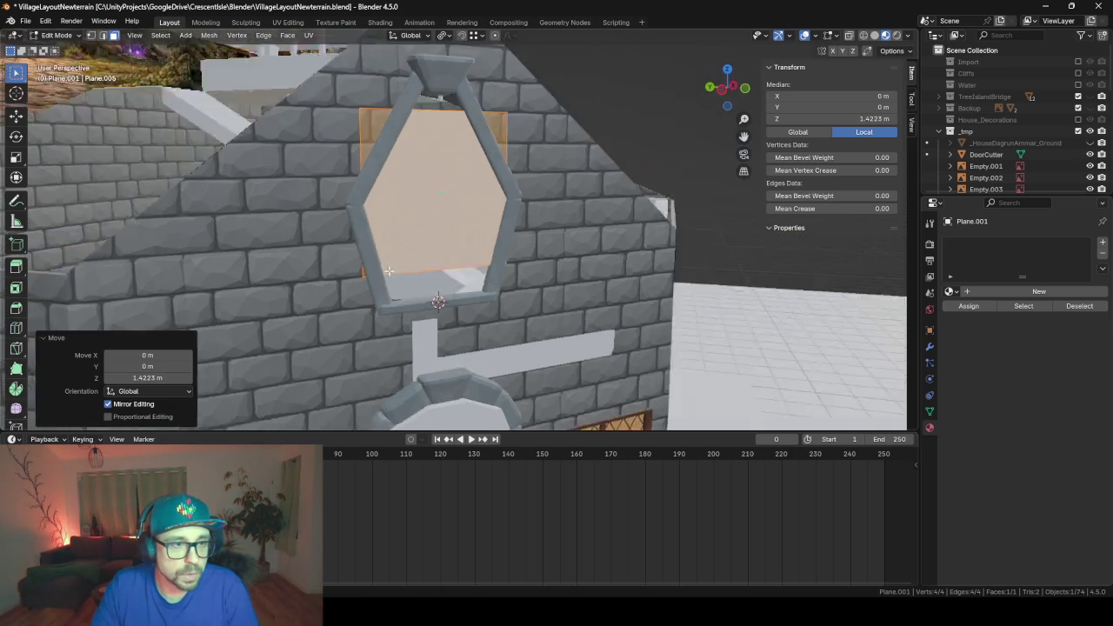
scroll(410, 249, up, 3)
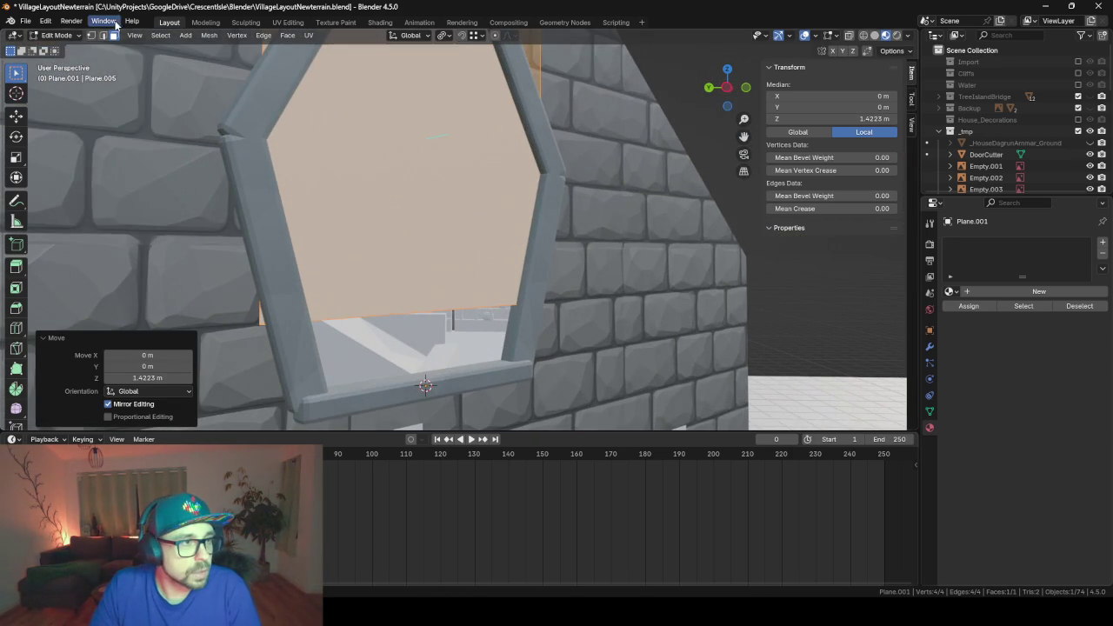
- Lower the plane's bottom edge below the sill and raise its top edge above the frame
click(102, 35)
click(408, 319)
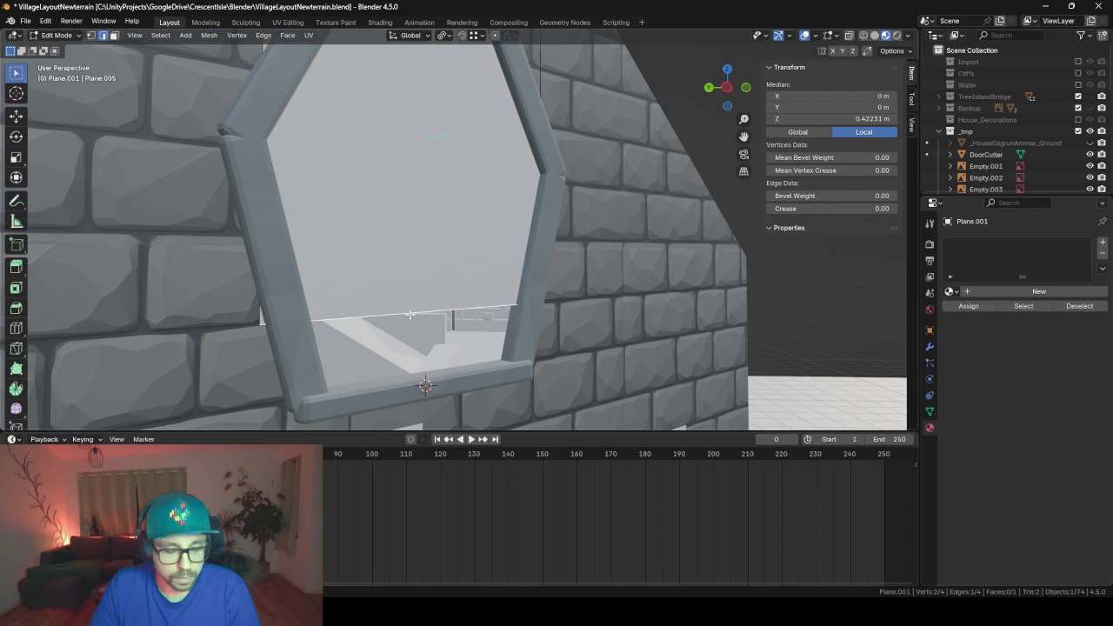
key(g)
key(z)
key(z)
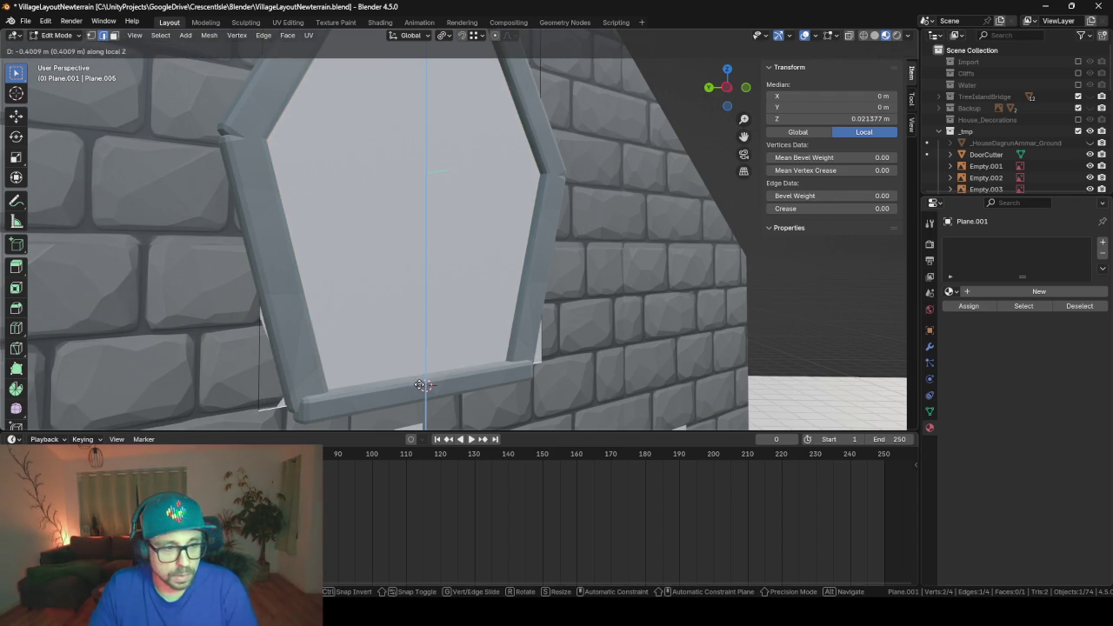
click(418, 377)
middle_drag(425, 385, 425, 223)
click(418, 215)
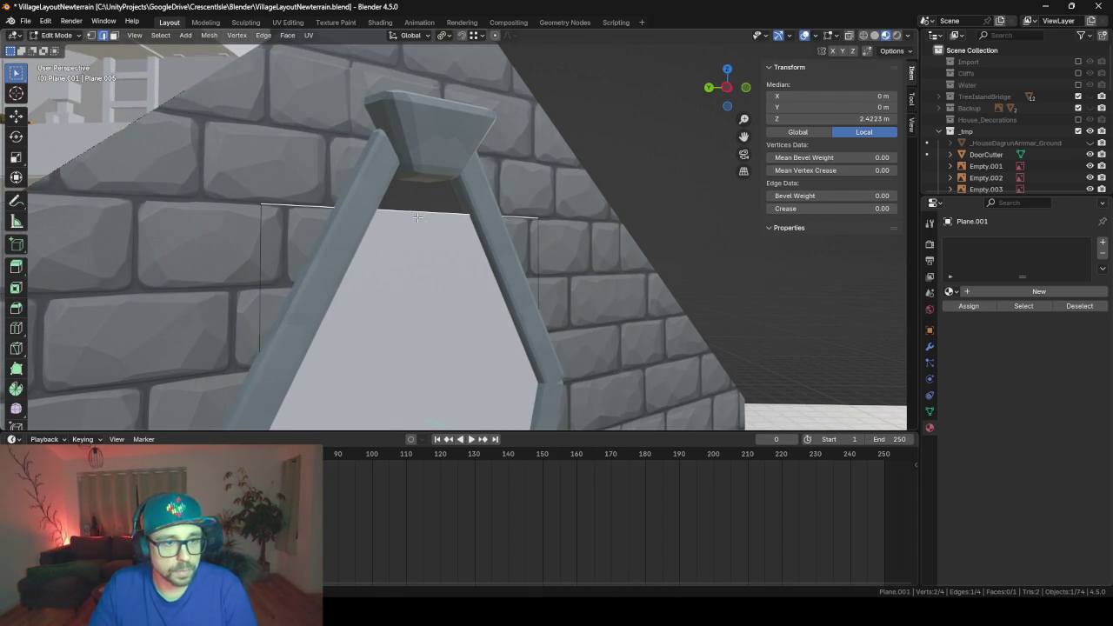
key(g)
key(z)
key(z)
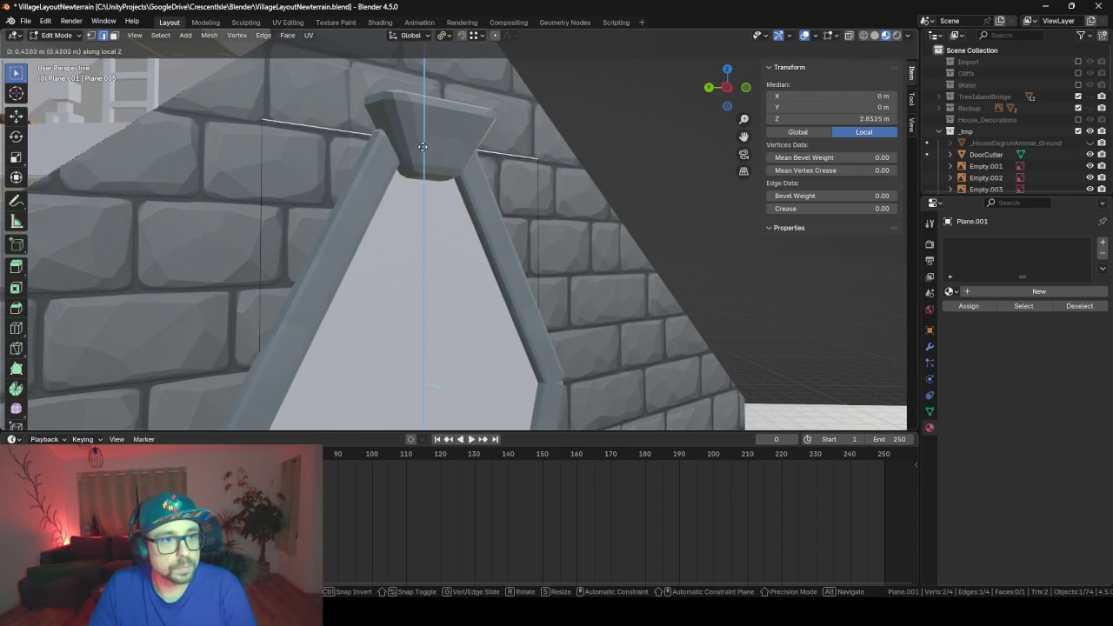
click(419, 113)
mouse_move(419, 113)
middle_down()
mouse_move(510, 261)
mouse_move(446, 258)
middle_up()
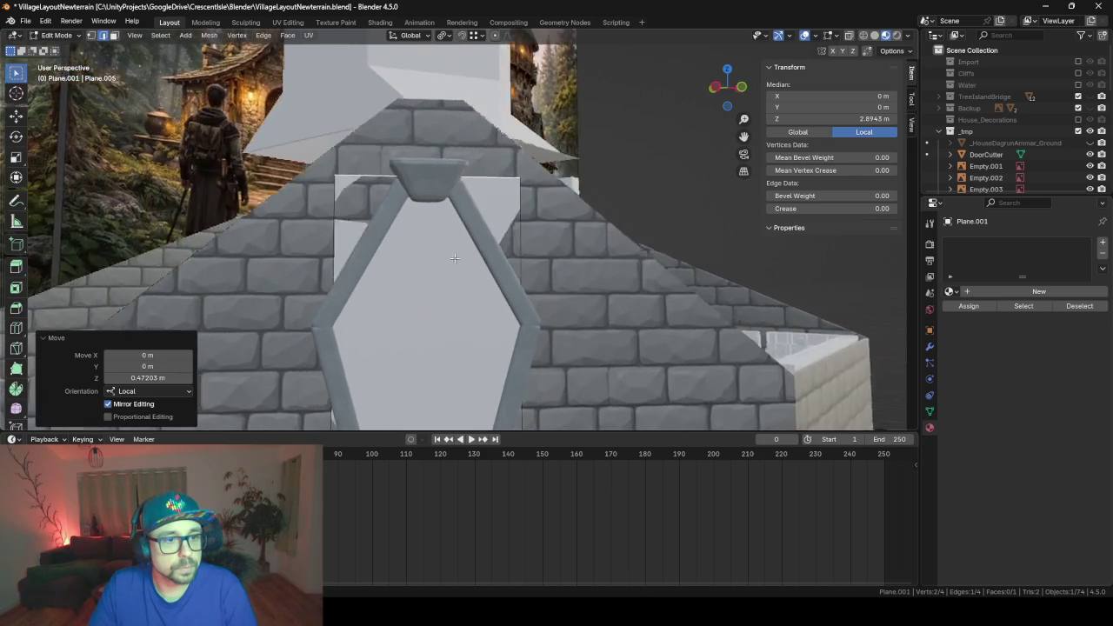
- Narrow the window face along local X to about 2.09 m wide so it fits the frame
click(446, 258)
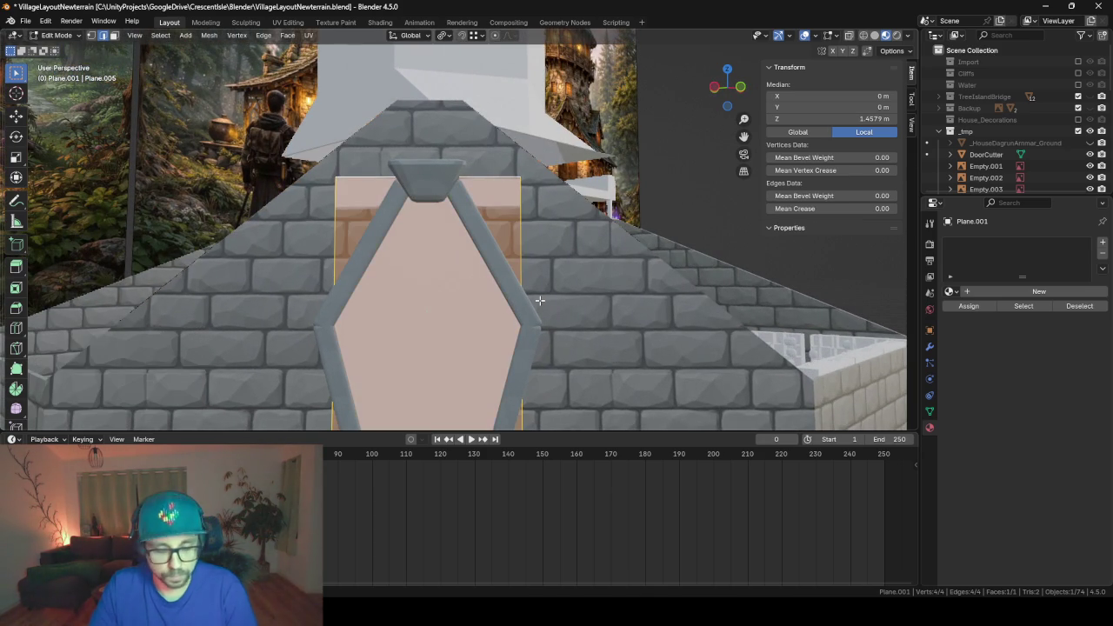
key(s)
key(y)
key(y)
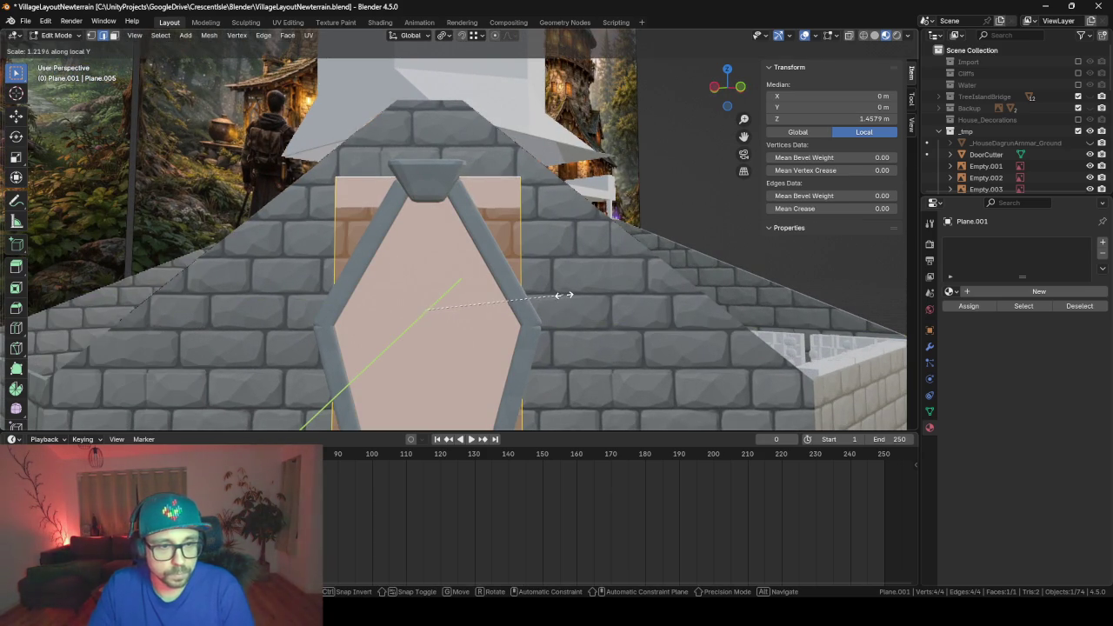
key(x)
key(x)
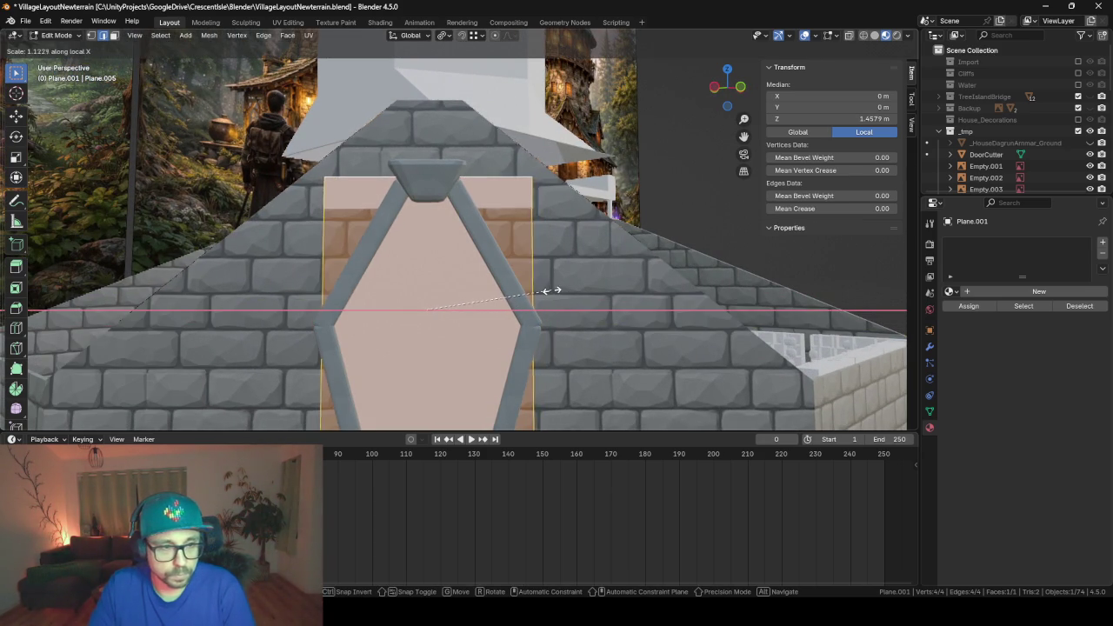
click(544, 291)
key(Tab)
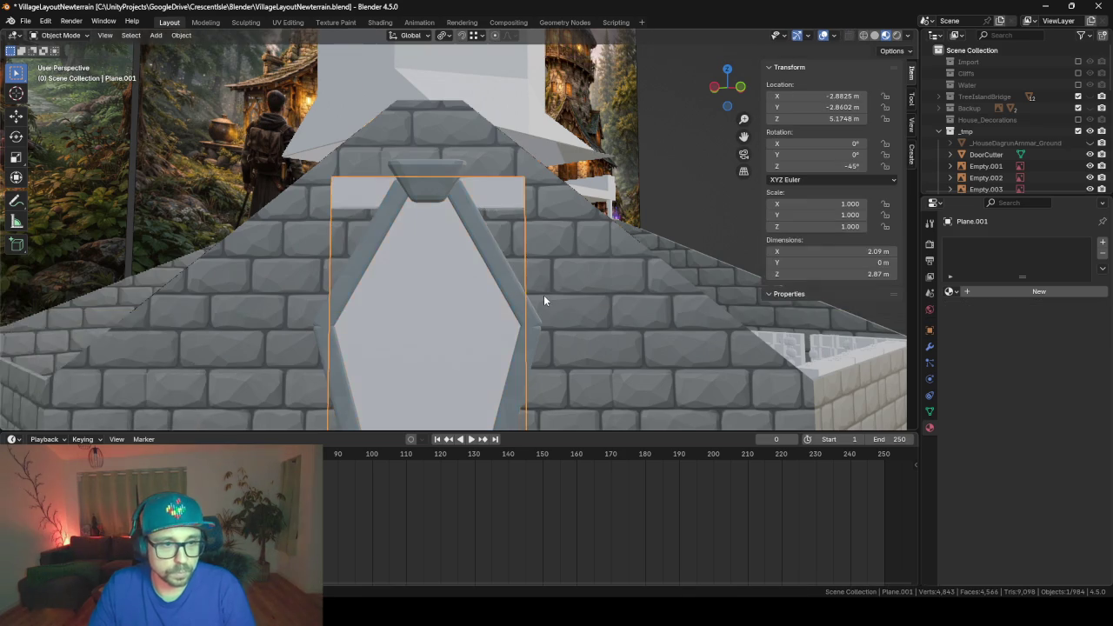
scroll(543, 294, down, 2)
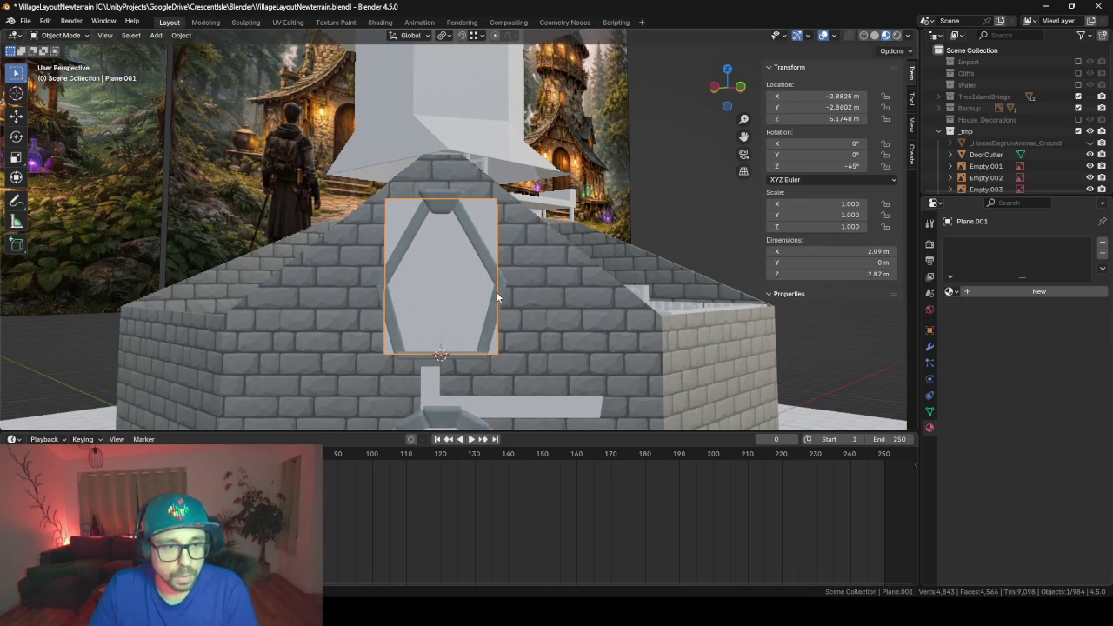
key(Tab)
- Unwrap the window face with Smart UV Project and check it in UV Editing
key(u)
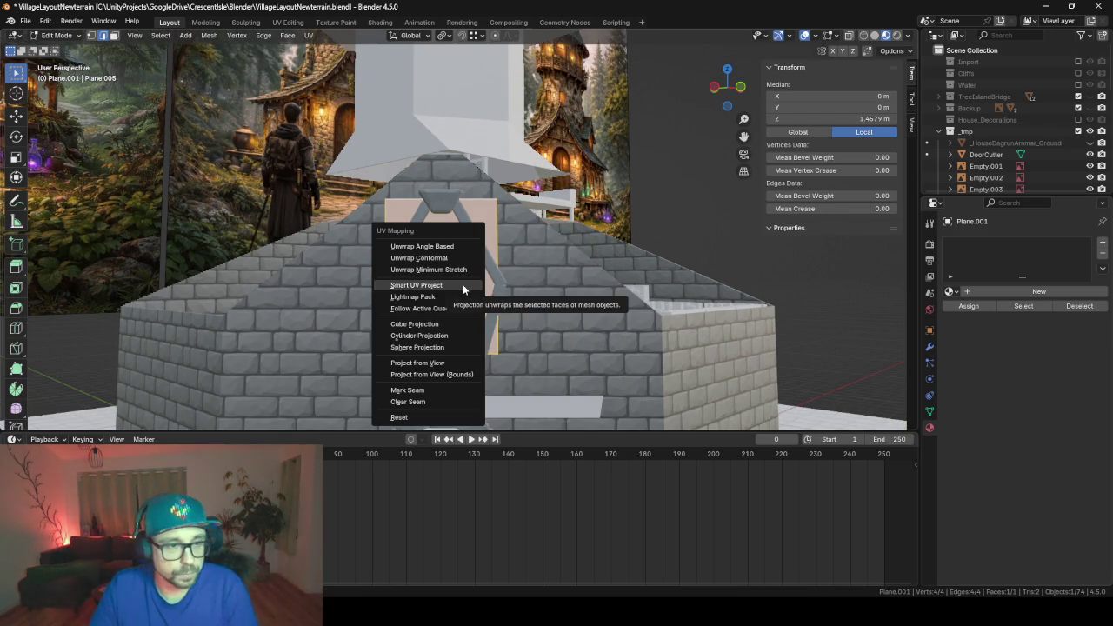
click(461, 288)
click(470, 396)
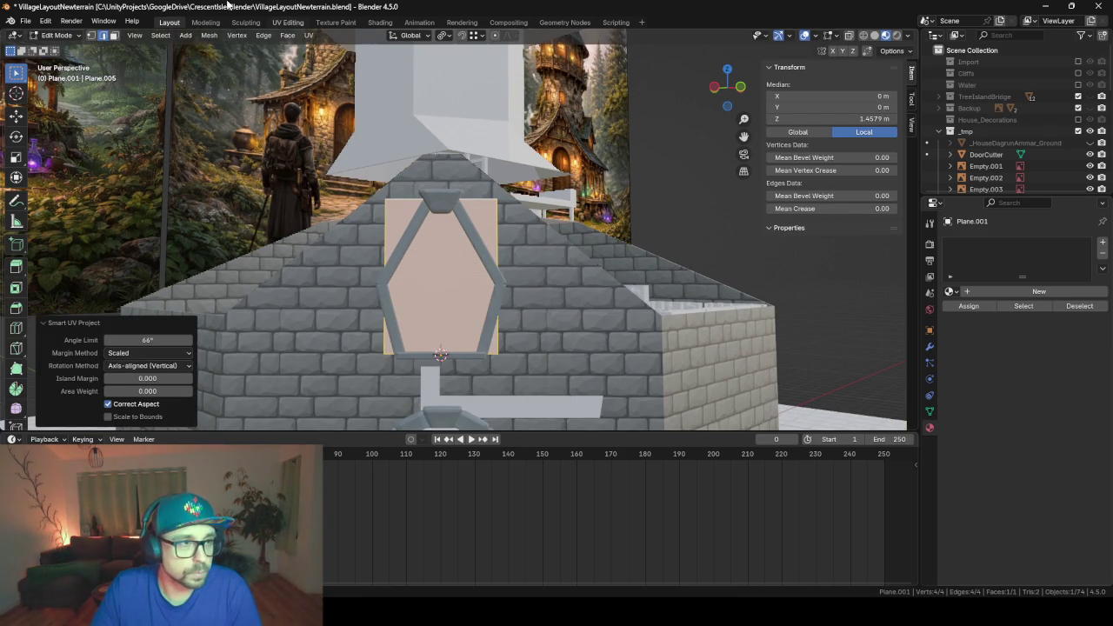
click(283, 24)
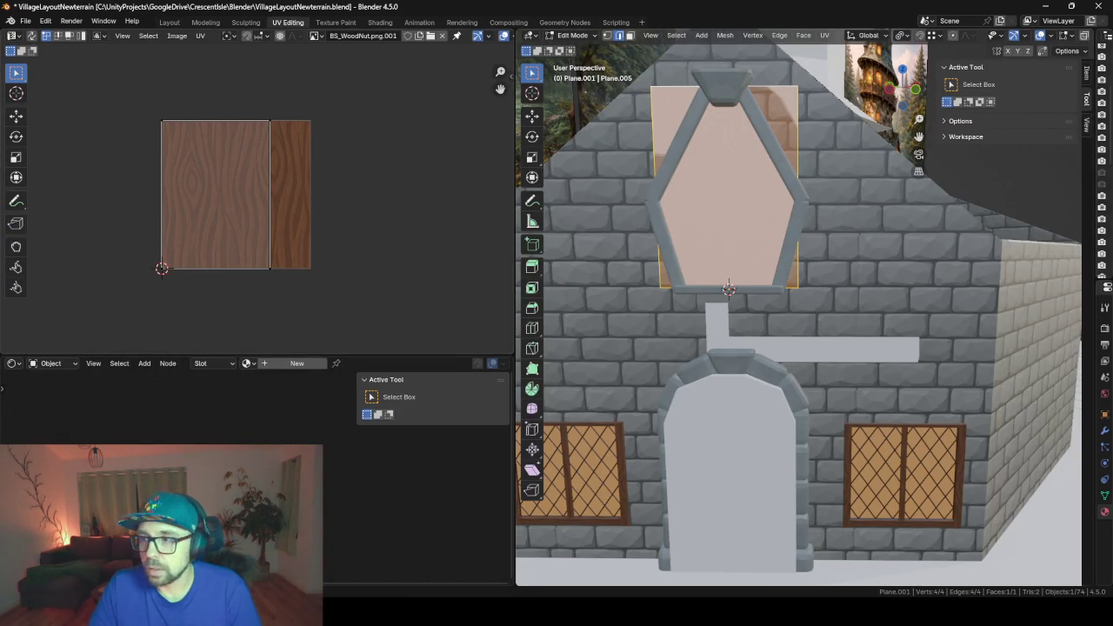
click(169, 22)
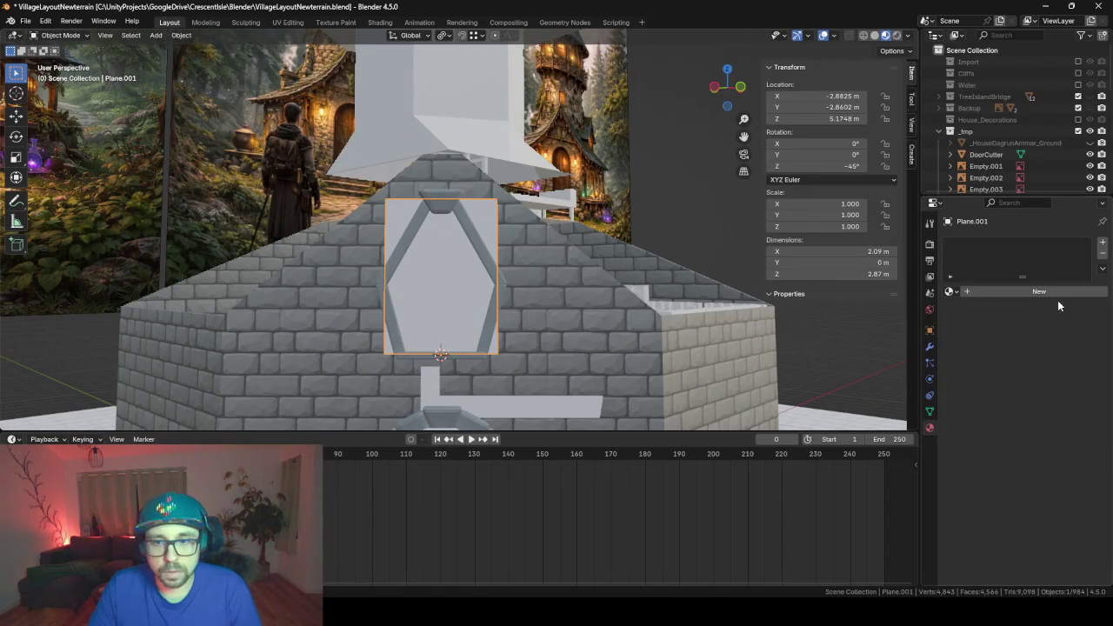
- Create a new material for the window plane named AlchemistWindow
click(1024, 292)
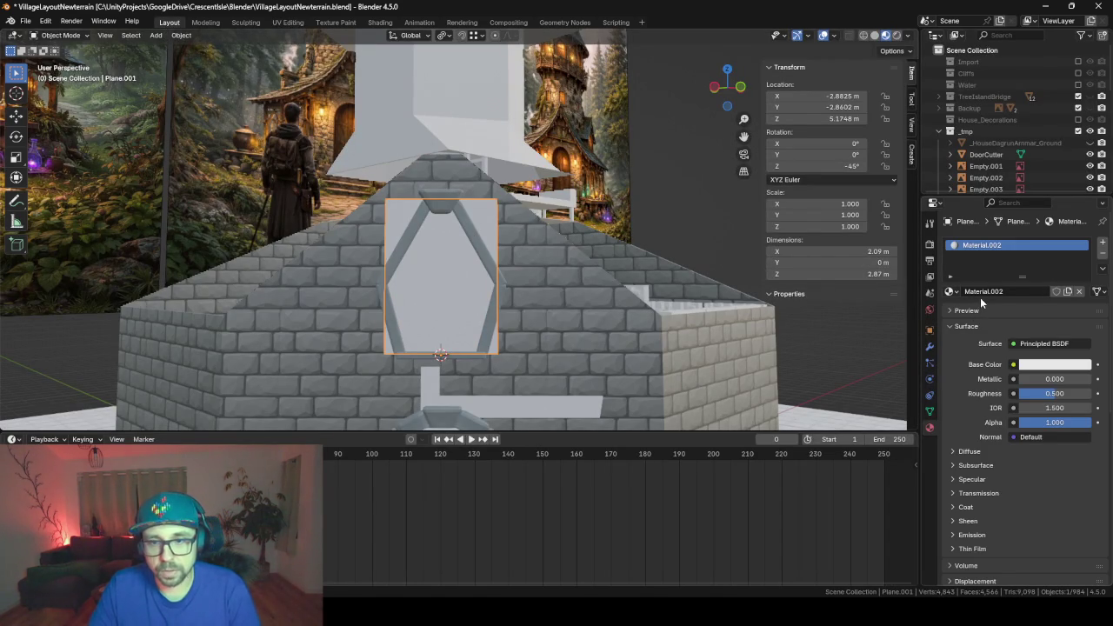
click(983, 292)
text(AlchemistW)
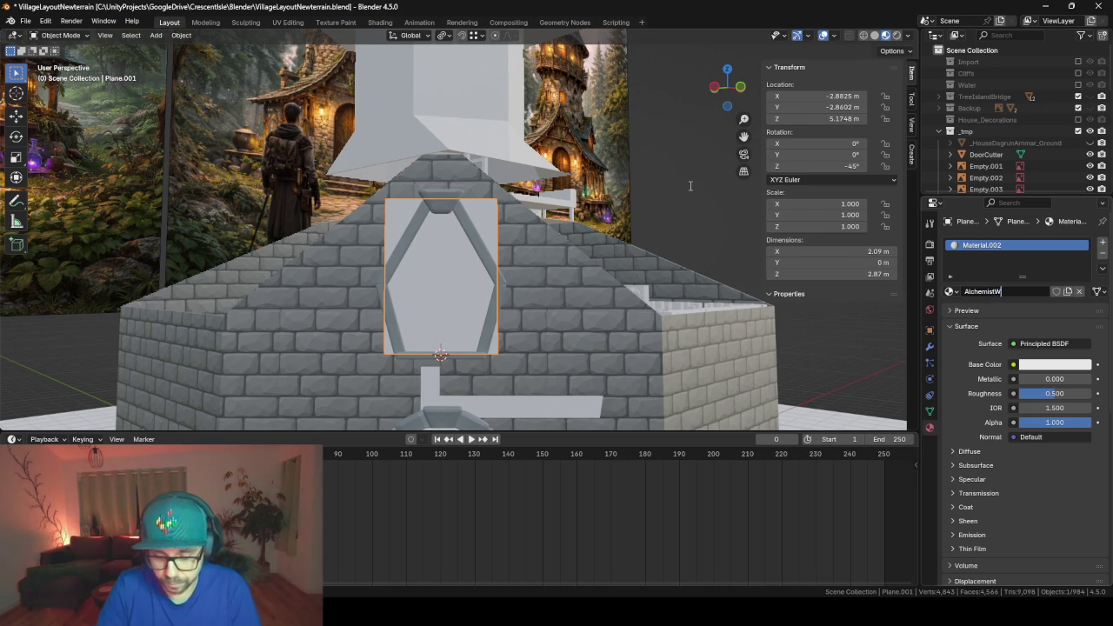
text(indow)
key(Return)
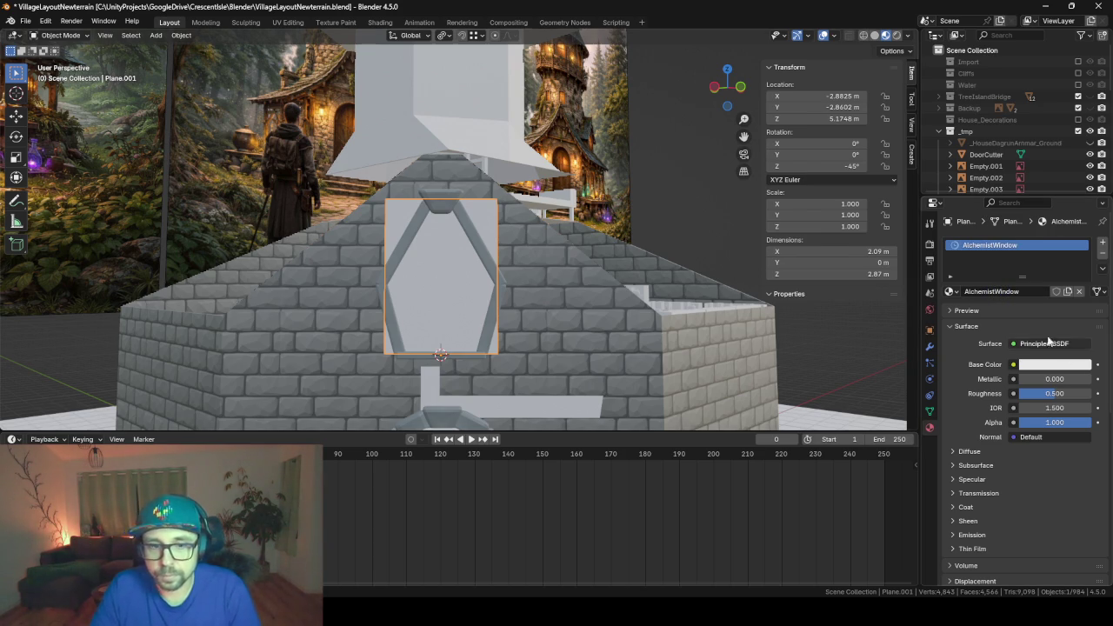
click(288, 22)
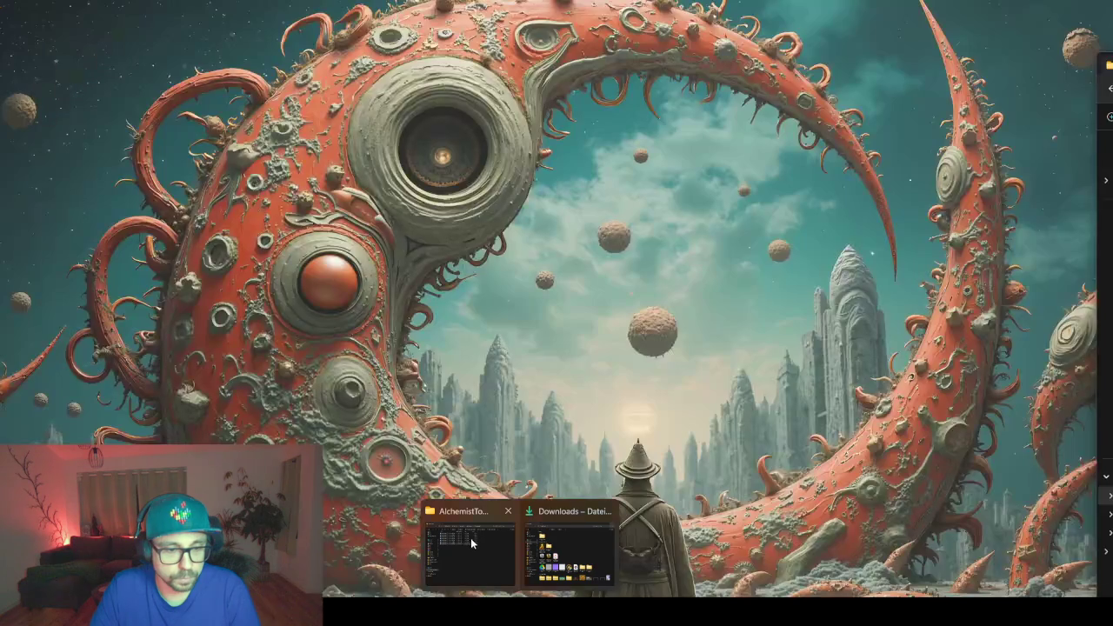
- Drag the potion image into the AlchemistTower folder and display the files as large icons
click(471, 537)
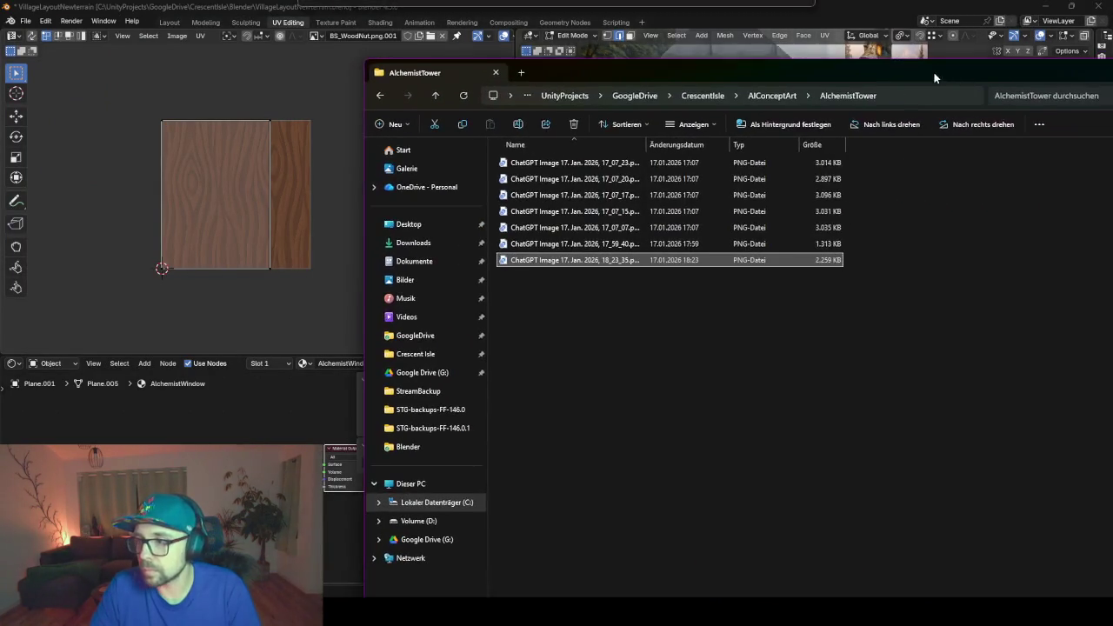
drag(574, 263, 557, 365)
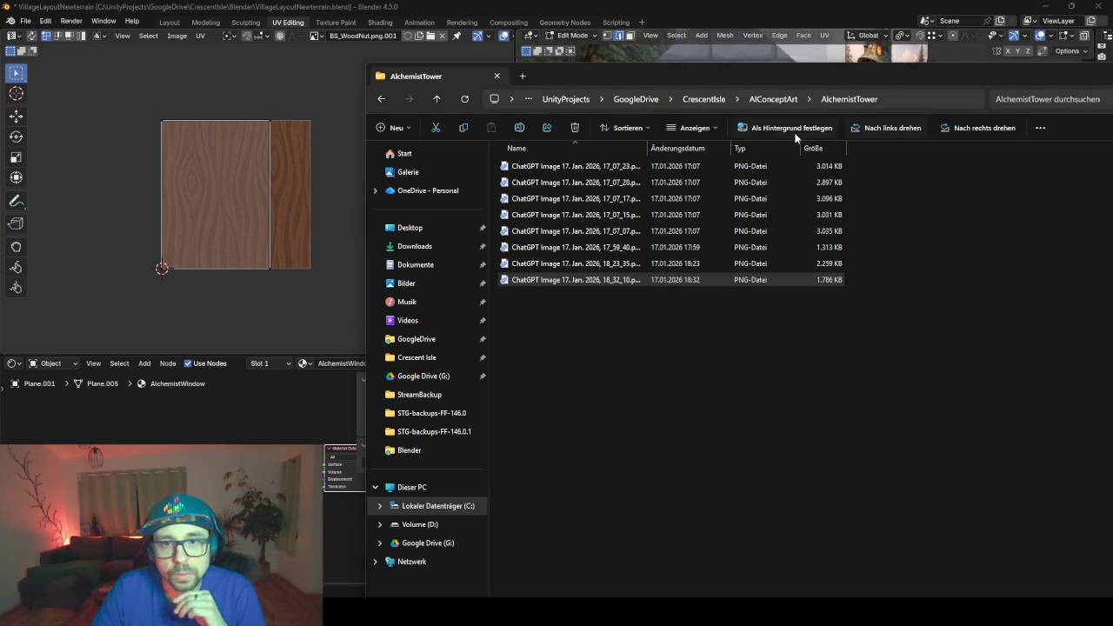
click(687, 127)
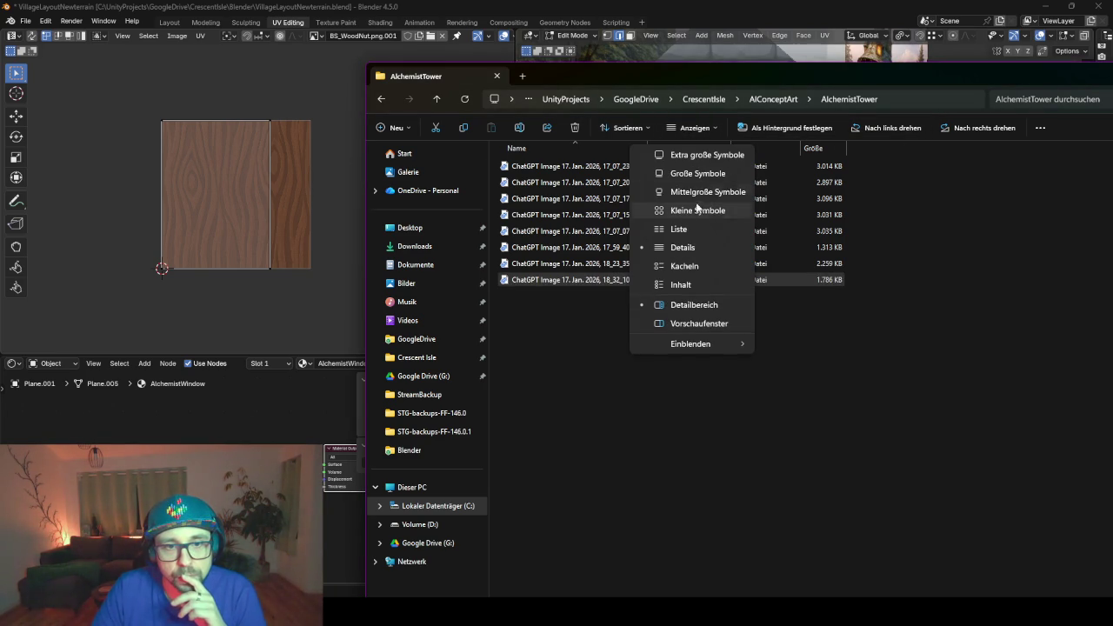
click(695, 191)
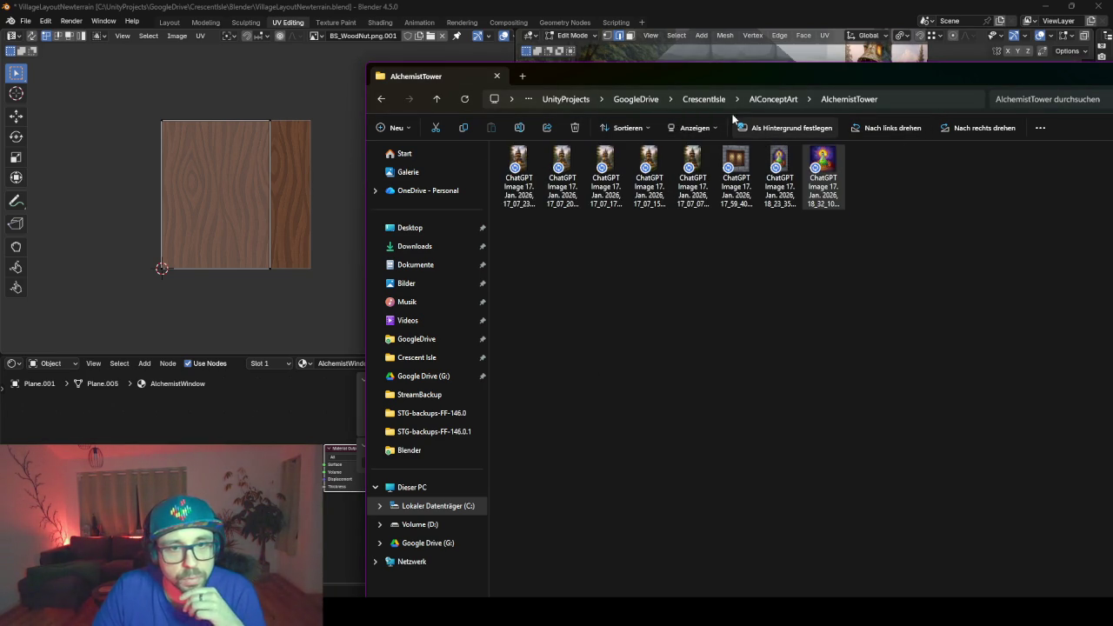
click(693, 128)
click(688, 173)
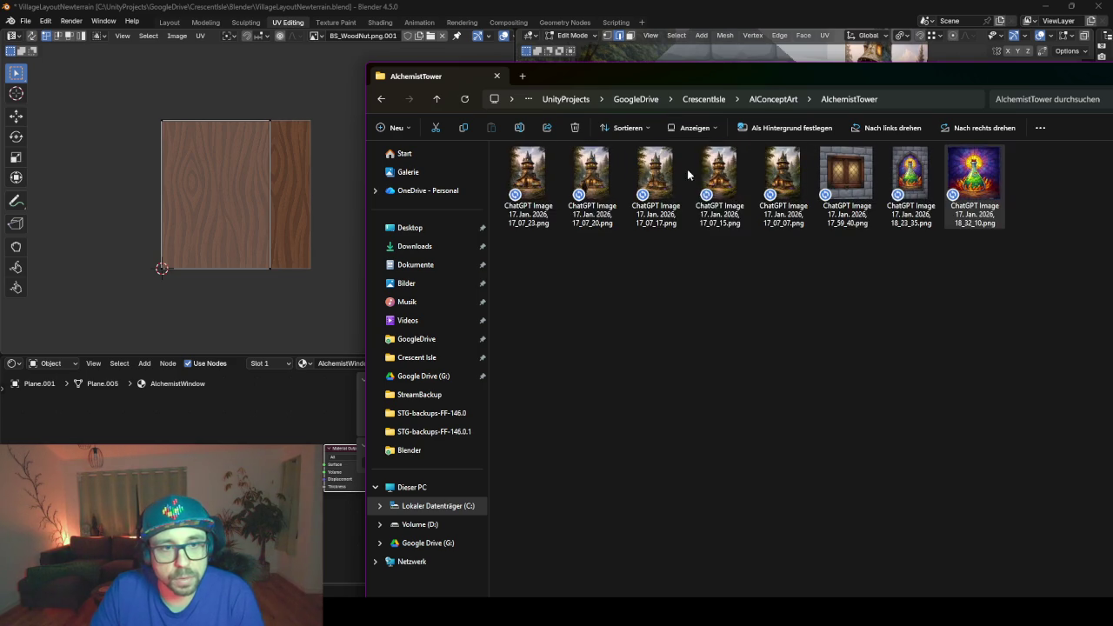
- Add the 18_32_10.png flask image to the AlchemistWindow material and show it behind the UVs
drag(967, 174, 188, 420)
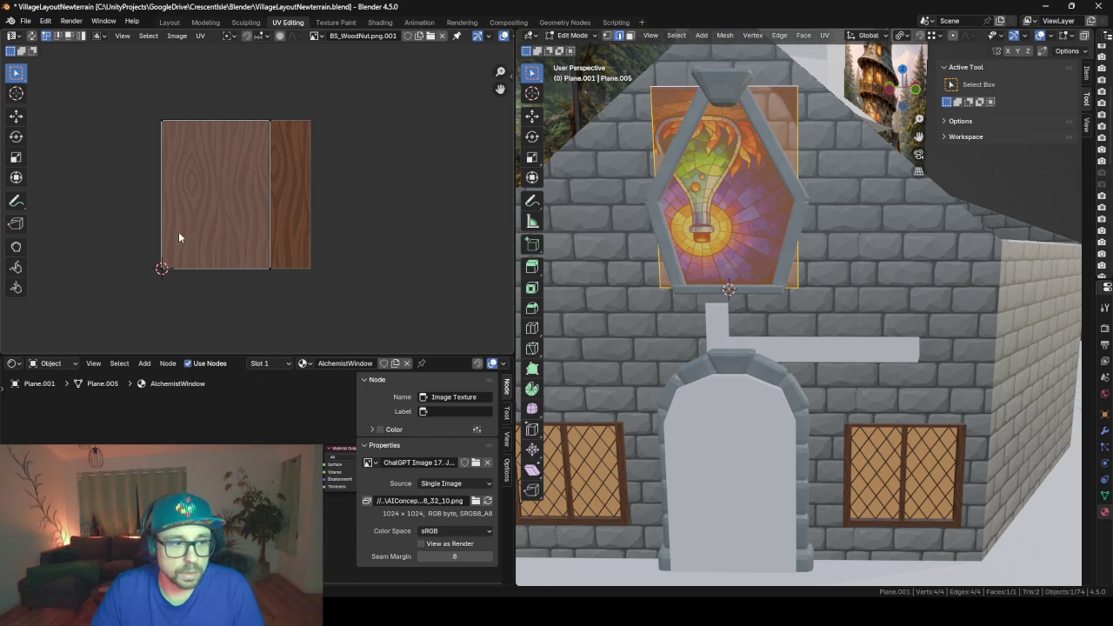
click(316, 36)
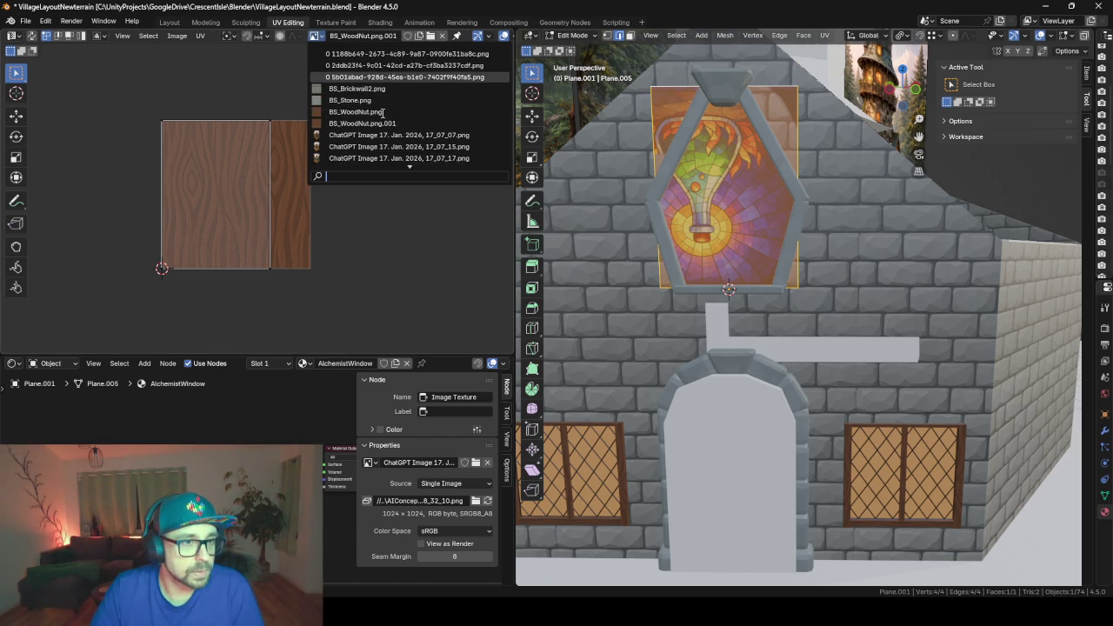
click(409, 159)
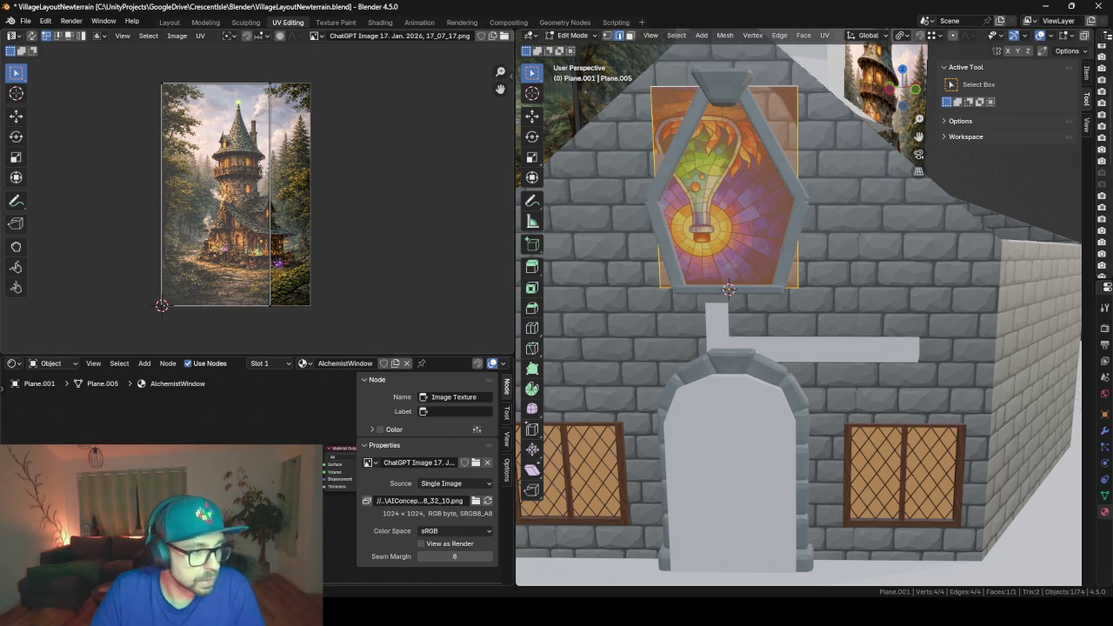
click(316, 36)
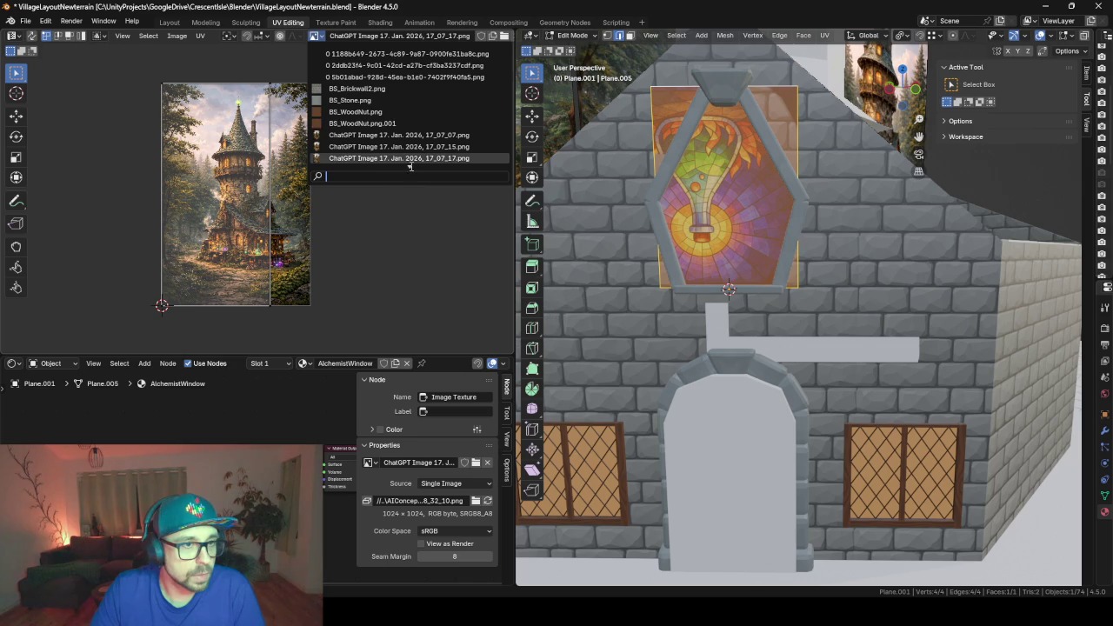
scroll(404, 156, down, 6)
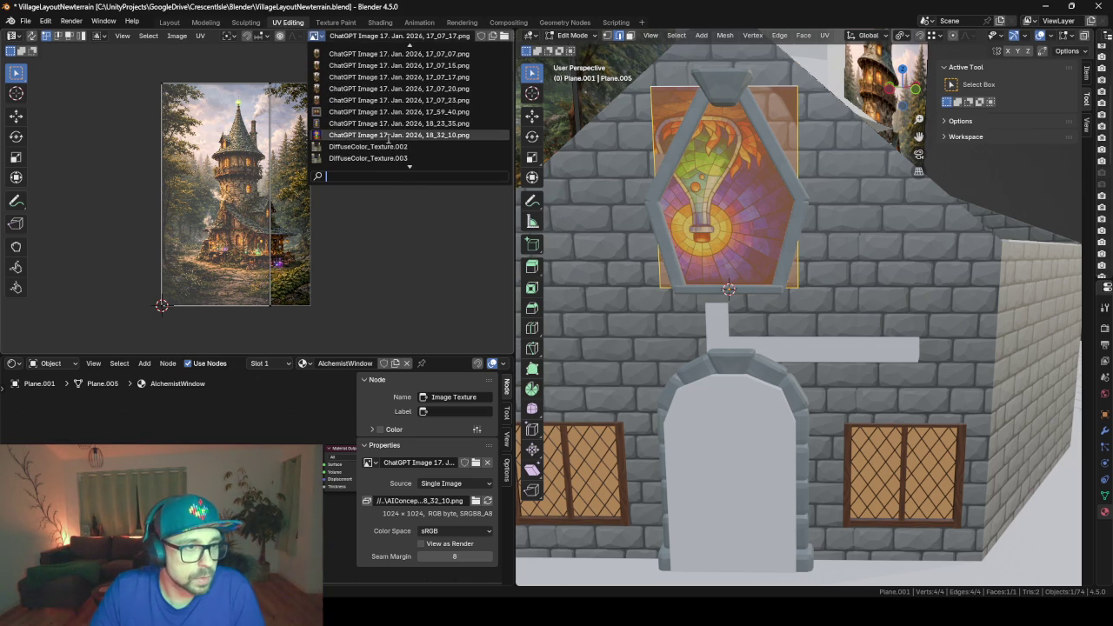
click(388, 135)
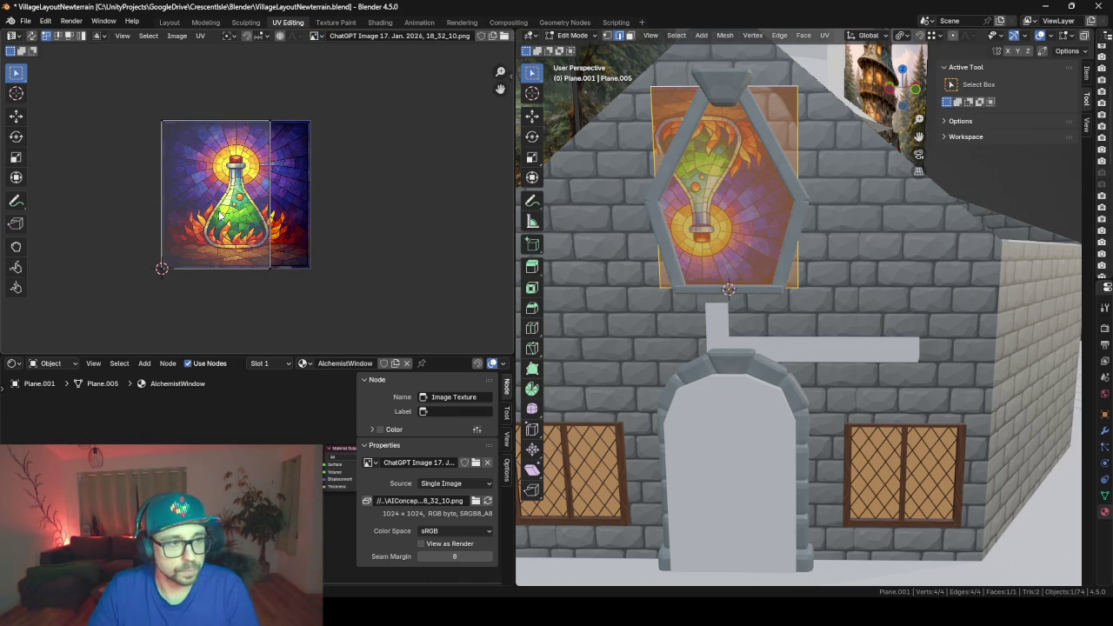
- Select the window's UV island, shift it horizontally and rotate it 180°
key(q)
key(a)
key(g)
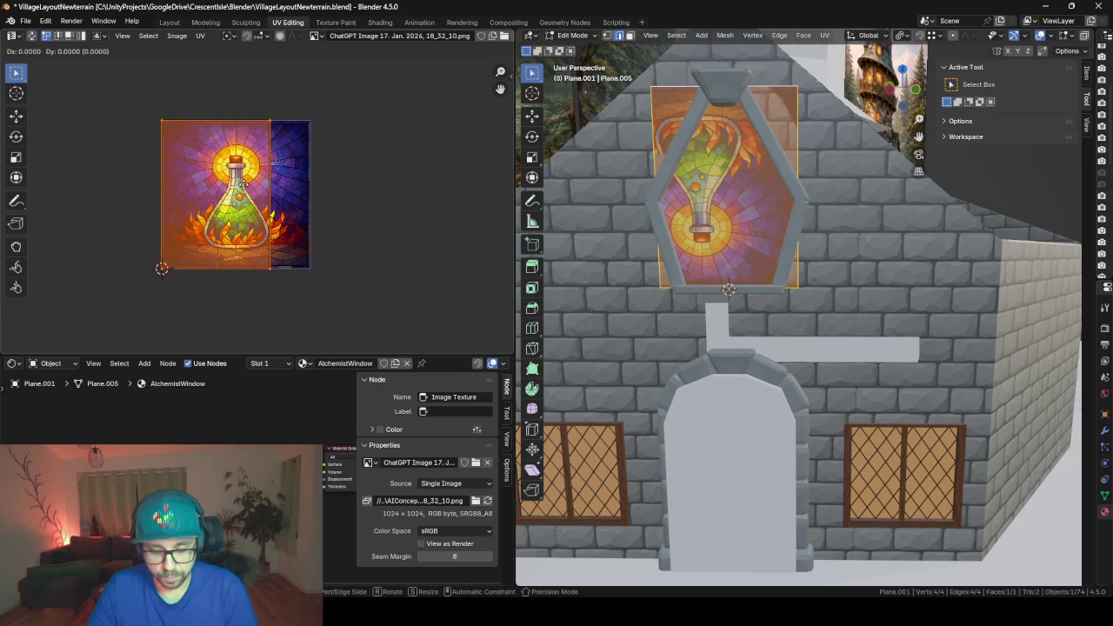
key(x)
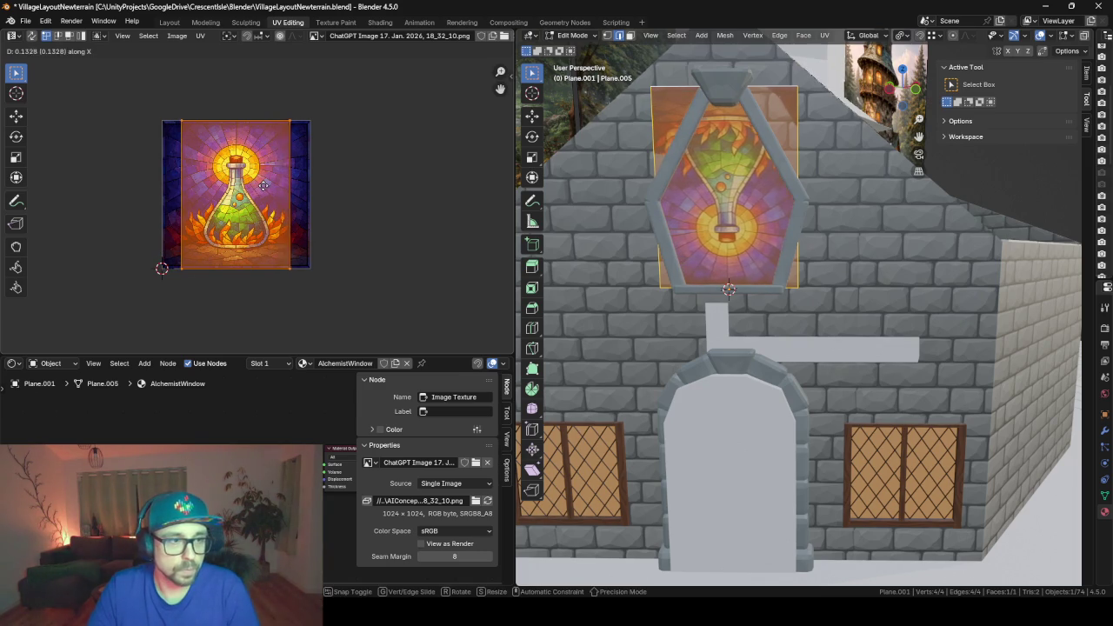
click(264, 185)
text(r)
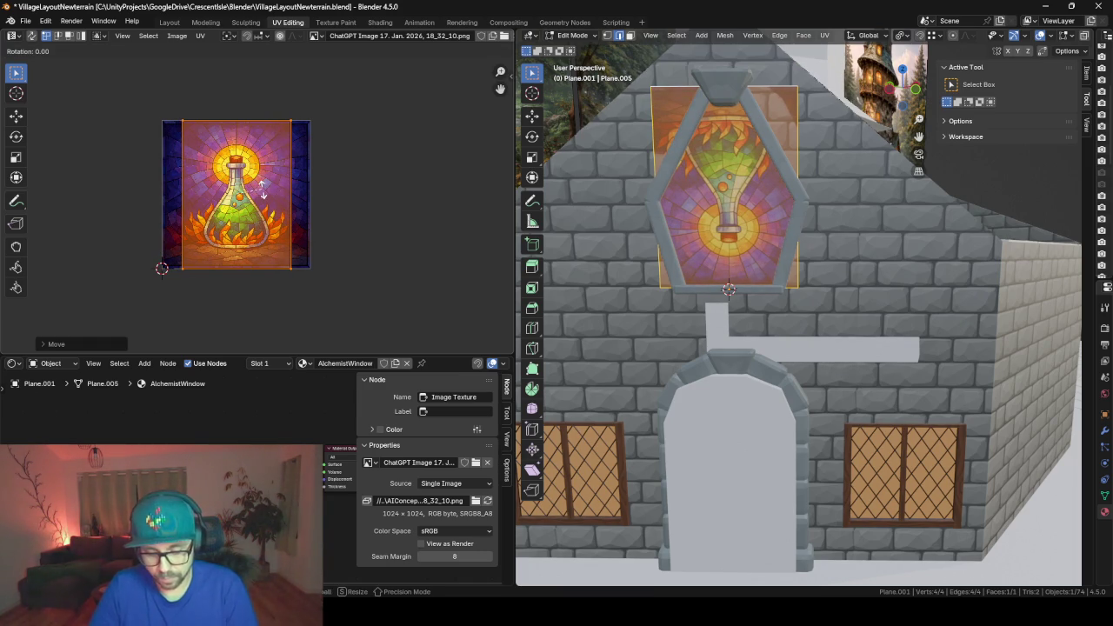
text(180)
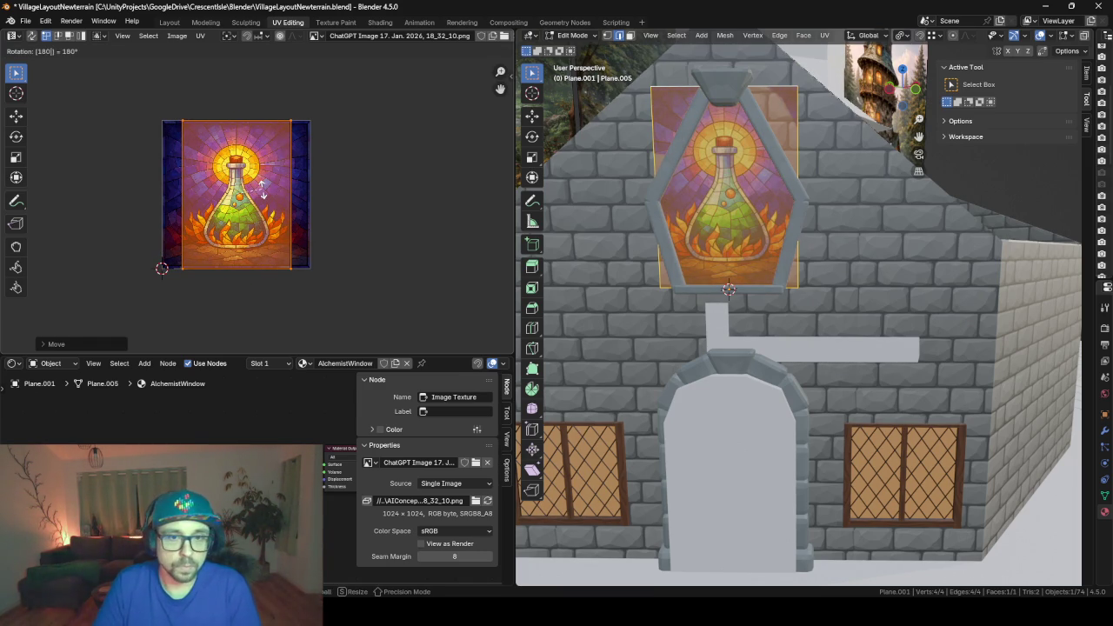
key(Return)
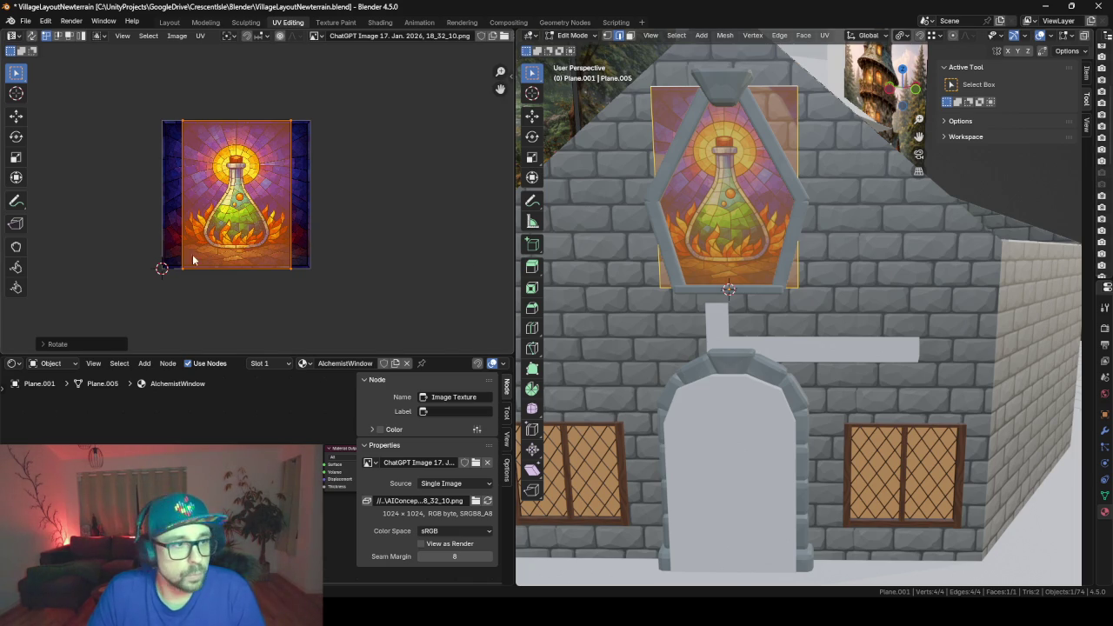
- Shrink the UV island over the potion image
scroll(242, 228, up, 5)
scroll(246, 219, up, 2)
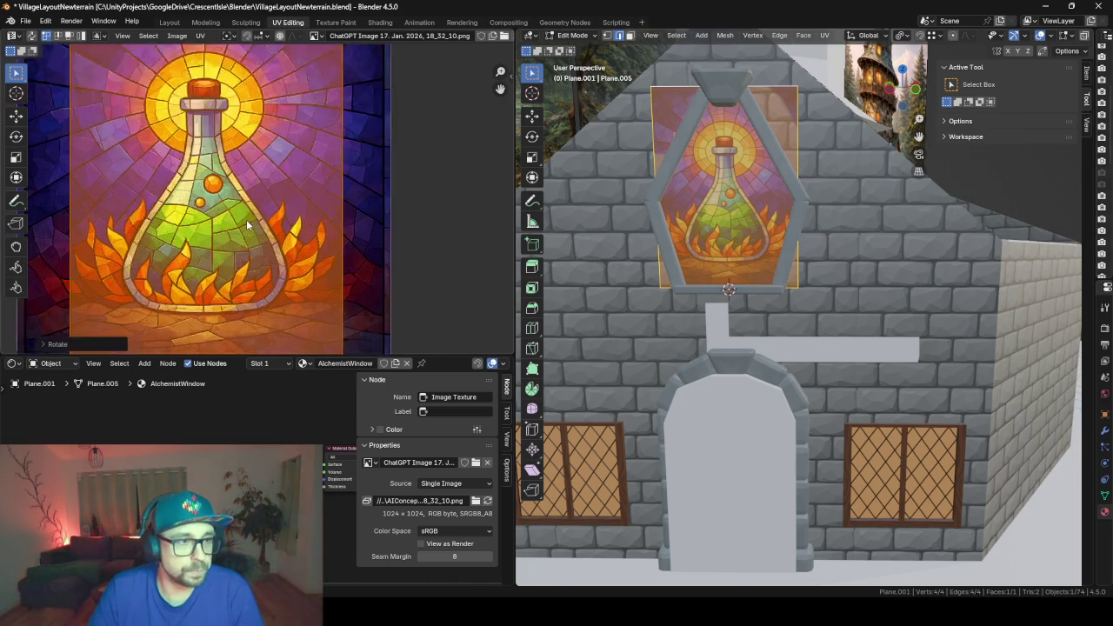
scroll(252, 235, down, 4)
scroll(257, 242, down, 2)
key(s)
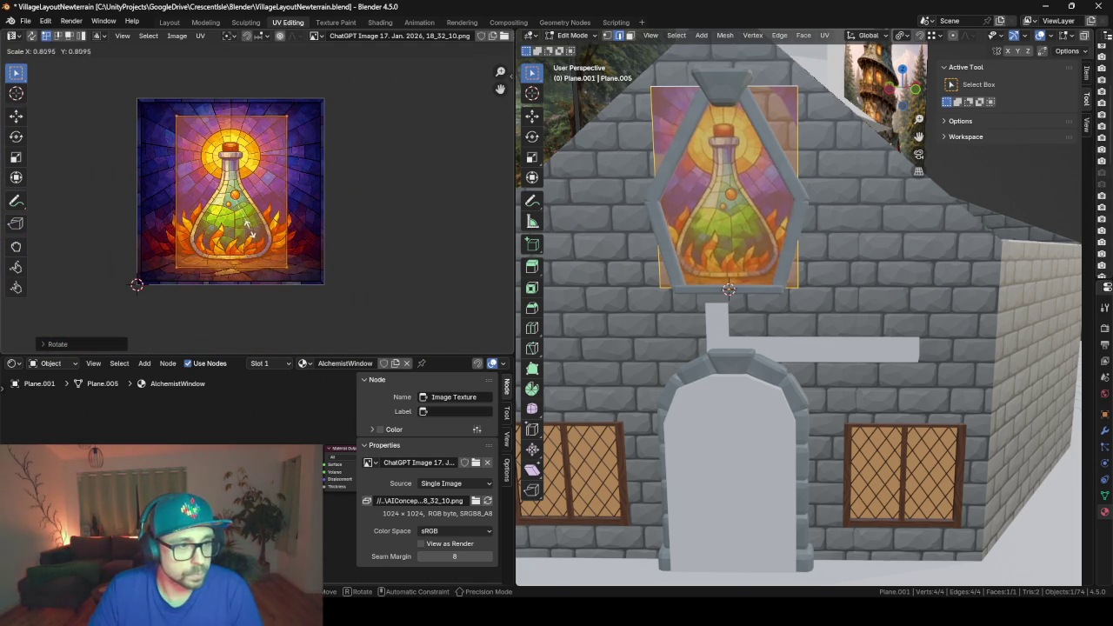
click(249, 233)
- Move the UV island vertically and scale it up about 1.21× so the flask fills the window
key(g)
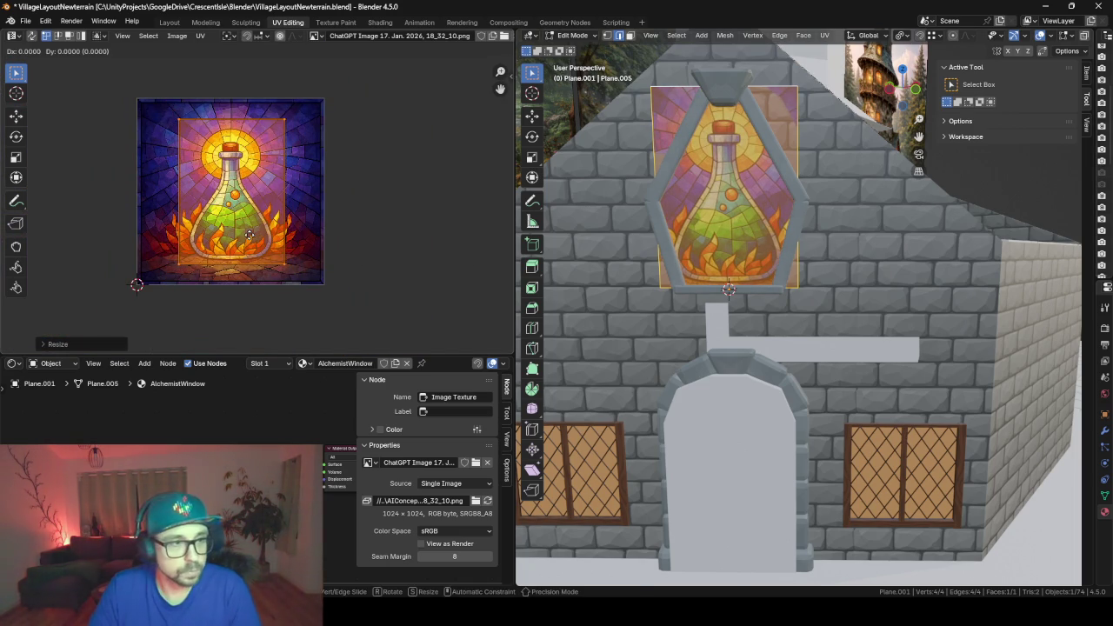
key(x)
key(x)
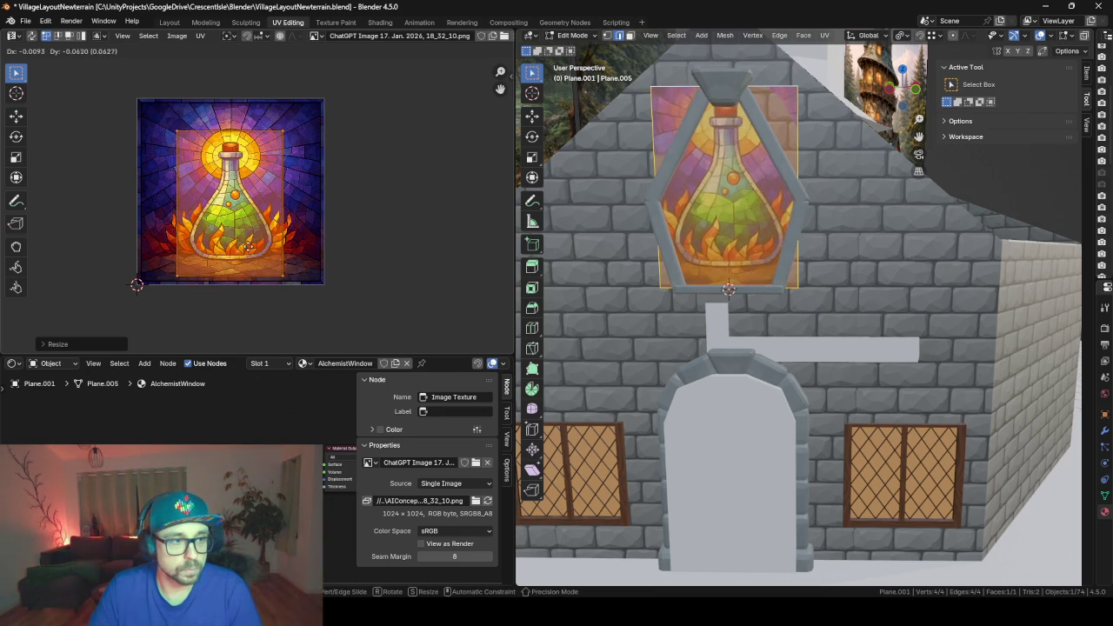
key(y)
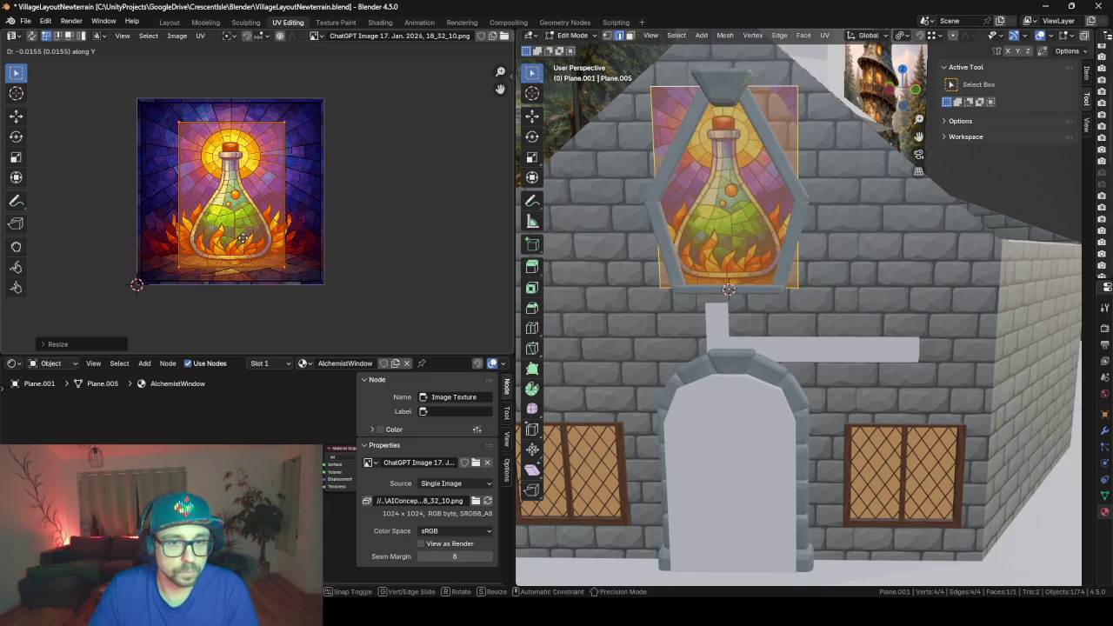
click(243, 238)
key(s)
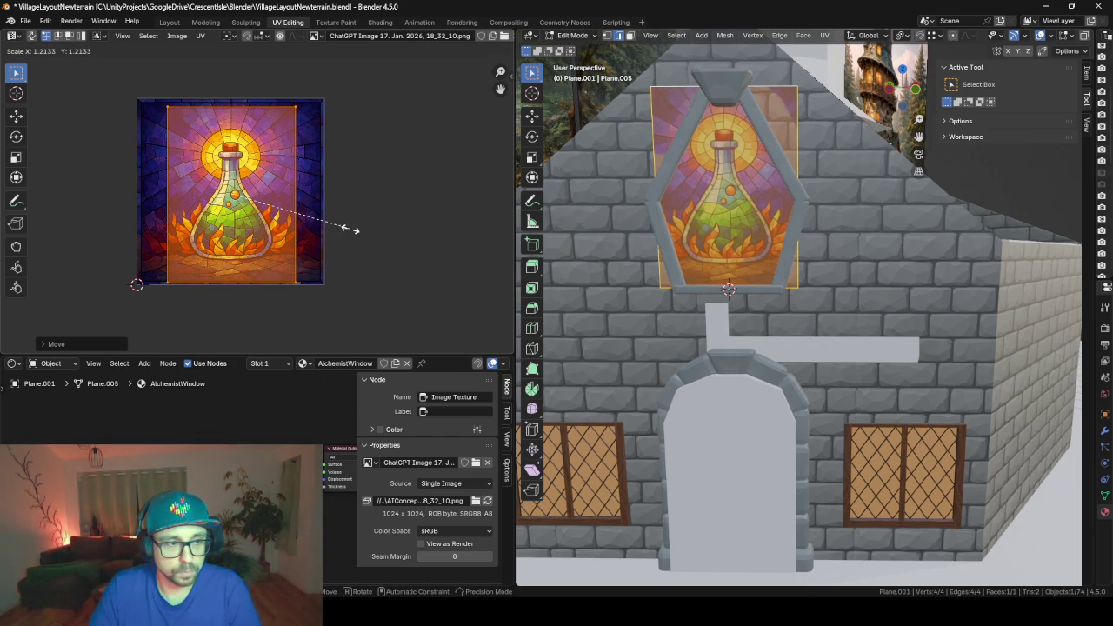
click(349, 230)
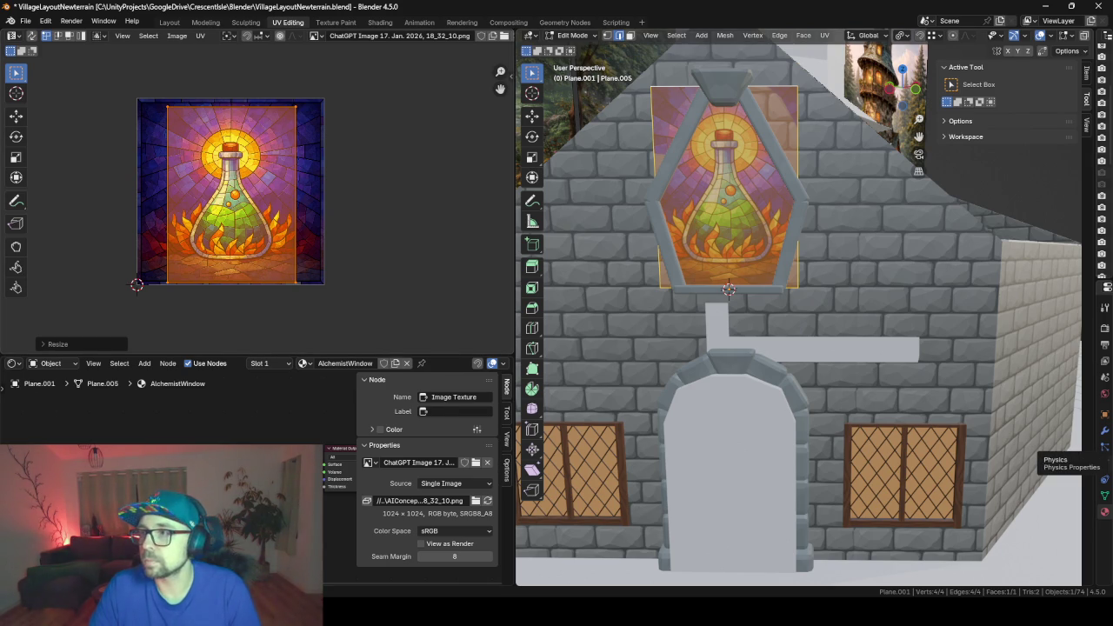
- Add a horizontal edge loop across the stained-glass window plane in Edit Mode
key(Tab)
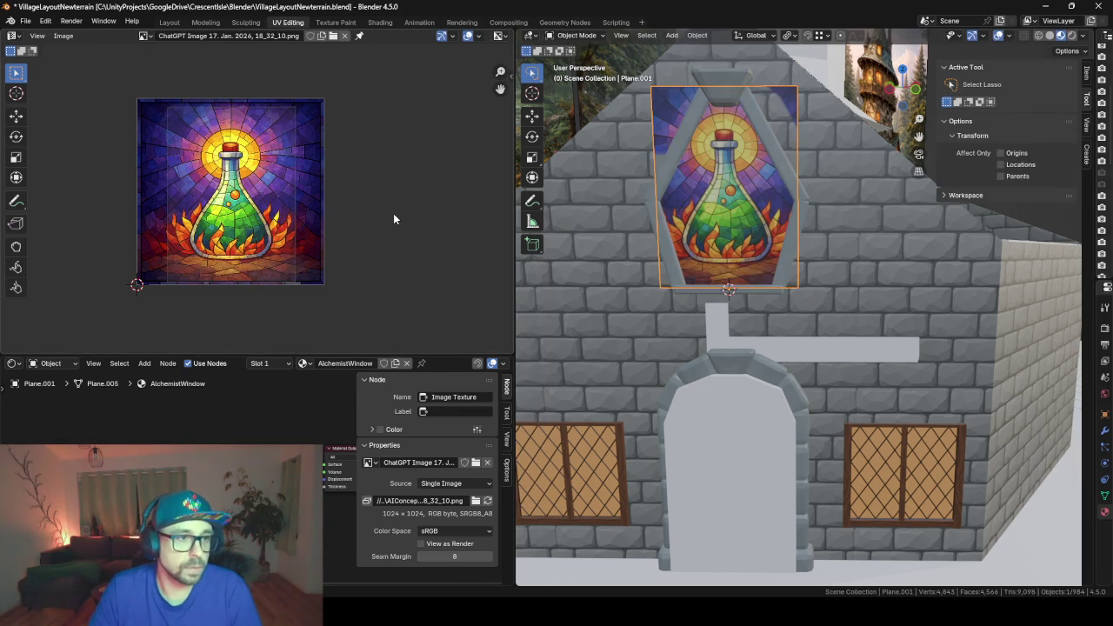
middle_drag(393, 237, 387, 218)
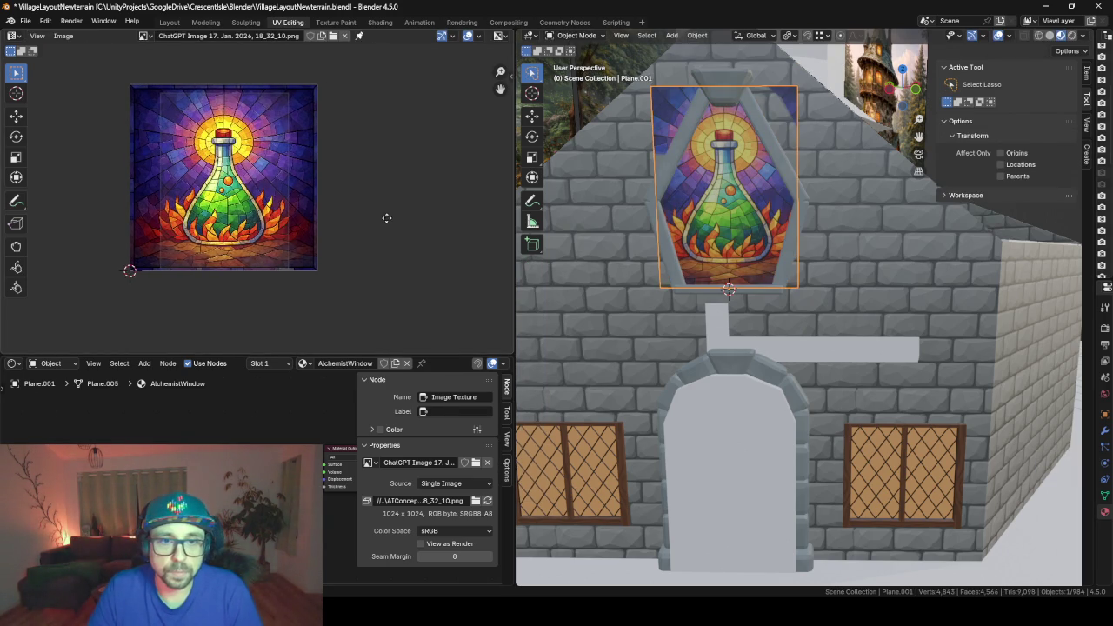
key(Tab)
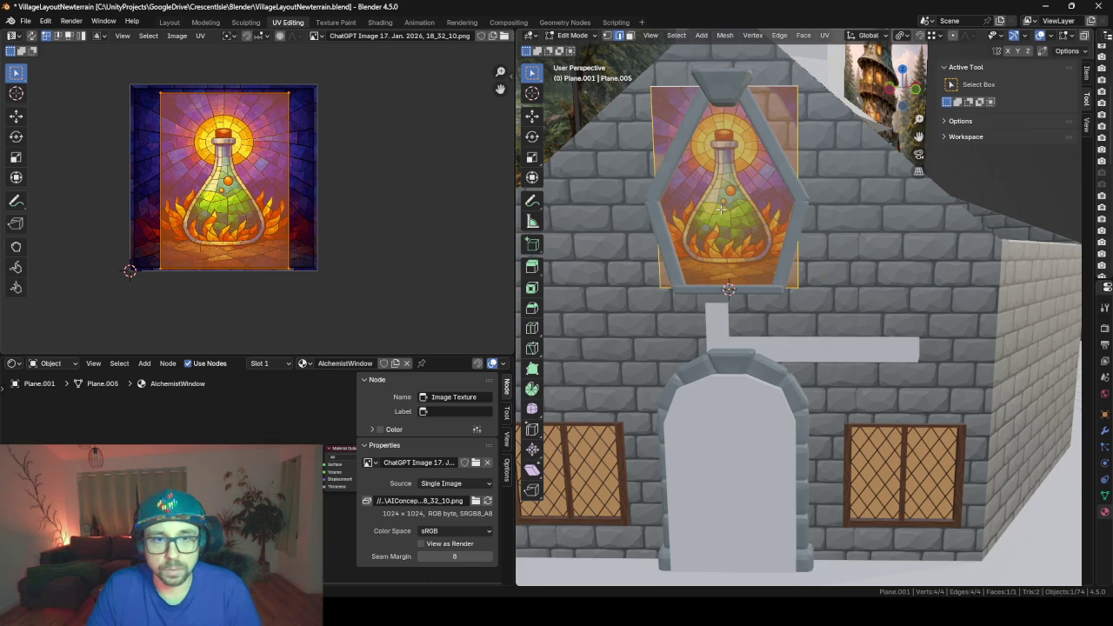
scroll(721, 209, up, 1)
shift+middle_drag(721, 209, 713, 292)
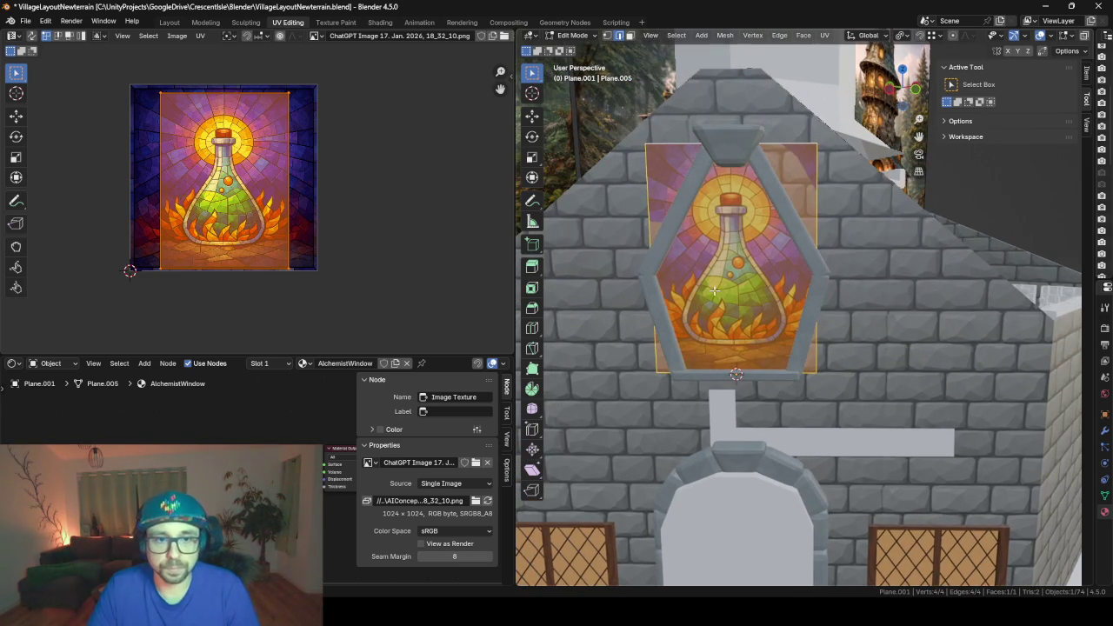
key(ctrl+r)
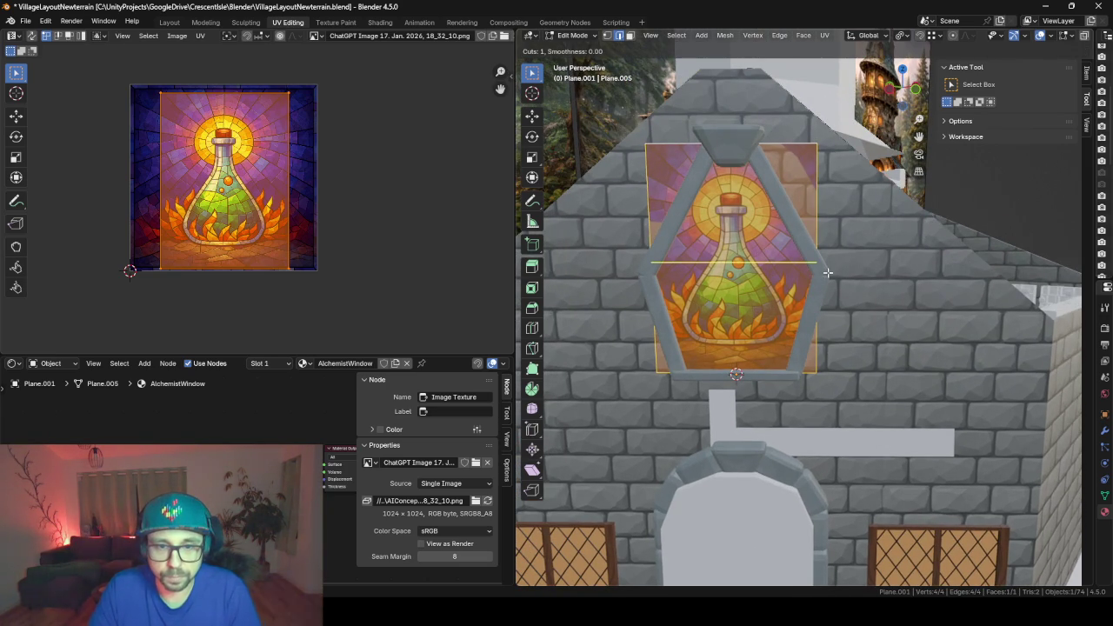
click(828, 272)
click(828, 289)
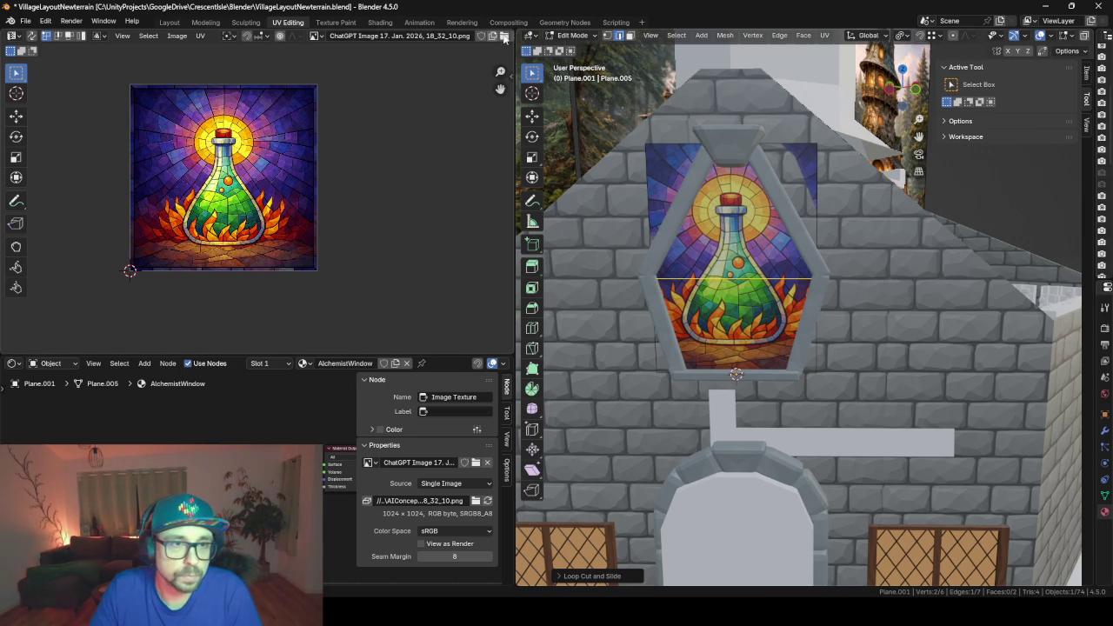
- Slide the plane's top-left, top-right and bottom-left corner vertices to fit the hexagonal frame
click(611, 38)
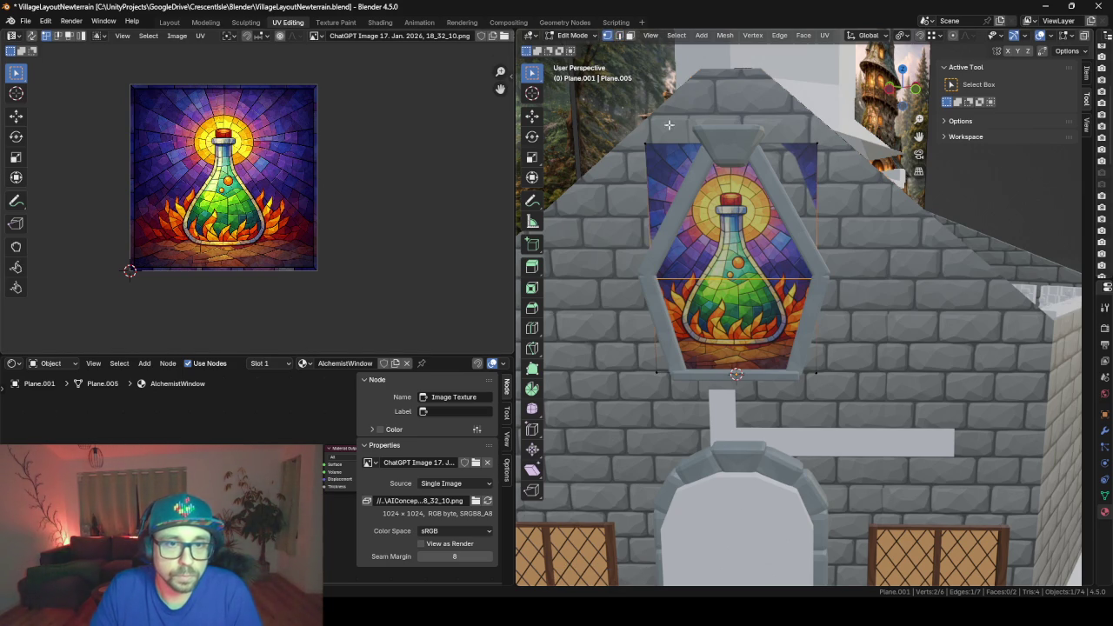
click(660, 140)
key(g)
key(g)
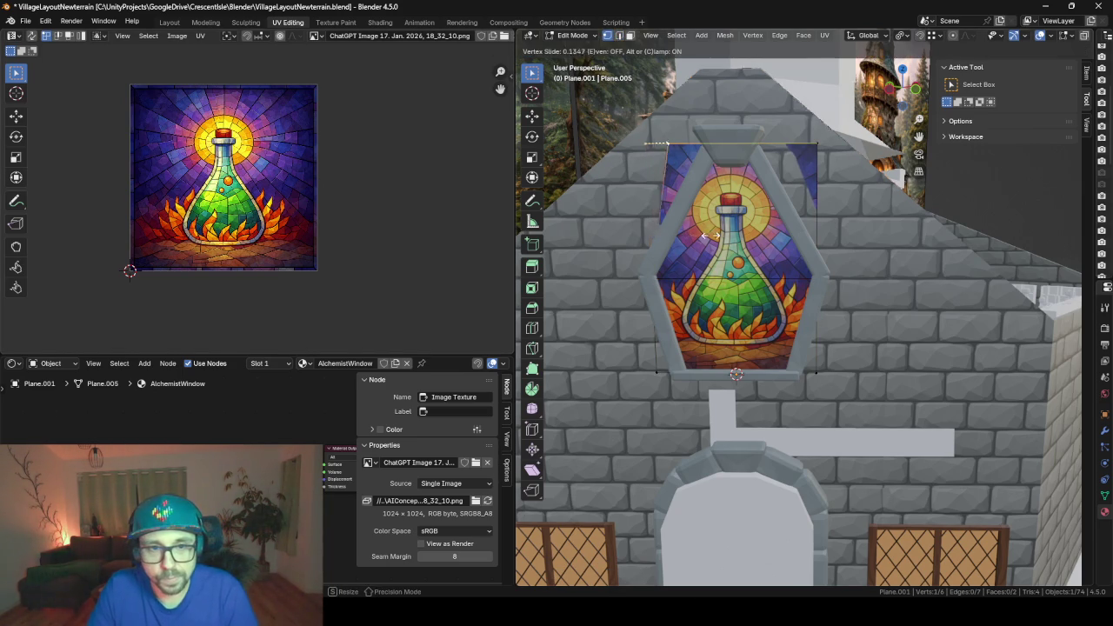
click(760, 232)
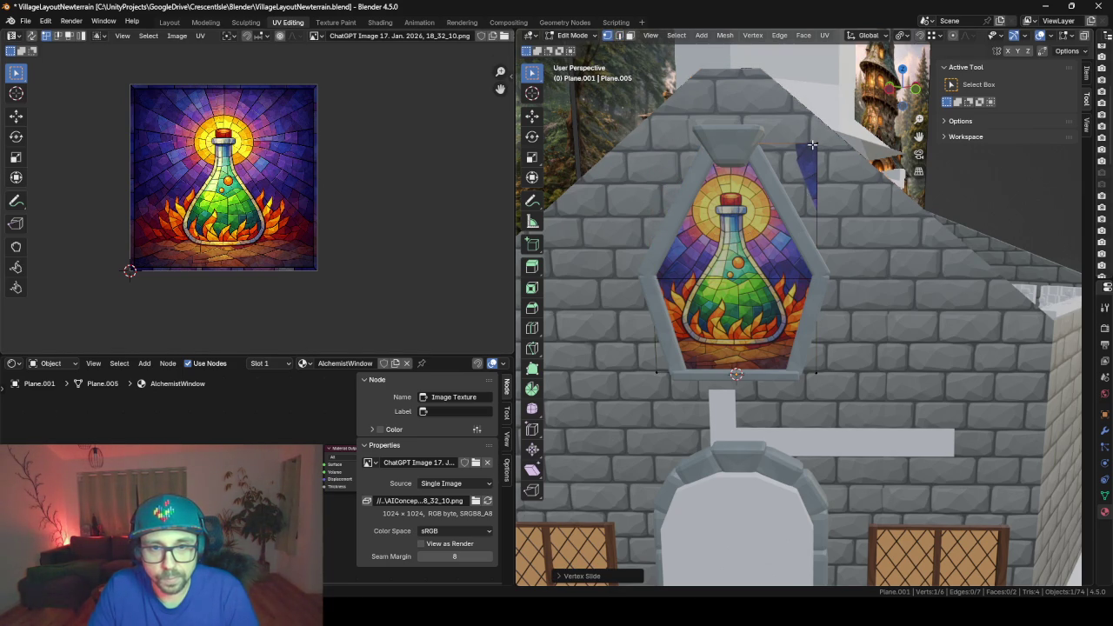
click(812, 145)
key(g)
key(g)
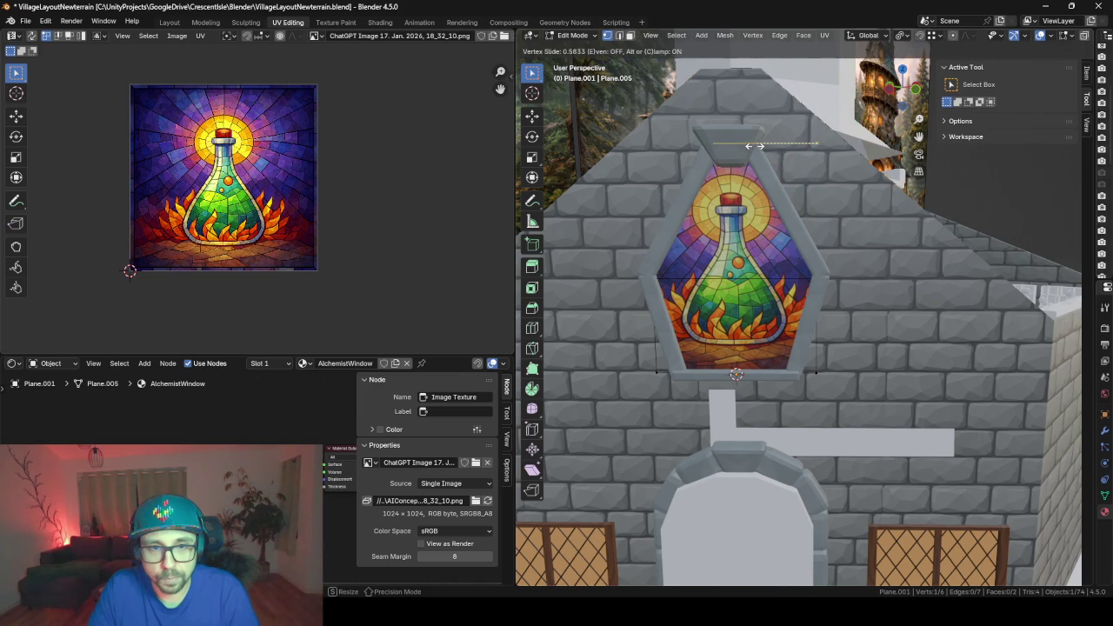
click(754, 146)
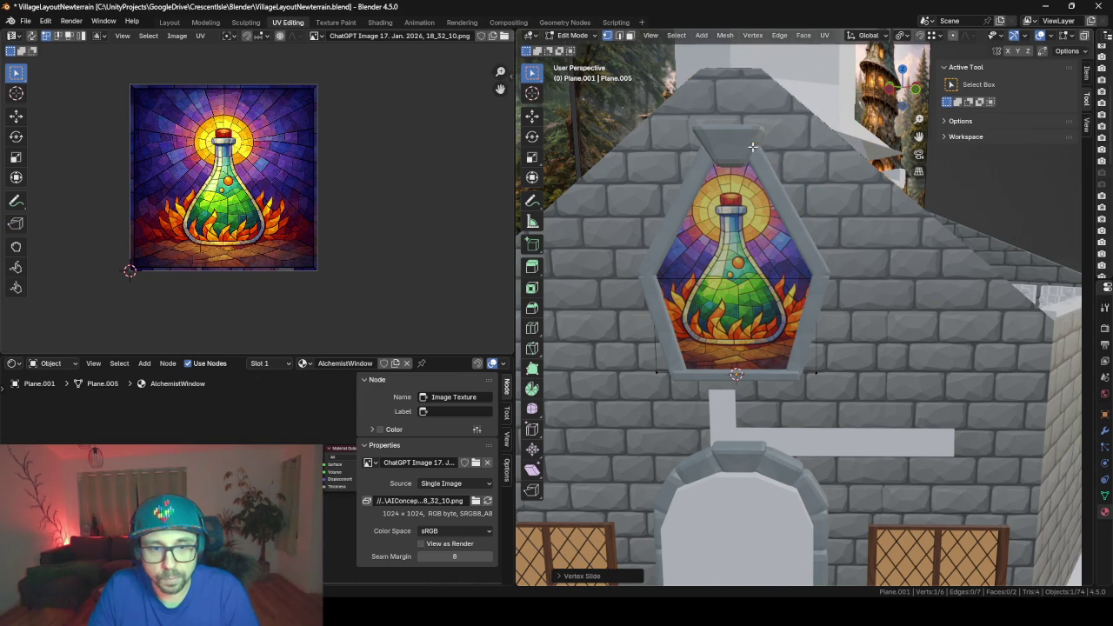
click(656, 370)
key(g)
key(g)
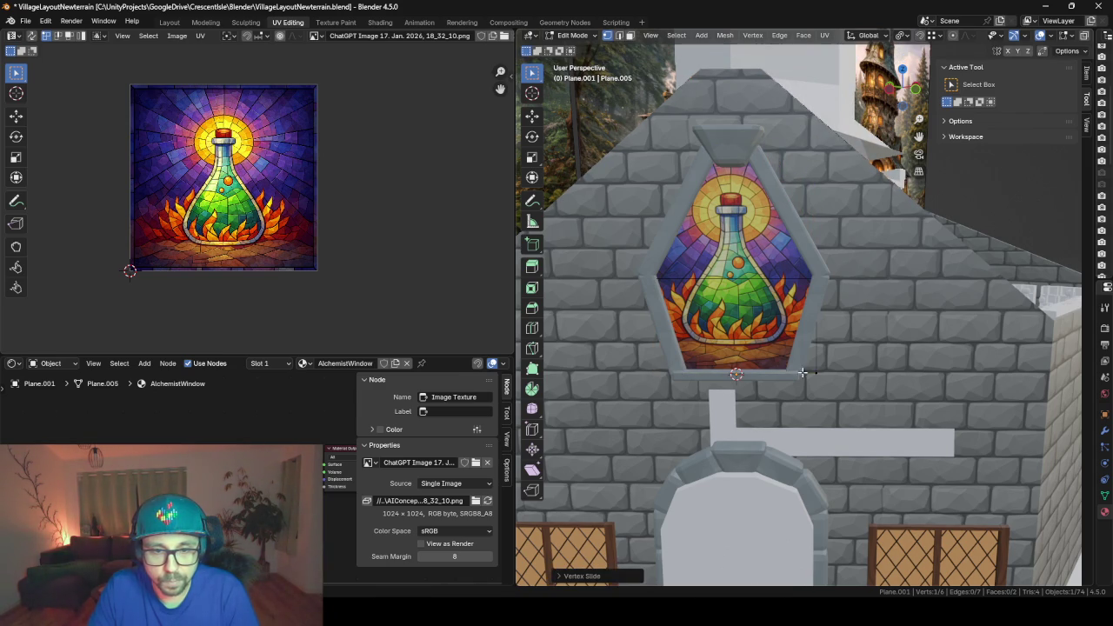
click(795, 375)
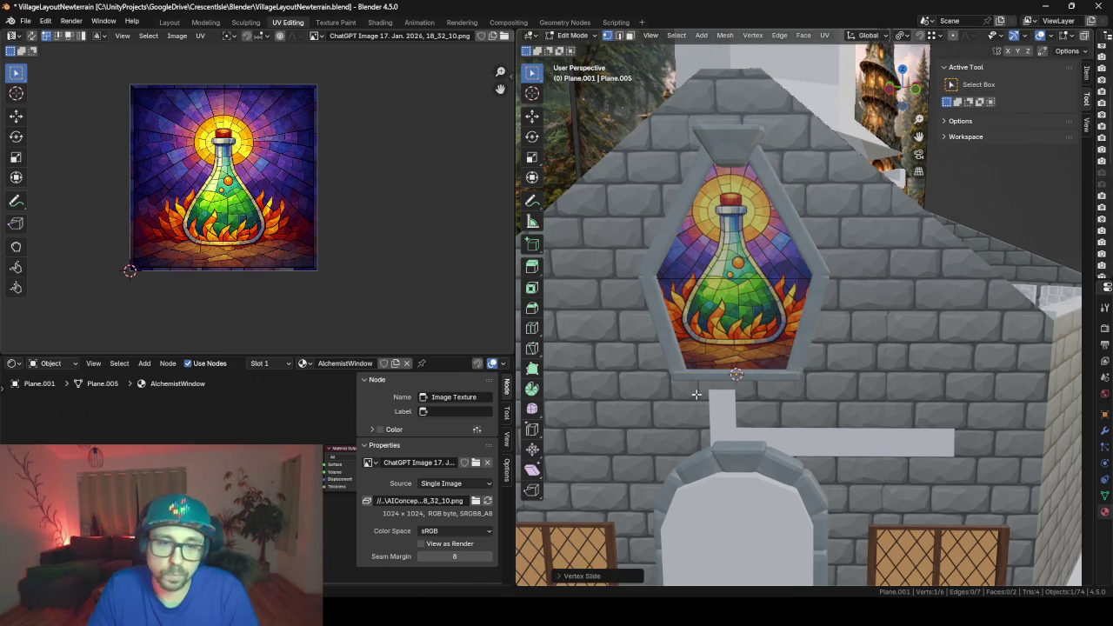
- Return to Object Mode and zoom out to see the whole building
mouse_move(796, 375)
middle_down()
mouse_move(731, 380)
mouse_move(880, 360)
mouse_move(819, 378)
mouse_move(880, 385)
mouse_move(814, 318)
middle_up()
key(Tab)
scroll(731, 380, down, 5)
scroll(857, 366, down, 3)
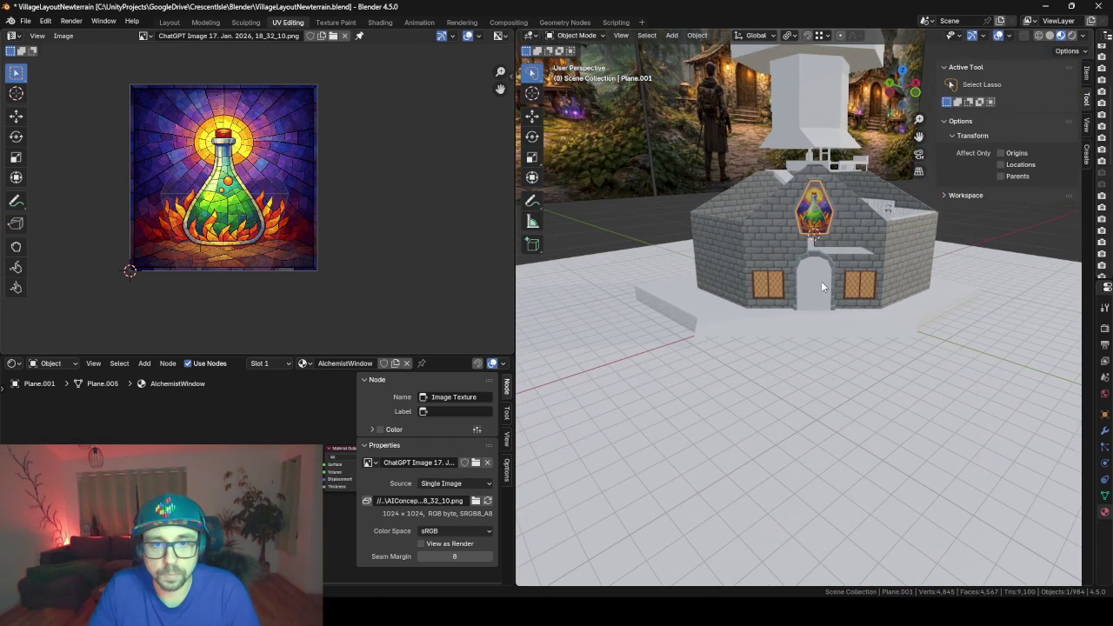
- Hide the DoorCutter object so the wooden front door shows
click(820, 288)
key(h)
mouse_move(815, 290)
middle_down()
mouse_move(928, 264)
mouse_move(861, 287)
middle_up()
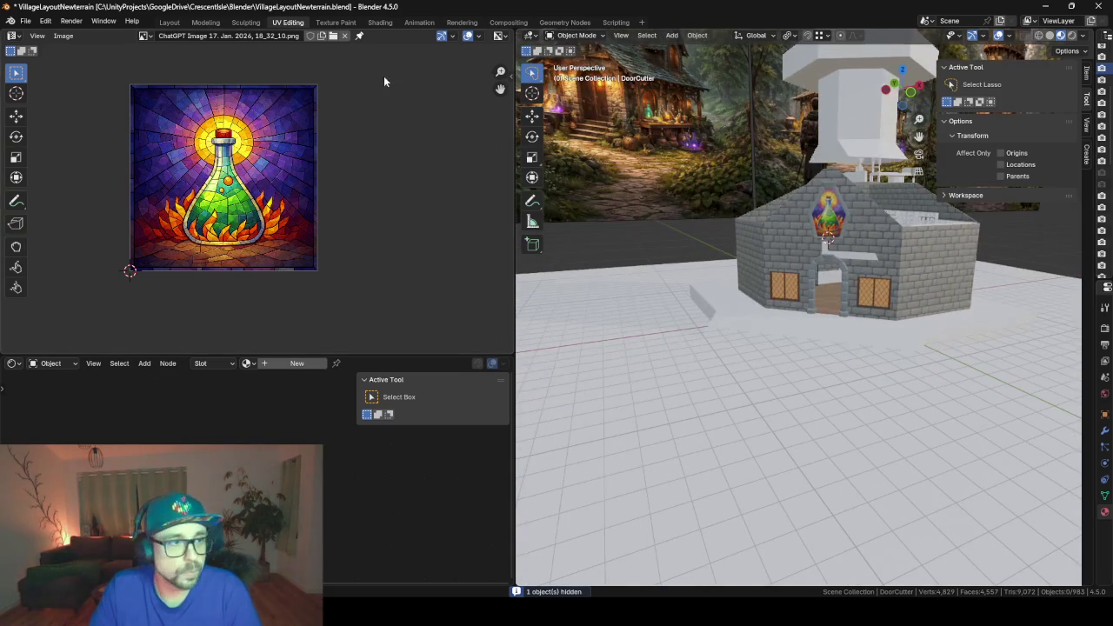
- Widen the 3D view, orbit above the building, and switch to the Layout workspace
drag(516, 284, 299, 285)
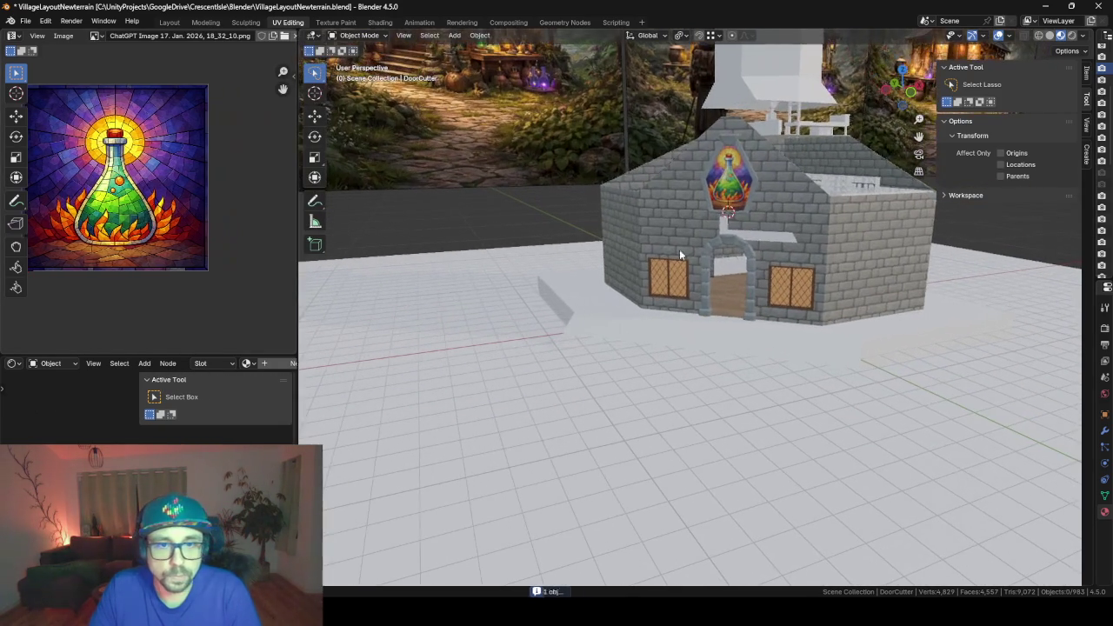
scroll(706, 371, up, 2)
middle_drag(679, 249, 711, 372)
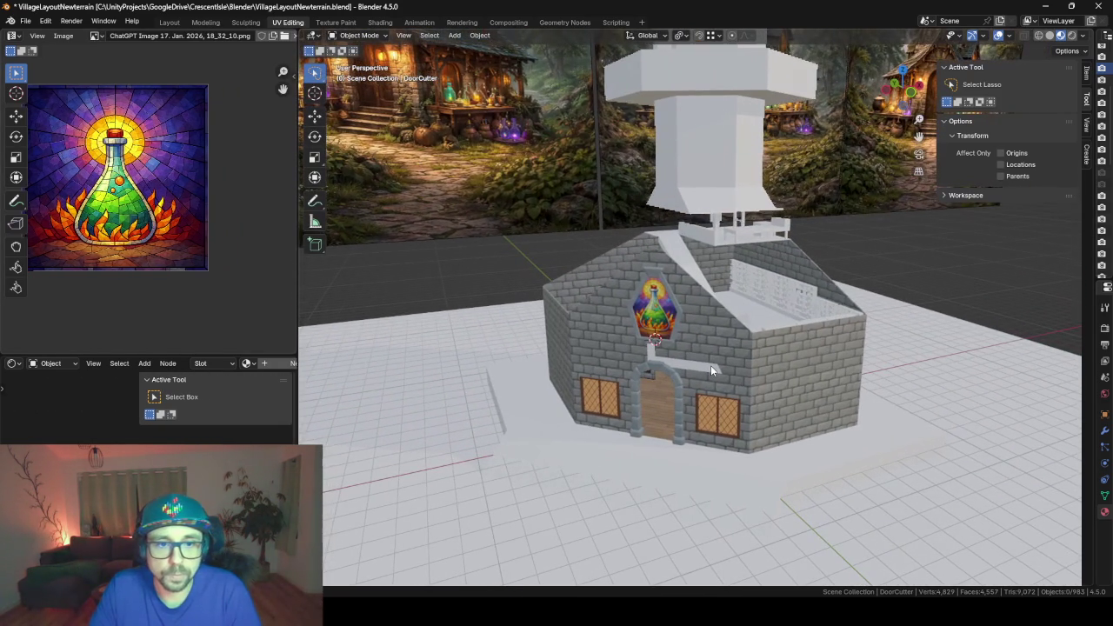
click(25, 21)
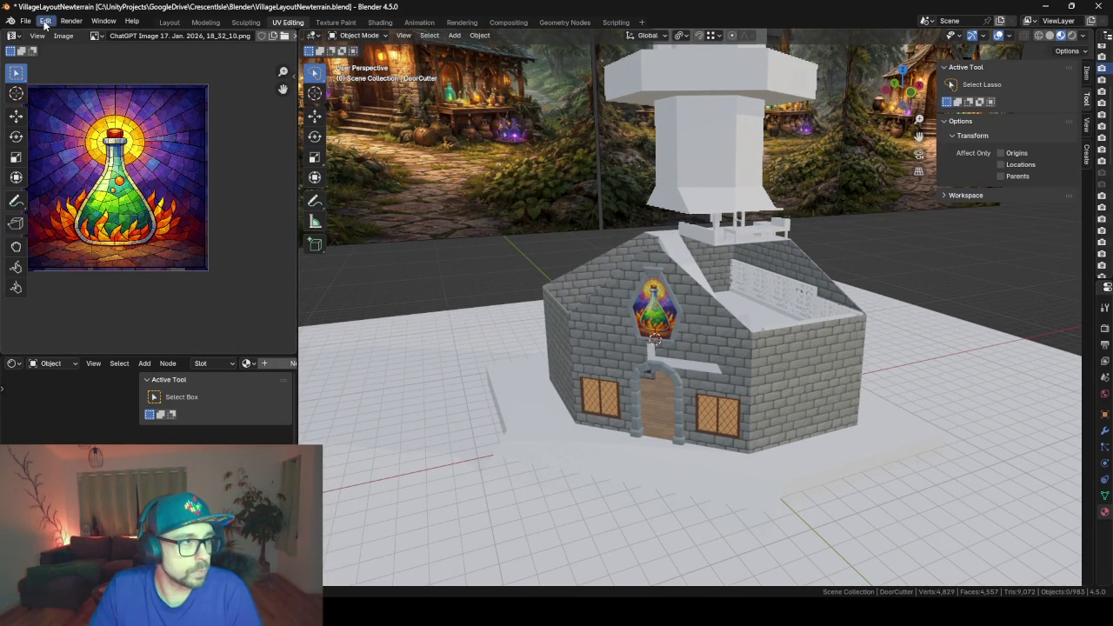
click(45, 23)
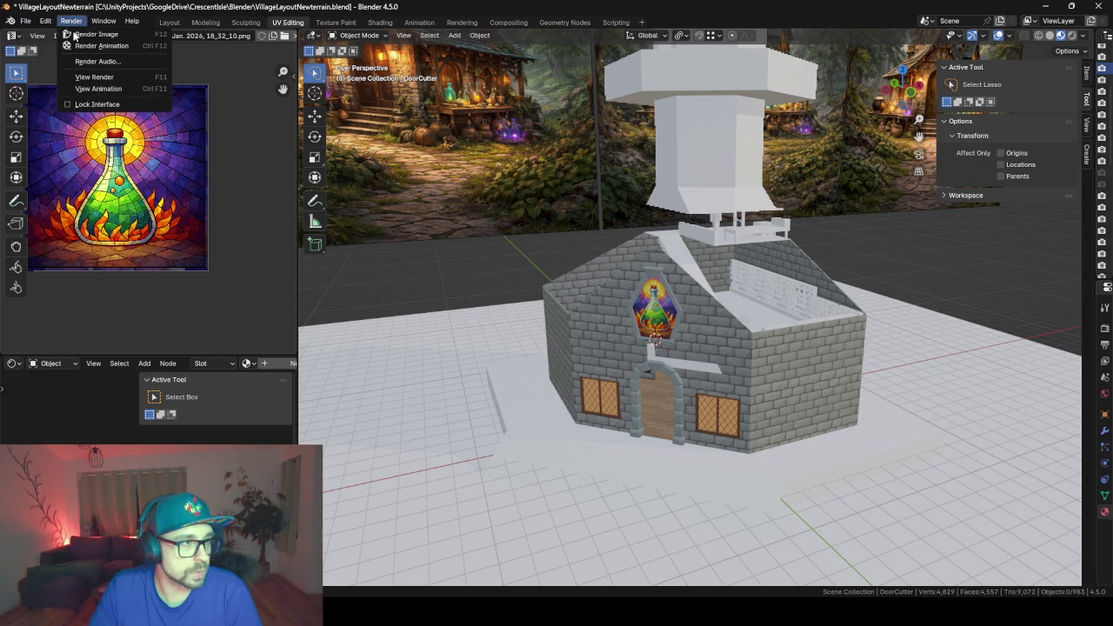
click(169, 23)
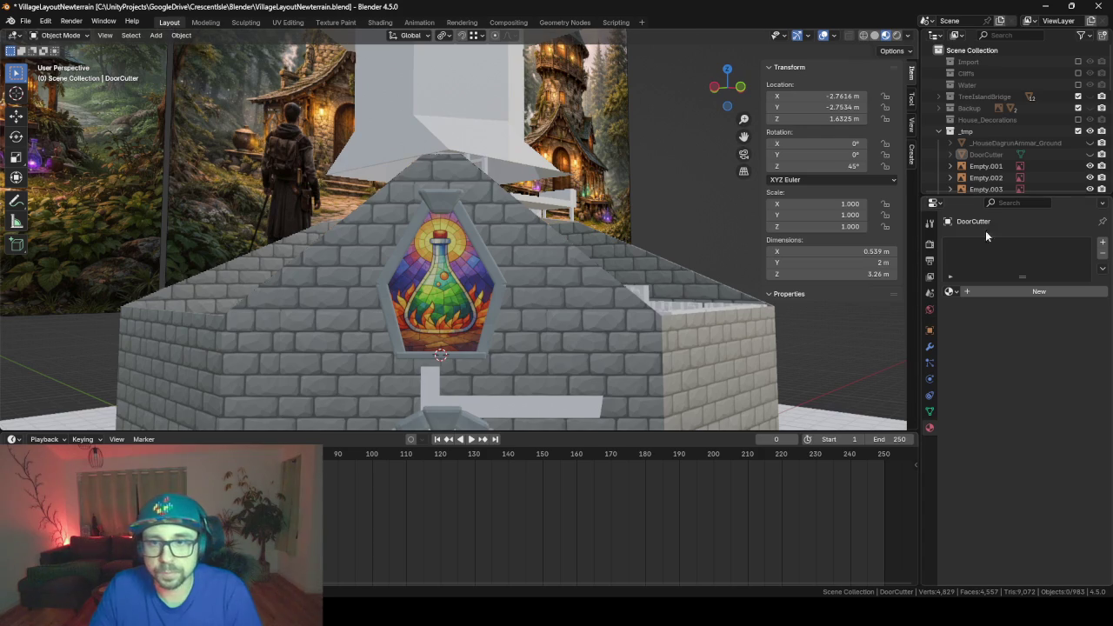
- Arrange the Outliner to show the House_DagrunAmmar collection and the Cube.007 frame
click(938, 132)
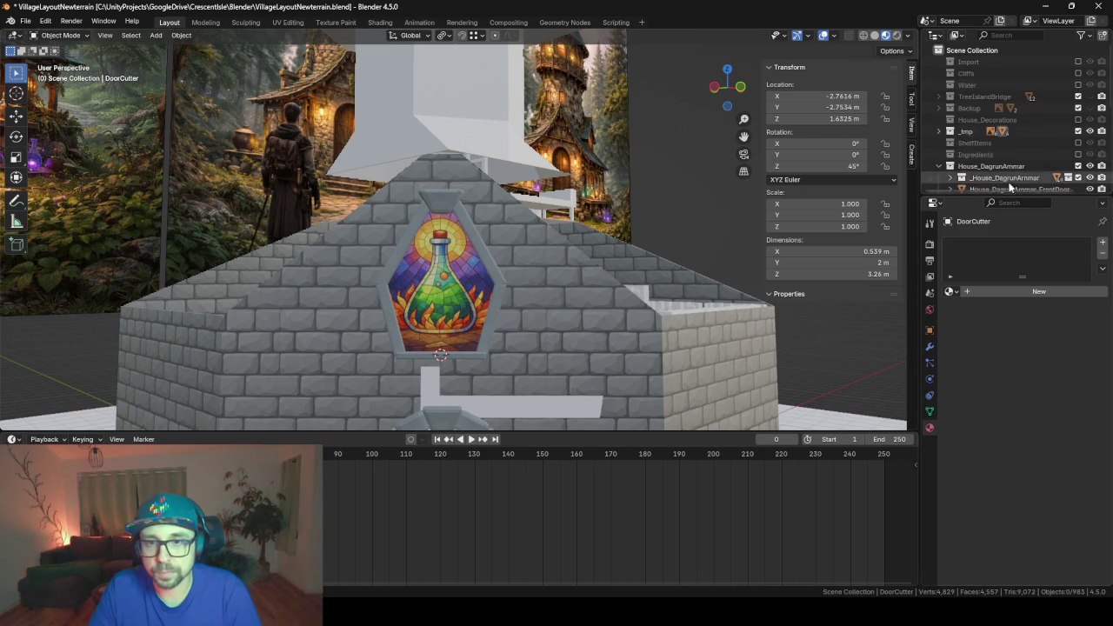
click(939, 166)
drag(991, 197, 974, 461)
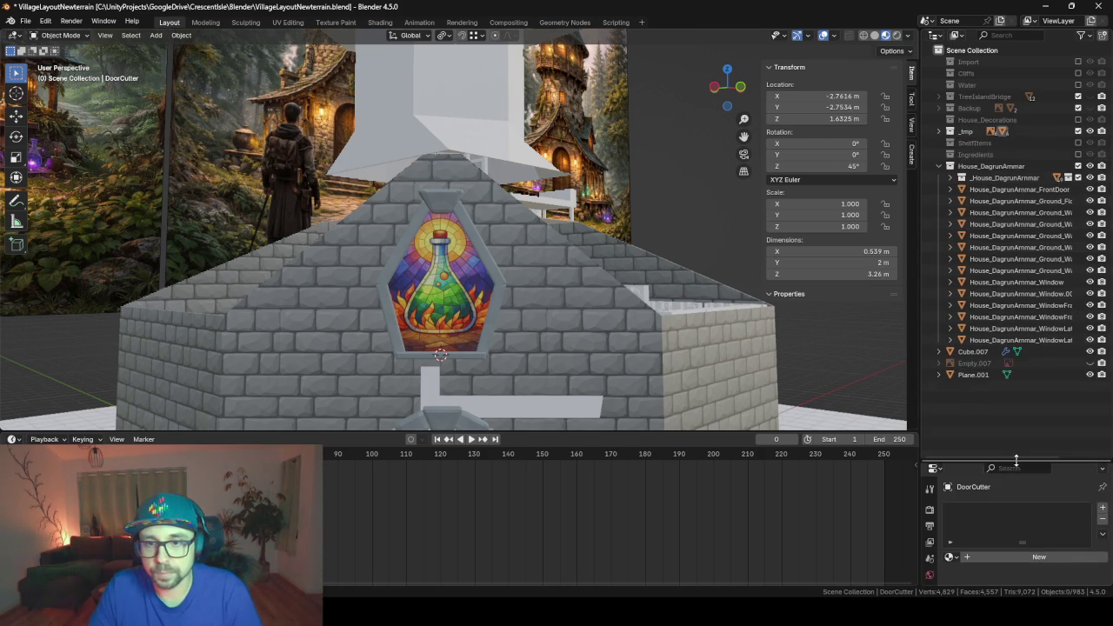
click(968, 353)
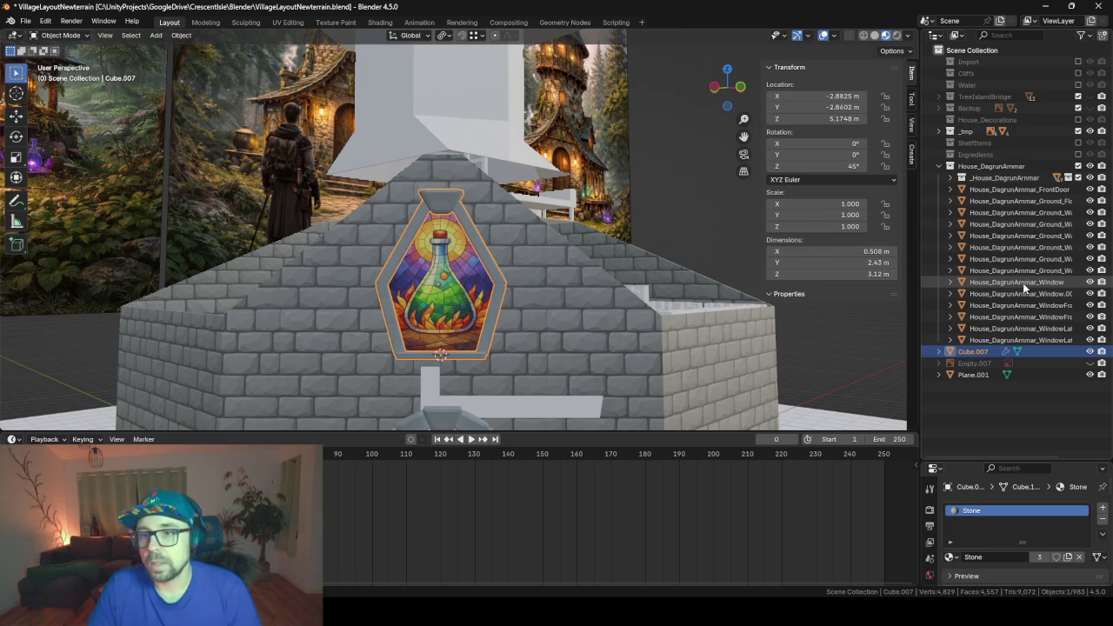
drag(921, 302, 855, 301)
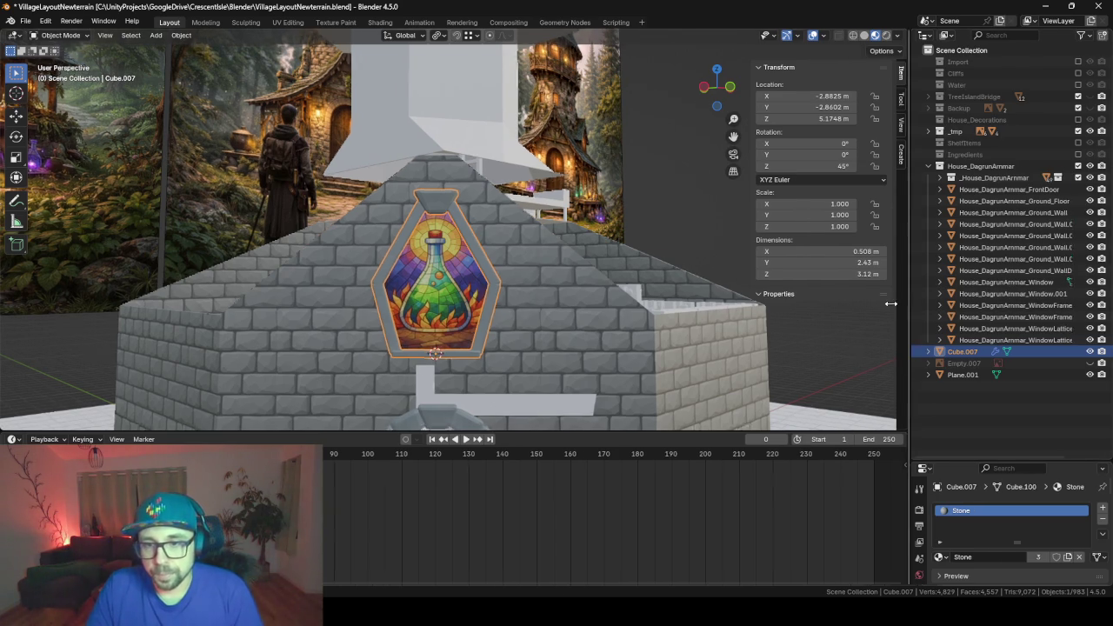
- Rename Cube.007 to House_DagrunAmmar_TopWindowFrame
click(986, 283)
double_click(985, 283)
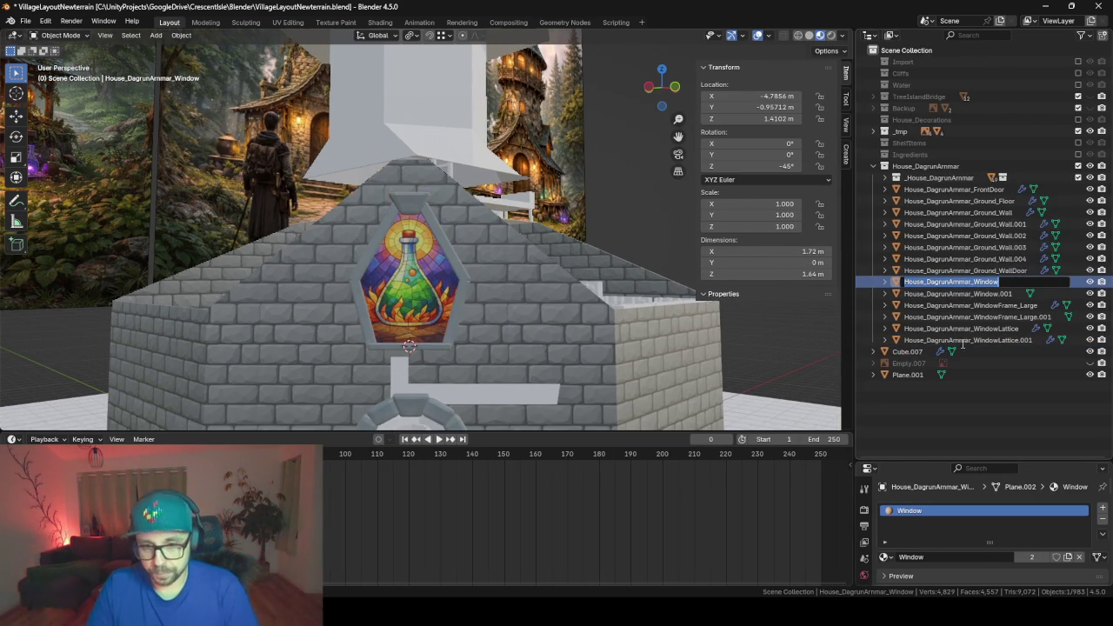
click(915, 352)
key(ctrl+v)
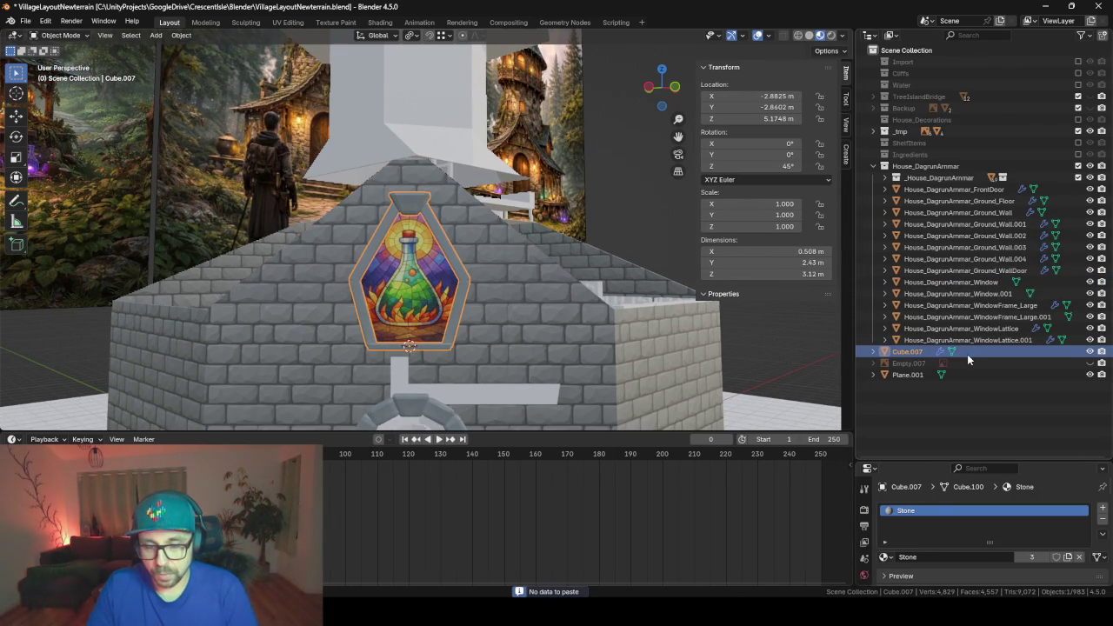
double_click(965, 354)
text(House_DagrunArnmar_Window)
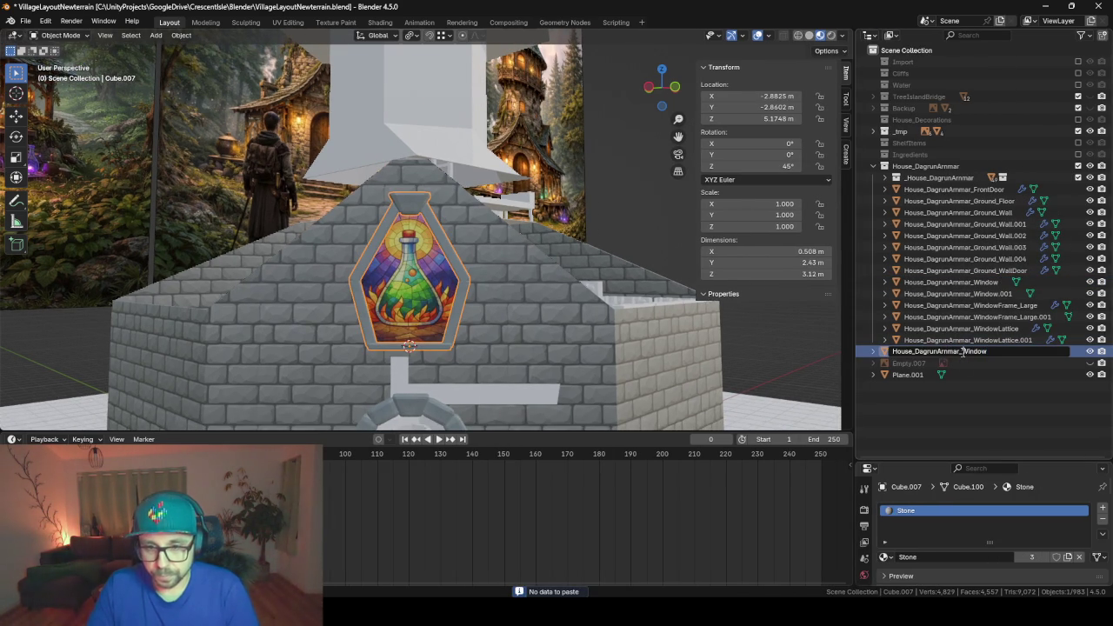
text(Top)
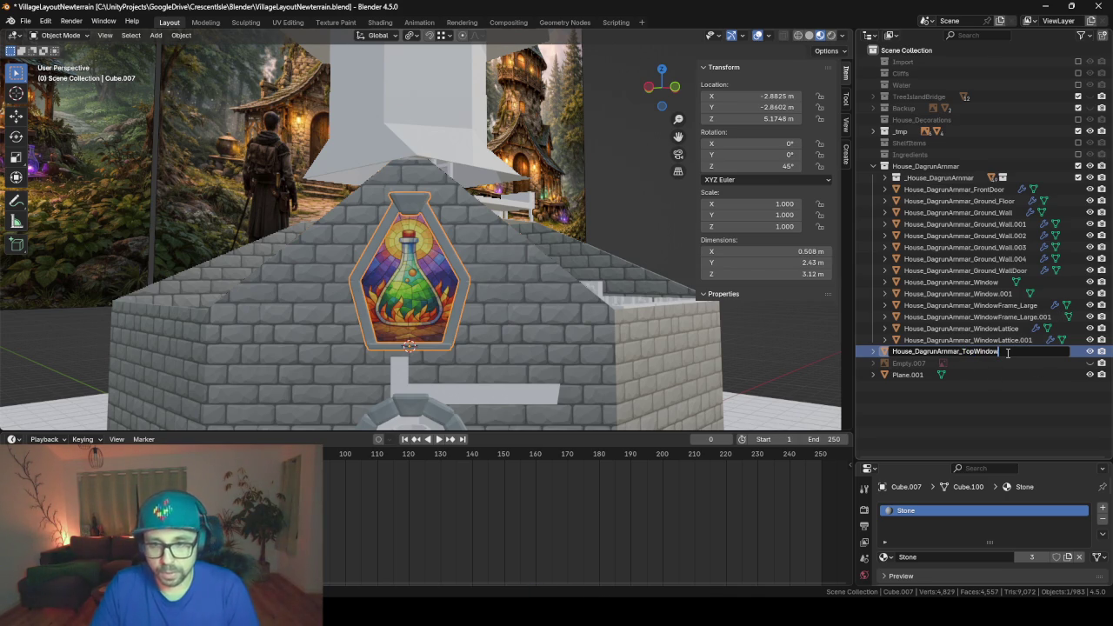
key(Return)
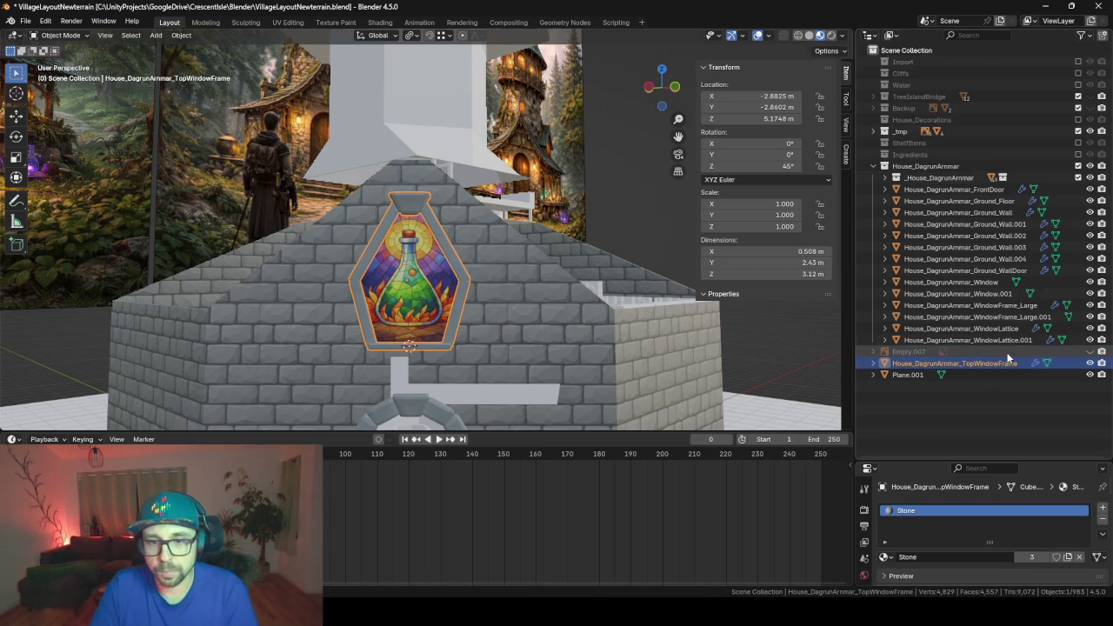
- Rename Plane.001 to House_DagrunAmmar_TopWindow
key(F2)
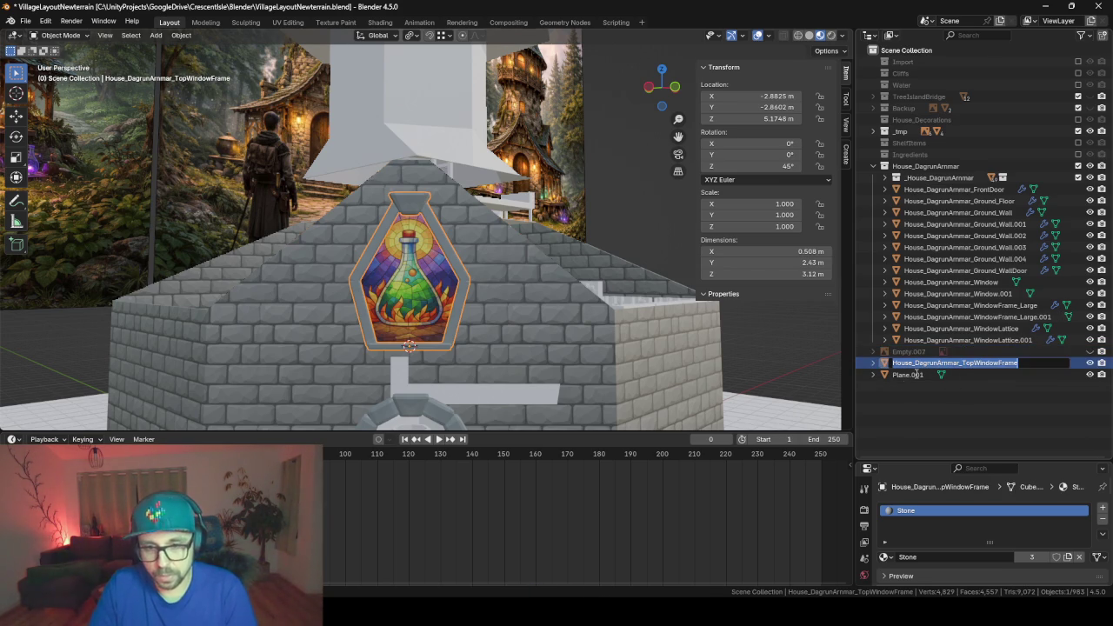
key(ctrl+c)
key(Return)
click(905, 376)
key(F2)
key(ctrl+v)
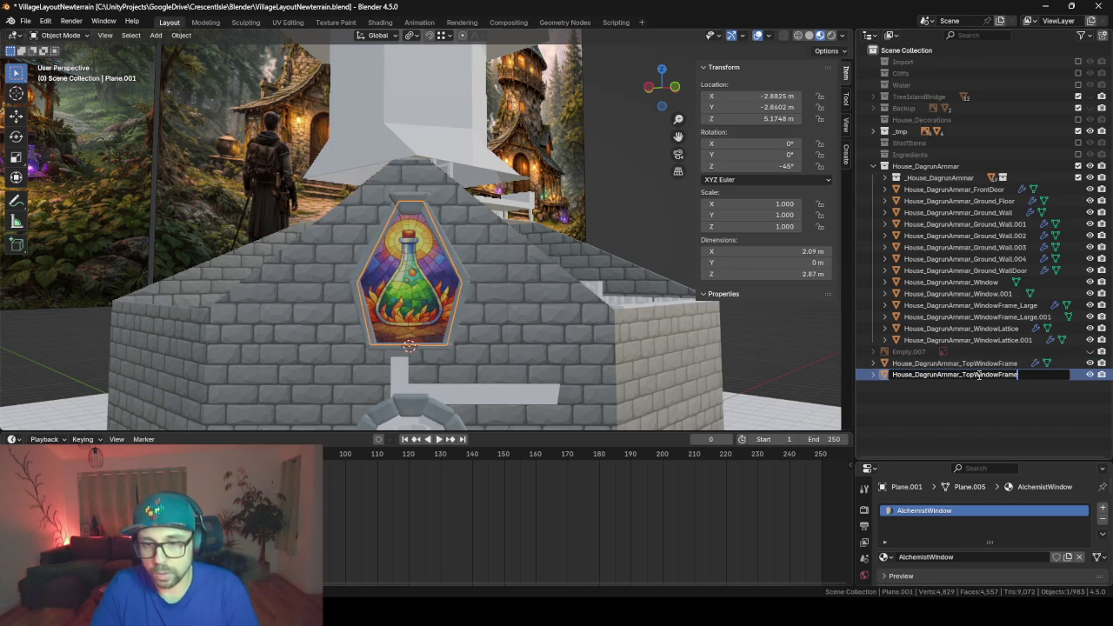
key(Return)
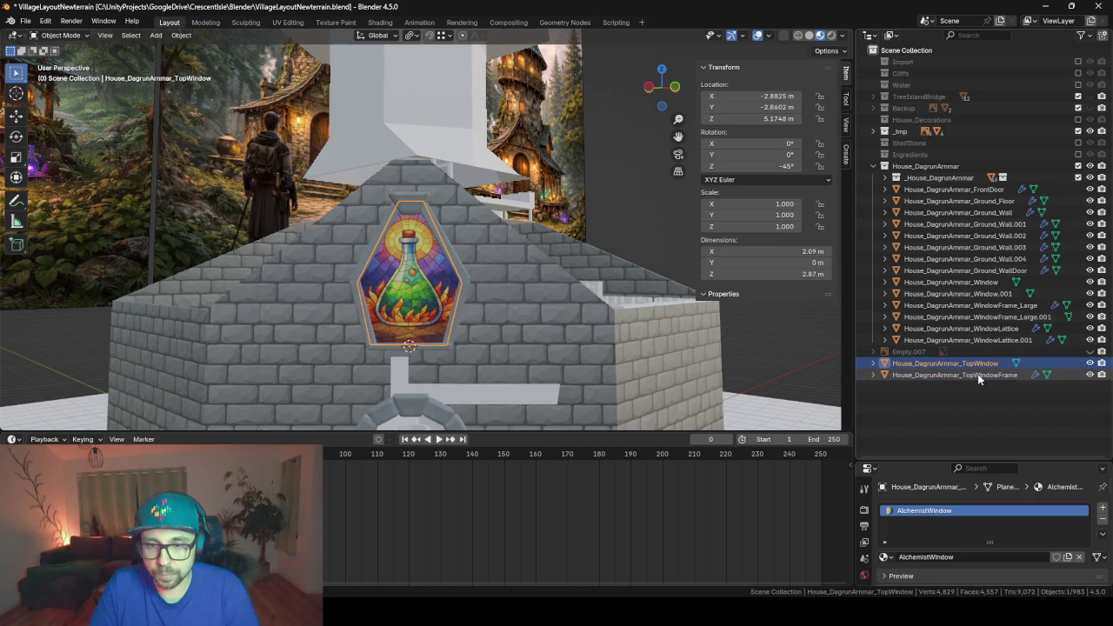
- Move both top window objects into the House_DagrunAmmar collection and make it active
ctrl+click(979, 379)
drag(978, 377, 958, 215)
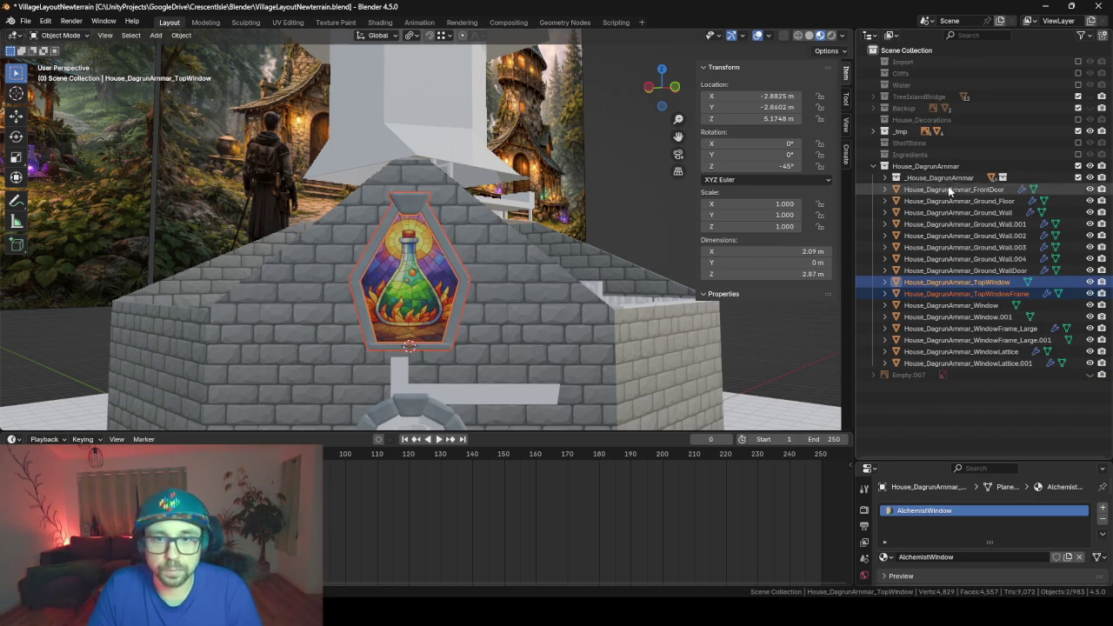
click(925, 166)
key(F3)
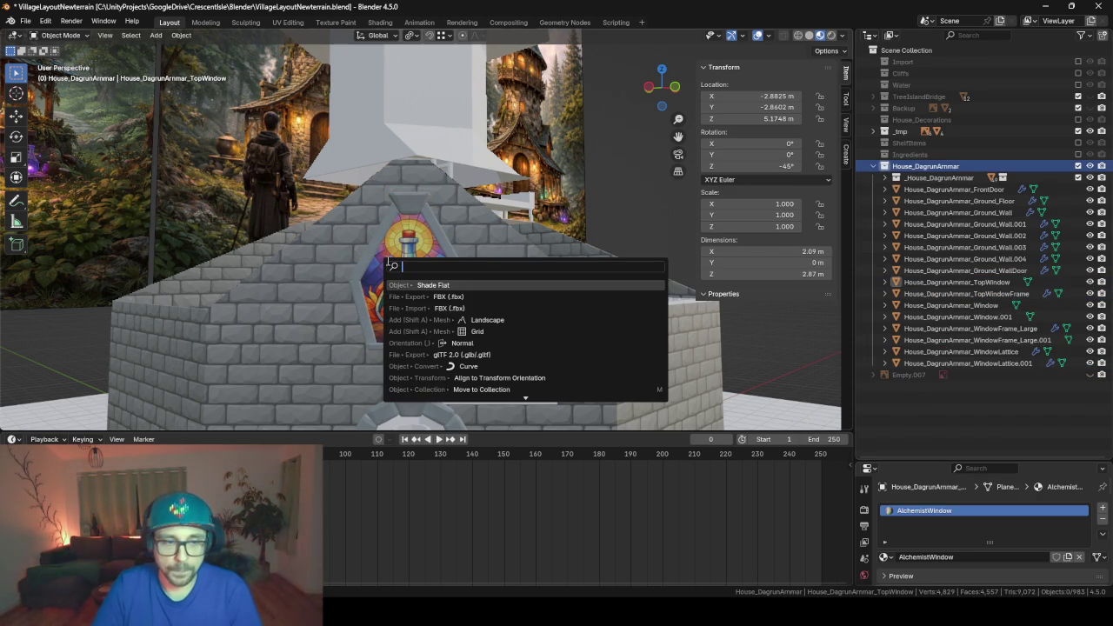
- Export the collection as FBX, overwriting _HouseDagrunAmmarConcept.fbx in Assets/BS/FBX
key(Down)
key(Return)
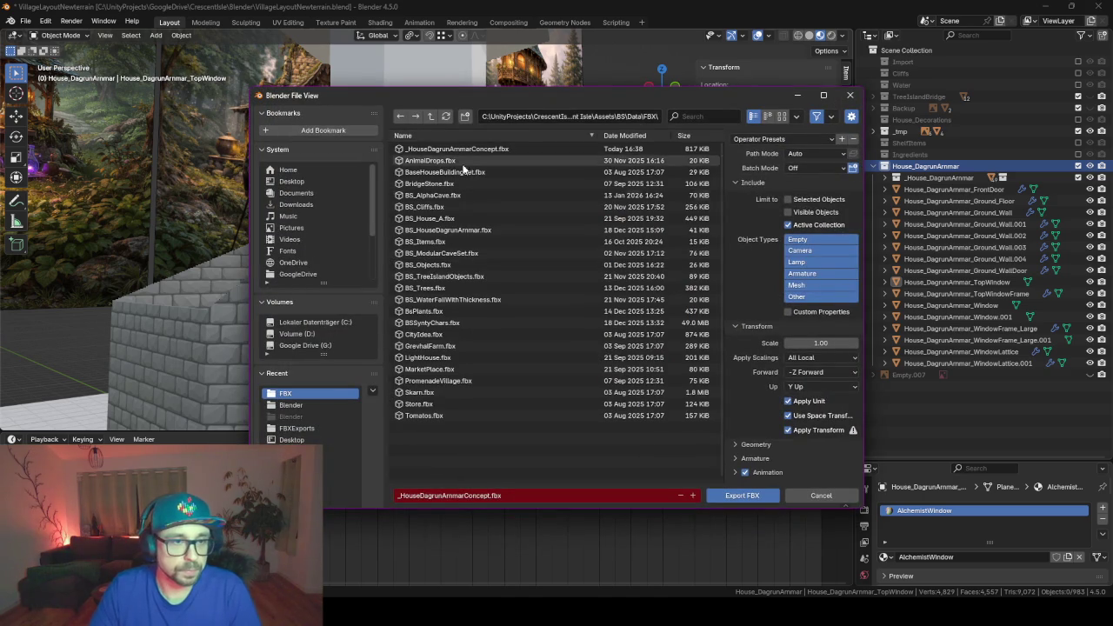
mouse_move(456, 149)
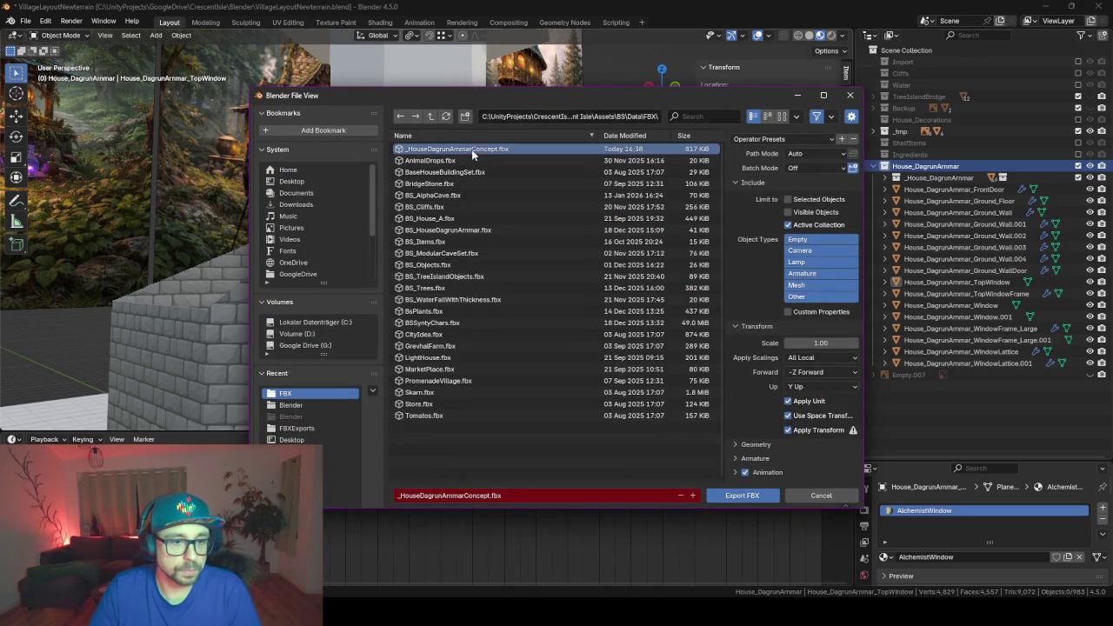
click(761, 497)
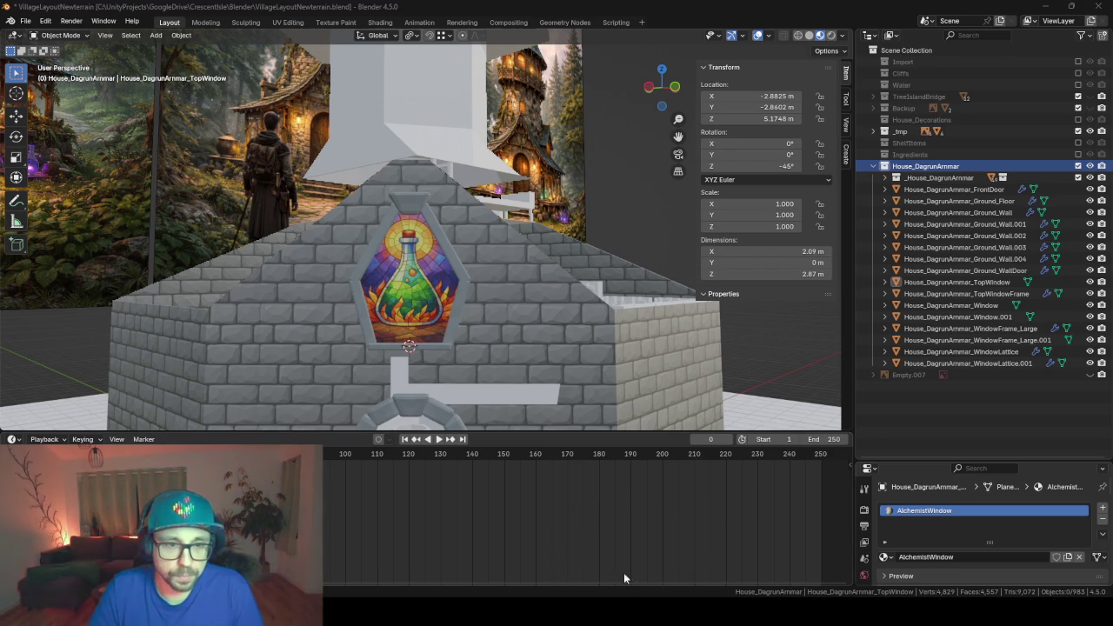
- In Unity, fly the Scene camera to the stone house and select its hexagonal top window
key(alt+Tab)
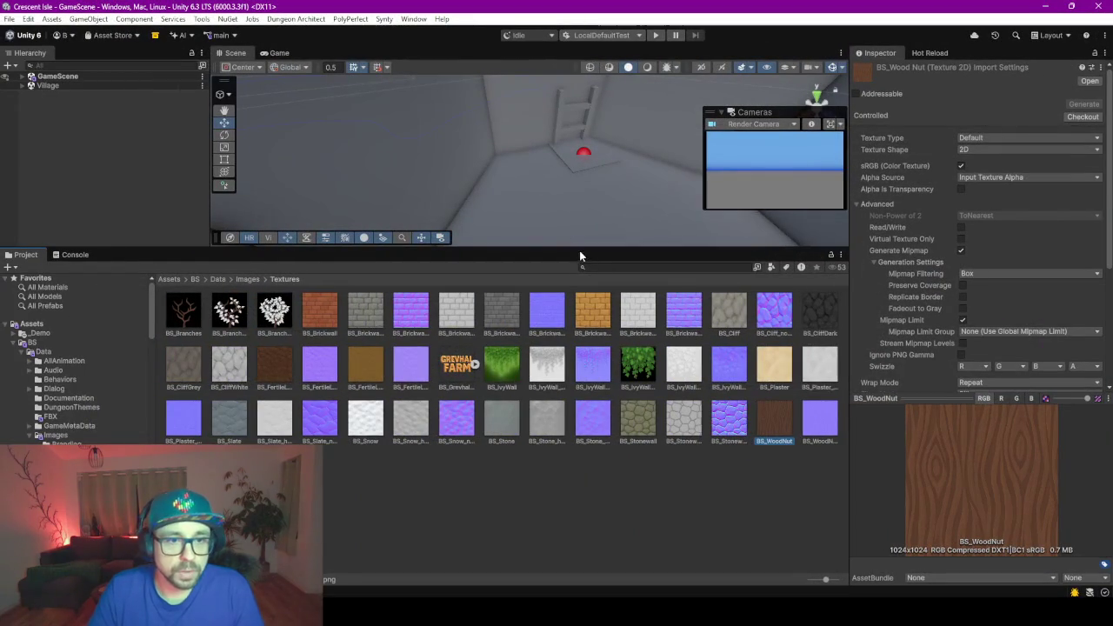
drag(576, 246, 581, 502)
scroll(584, 365, down, 5)
scroll(584, 366, down, 5)
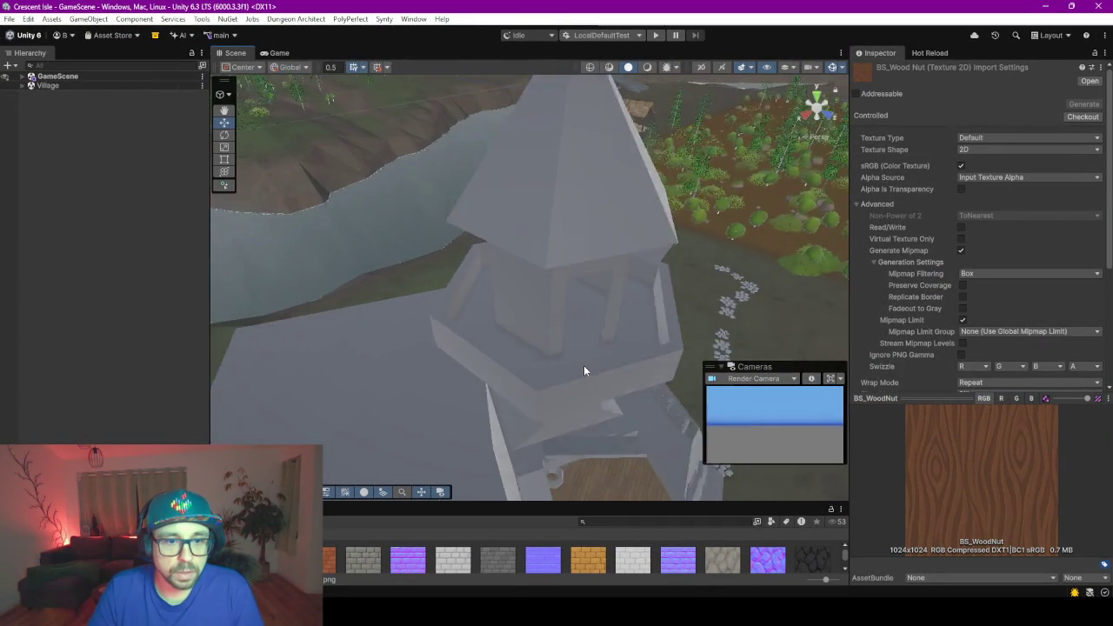
scroll(583, 374, down, 5)
right_drag(584, 375, 454, 373)
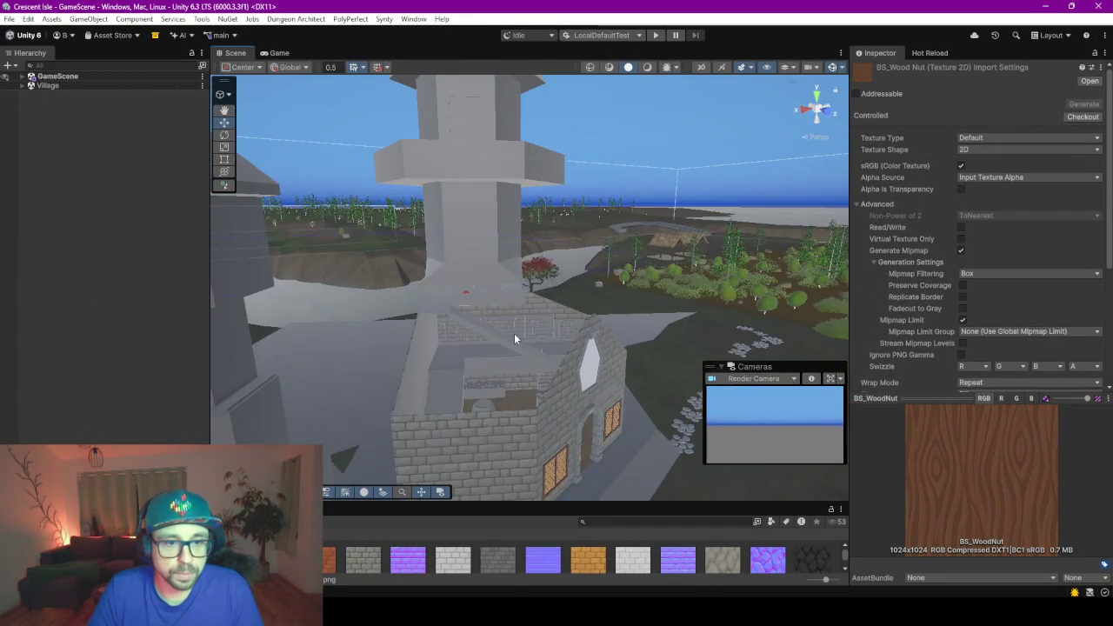
right_drag(454, 372, 529, 270)
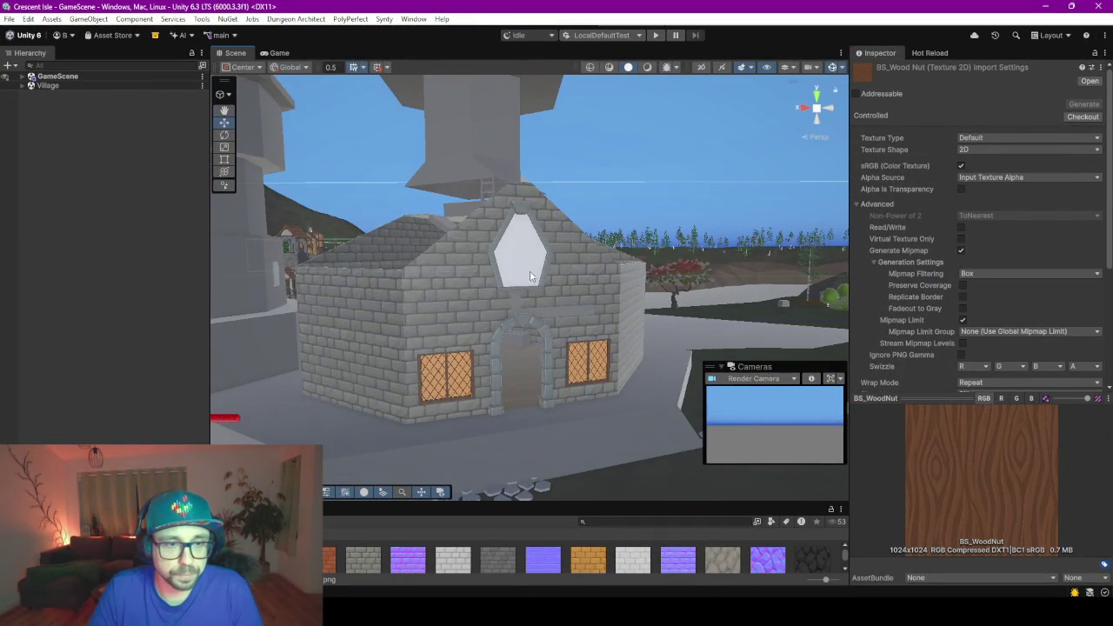
click(528, 260)
scroll(528, 255, up, 3)
click(528, 256)
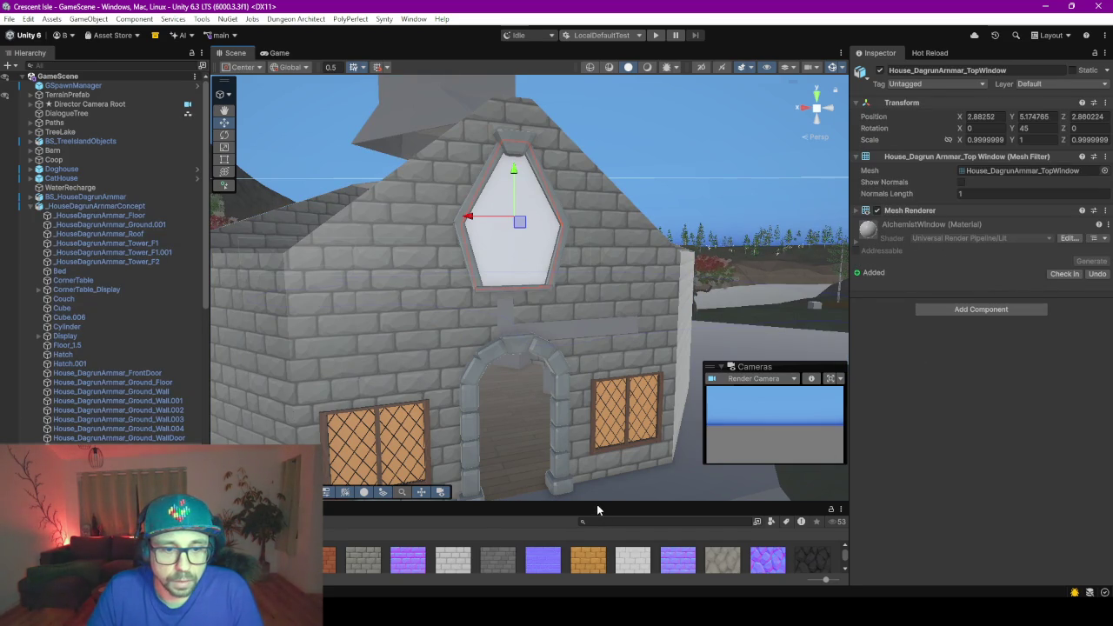
- Enlarge the Project panel and return it to the Textures folder
drag(595, 503, 594, 382)
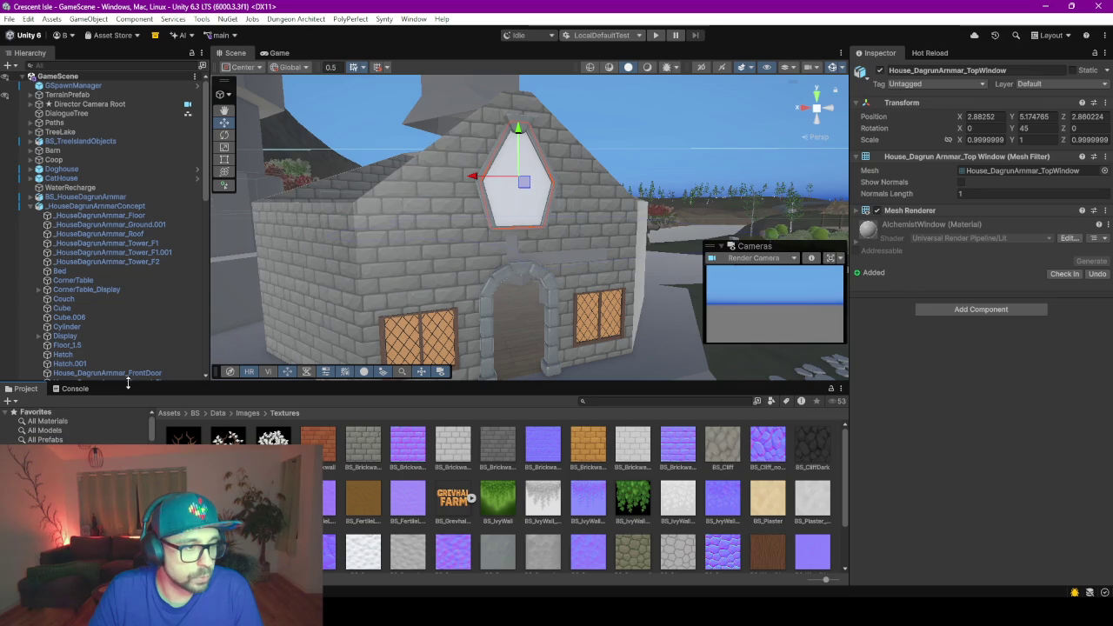
drag(128, 383, 128, 312)
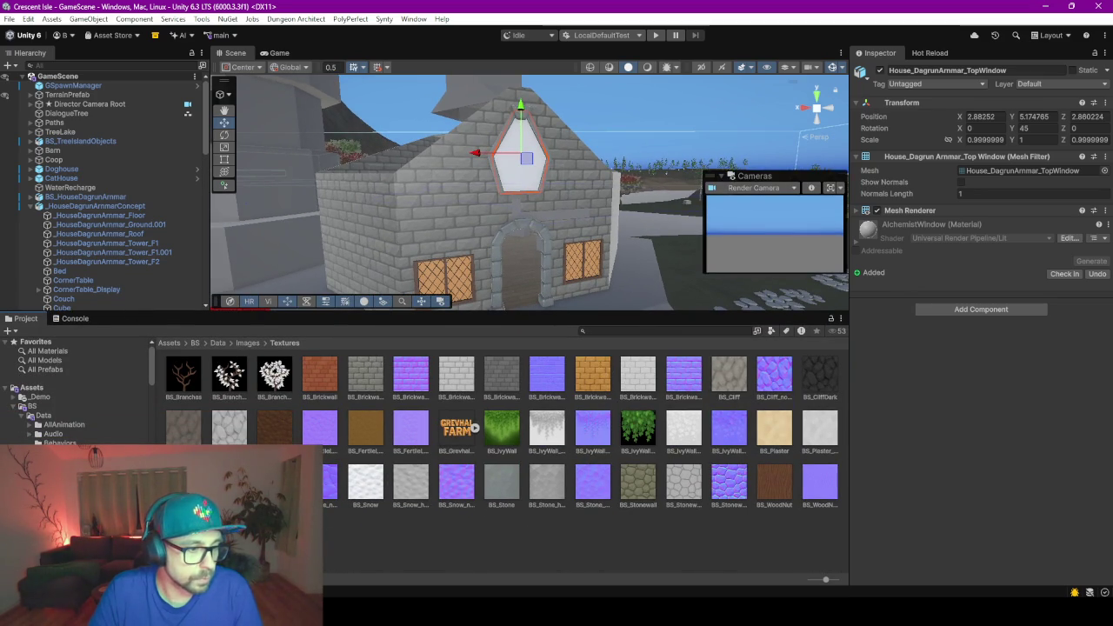
drag(651, 441, 560, 570)
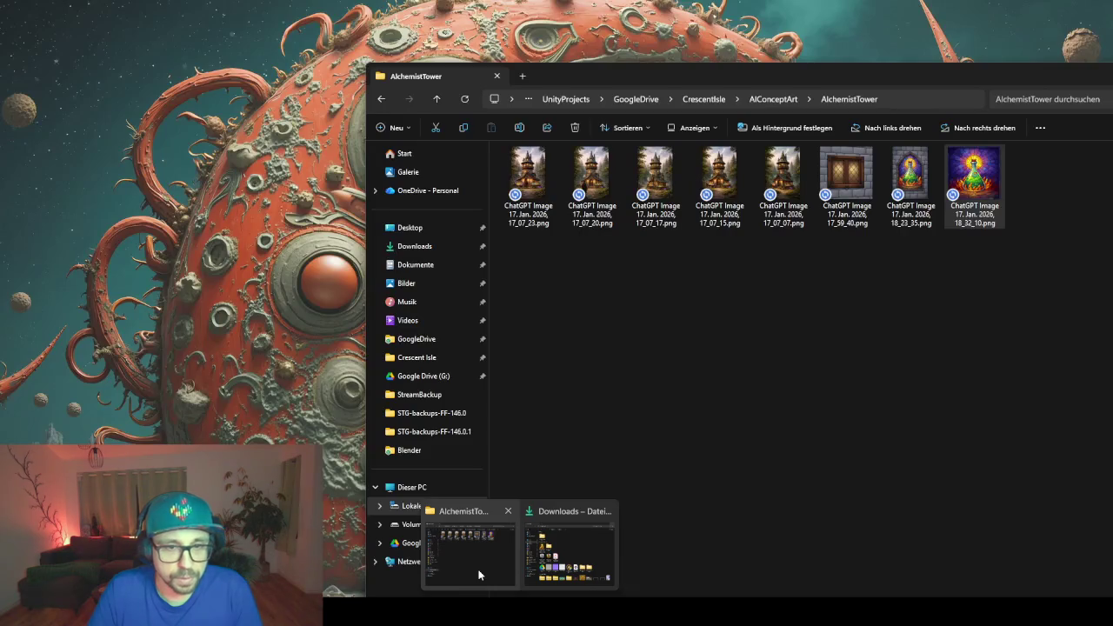
- Rename the newest potion image to BS_AlchemistWindow.png and drag it into Unity's Textures folder
click(469, 564)
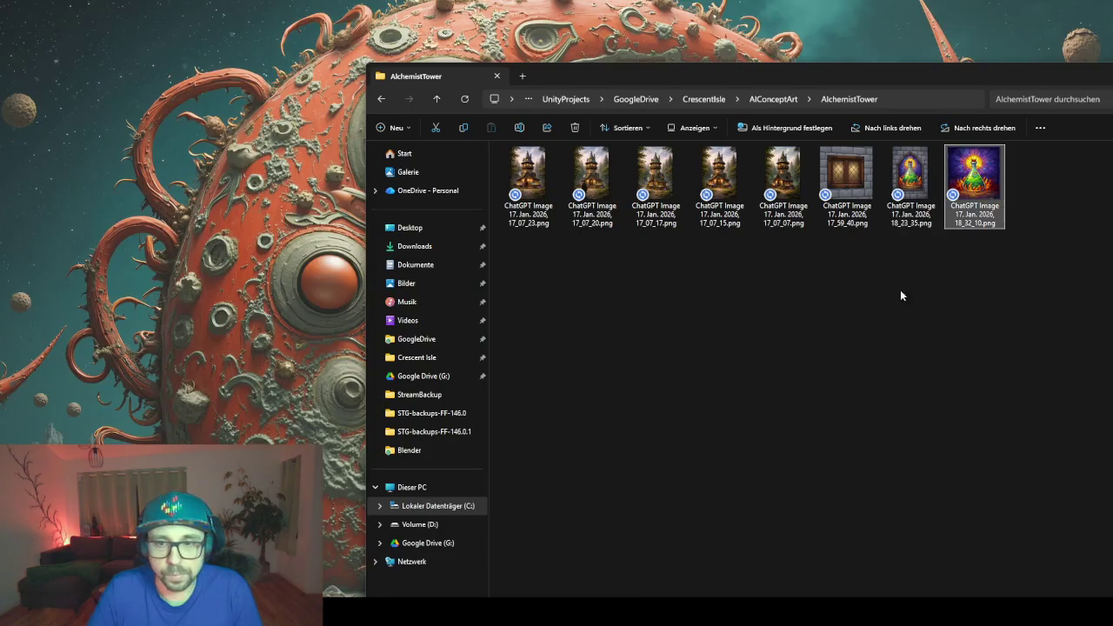
click(976, 224)
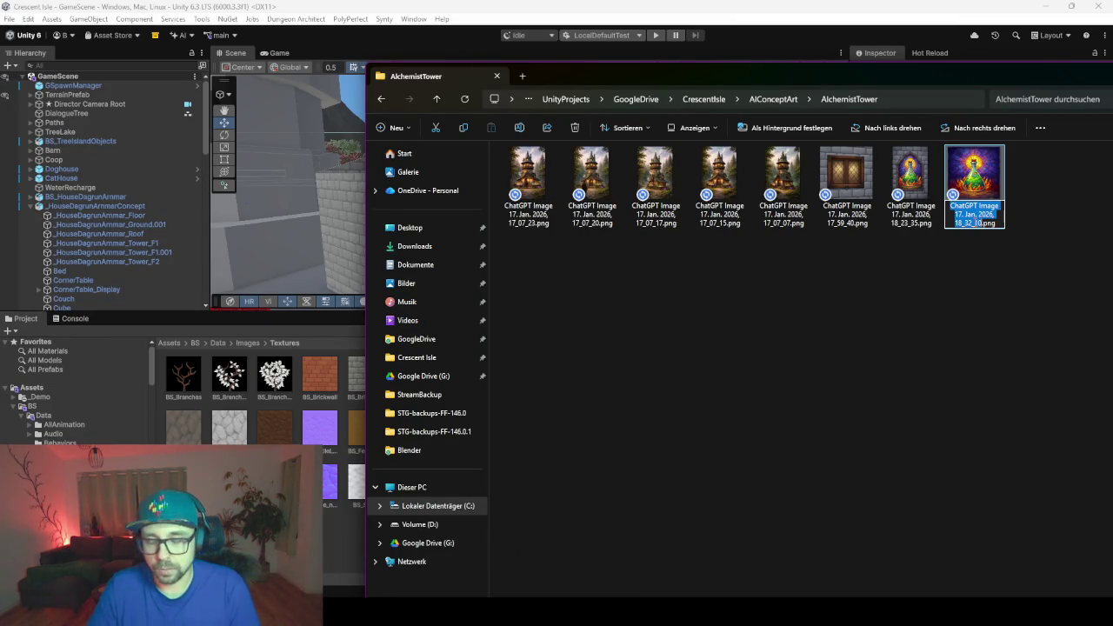
key(F2)
text(BS_)
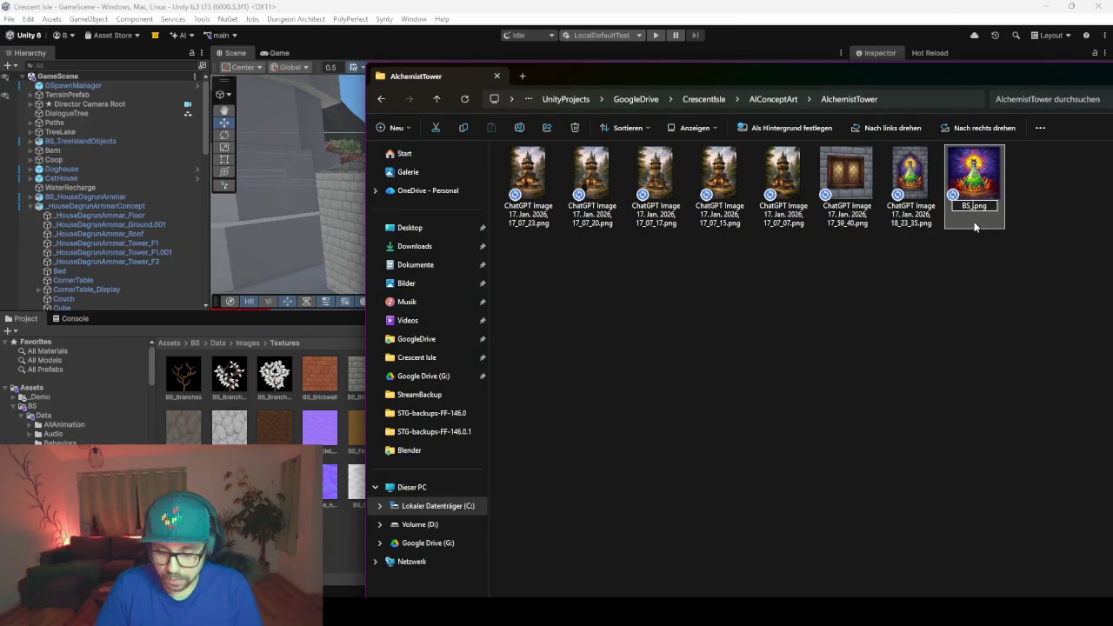
text(AI)
text(c)
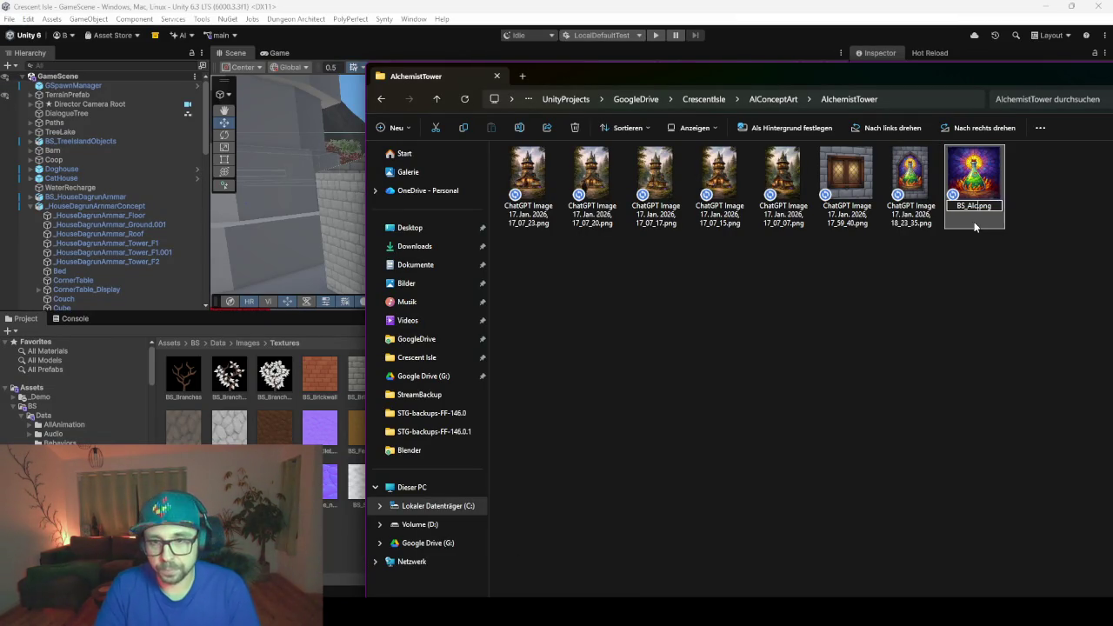
text(mistWindow)
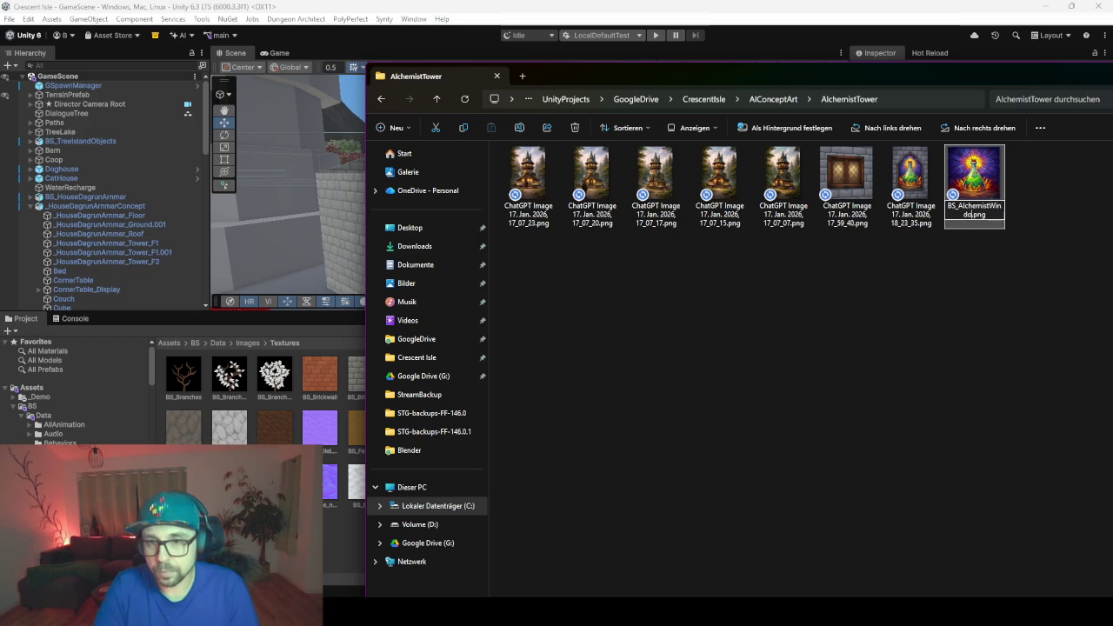
key(Return)
drag(975, 226, 942, 348)
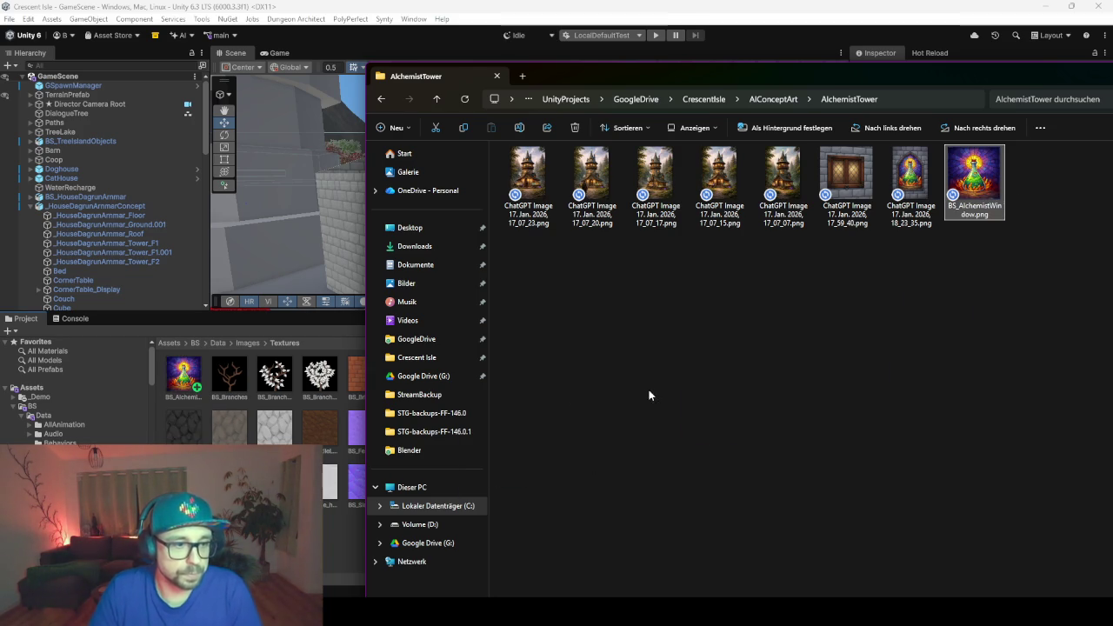
- Back in Unity, bring up the context menu for the BS_AlchemistWindow texture
click(100, 409)
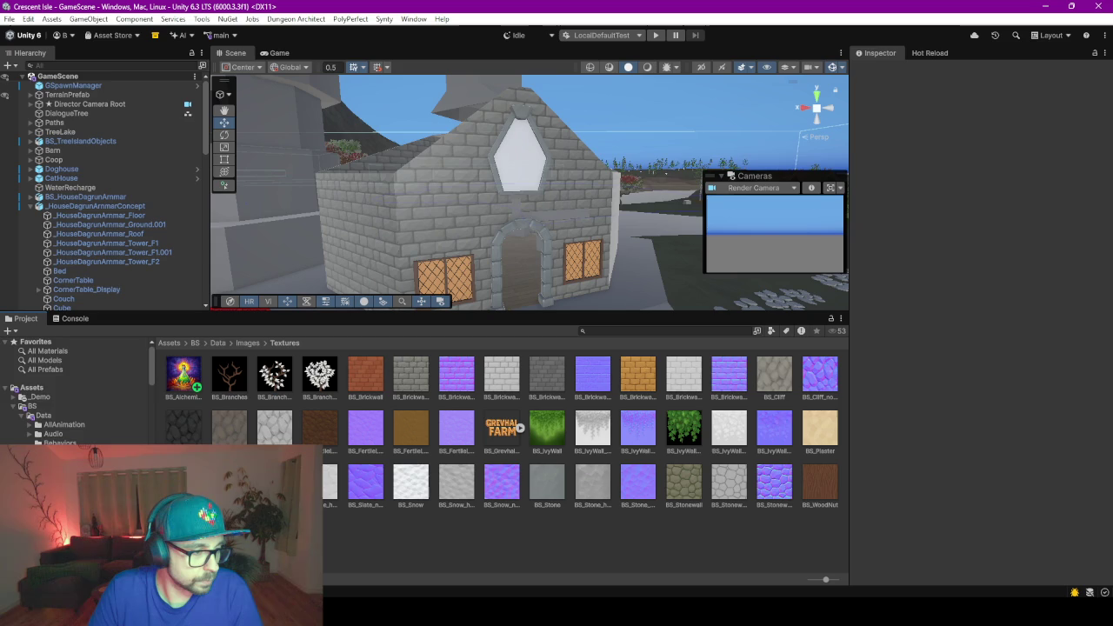
scroll(136, 398, down, 4)
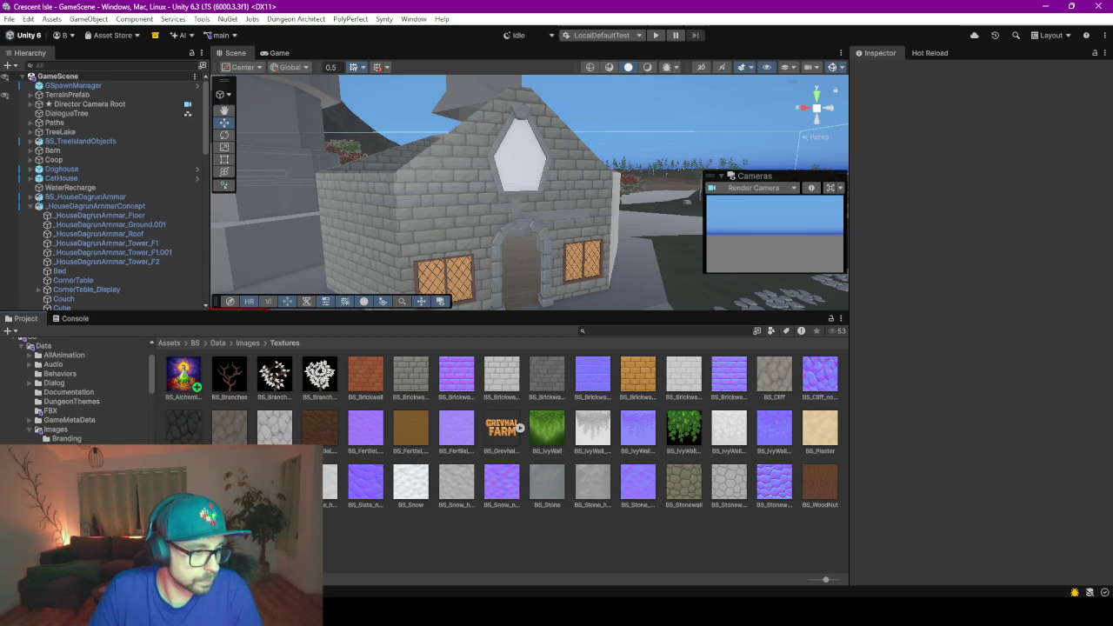
right_click(183, 388)
mouse_move(213, 191)
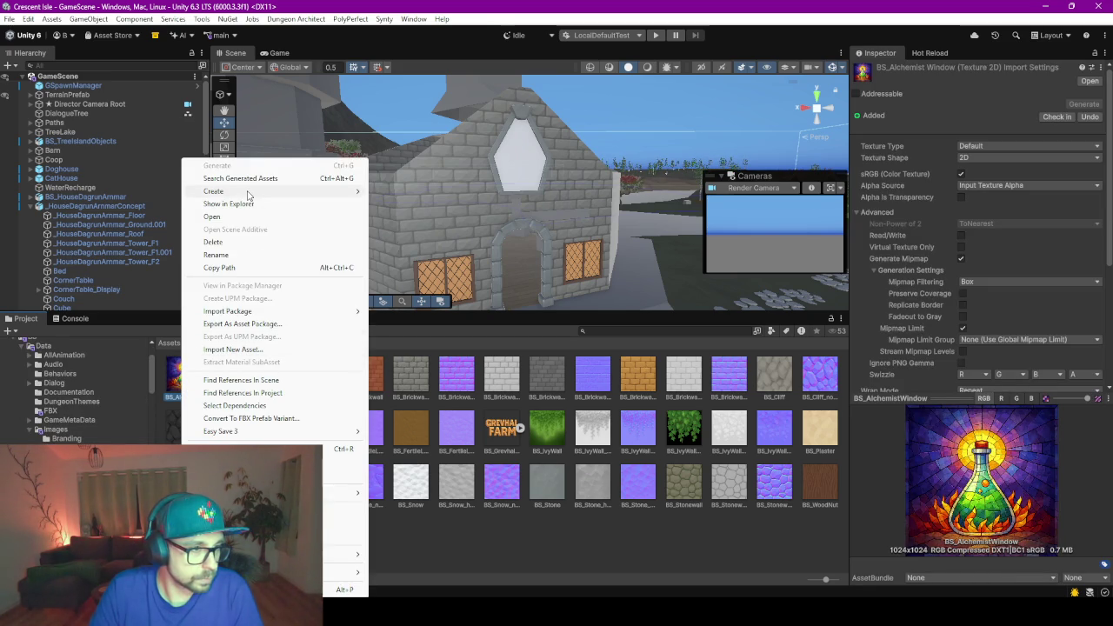
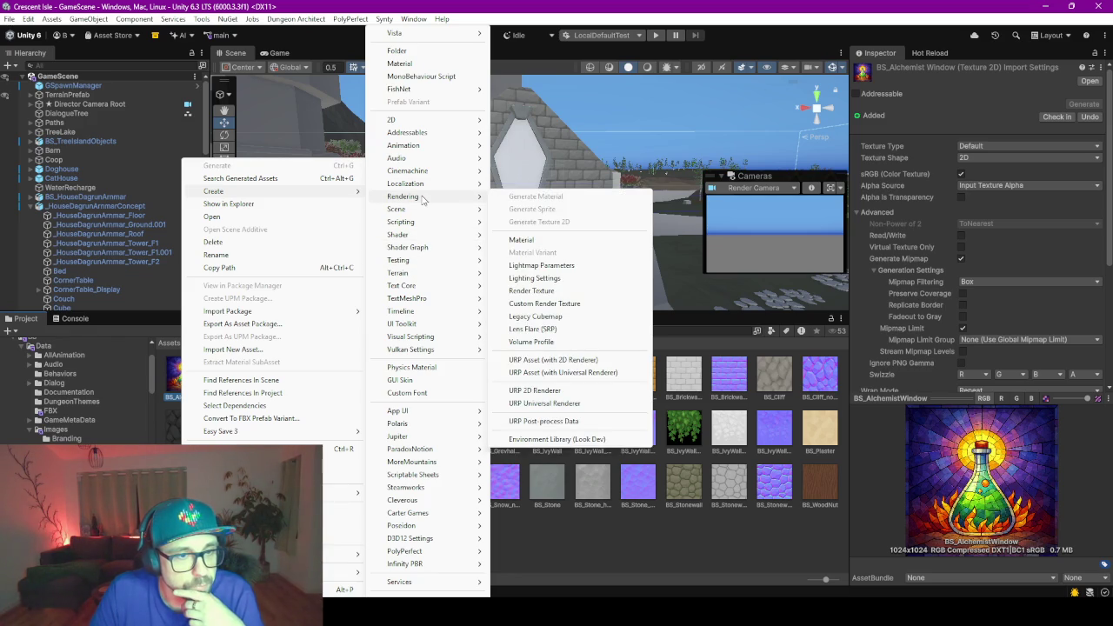
- Create a new material in Textures with the BS_AlchemistWindow texture as its Base Map
click(536, 242)
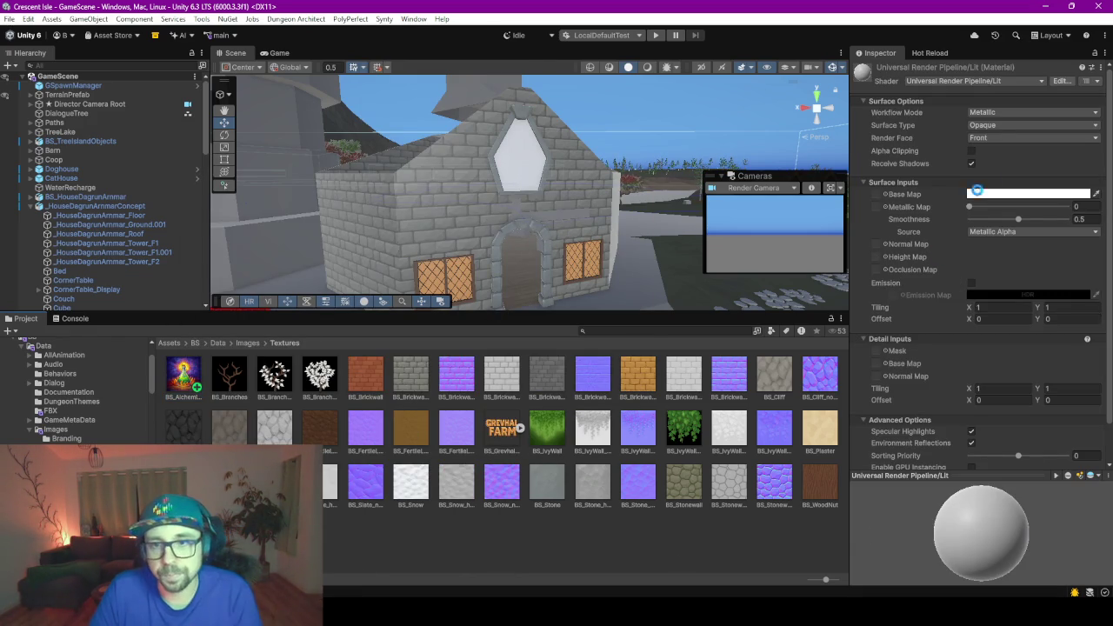
click(1010, 194)
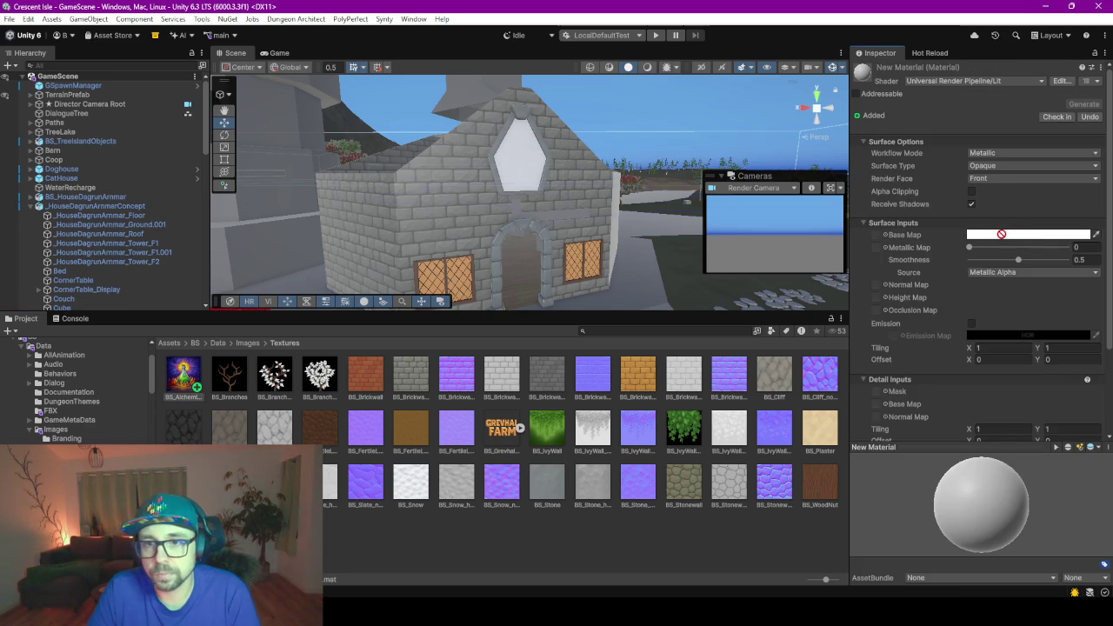
drag(1001, 234, 988, 234)
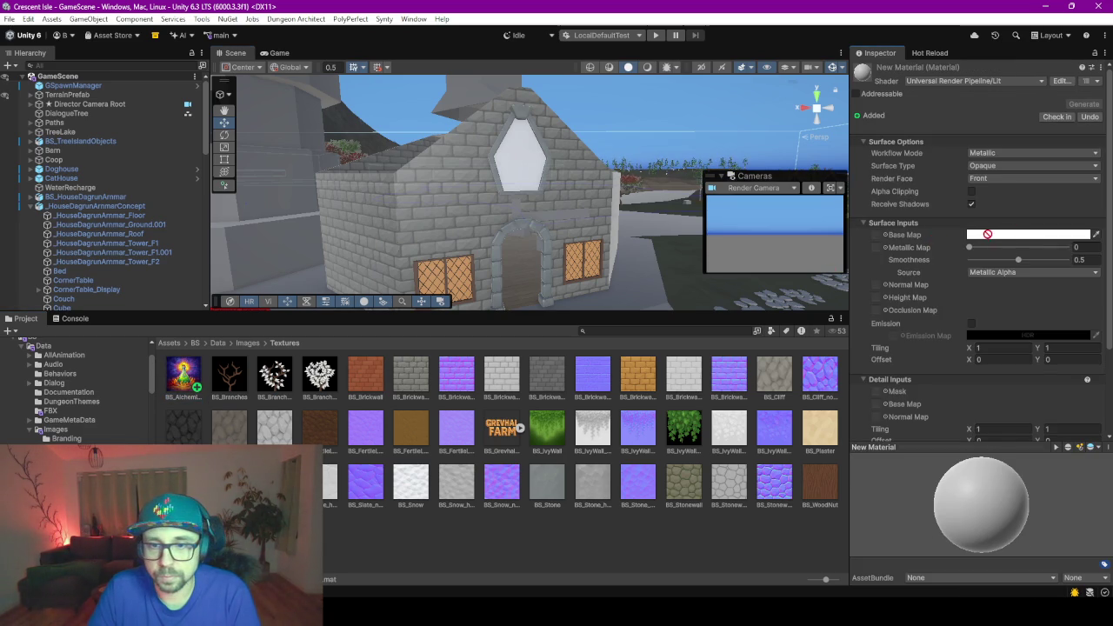
drag(878, 238, 877, 235)
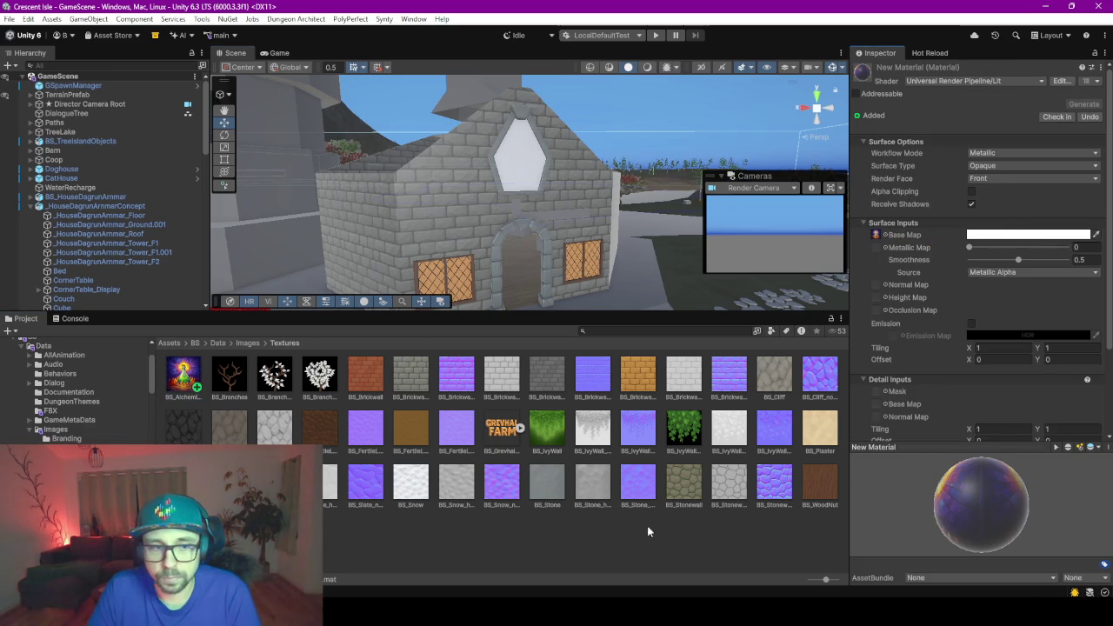
- Apply the new material to the hexagonal window and bring it into close view
drag(183, 374, 528, 155)
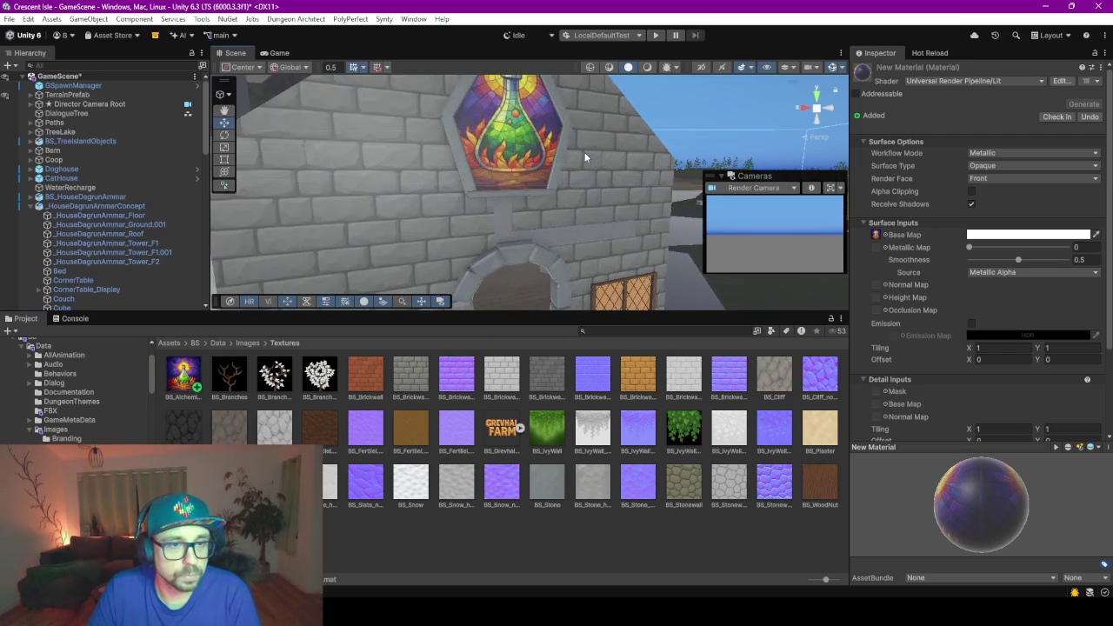
scroll(584, 153, up, 6)
scroll(579, 144, down, 2)
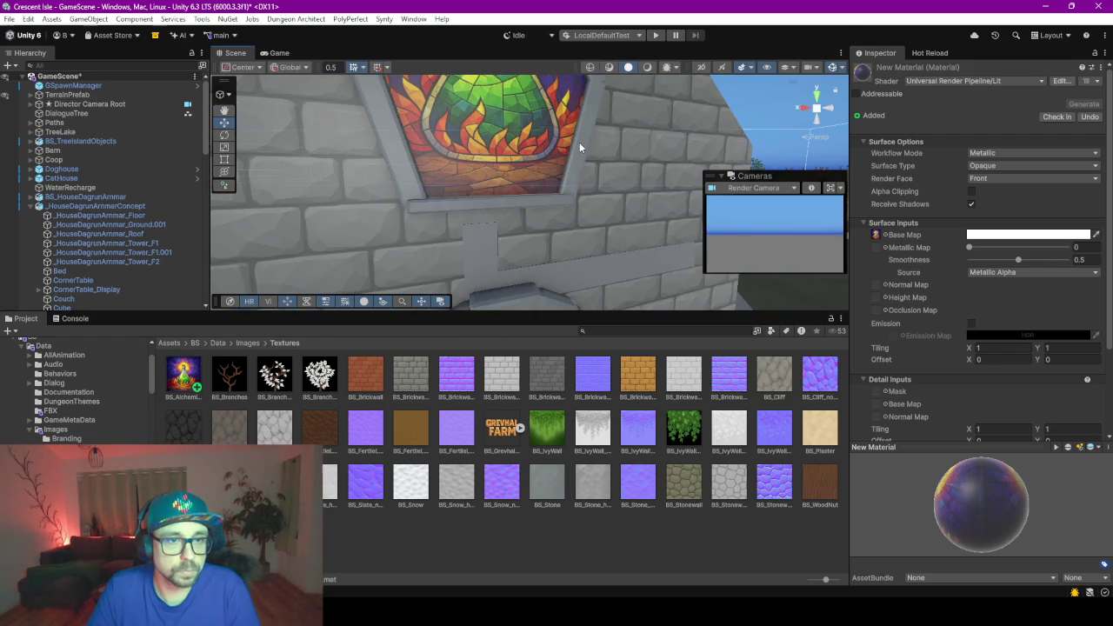
mouse_move(580, 141)
middle_down()
mouse_move(554, 162)
mouse_move(648, 161)
middle_up()
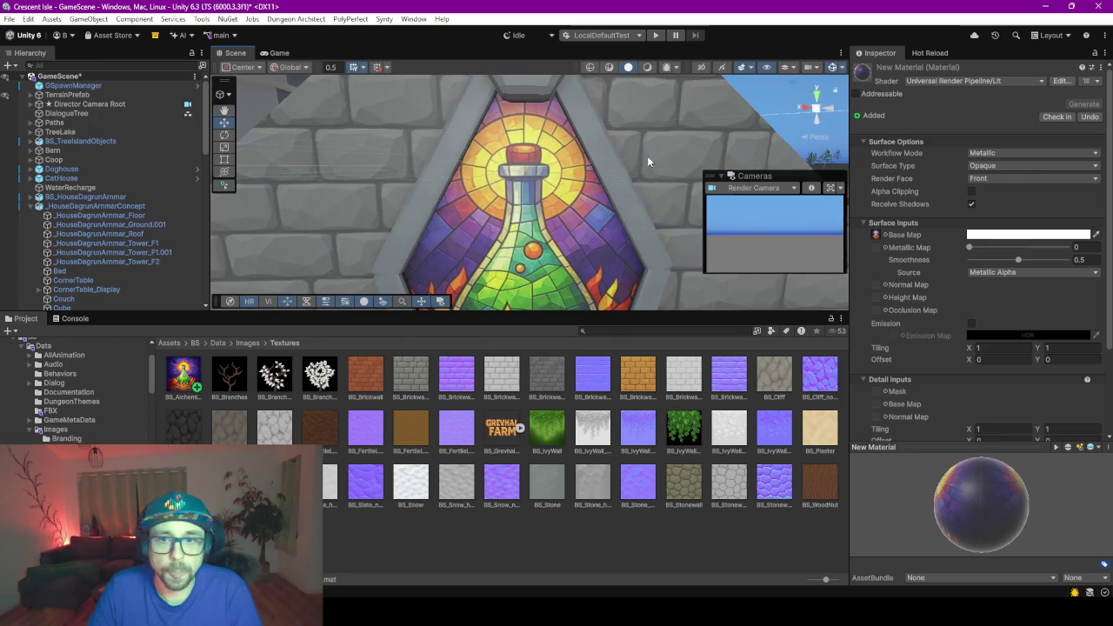
- Switch the workflow mode to Specular and back to Metallic, checking Surface Type options
click(989, 153)
click(991, 166)
click(989, 169)
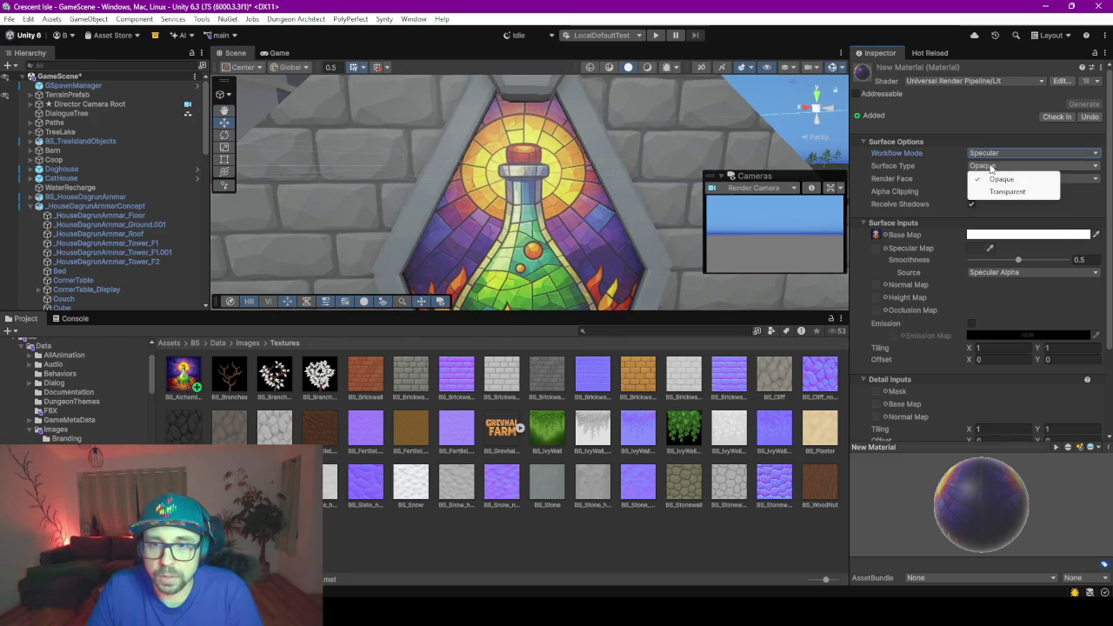
click(1002, 180)
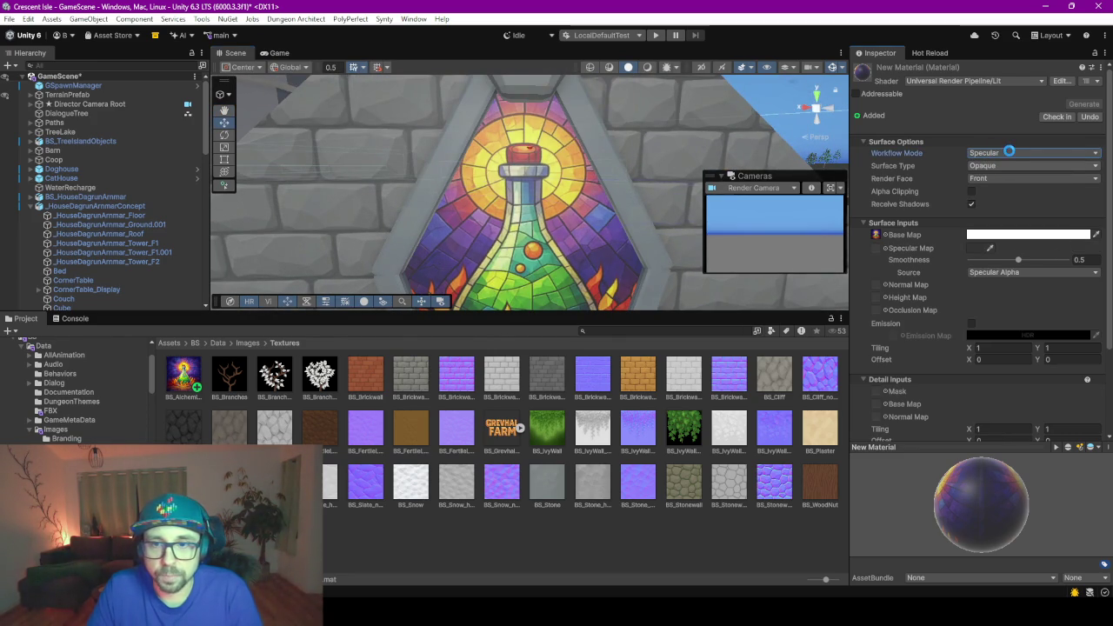
click(1009, 153)
click(1009, 179)
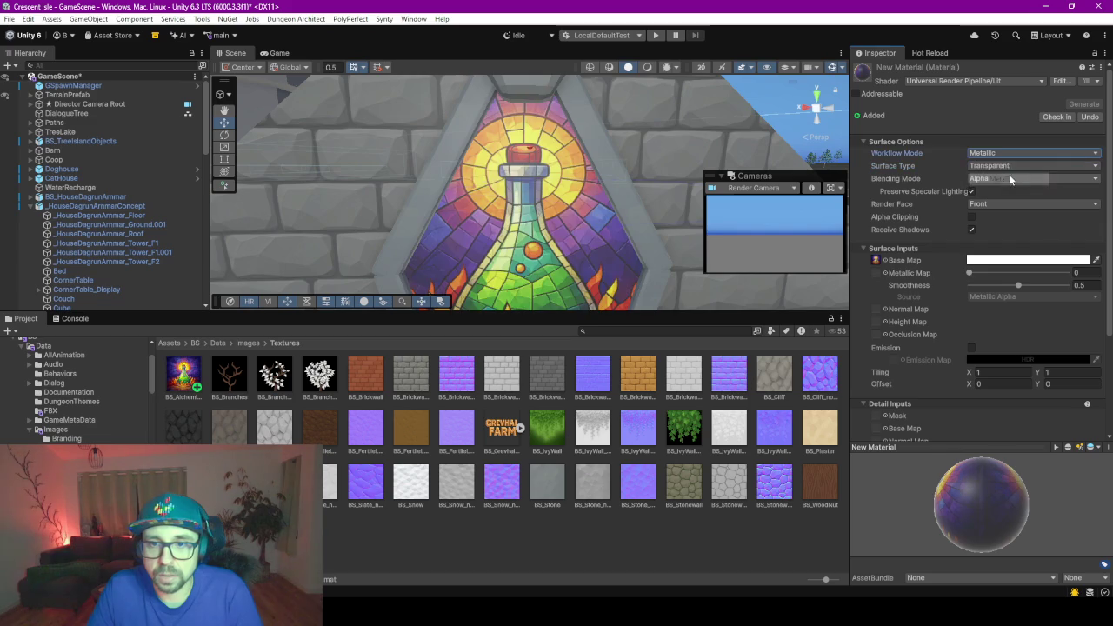
- Enlarge the Scene view and keep Alpha as the blending mode
mouse_move(623, 245)
middle_down()
mouse_move(623, 202)
mouse_move(583, 310)
middle_up()
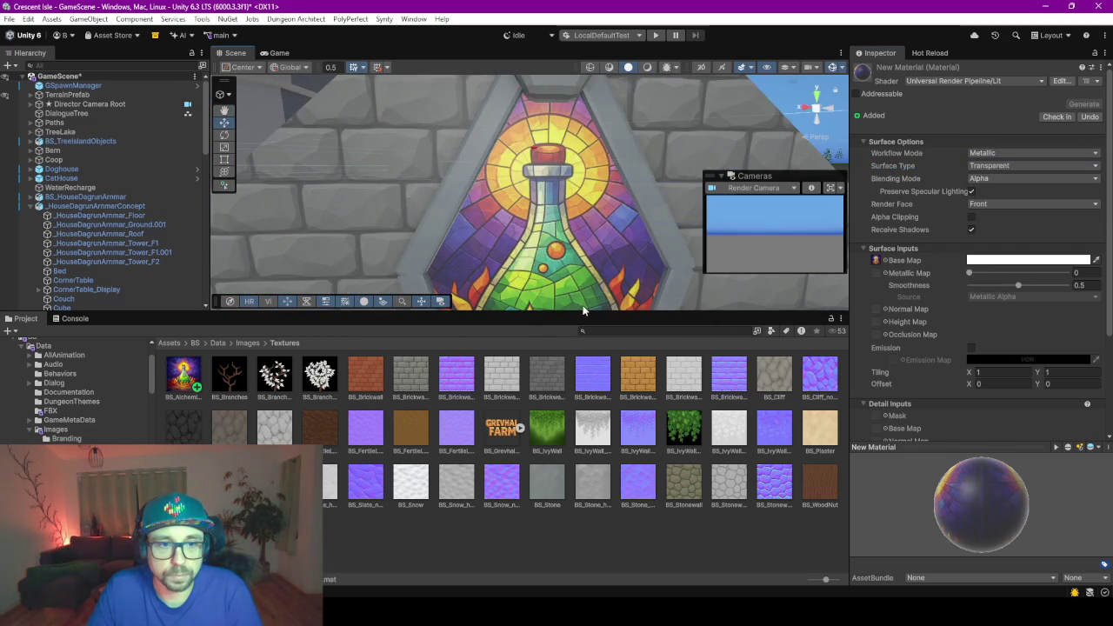
drag(583, 311, 582, 456)
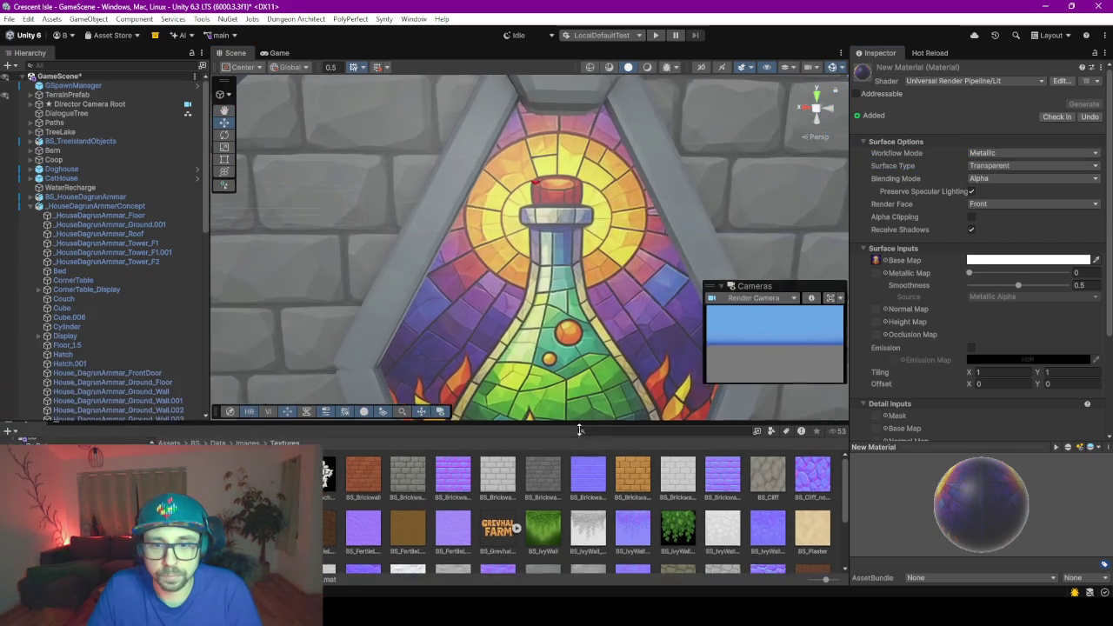
mouse_move(600, 365)
middle_down()
mouse_move(622, 274)
mouse_move(637, 288)
middle_up()
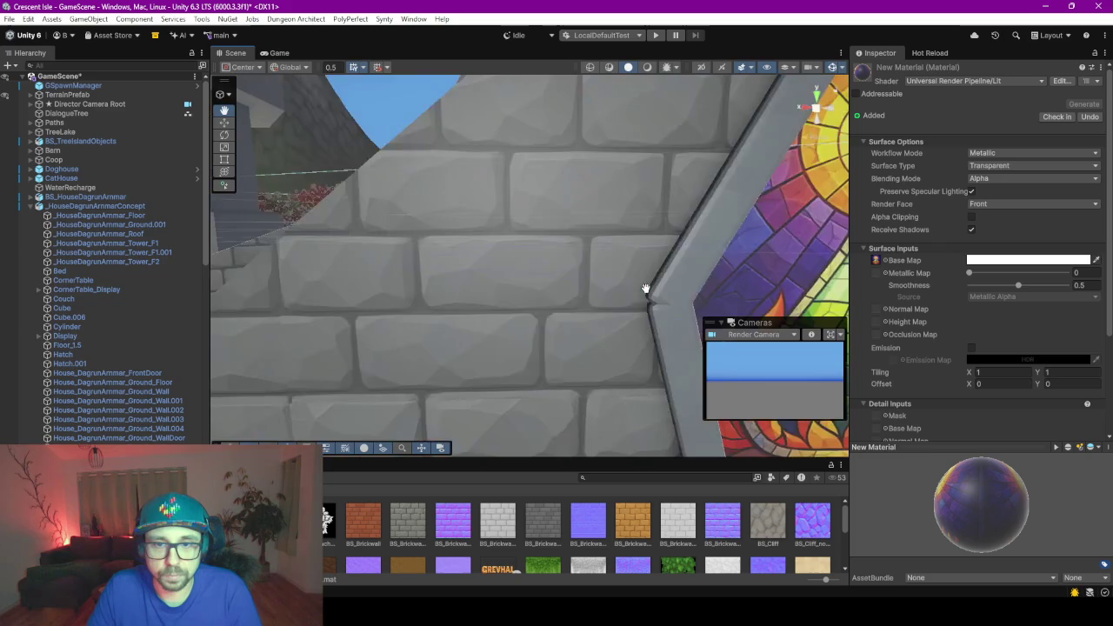
scroll(637, 288, down, 2)
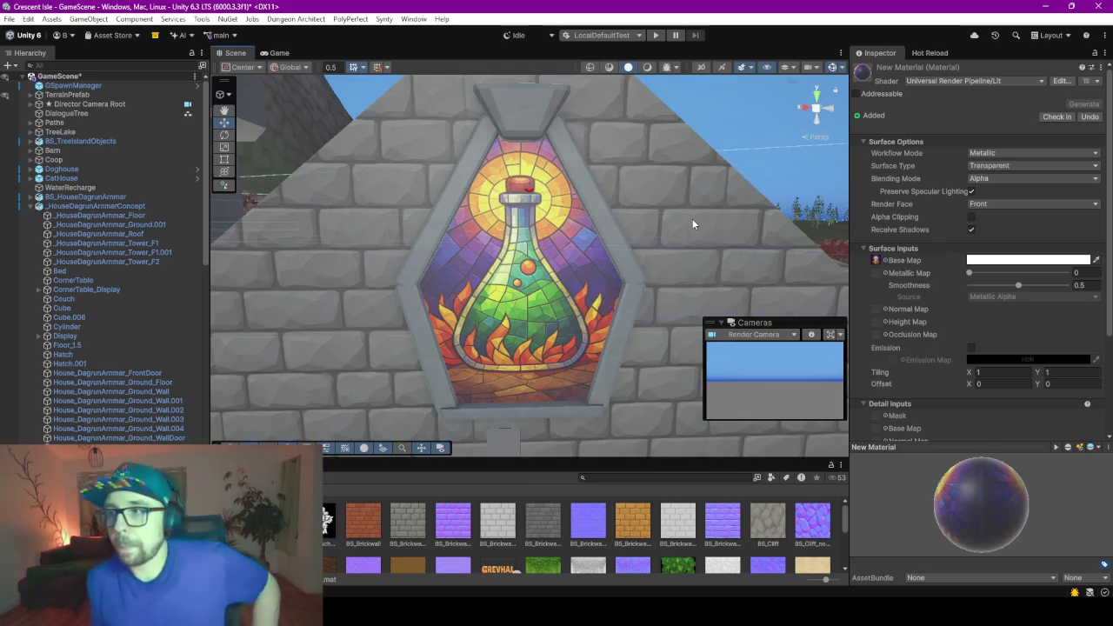
click(1014, 178)
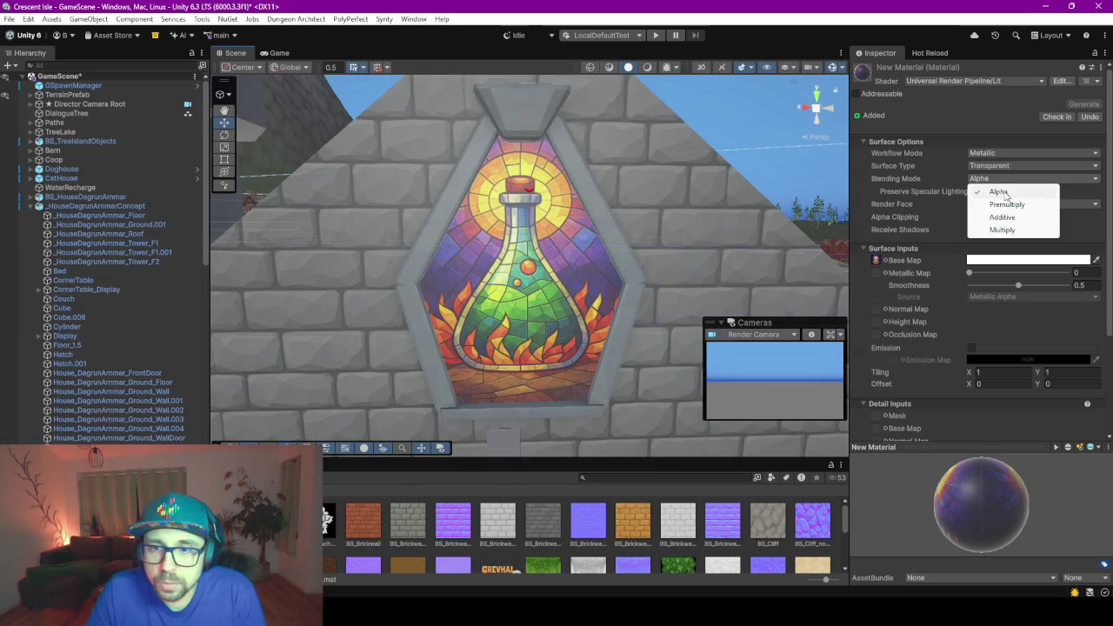
click(933, 174)
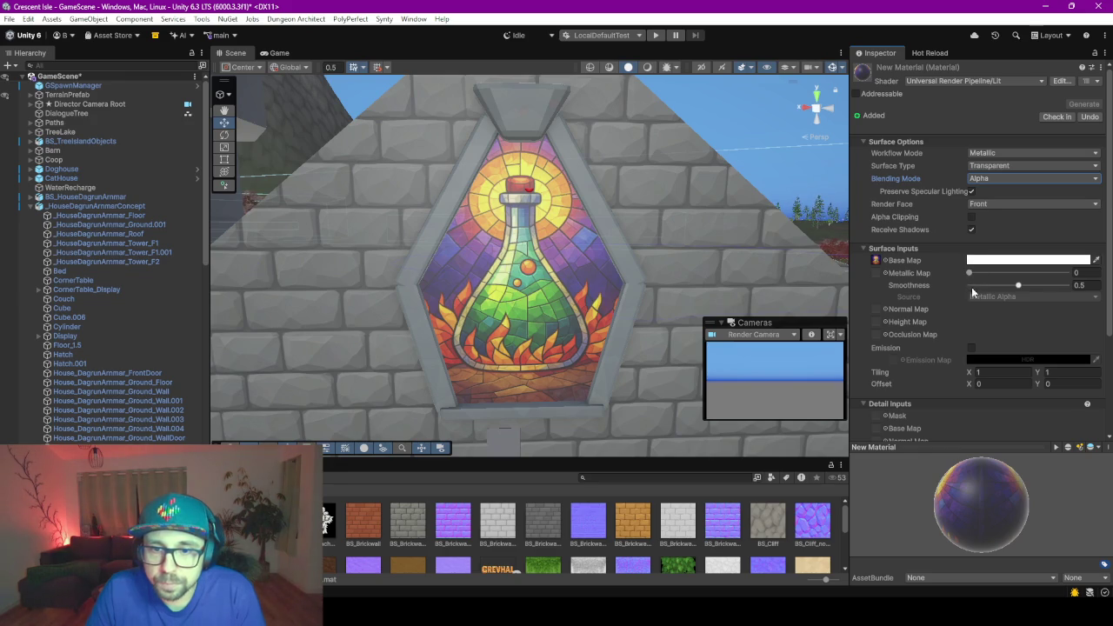
scroll(934, 349, down, 2)
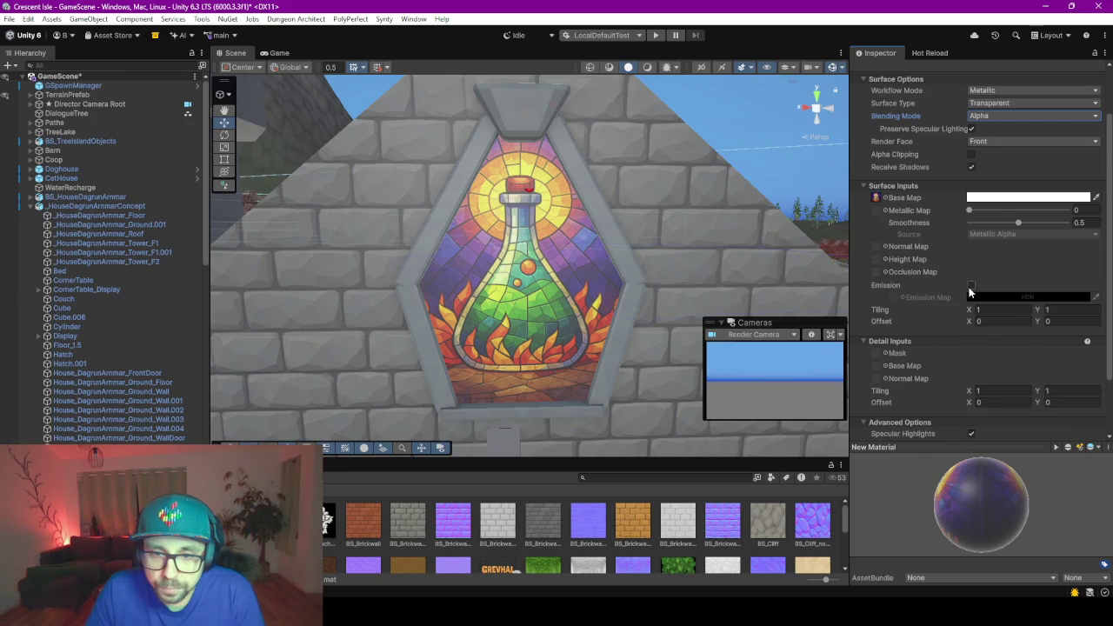
scroll(971, 292, down, 2)
scroll(969, 292, down, 1)
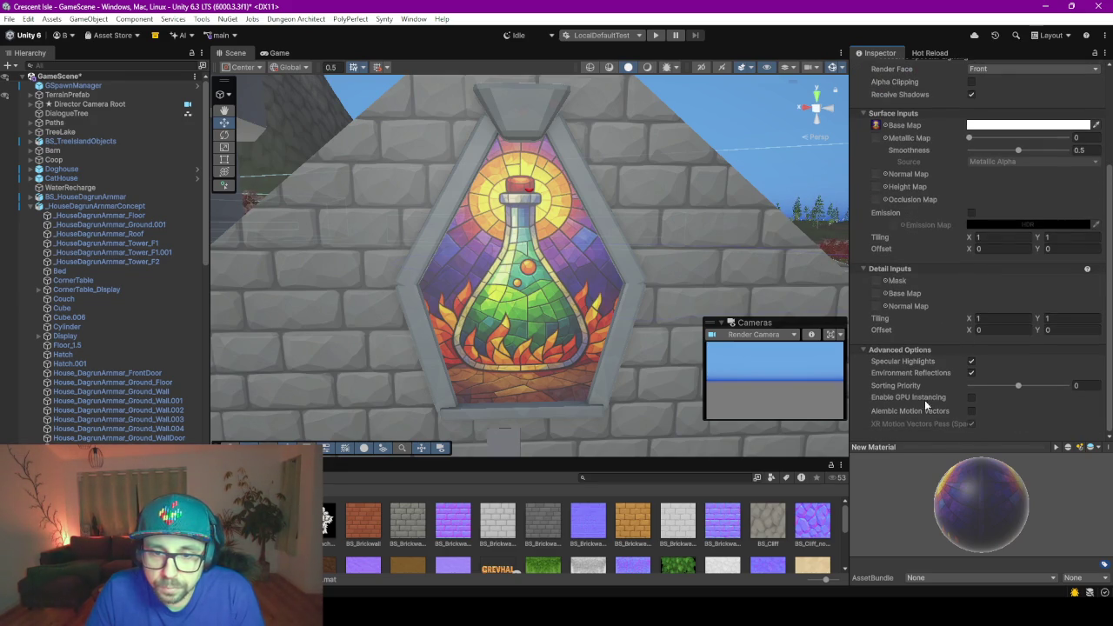
scroll(924, 397, up, 3)
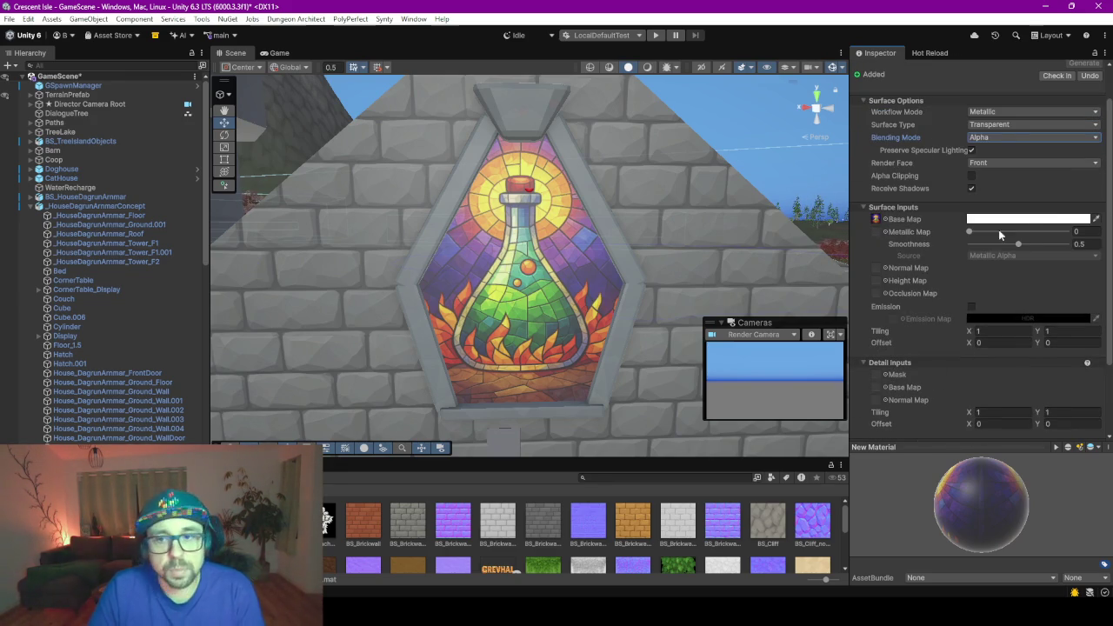
- Set the base colour alpha to 200 so the stained glass turns translucent
click(1070, 220)
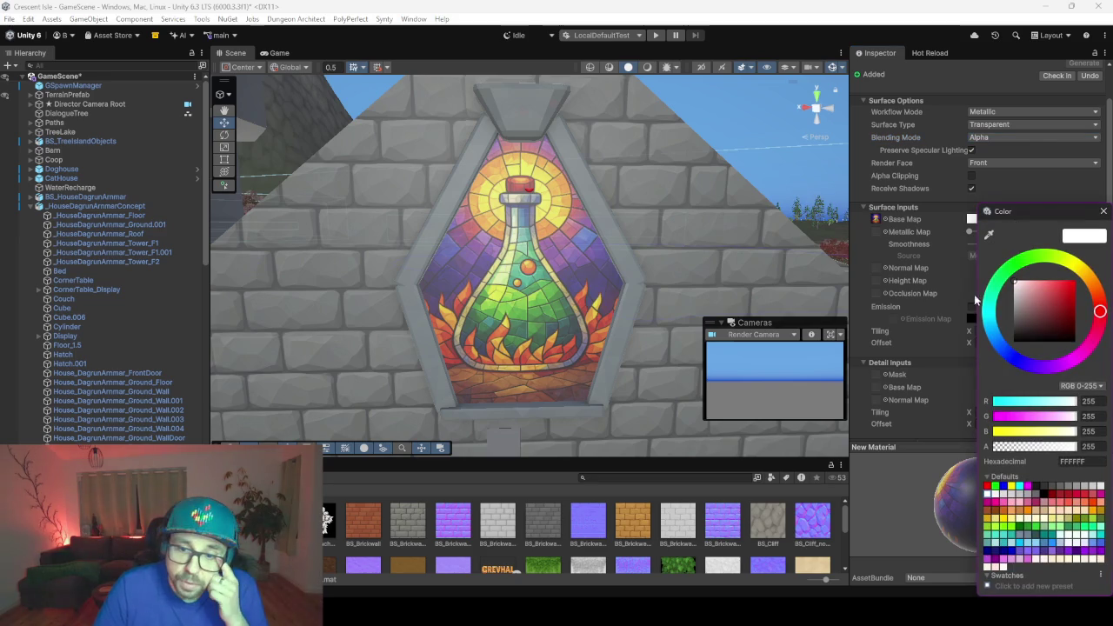
click(1034, 447)
drag(1045, 449, 1049, 450)
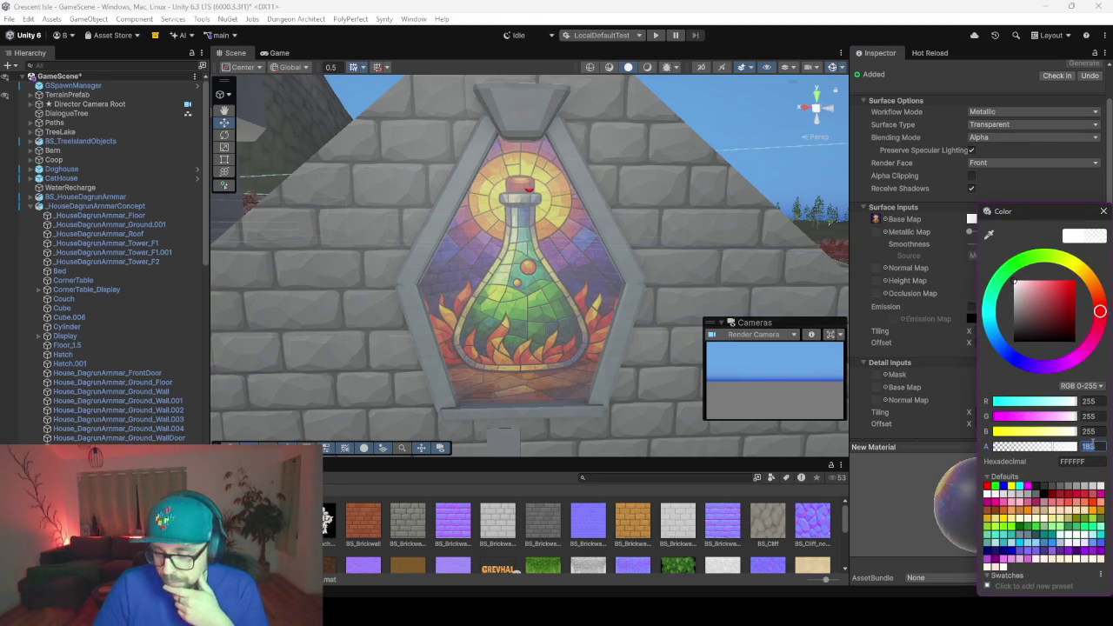
text(208)
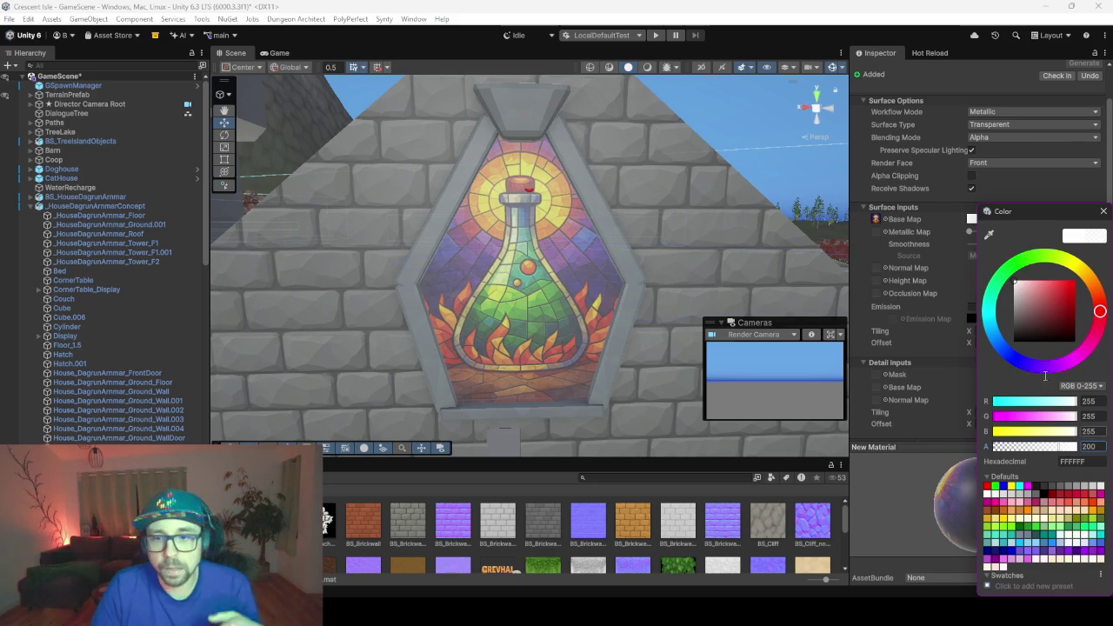
- Close the colour picker, swing the view out to the whole house front, and enlarge the Project panel
click(686, 291)
scroll(567, 224, up, 5)
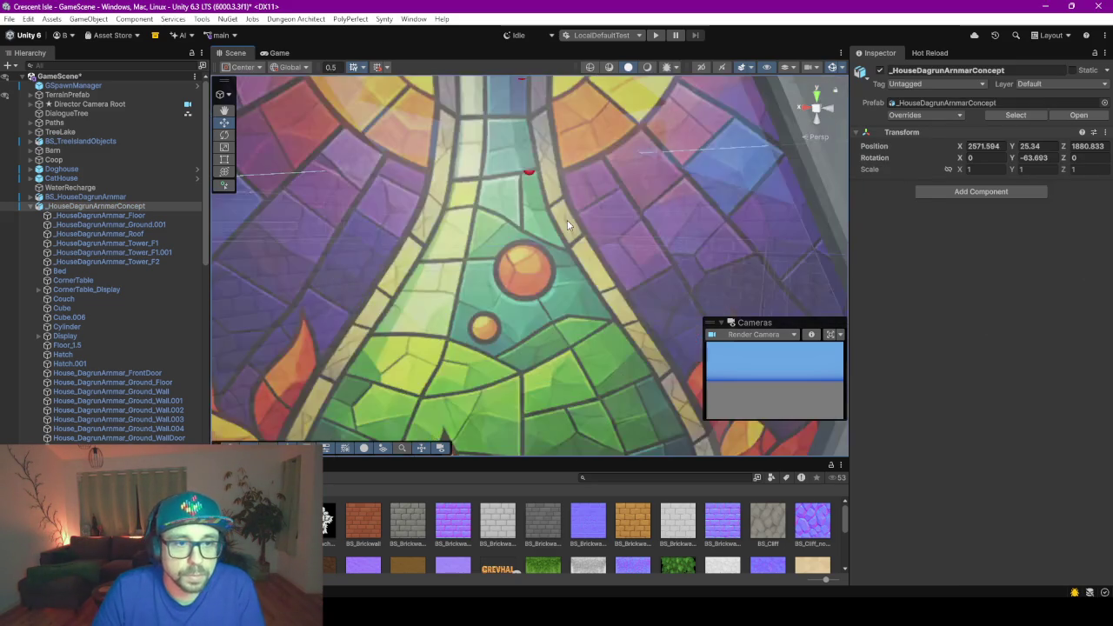
scroll(591, 221, down, 2)
scroll(594, 220, down, 2)
scroll(594, 220, down, 2)
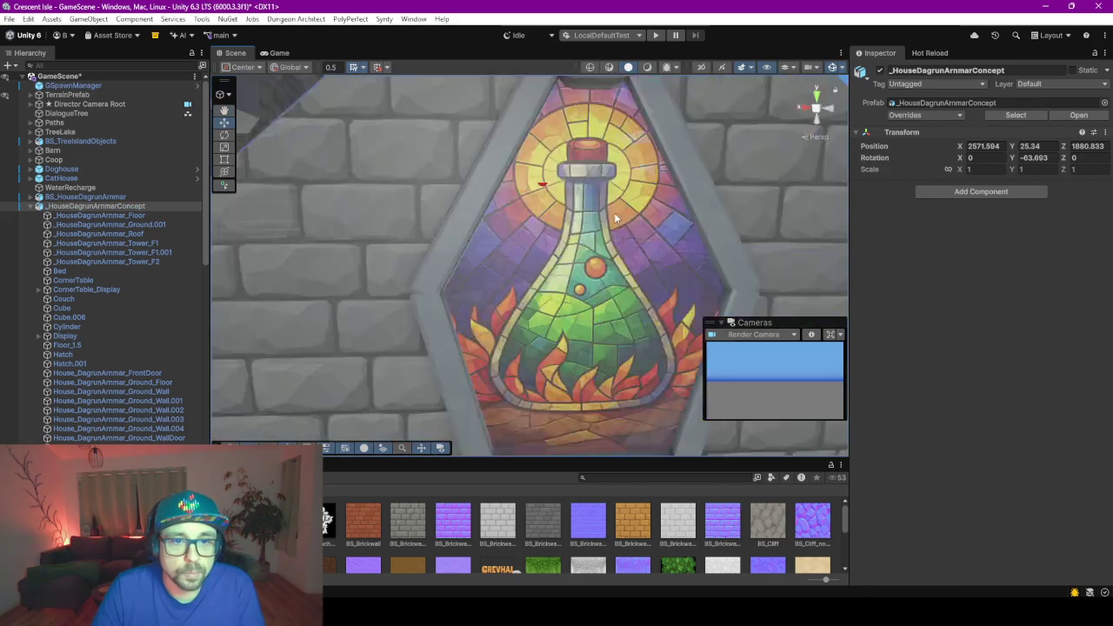
scroll(599, 260, down, 2)
mouse_move(599, 265)
middle_down()
mouse_move(566, 290)
mouse_move(575, 298)
middle_up()
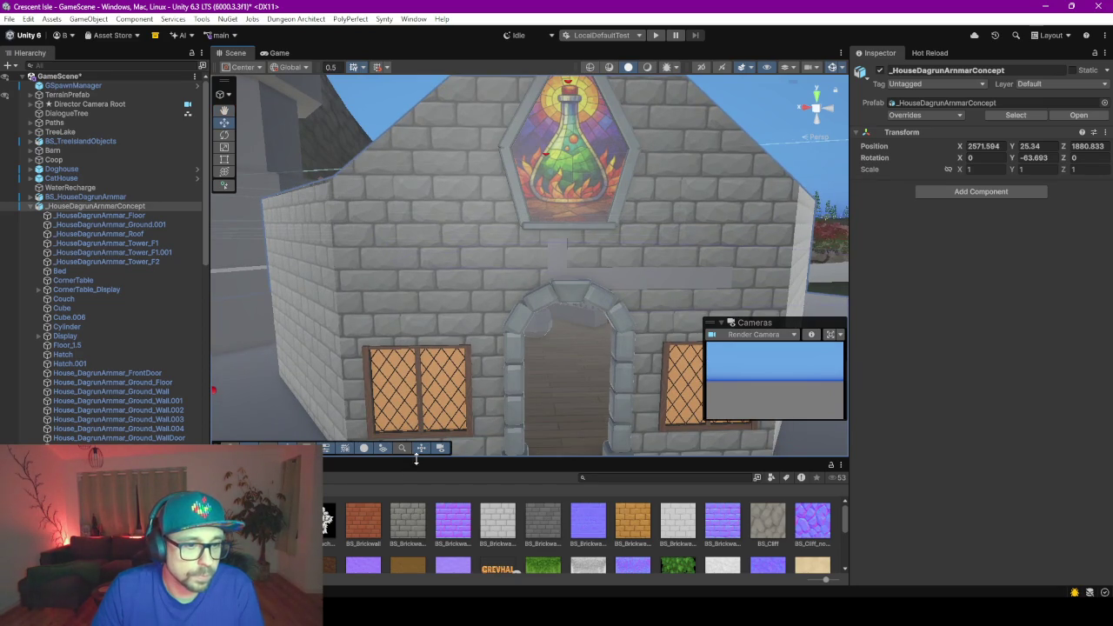
drag(417, 461, 417, 292)
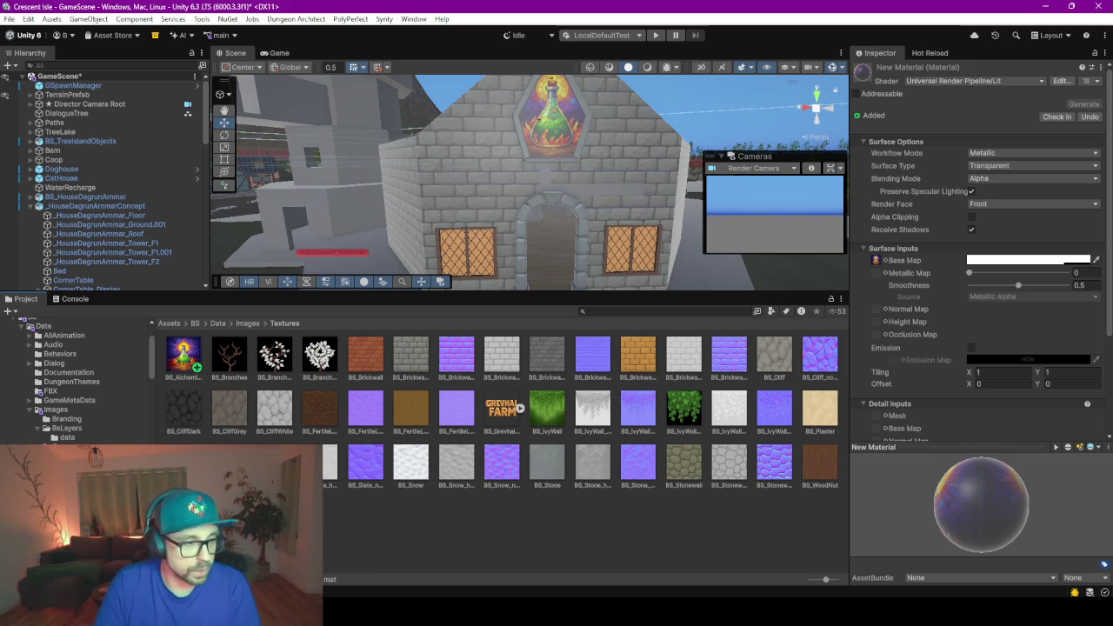
- Name the material BS_AlchemistWindow and move it into the Materials folder
key(Return)
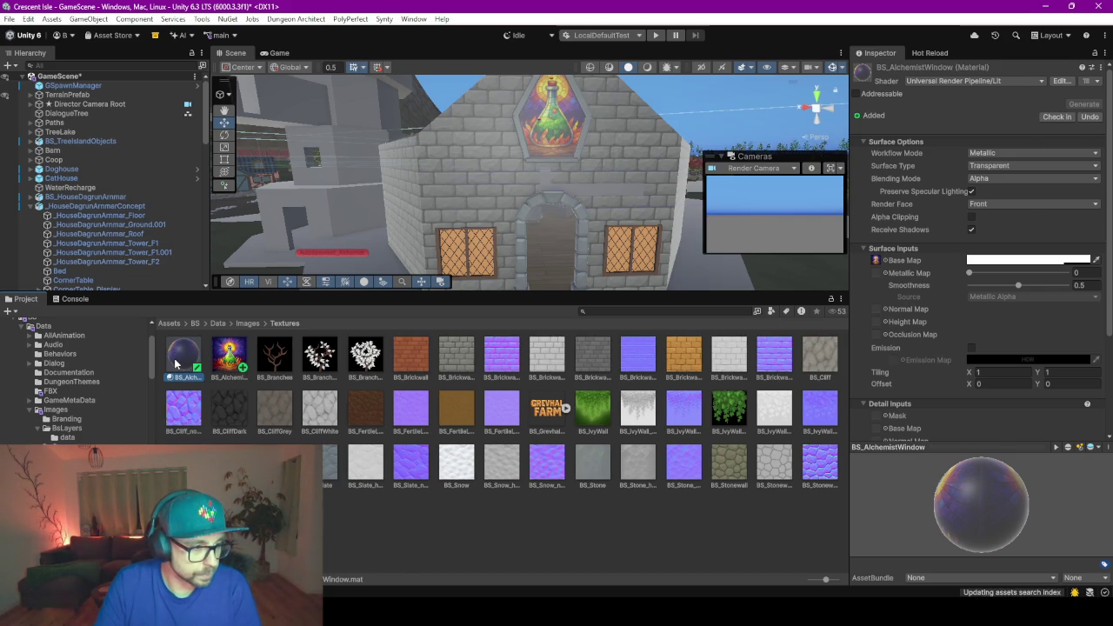
mouse_move(171, 350)
mouse_down()
mouse_move(174, 429)
mouse_move(169, 347)
mouse_up()
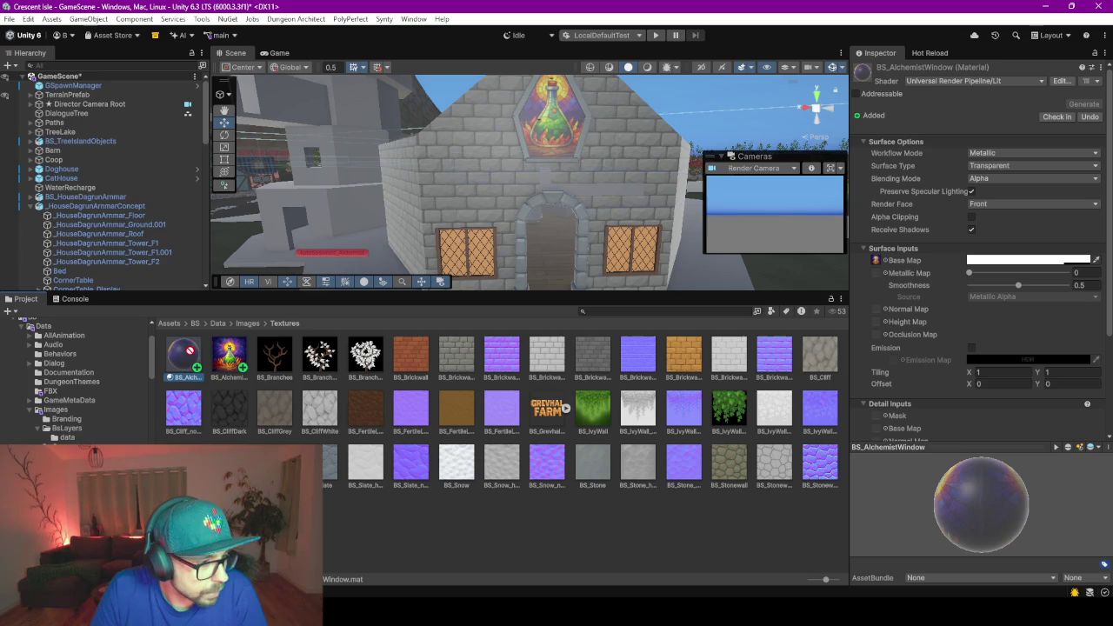
click(32, 410)
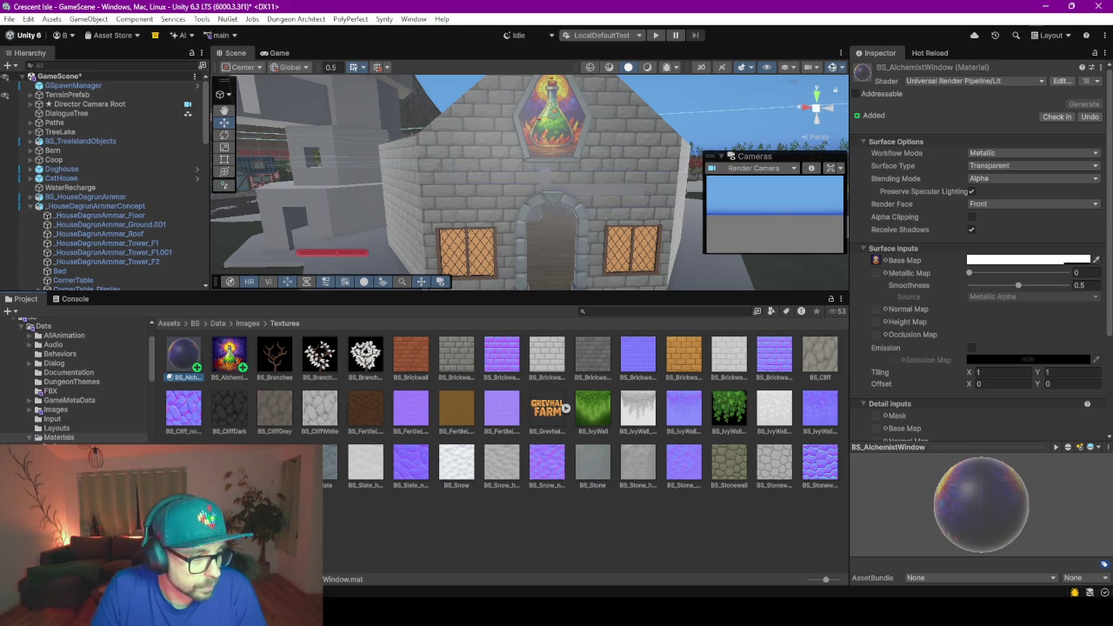
drag(183, 355, 59, 438)
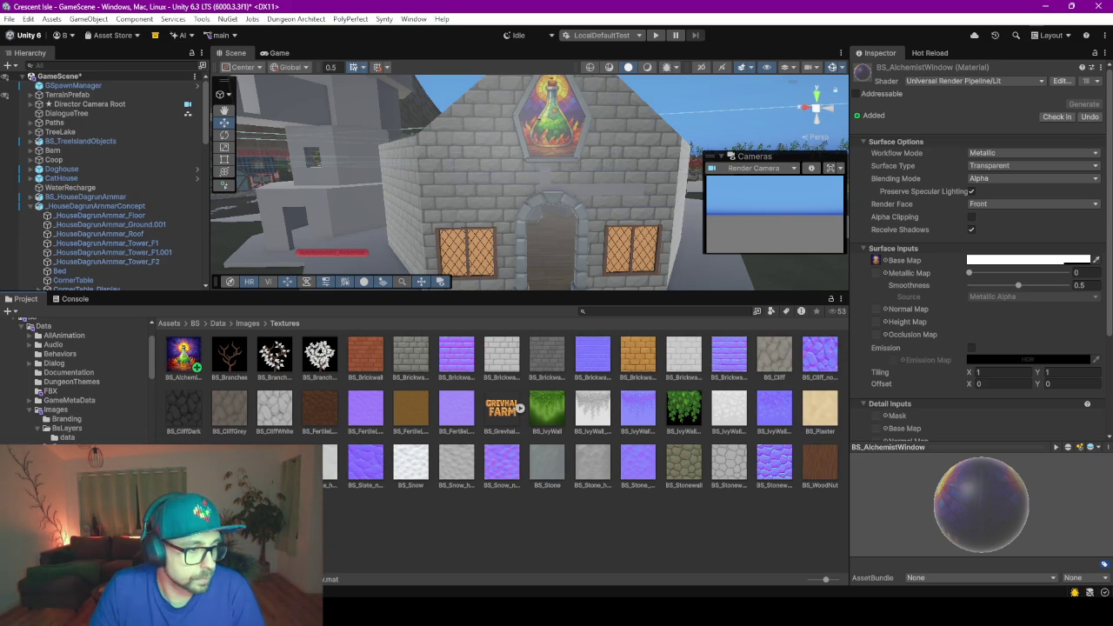
- Open the Materials folder and focus its asset grid
click(65, 478)
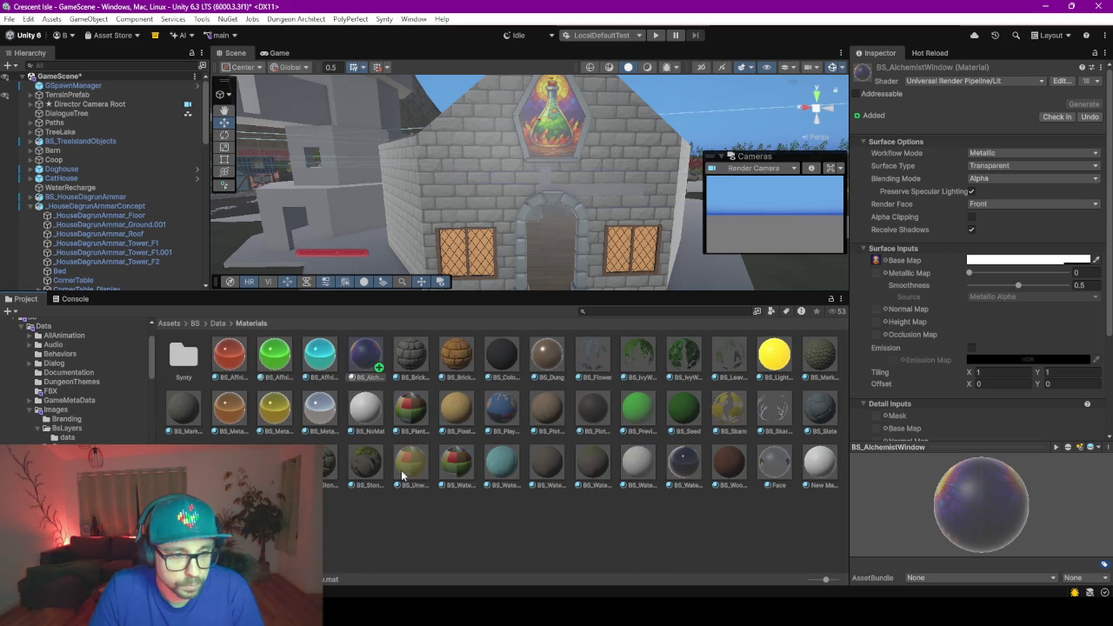
scroll(472, 198, down, 3)
scroll(558, 247, down, 5)
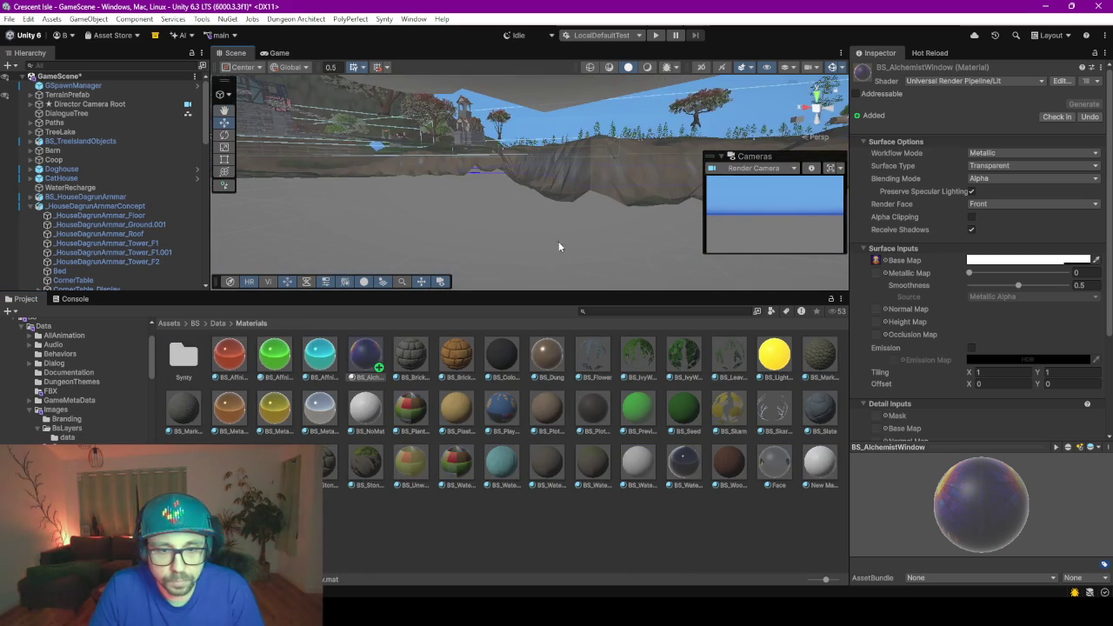
scroll(567, 219, up, 3)
scroll(568, 239, up, 4)
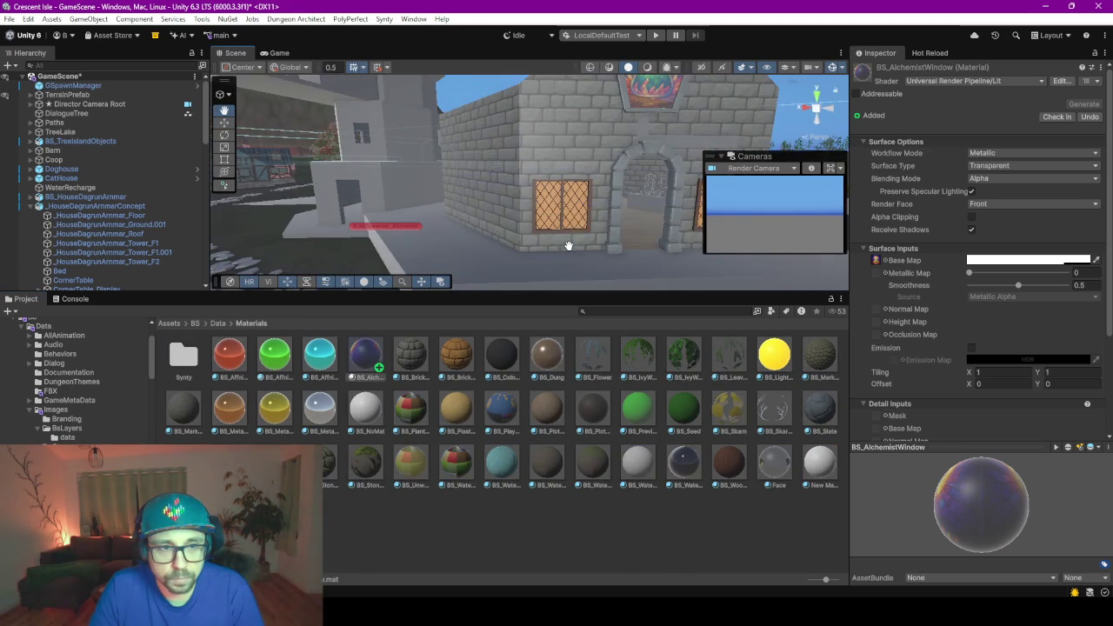
click(570, 213)
- Create the BS_Window material as Transparent with base colour alpha 180
right_click(363, 550)
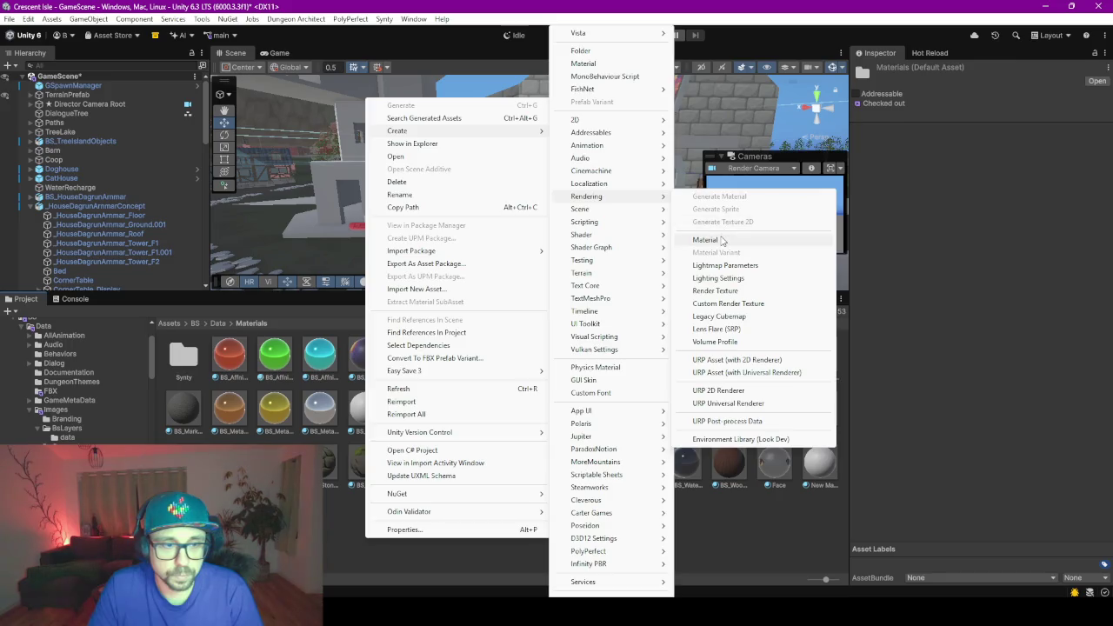
click(746, 240)
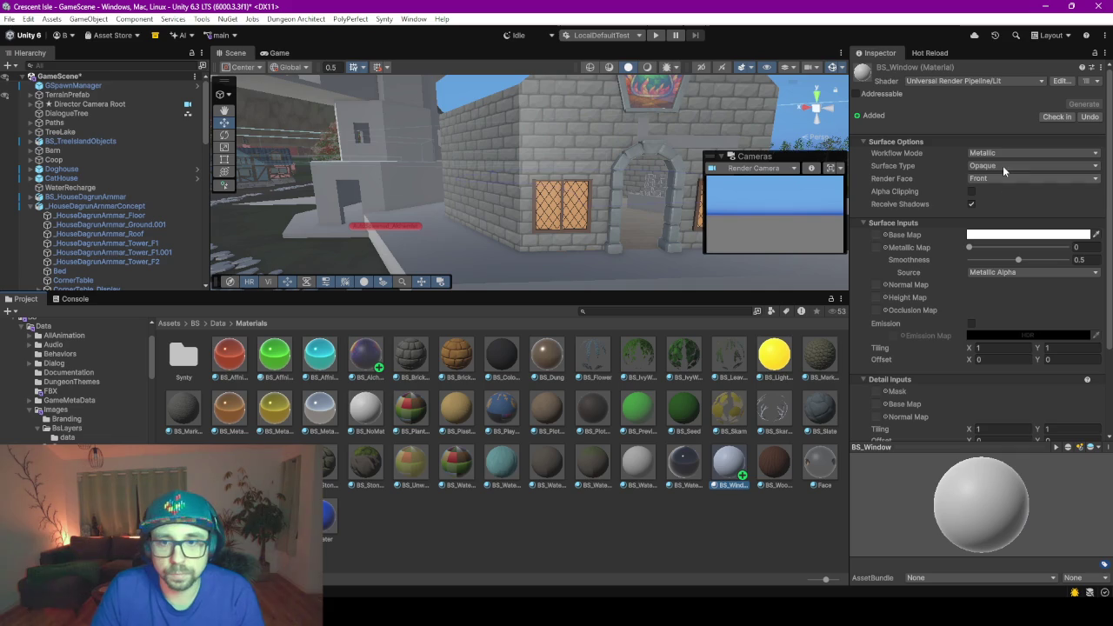
click(1003, 165)
click(1006, 191)
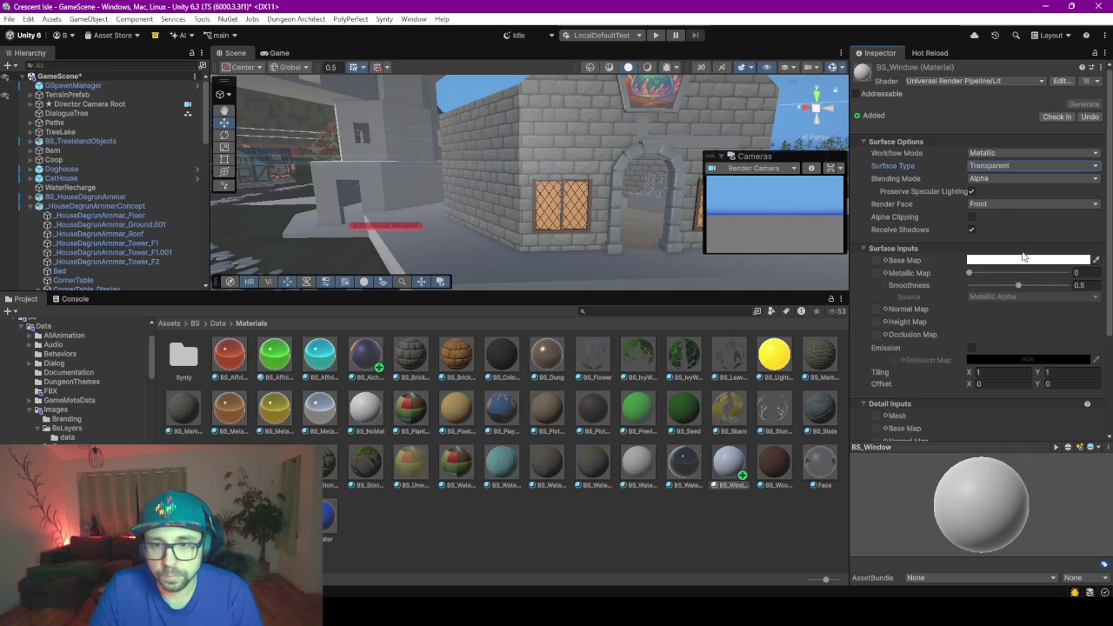
click(1022, 260)
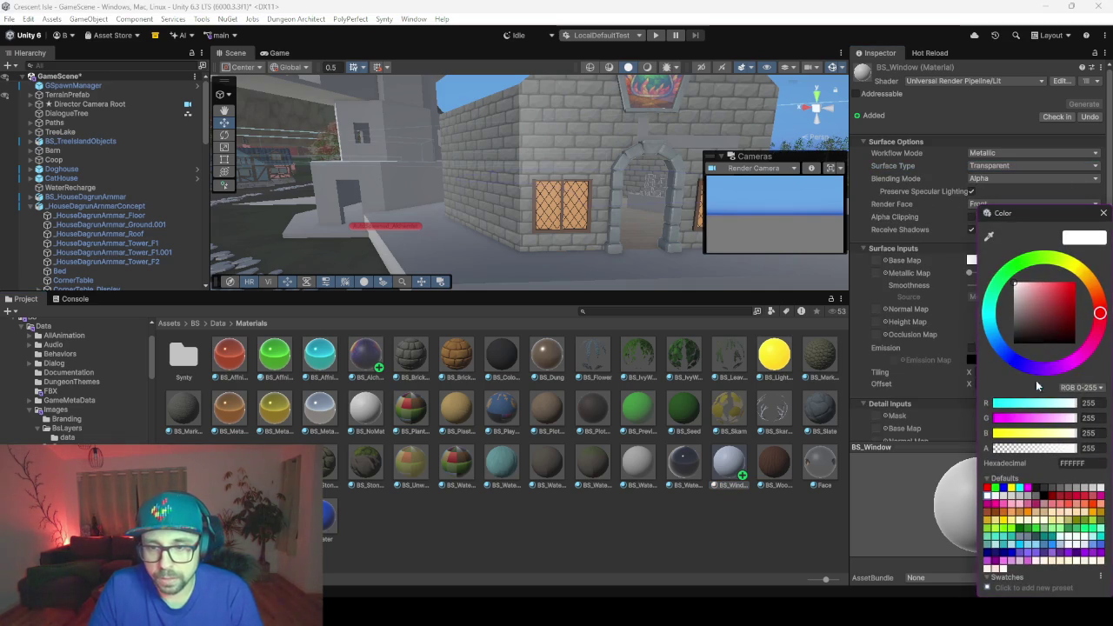
drag(1070, 447, 1046, 450)
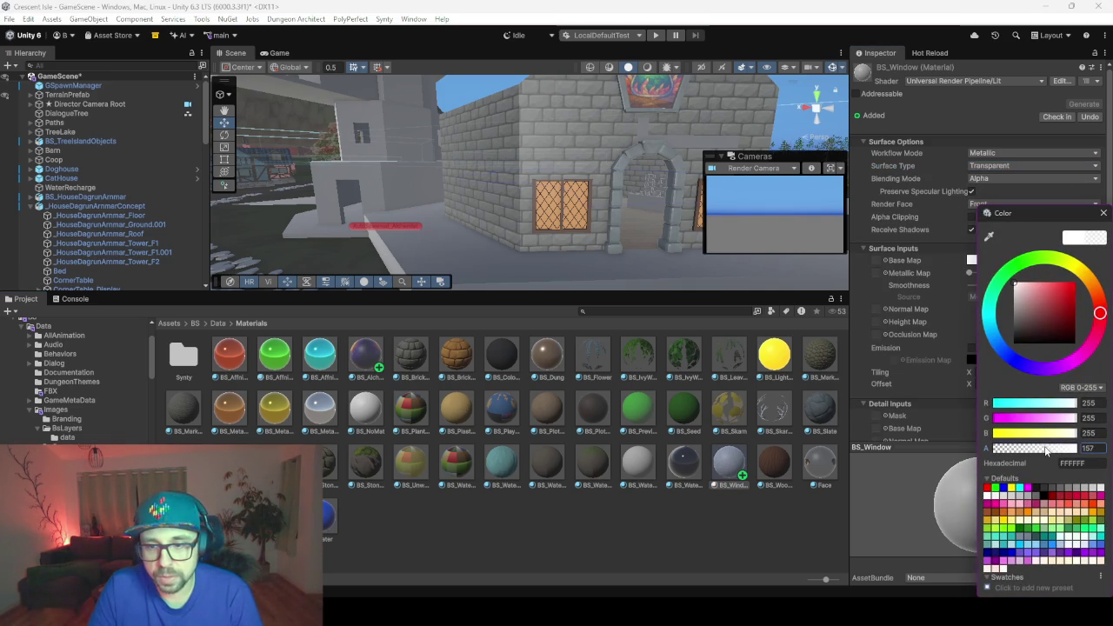
click(1088, 448)
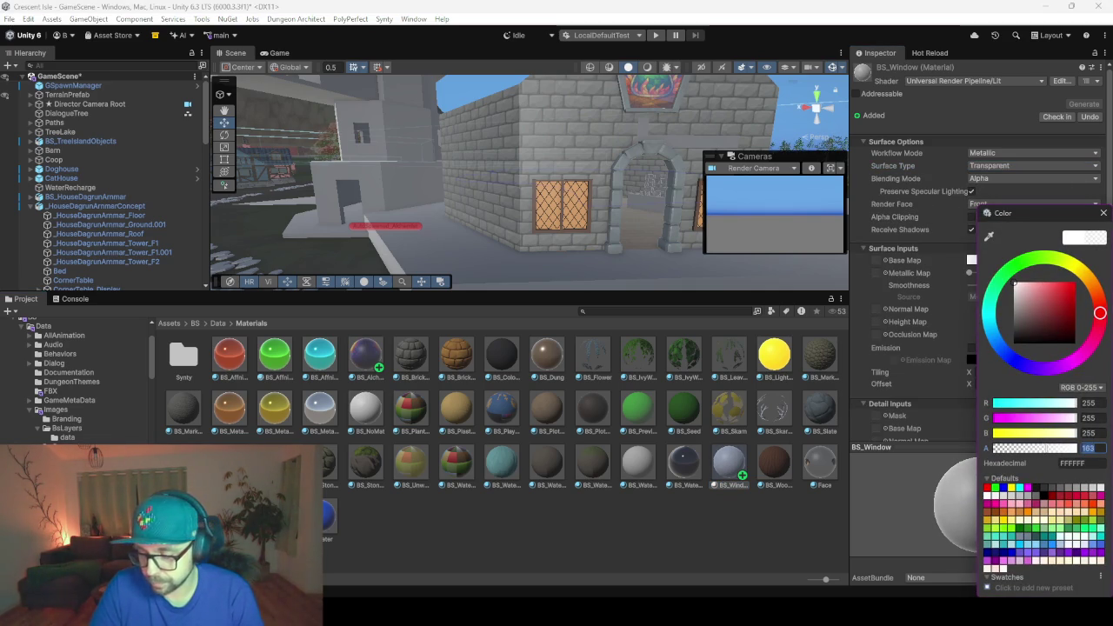
text(2)
text(80)
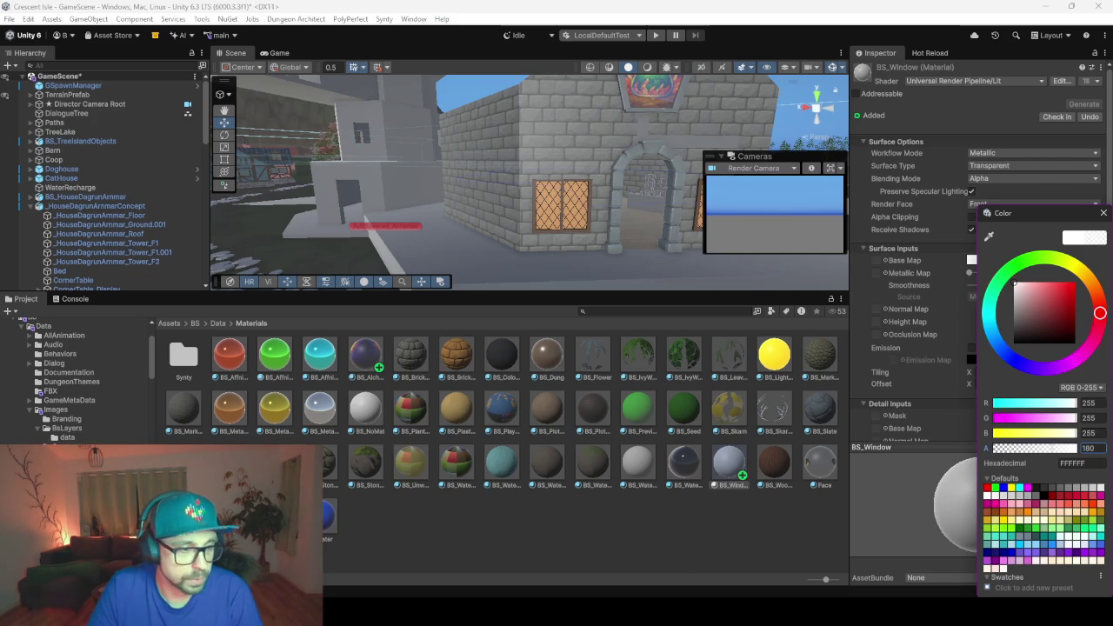
key(Return)
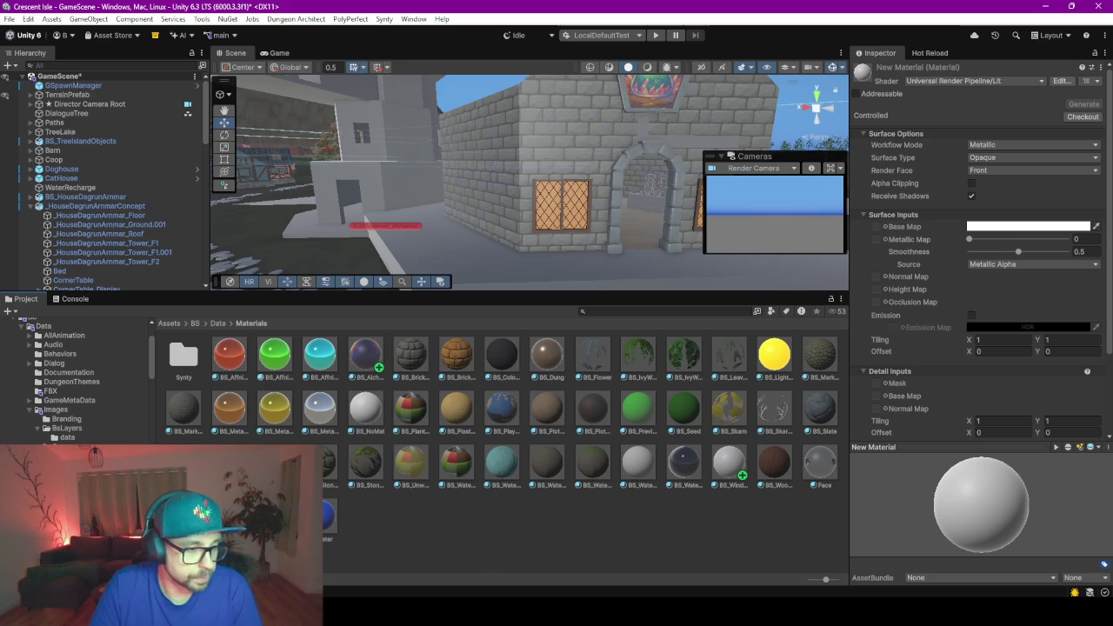
- Apply BS_Window to the house's lattice window panes and fly in toward them
drag(319, 422, 550, 215)
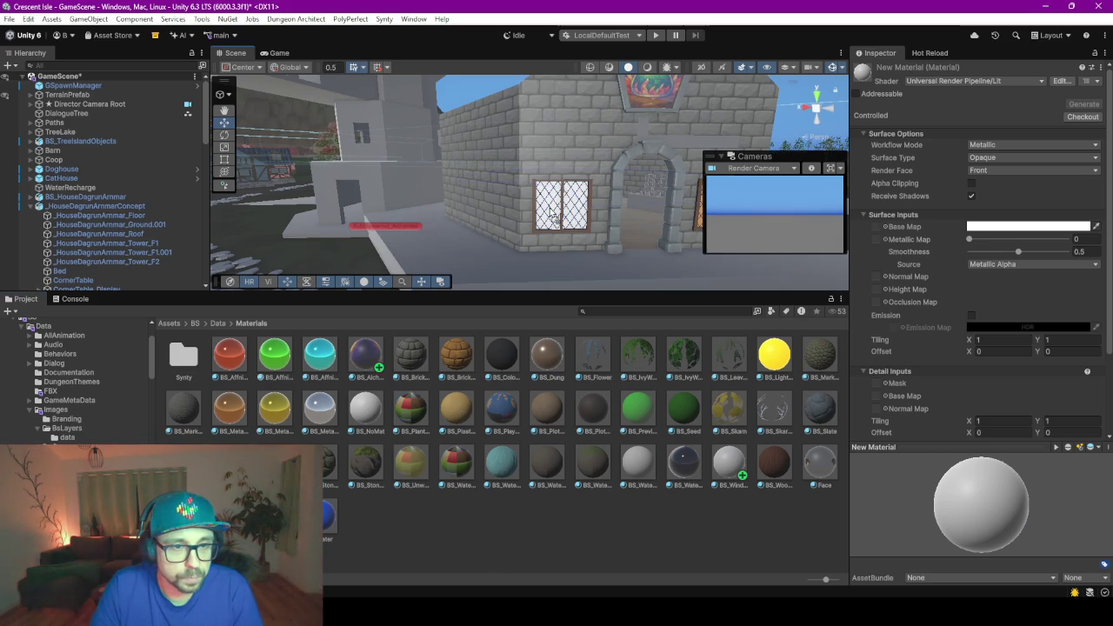
mouse_move(553, 213)
right_down()
mouse_move(617, 187)
mouse_move(582, 163)
right_up()
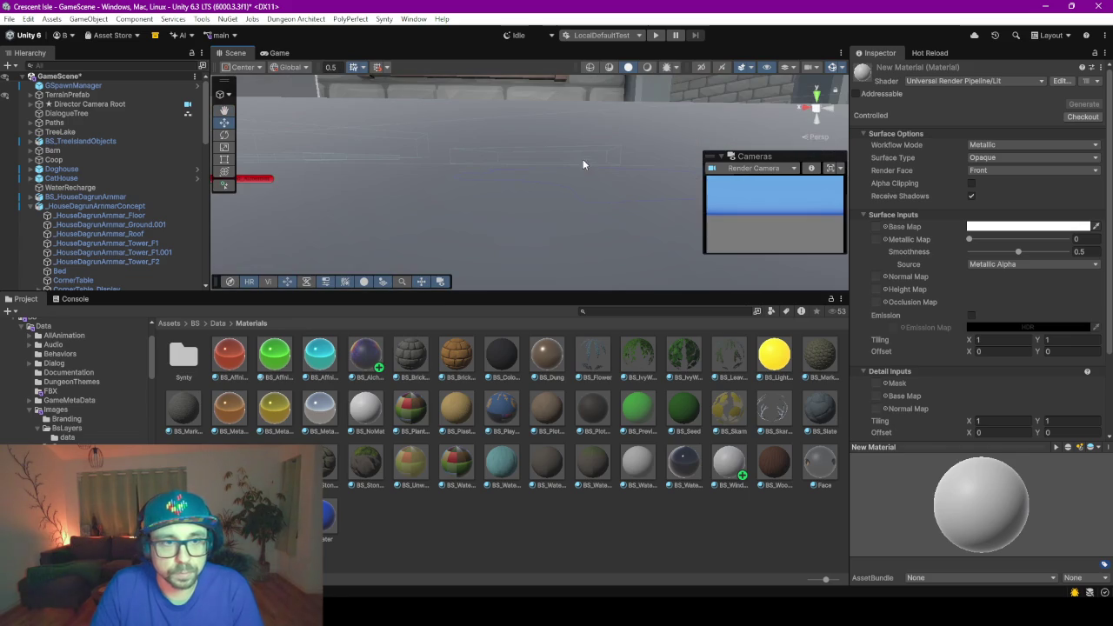
scroll(149, 226, down, 5)
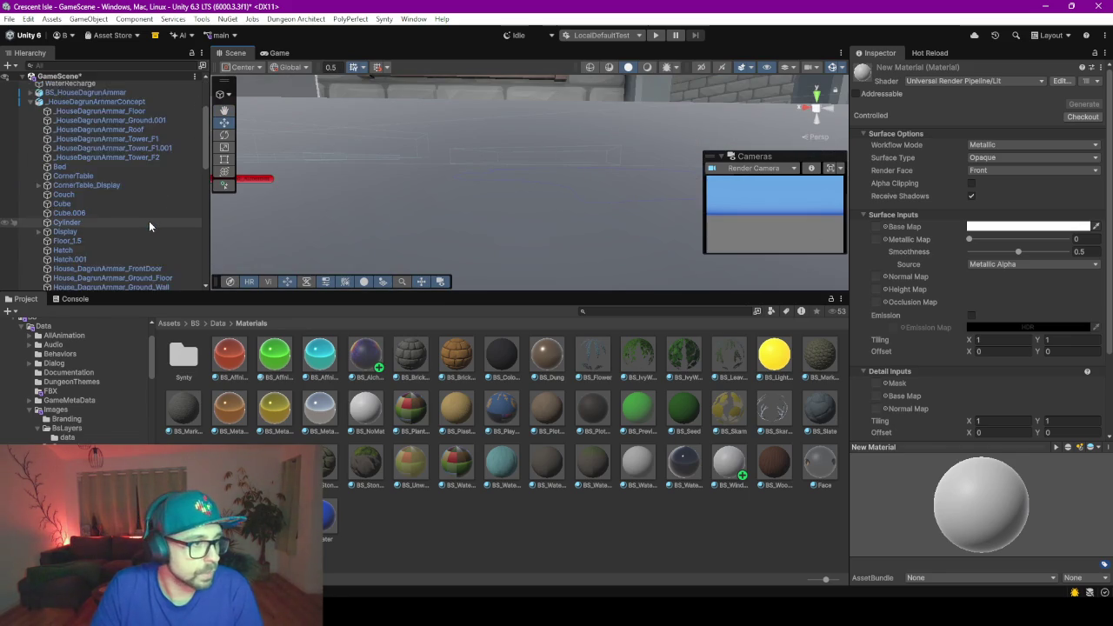
scroll(149, 224, down, 5)
scroll(149, 224, down, 5)
scroll(149, 224, down, 5)
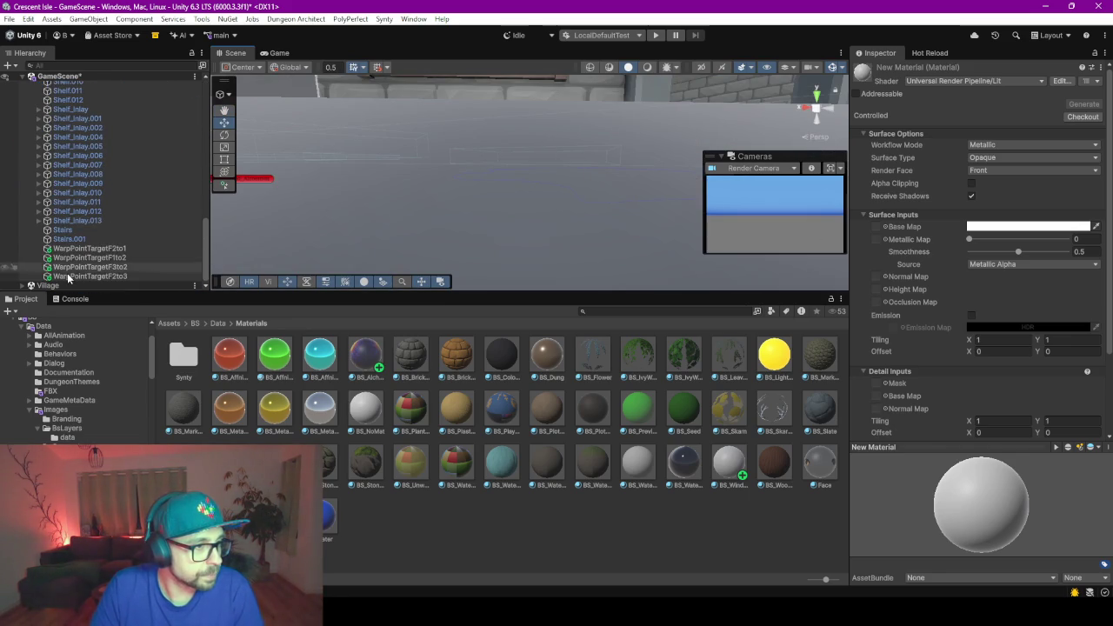
- Frame House_DagrunArmmar_WindowLattice in view and select the BS_Window material for editing
click(92, 229)
scroll(94, 228, up, 3)
scroll(94, 227, up, 3)
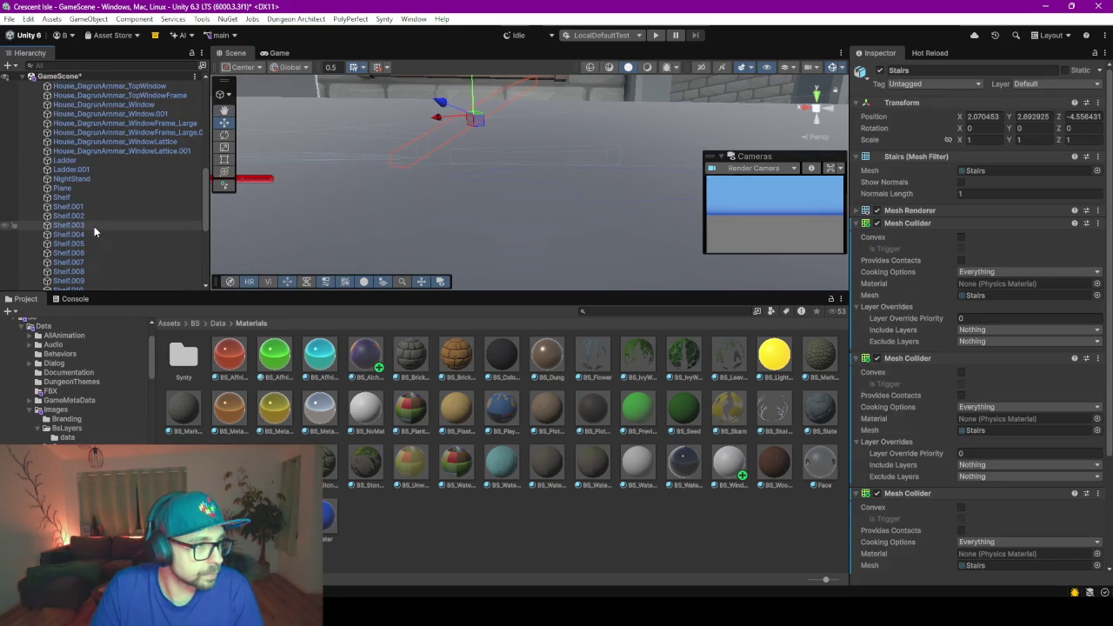
scroll(94, 226, up, 2)
double_click(119, 176)
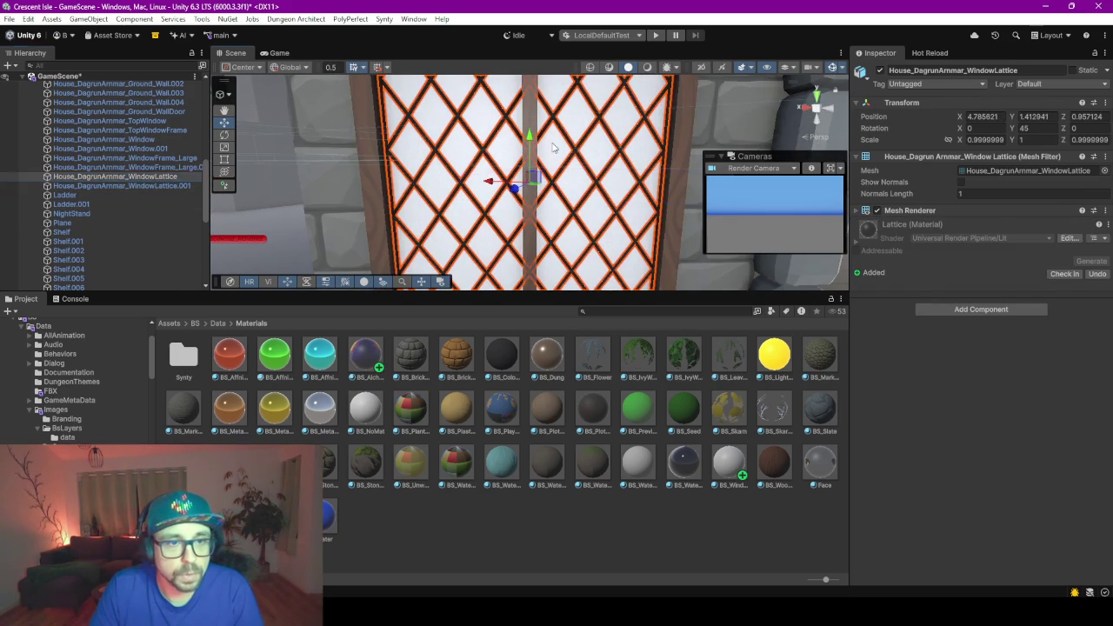
click(553, 148)
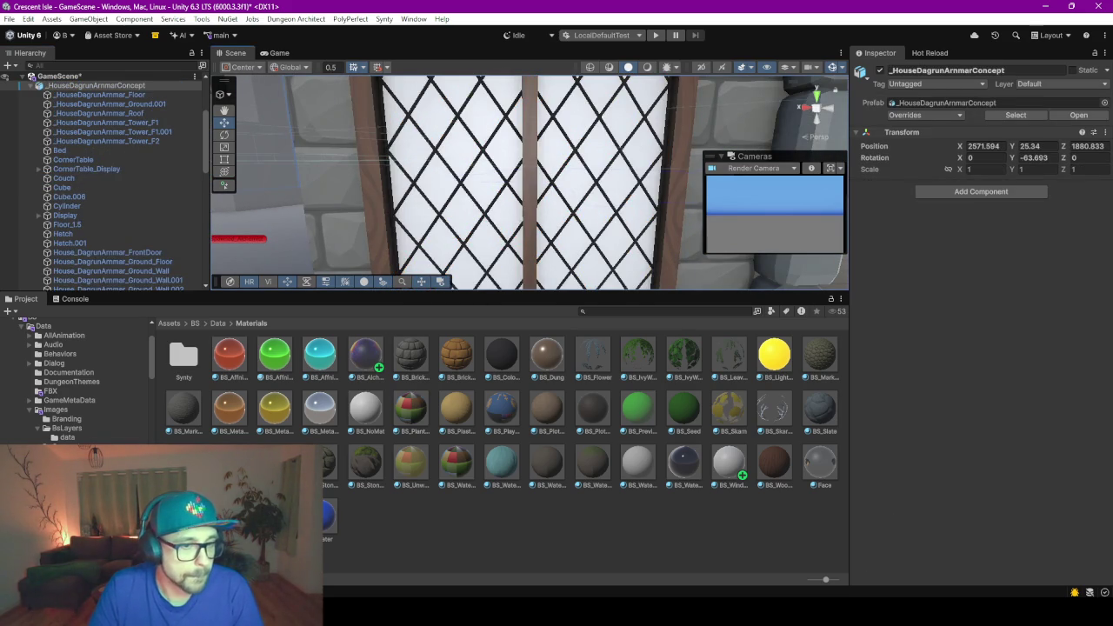
click(722, 474)
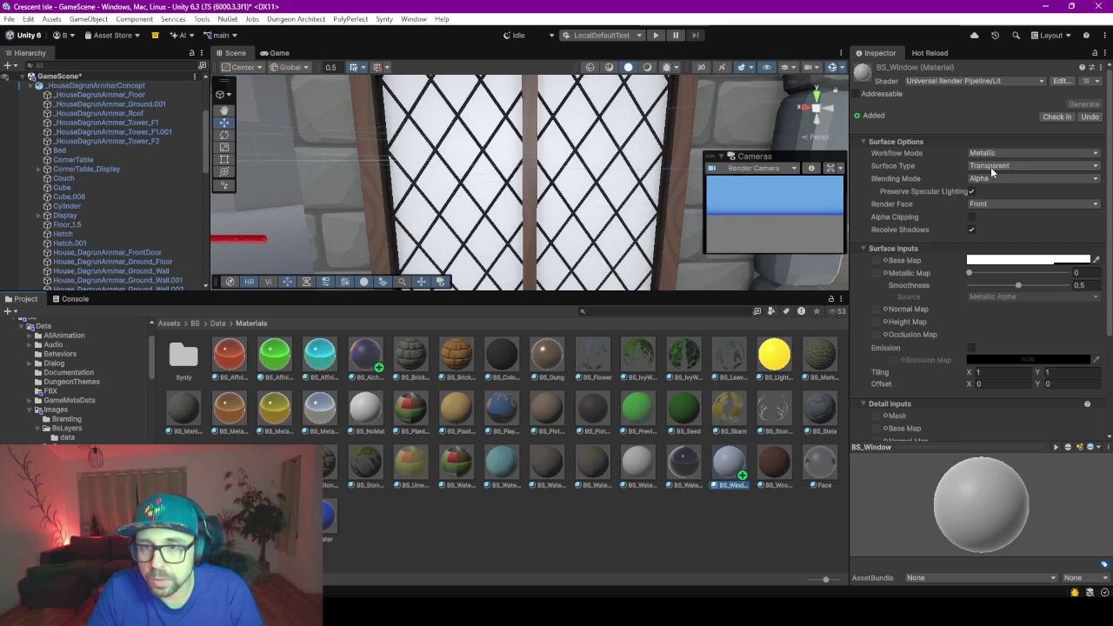
- Lower BS_Window's base colour alpha to 100
click(1046, 261)
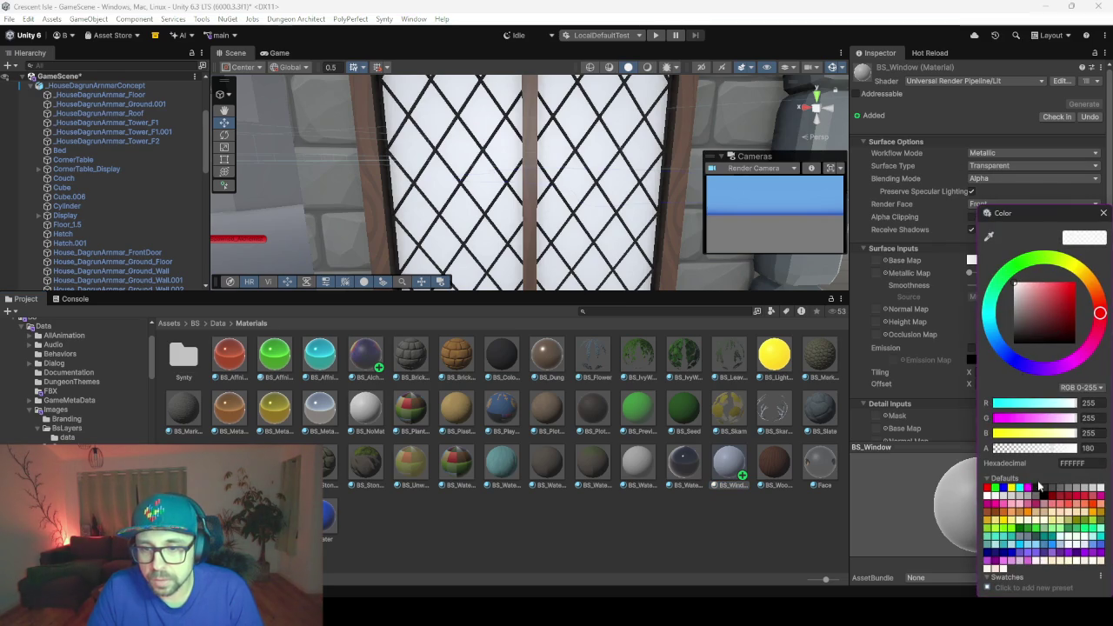
click(1089, 449)
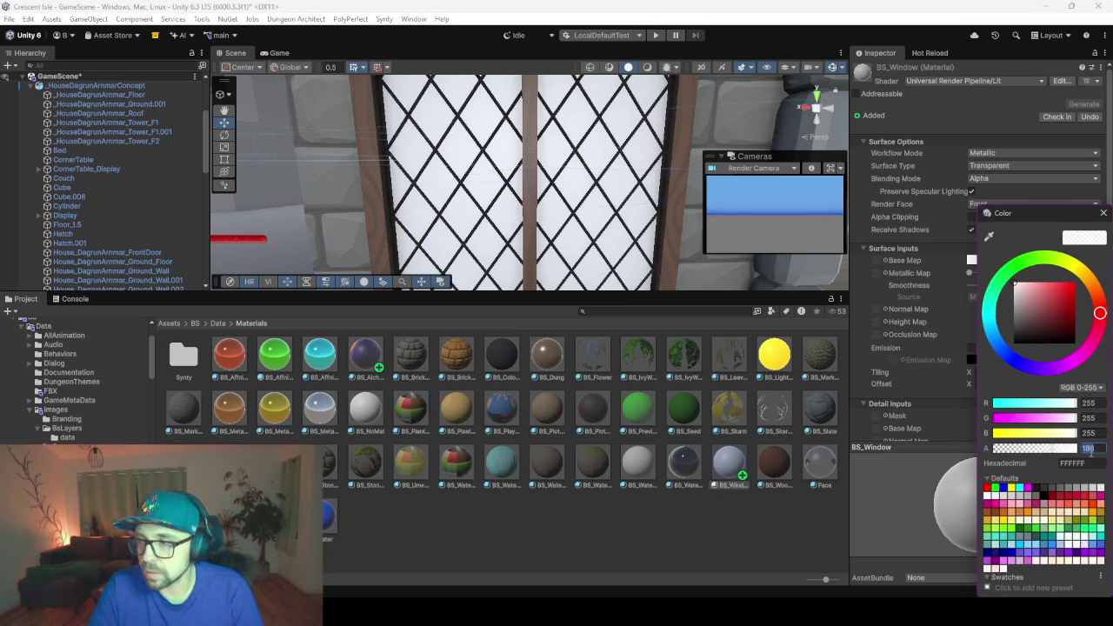
key(Return)
click(715, 470)
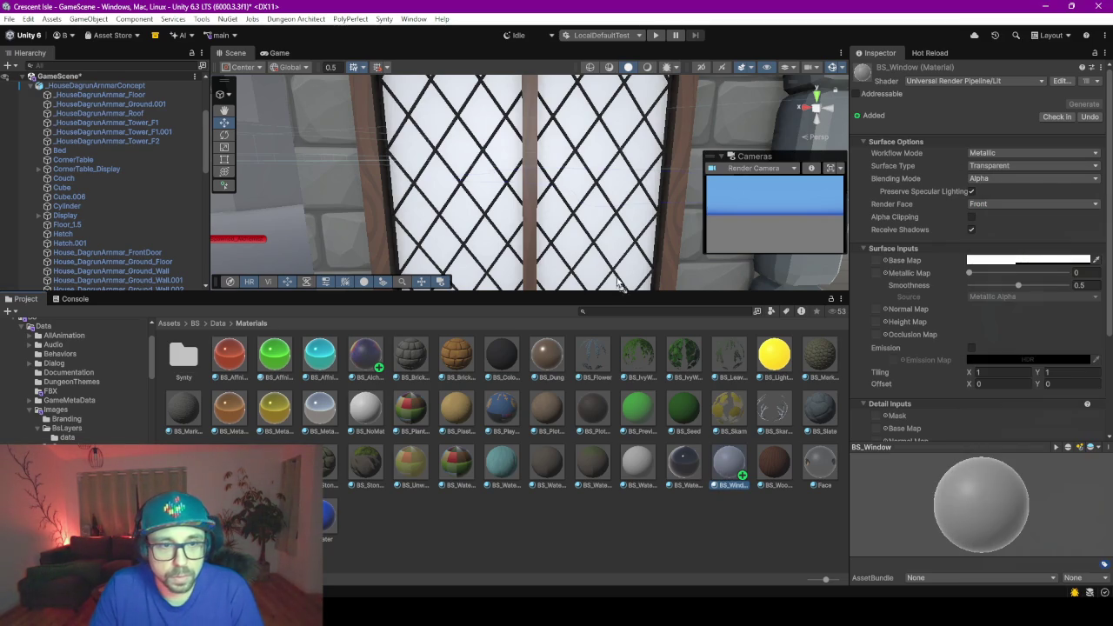
scroll(599, 222, down, 2)
scroll(599, 235, down, 2)
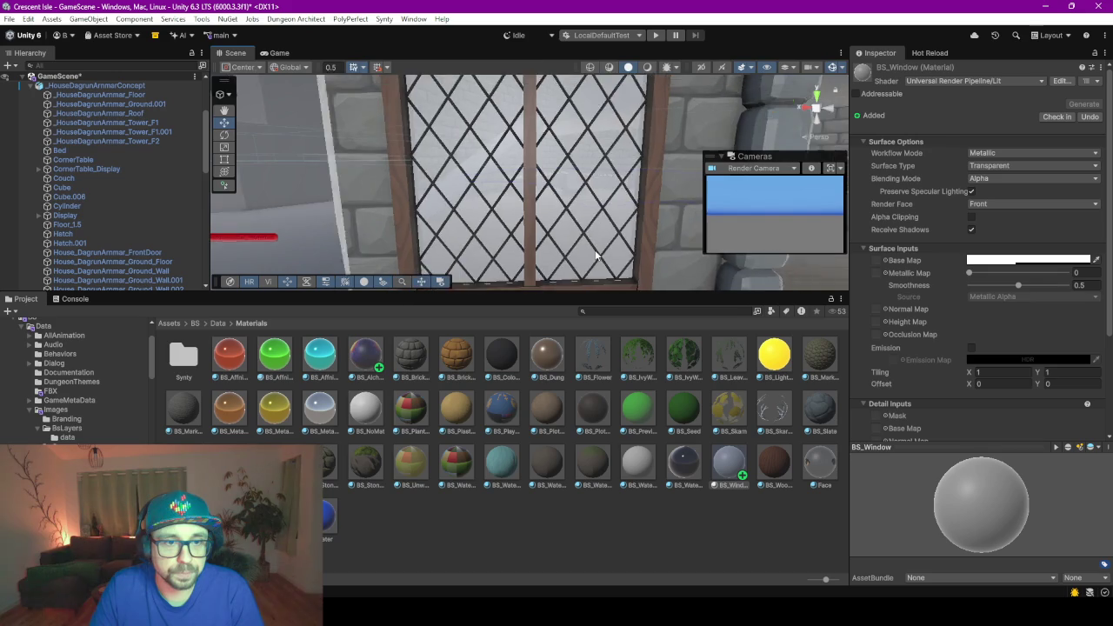
scroll(596, 249, down, 2)
- Set BS_Window's alpha to 50 and tint the glass a warm orange
click(1077, 261)
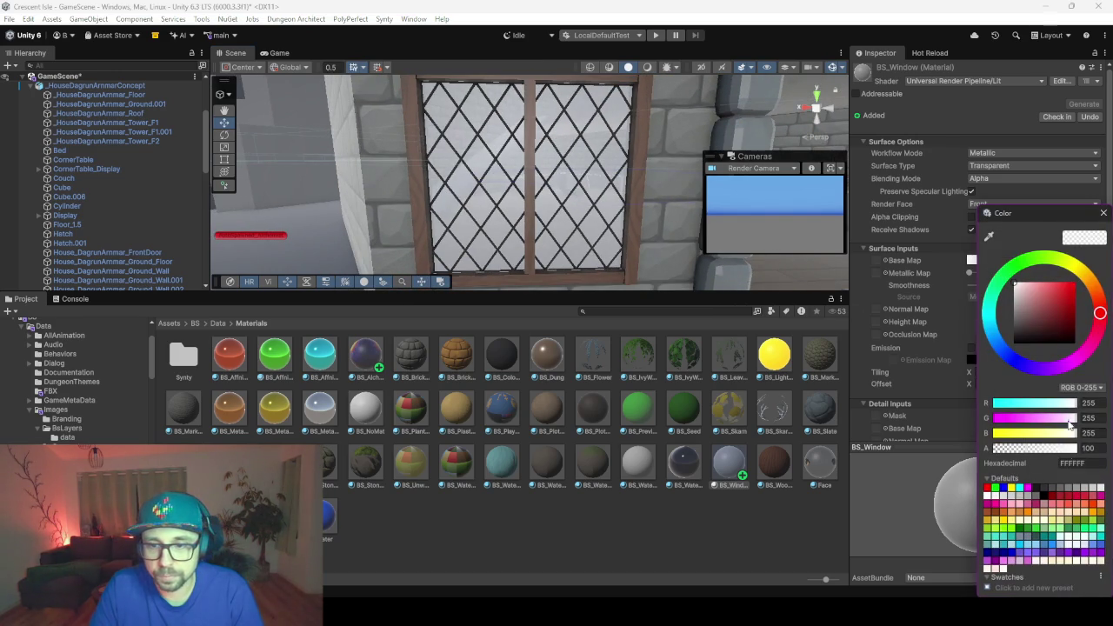
text(50)
key(Return)
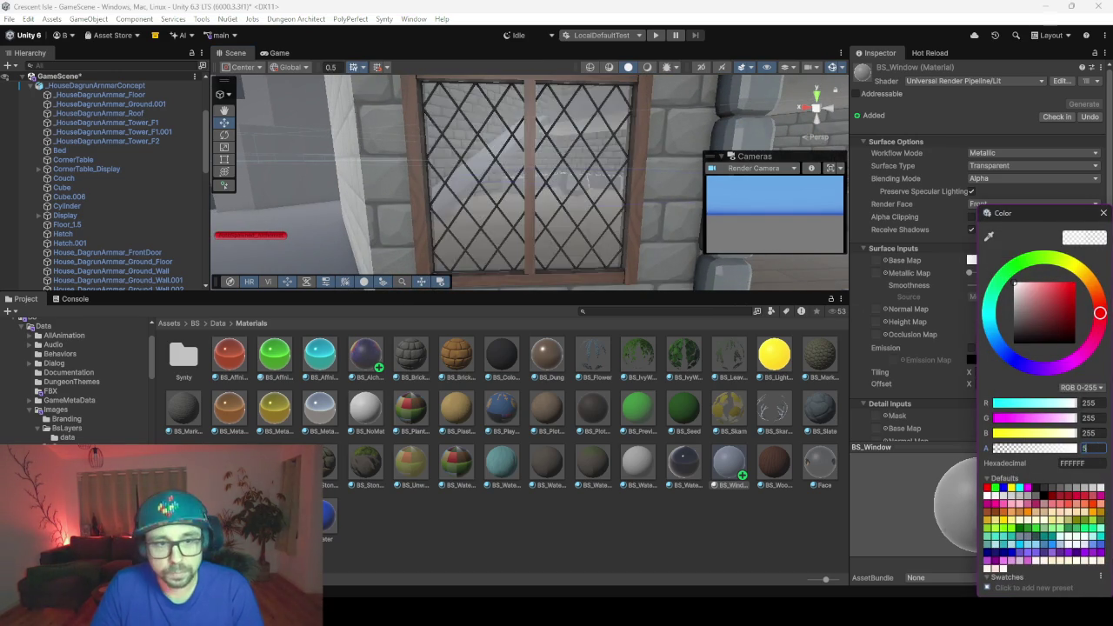
click(1093, 282)
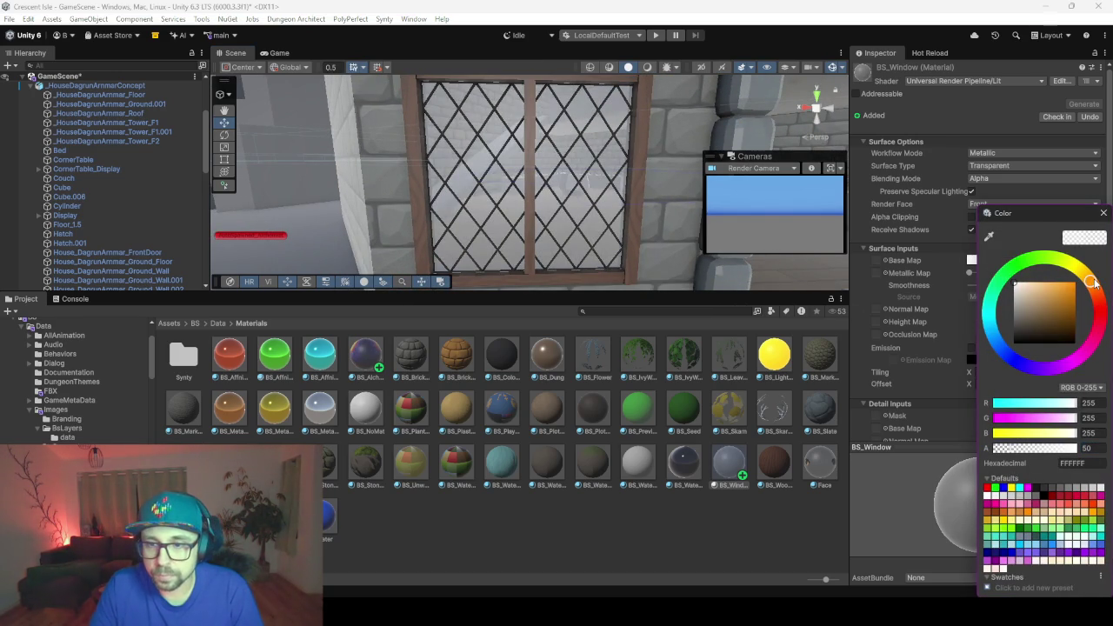
drag(1049, 288, 1054, 287)
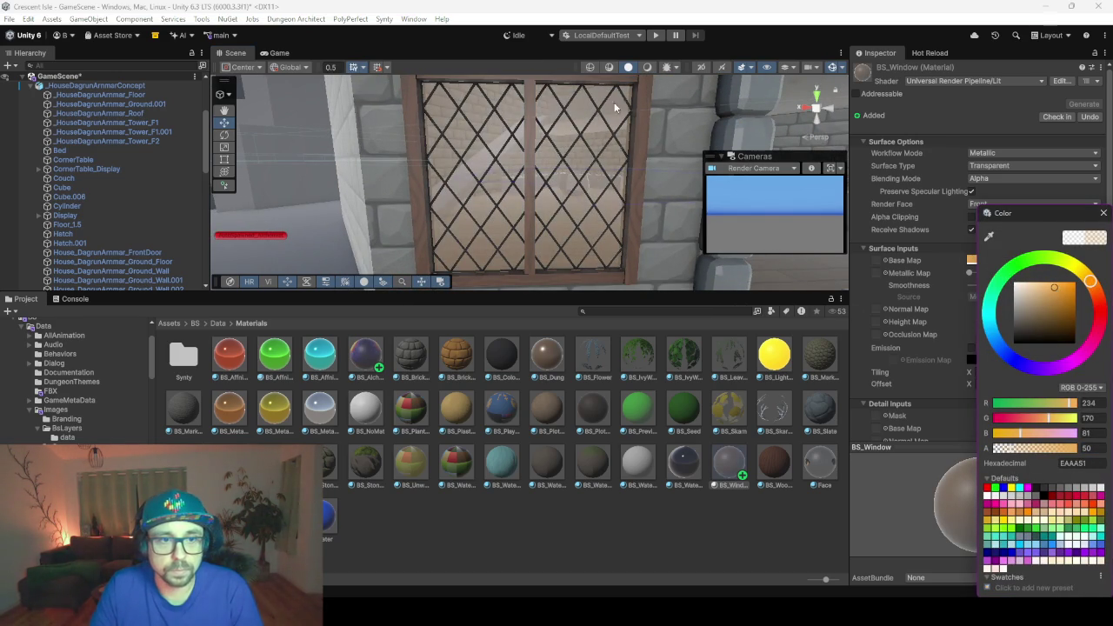
- Apply BS_Window to the right lattice window and give the Scene view more room
scroll(600, 142, down, 2)
mouse_move(600, 142)
right_down()
mouse_move(511, 176)
mouse_move(514, 256)
right_up()
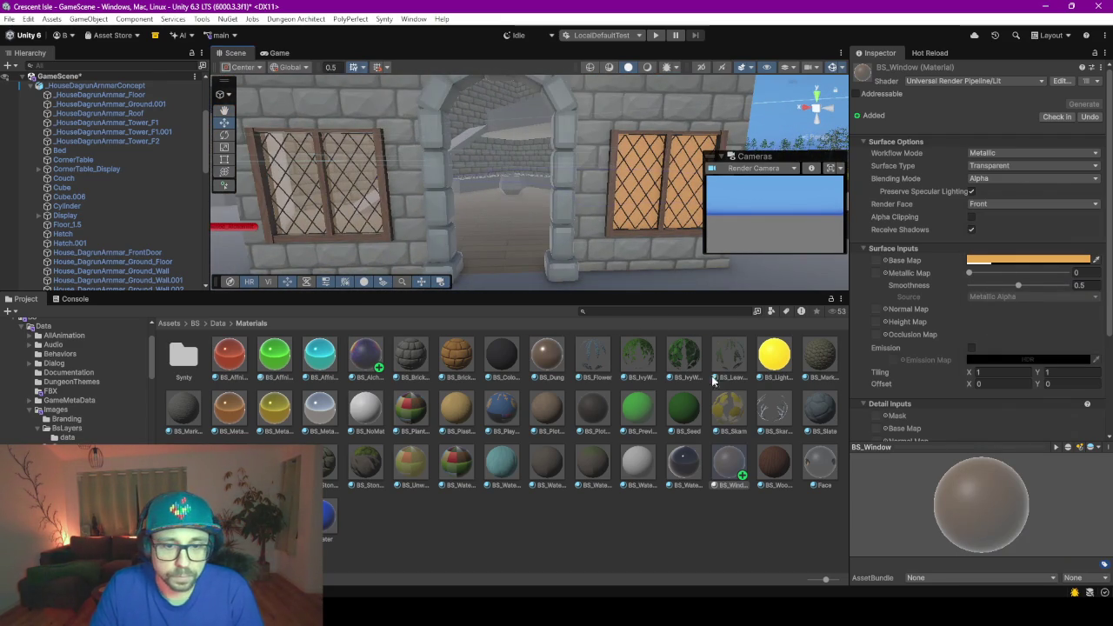
drag(745, 474, 639, 185)
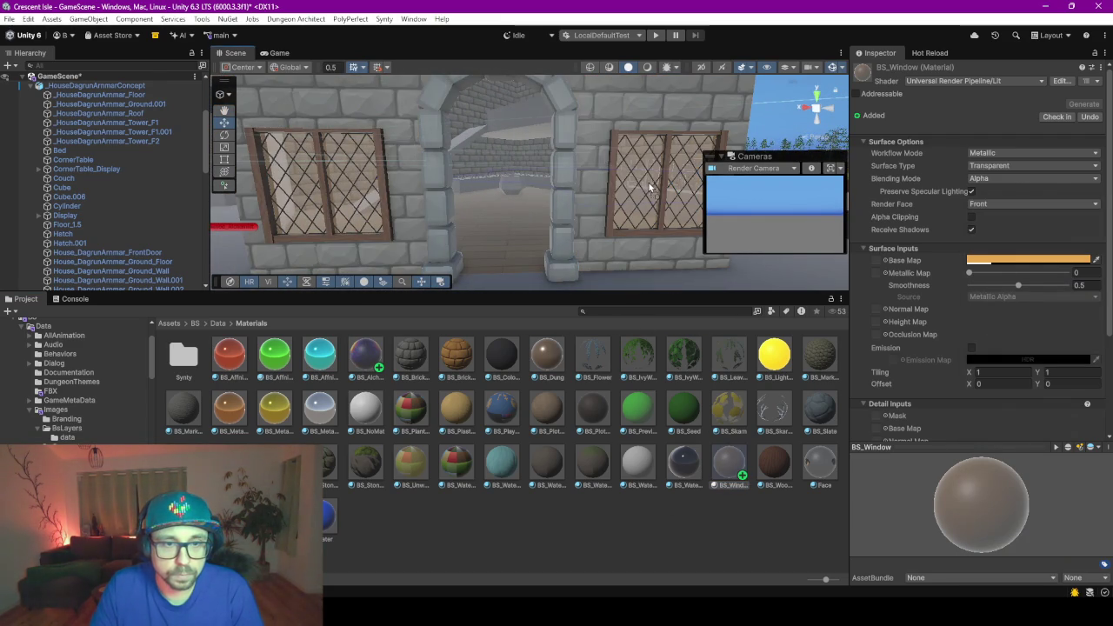
mouse_move(648, 195)
right_down()
mouse_move(567, 152)
mouse_move(606, 173)
right_up()
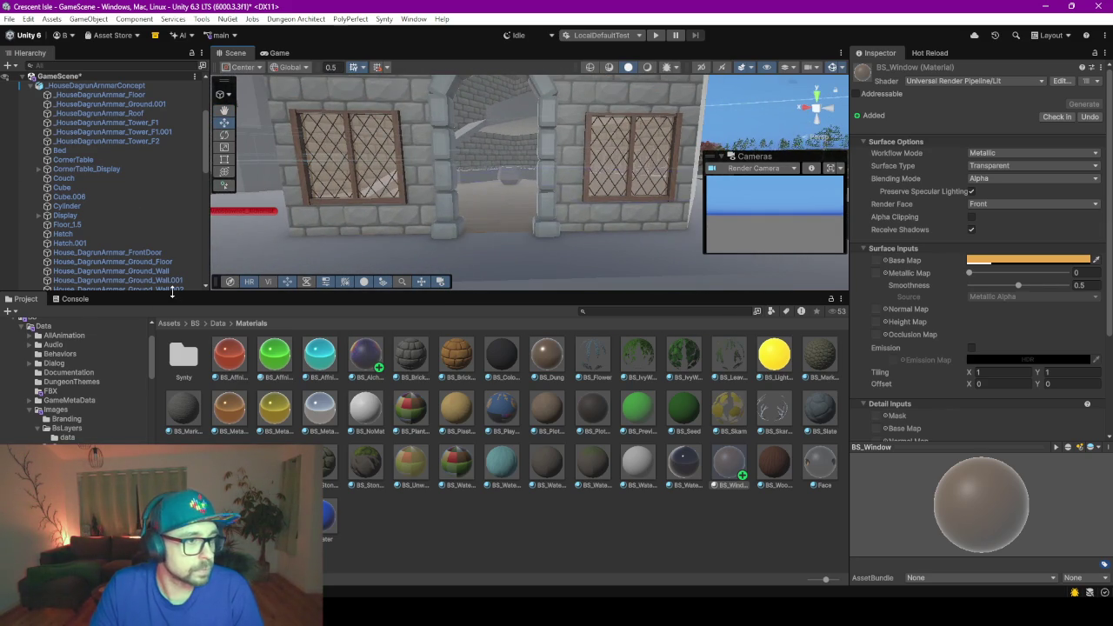
drag(113, 293, 151, 449)
- Select the floor through Shelf.012 plus Stairs and Stairs.001, and add a Mesh Collider
click(113, 95)
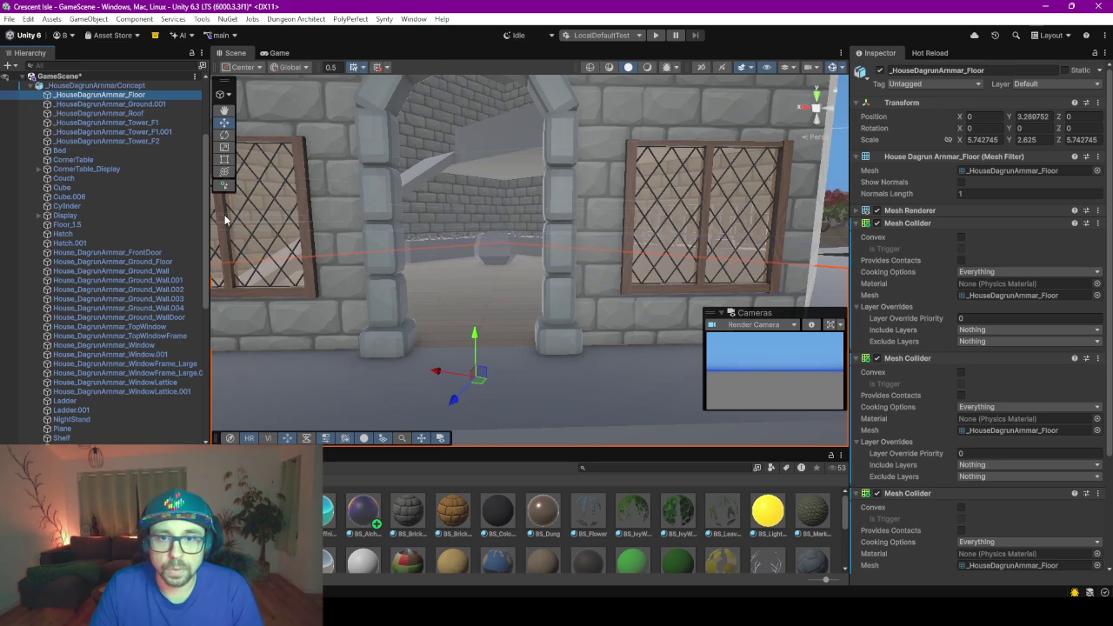
scroll(157, 227, down, 3)
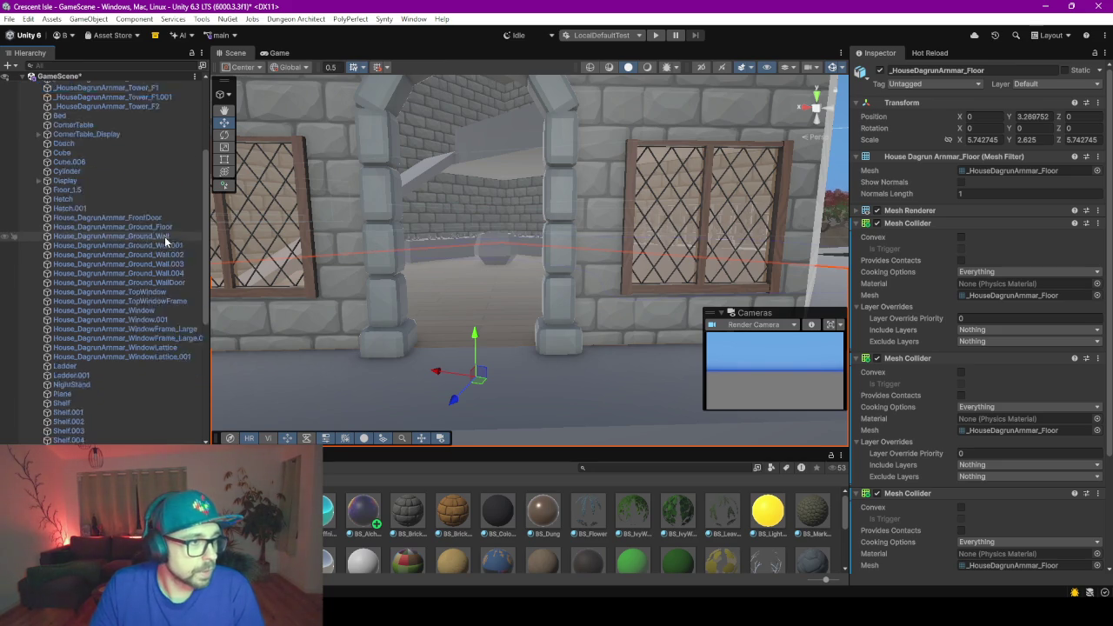
scroll(164, 236, down, 3)
scroll(164, 236, down, 4)
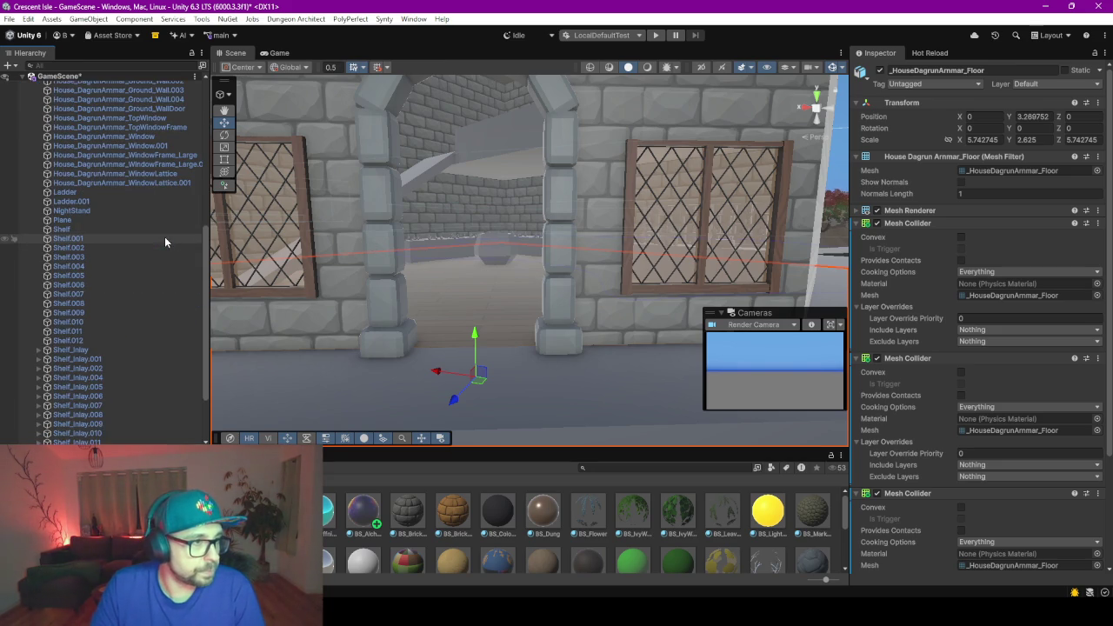
scroll(164, 236, up, 2)
scroll(164, 237, down, 5)
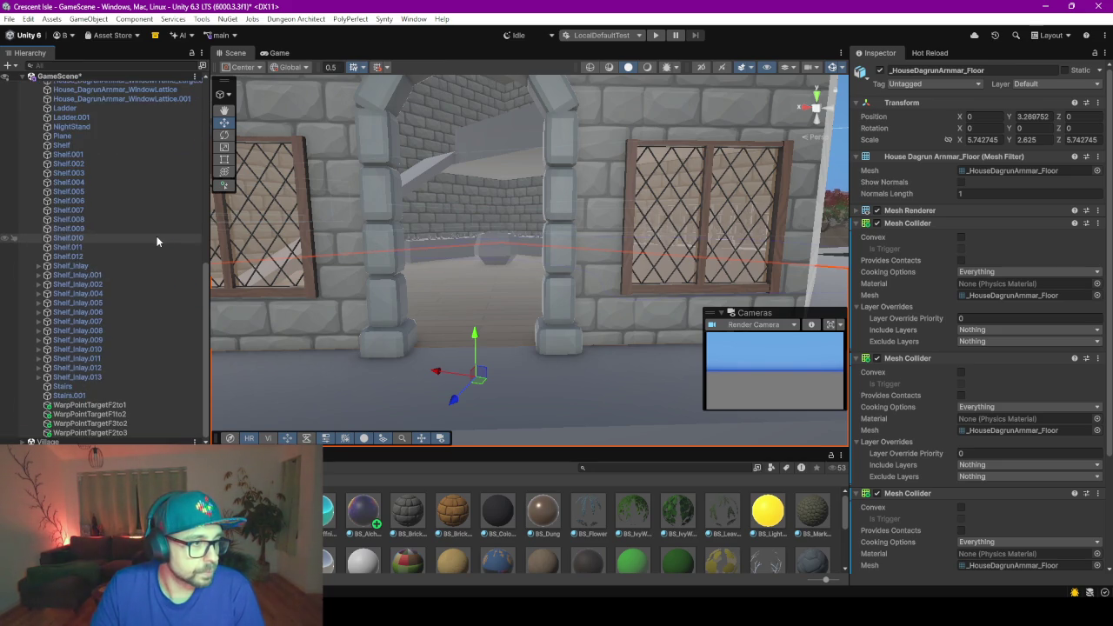
shift+click(113, 256)
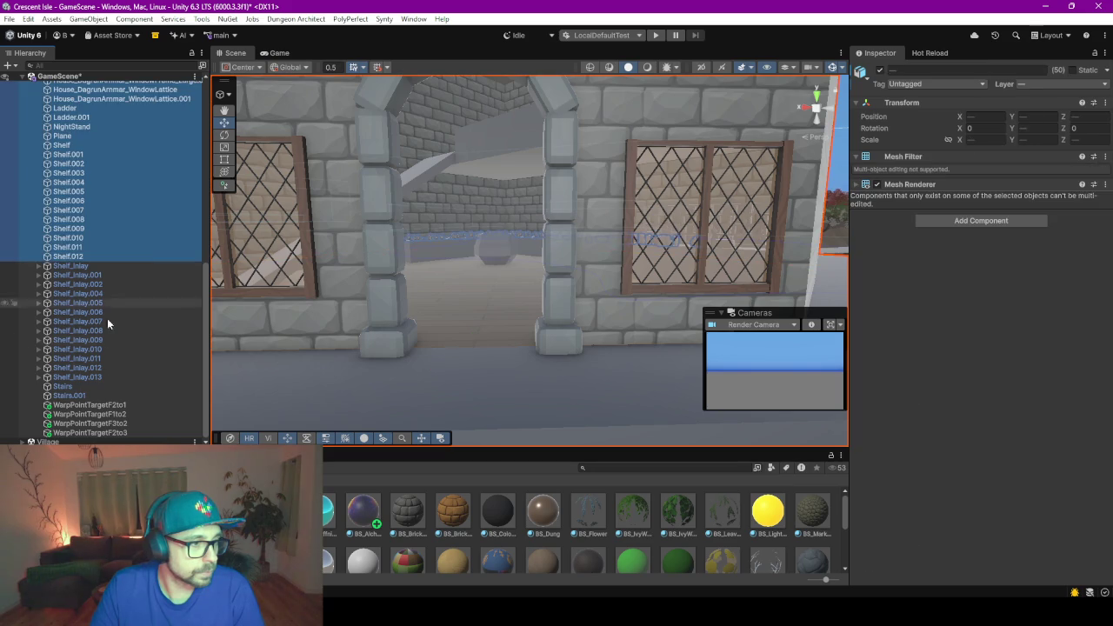
ctrl+click(105, 395)
ctrl+click(101, 387)
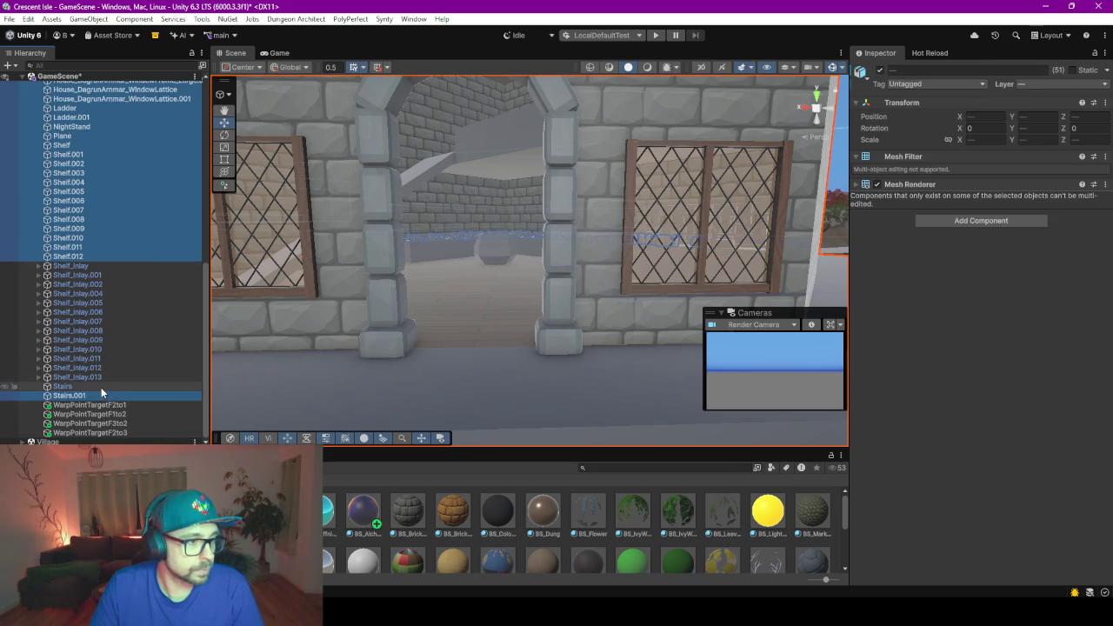
click(943, 220)
key(Return)
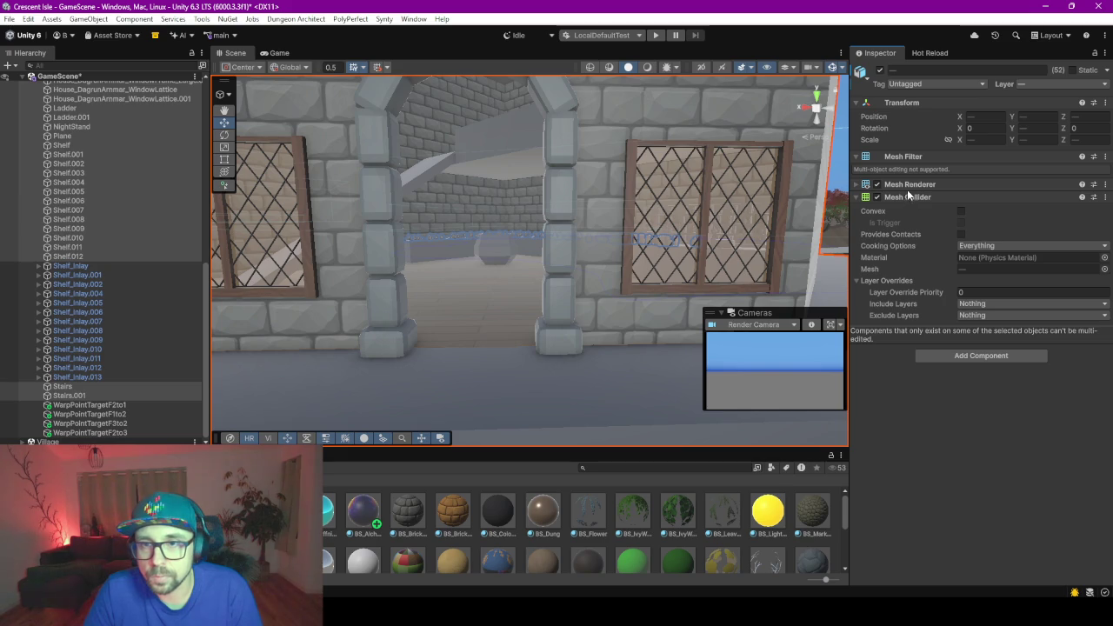
- Remove that Mesh Collider and inspect colliders on the window lattice, wall and Tower_F1 pieces
click(1105, 199)
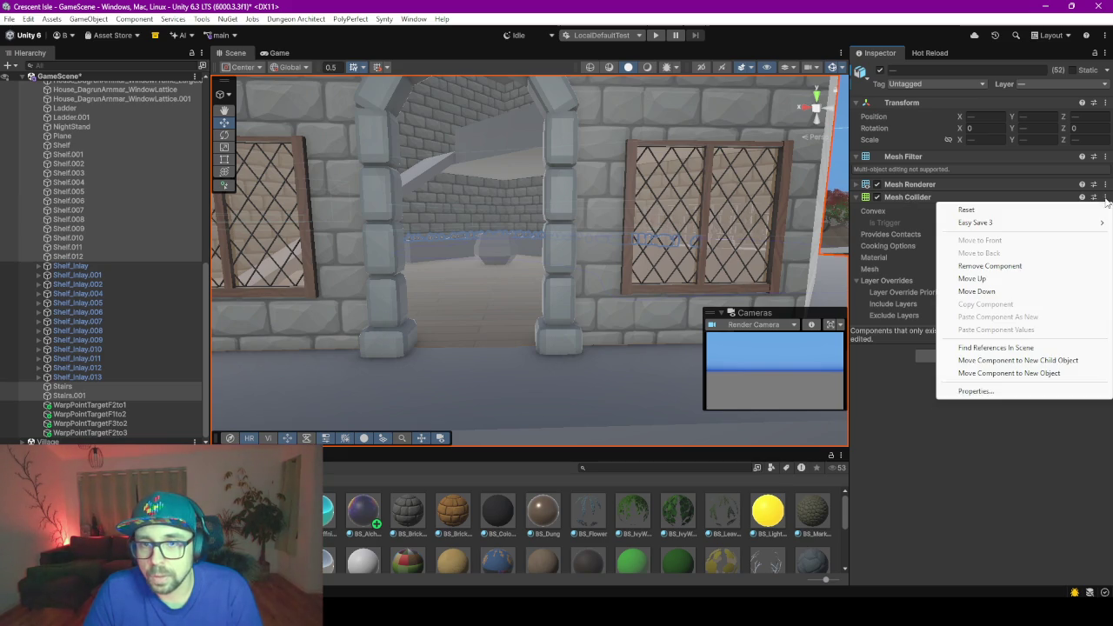
click(990, 266)
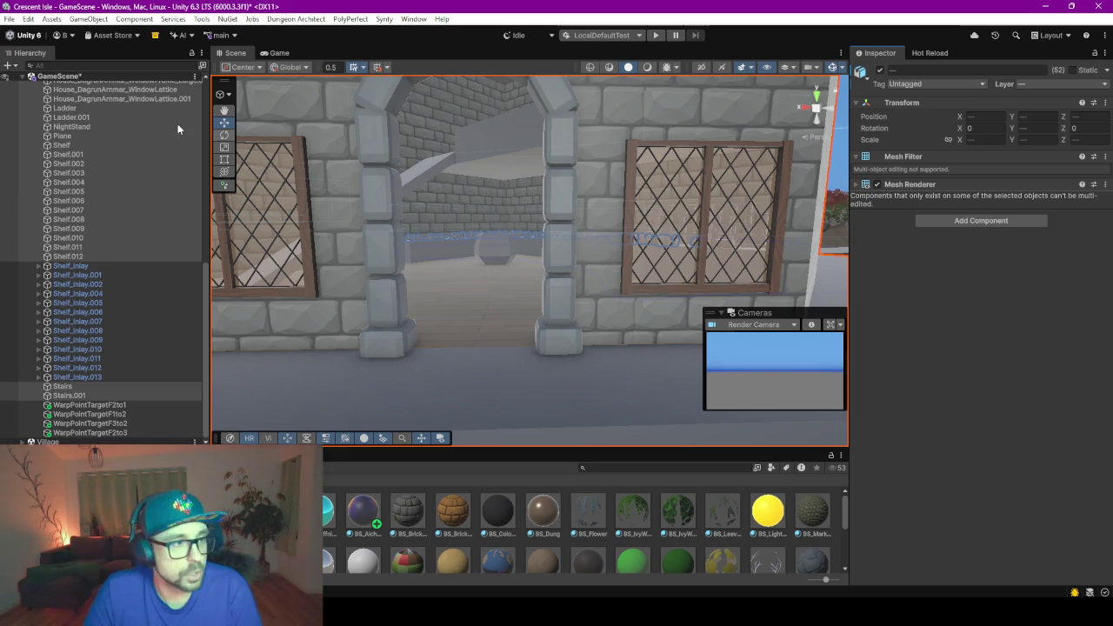
click(95, 92)
scroll(96, 100, up, 5)
click(99, 111)
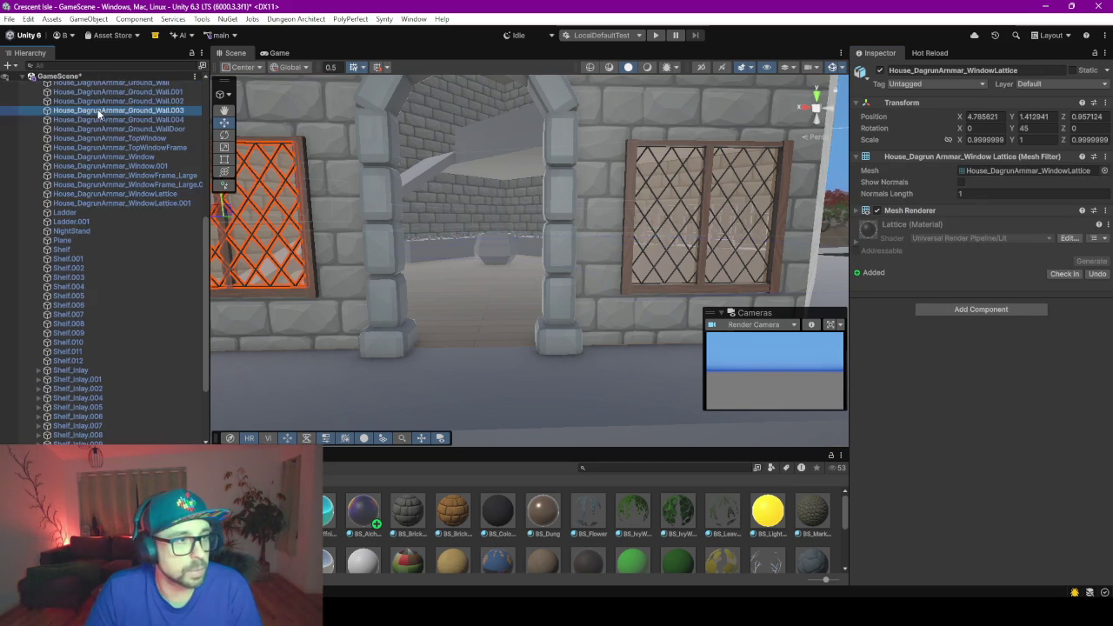
scroll(99, 121, up, 5)
click(102, 143)
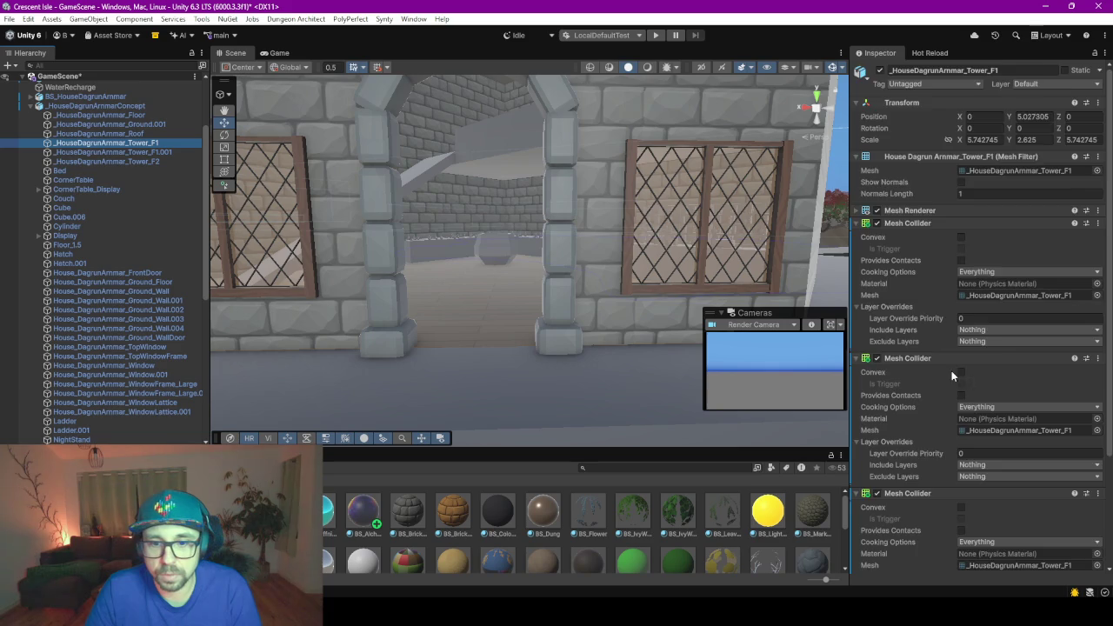
scroll(951, 370, down, 5)
scroll(952, 370, up, 3)
scroll(952, 371, up, 2)
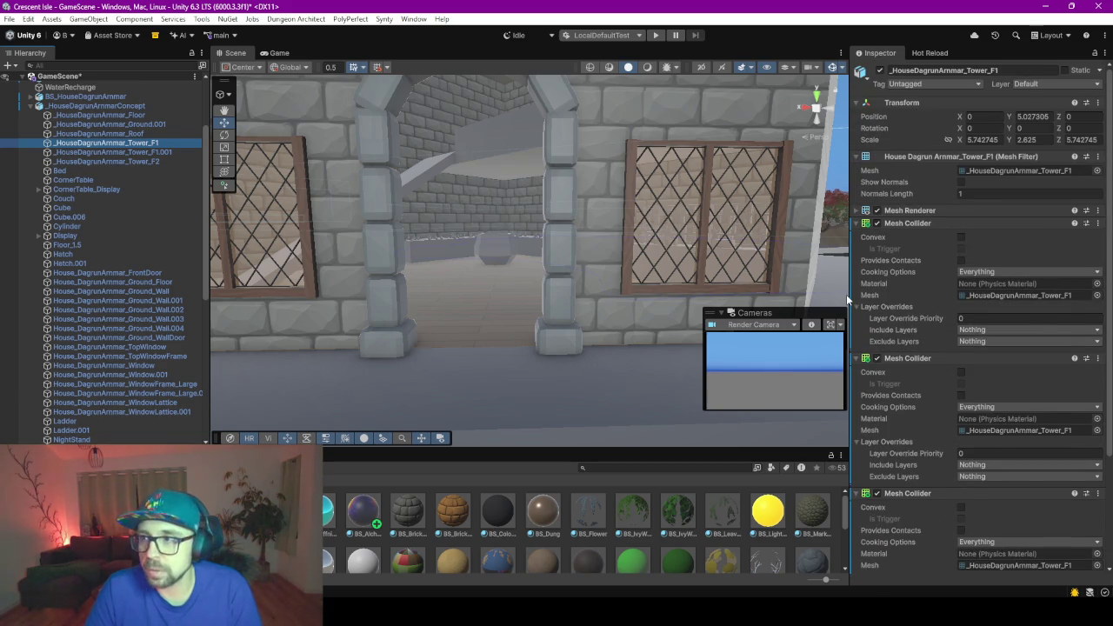
- Reselect the 52 pieces, floor to Shelf.012 plus both stairs, and add Mesh Colliders
click(87, 115)
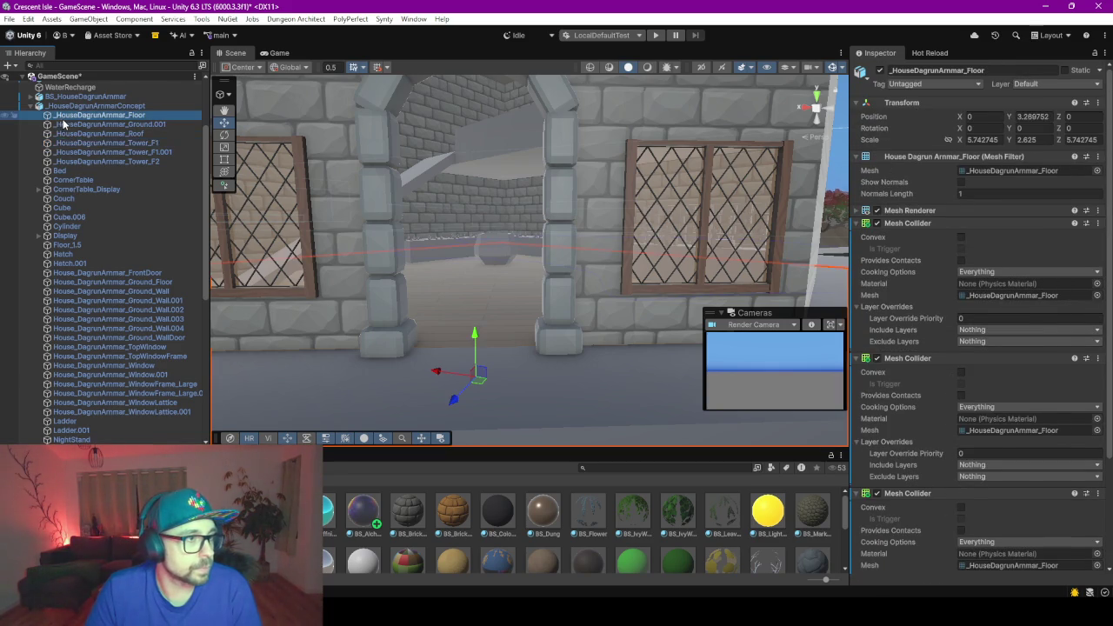
scroll(97, 202, down, 2)
scroll(90, 261, down, 1)
scroll(87, 300, down, 1)
scroll(87, 313, down, 1)
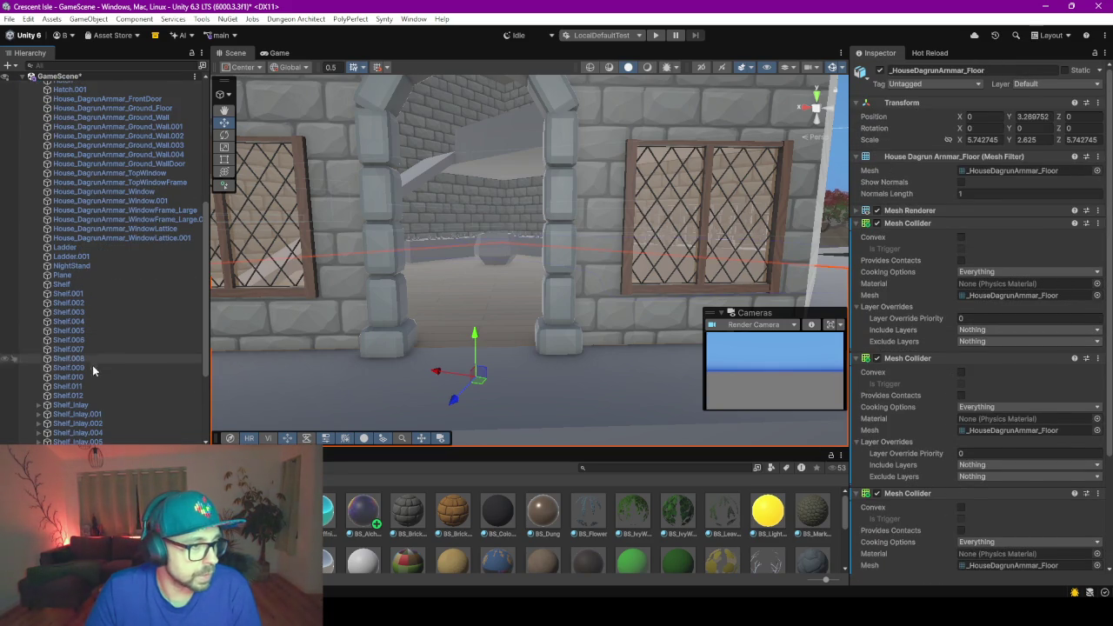
shift+click(84, 396)
scroll(87, 371, down, 4)
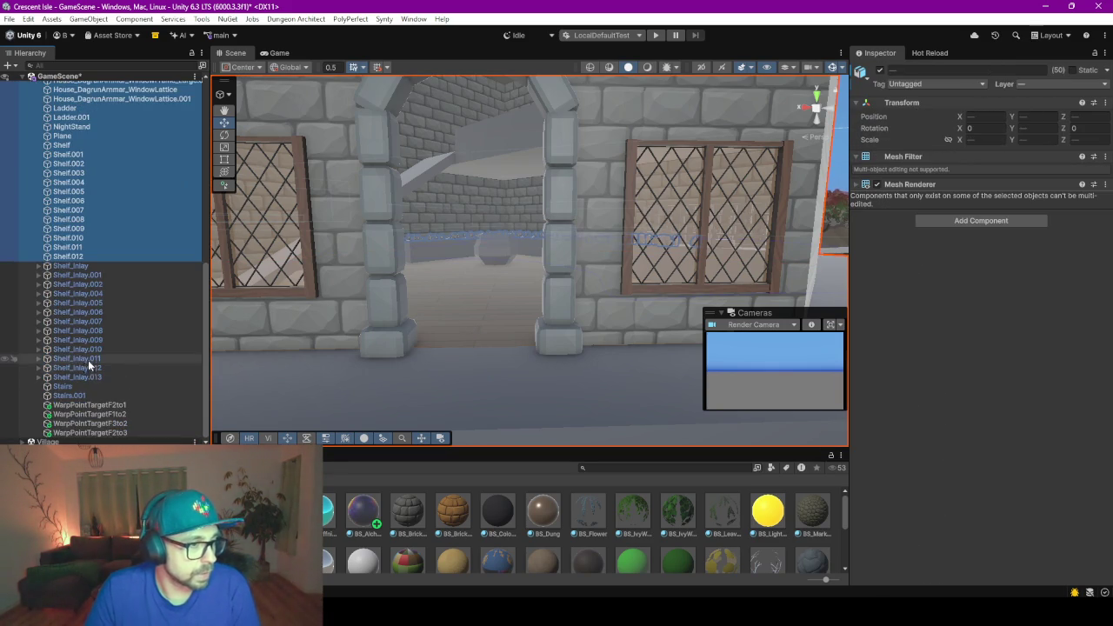
ctrl+click(70, 386)
ctrl+click(70, 396)
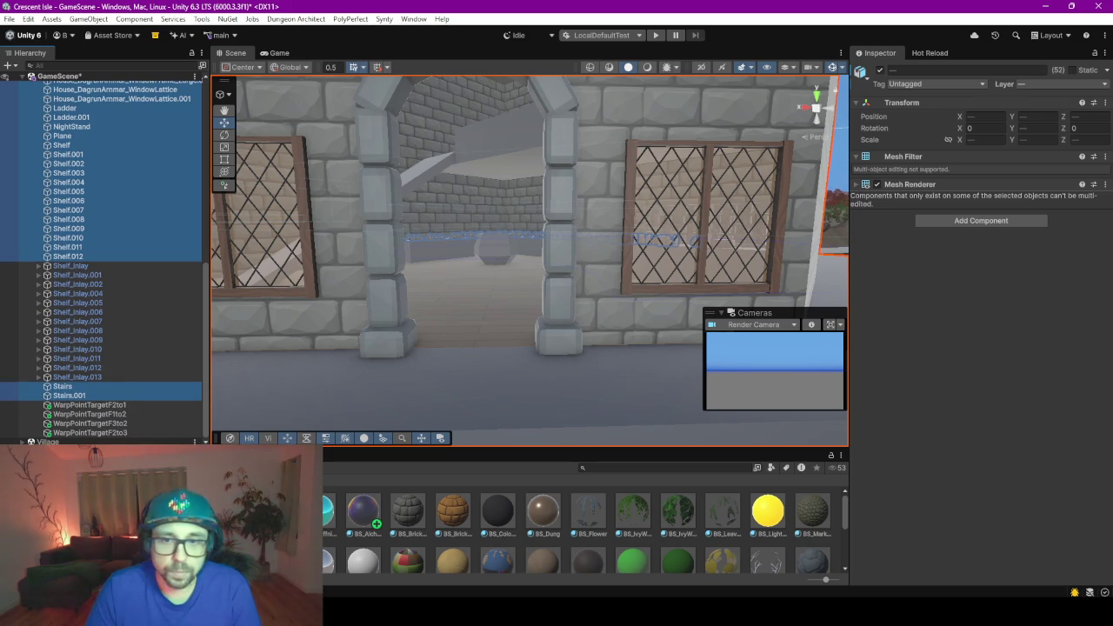
click(986, 221)
key(Return)
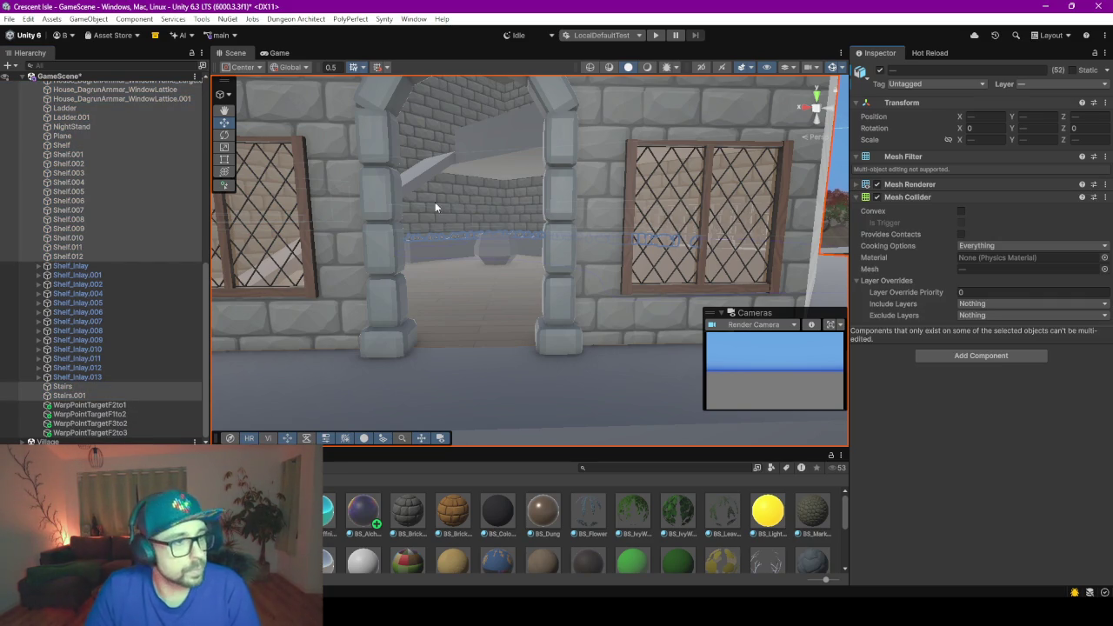
click(527, 250)
scroll(527, 250, down, 5)
- Orbit around the house to centre its door and windows, then enter Play mode
scroll(527, 251, down, 2)
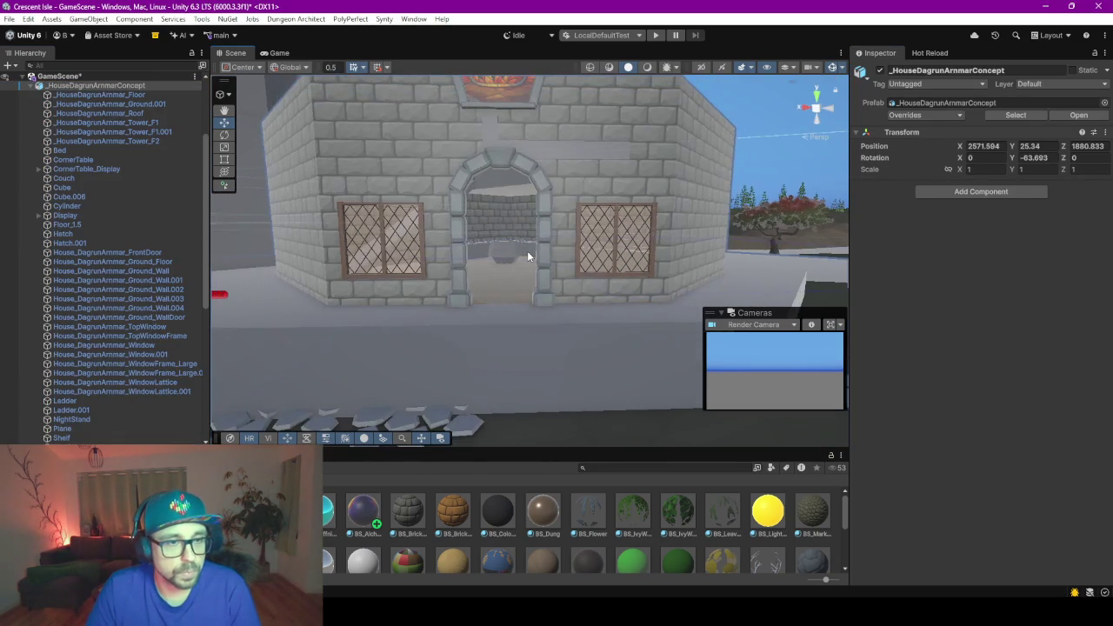
middle_drag(514, 211, 536, 287)
mouse_move(536, 287)
alt+mouse_down()
mouse_move(536, 265)
mouse_move(487, 249)
mouse_move(877, 267)
mouse_move(686, 319)
mouse_move(689, 276)
mouse_move(480, 294)
mouse_move(410, 162)
alt+mouse_up()
scroll(480, 294, up, 3)
scroll(577, 323, down, 3)
alt+drag(577, 324, 448, 305)
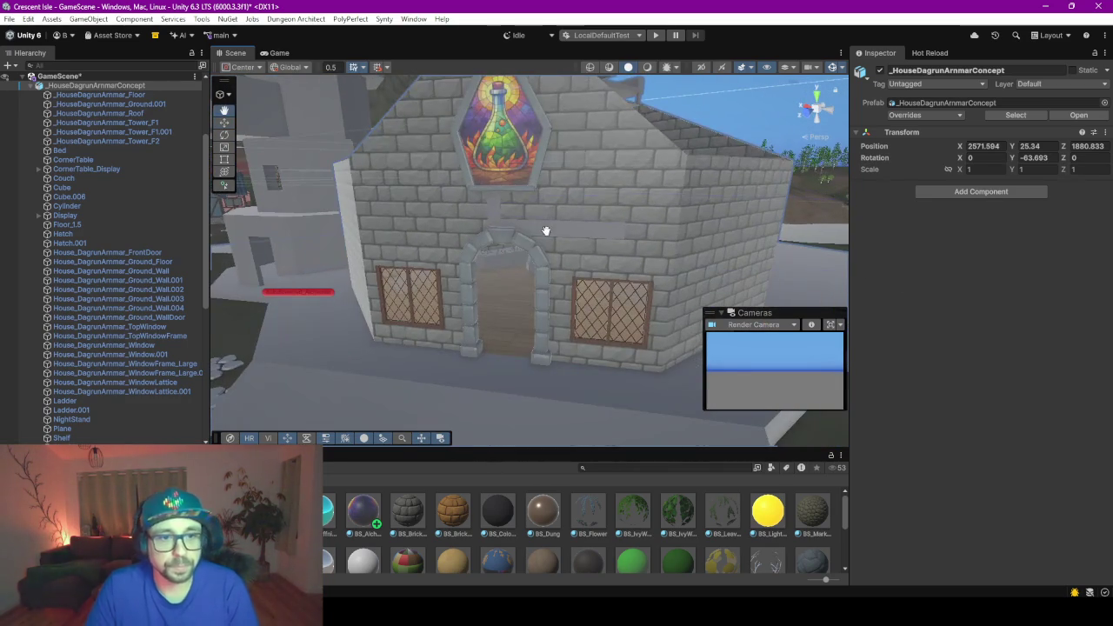
click(652, 35)
- Save the modified scene, then load the existing single-player save
click(531, 328)
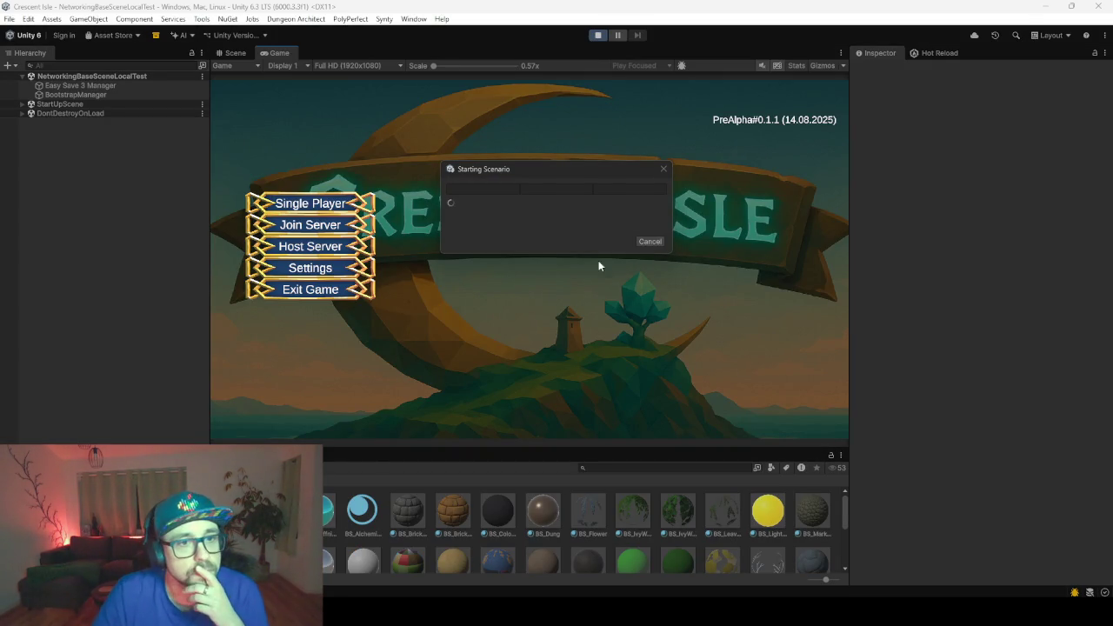
click(309, 207)
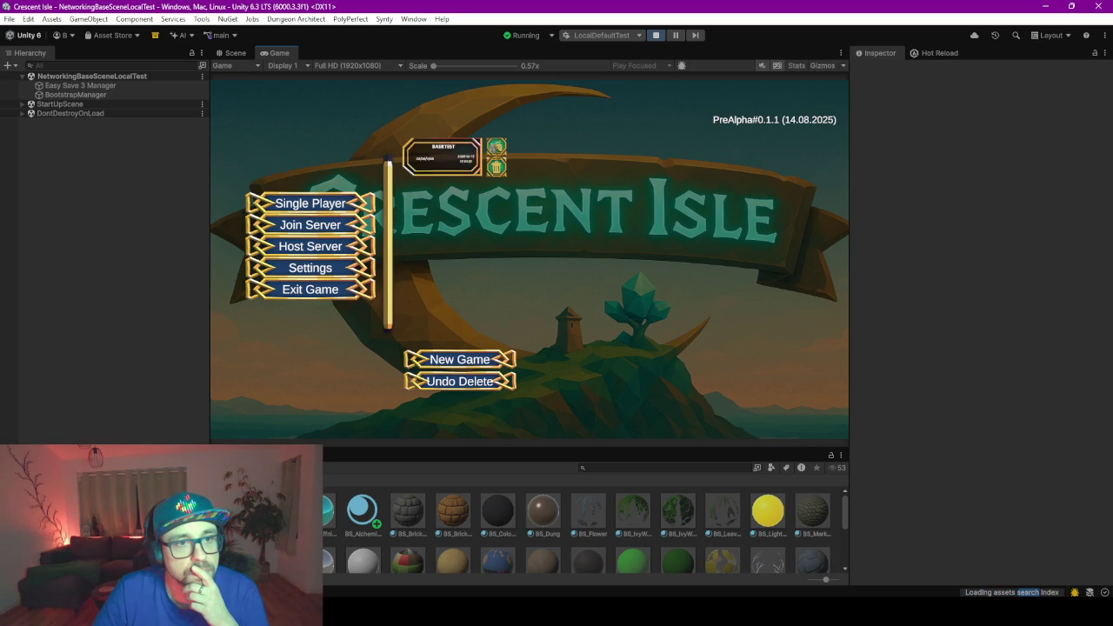
click(496, 148)
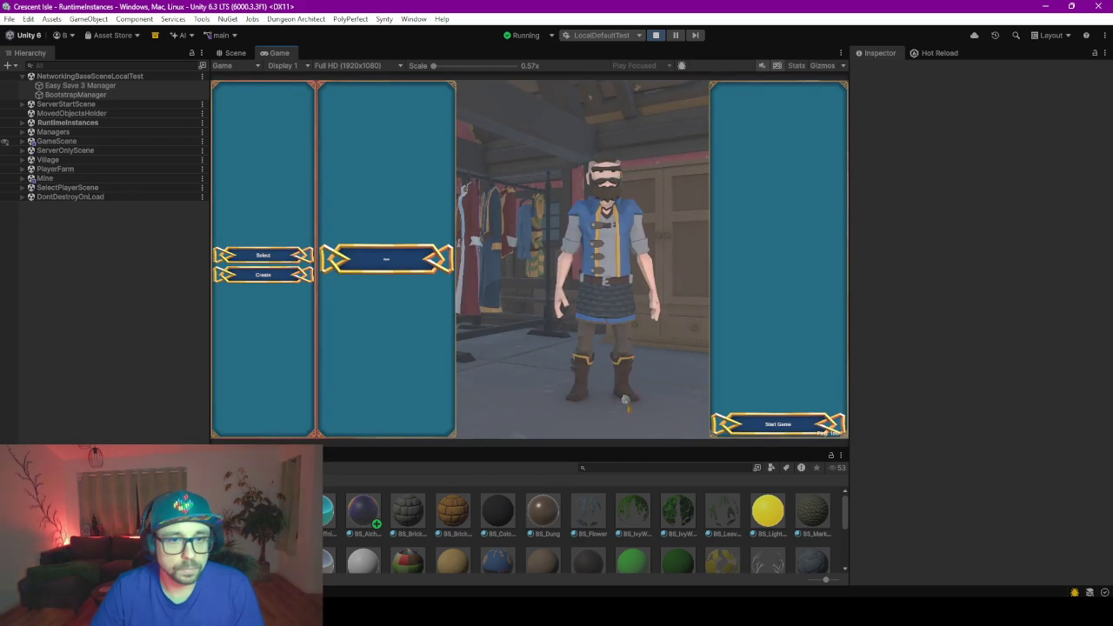
- Start the game, walk the character to the stone house front, then open the in-game menu
click(807, 425)
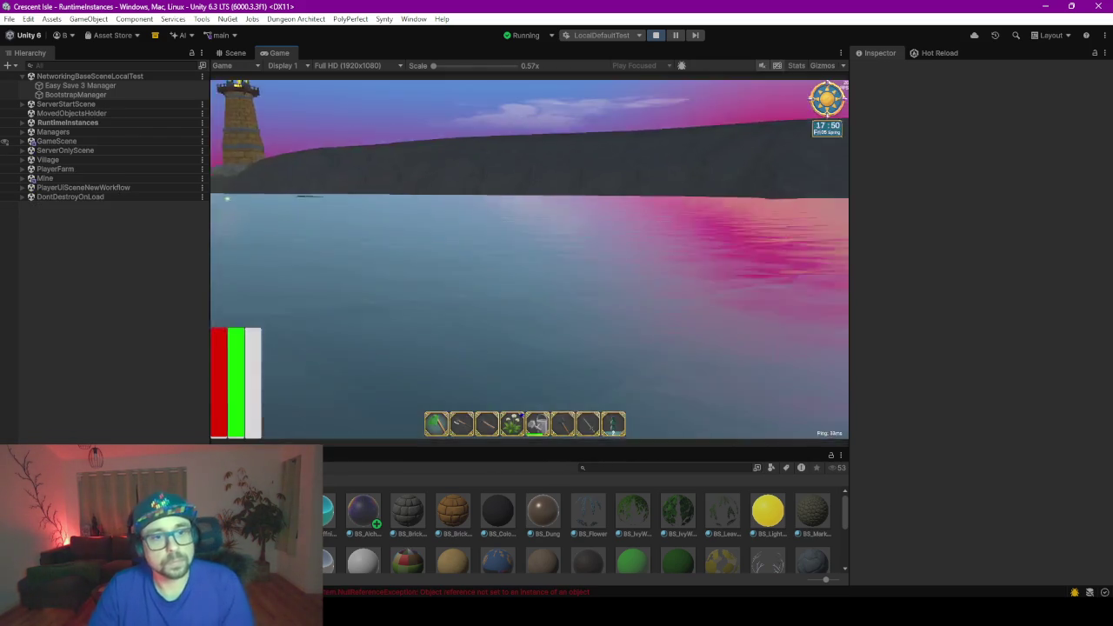
key(s)
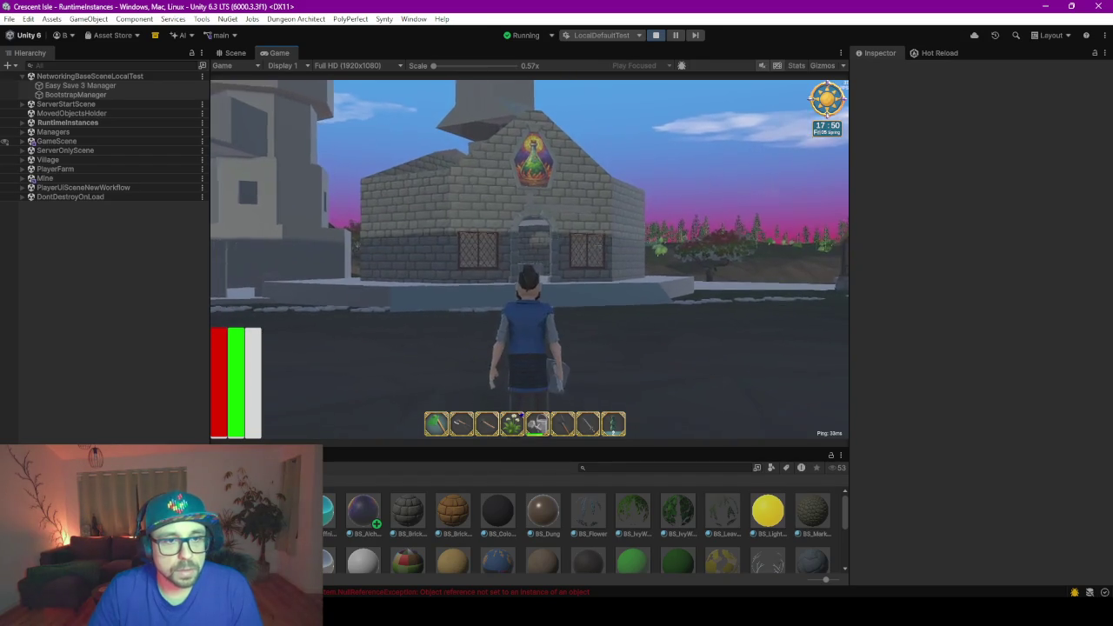
key(d)
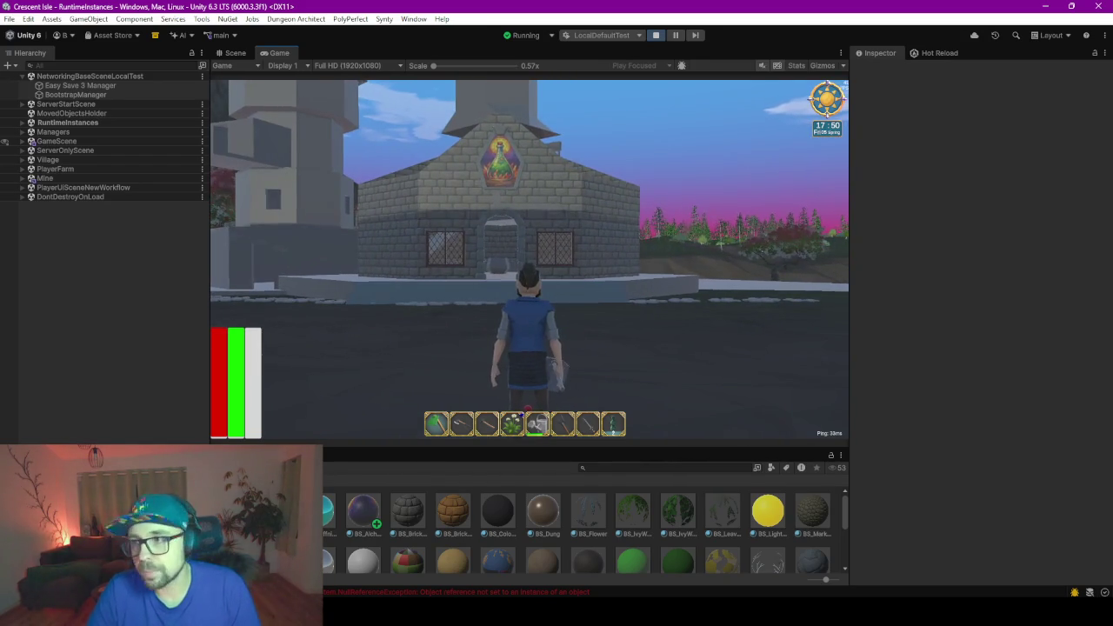
key(w)
key(w)
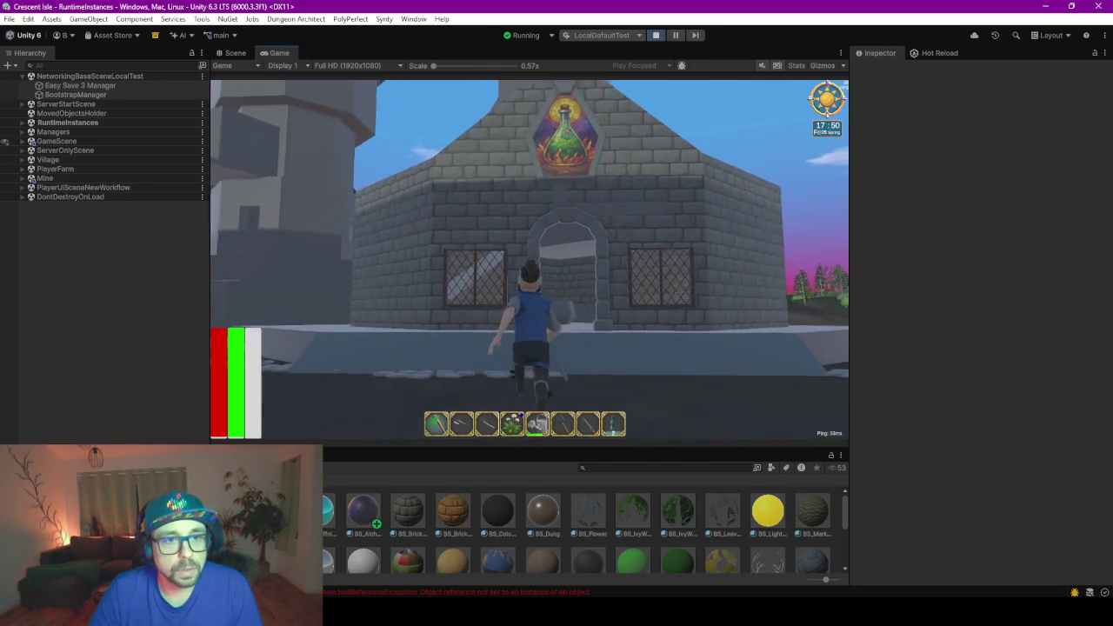
key(s)
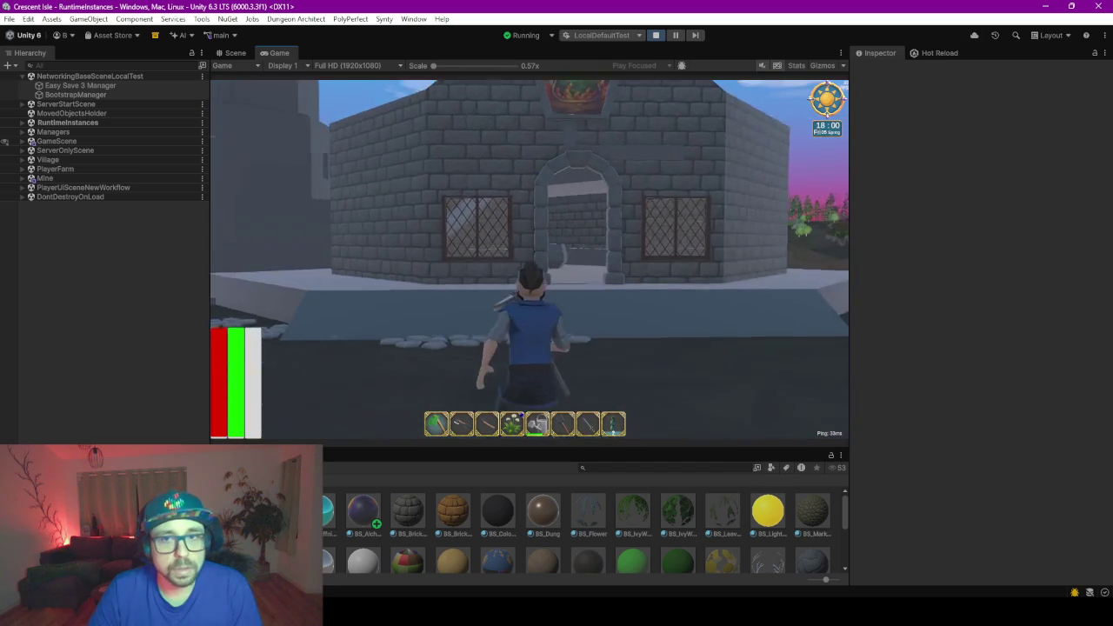
key(Escape)
- Expand RuntimeInstances and NetworkGameManager(Clone) to select the GameTimeAndWeather object
click(61, 123)
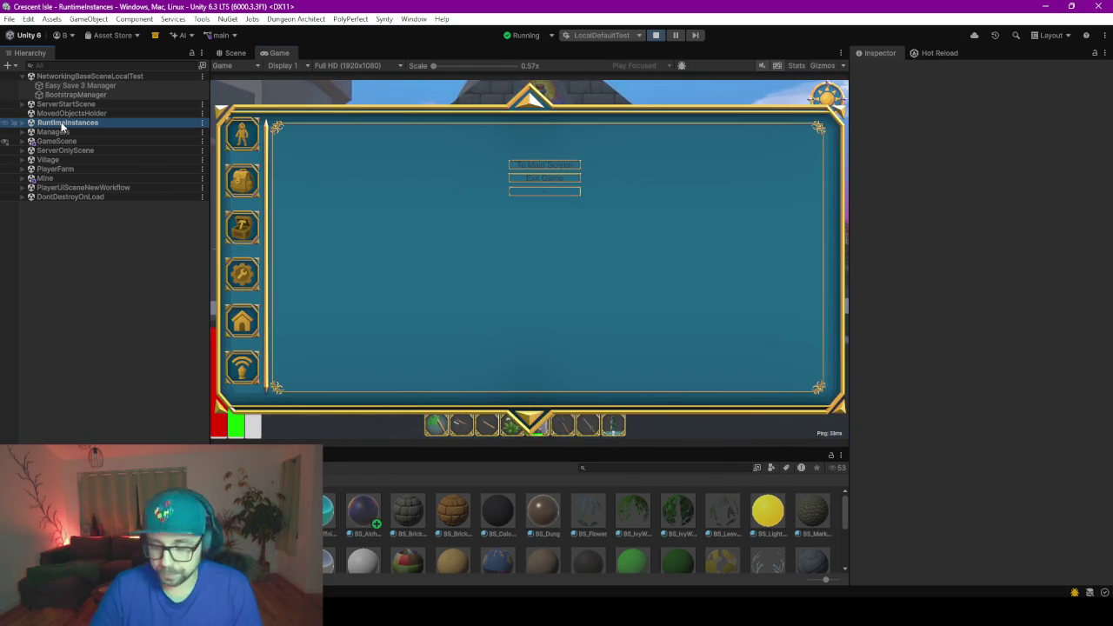
key(Right)
key(Down)
key(Down)
key(Down)
key(Down)
key(Up)
key(Up)
key(Up)
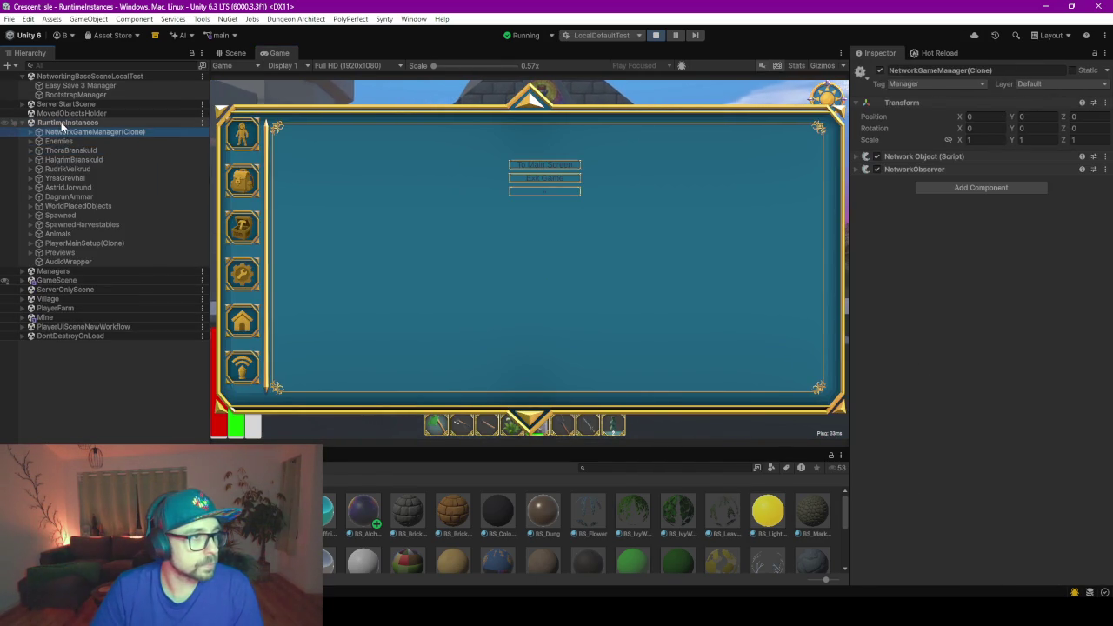
key(Right)
key(Down)
key(Down)
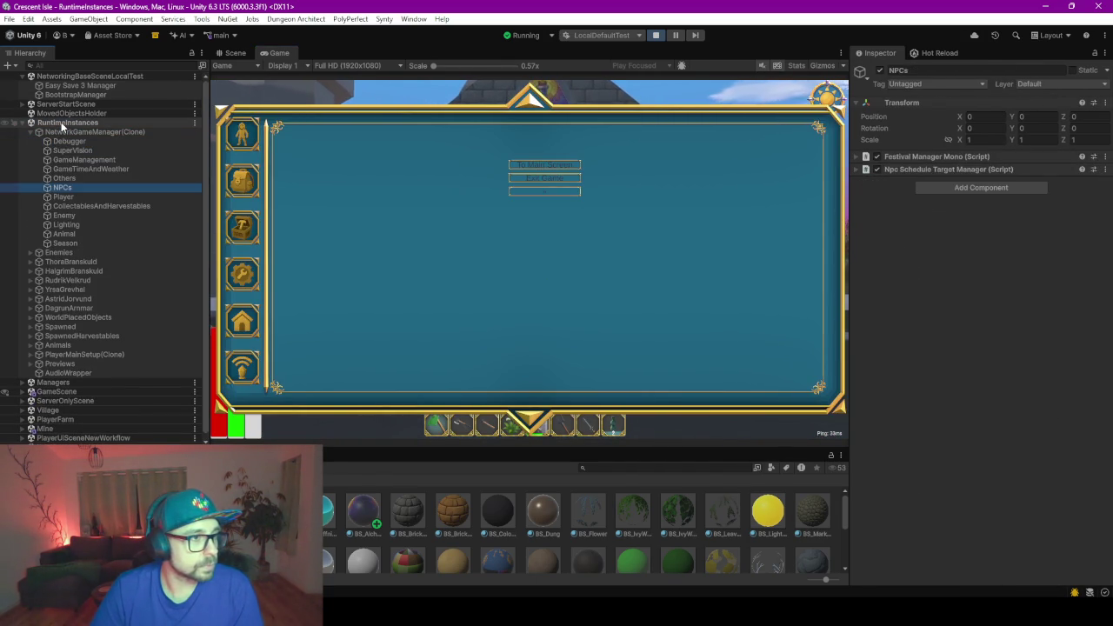
key(Down)
key(Down)
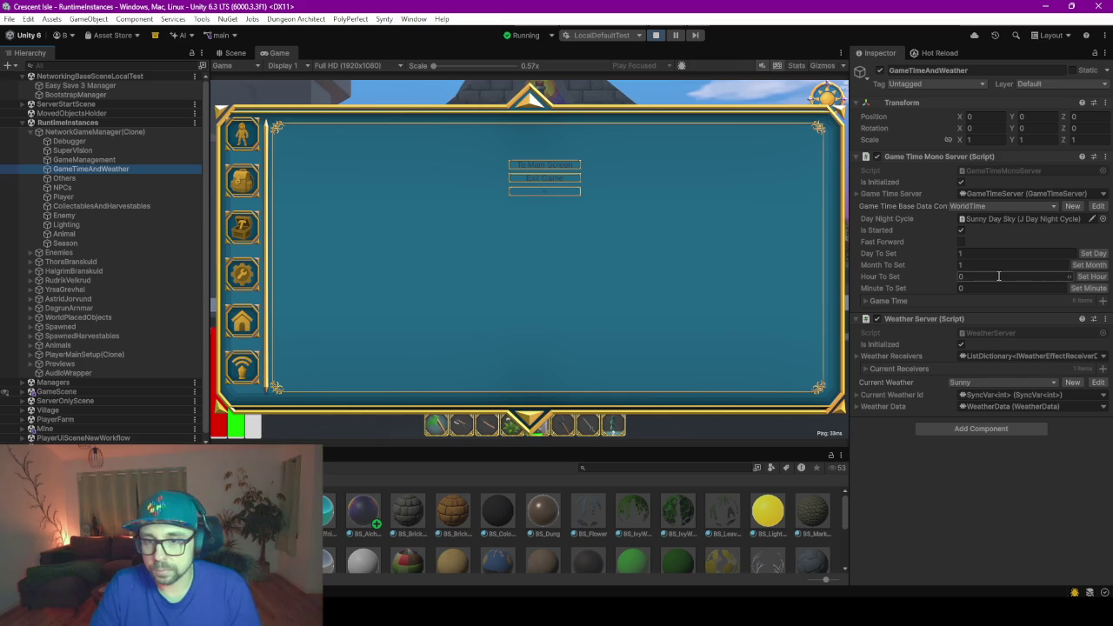
- Apply Hour To Set 7 with Set Hour, then walk the character into the building
click(1001, 276)
text(7)
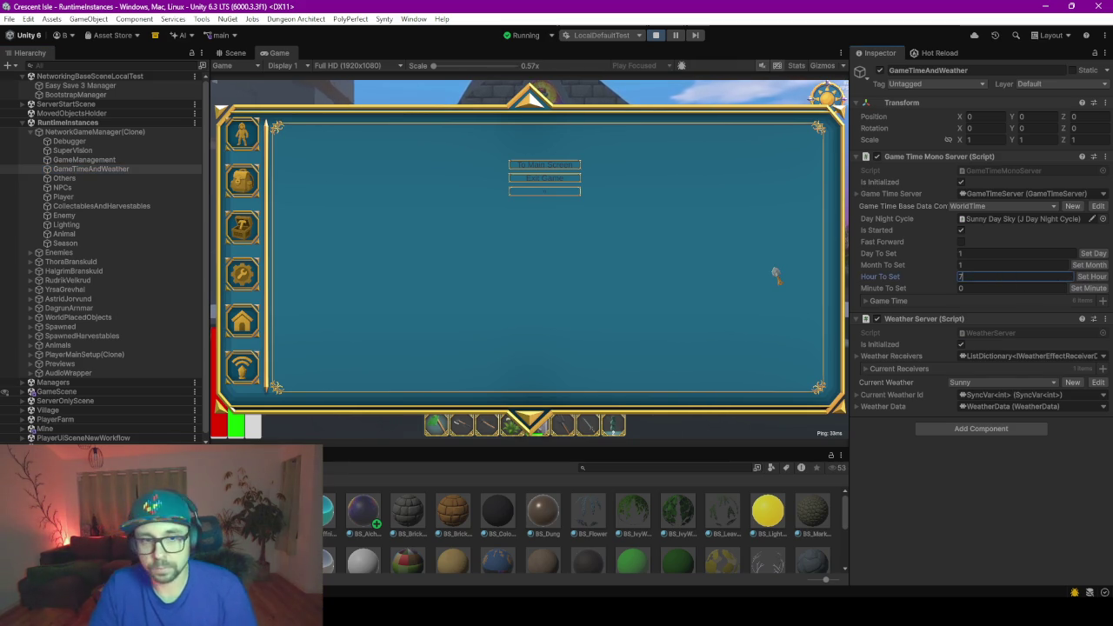
click(774, 273)
key(w)
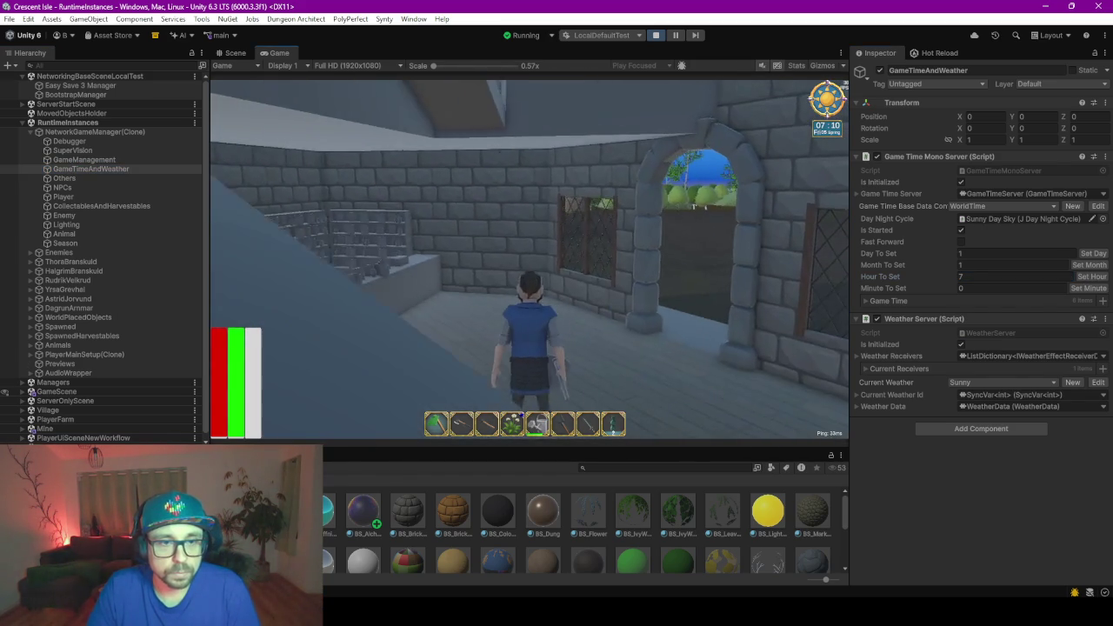
- Walk the character through the archway past the windows, into the stone room and back out
key(w)
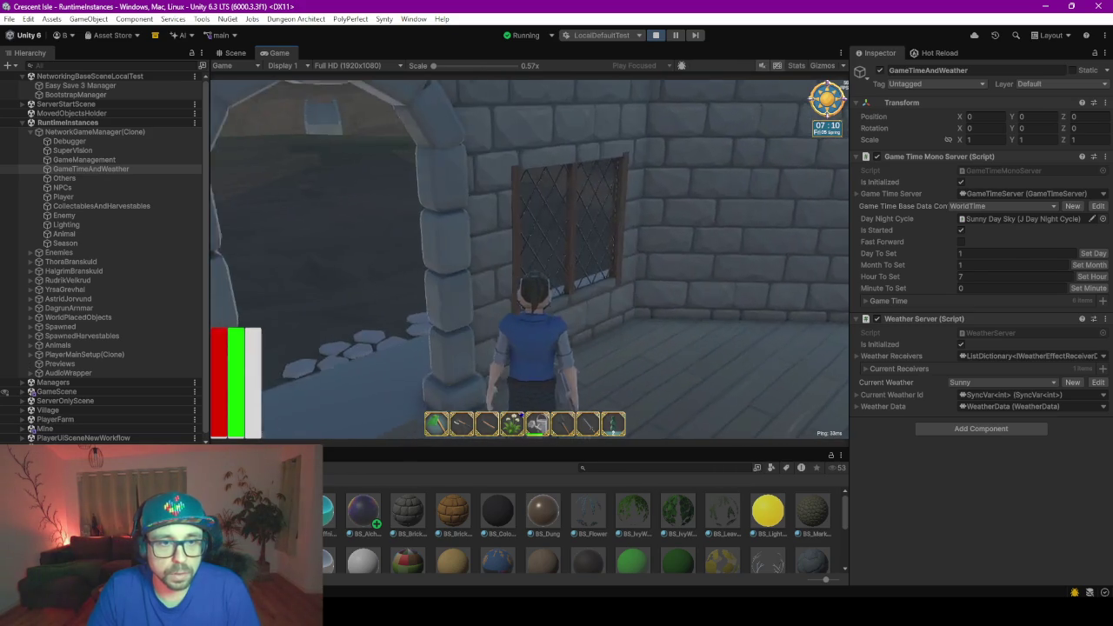
key(w)
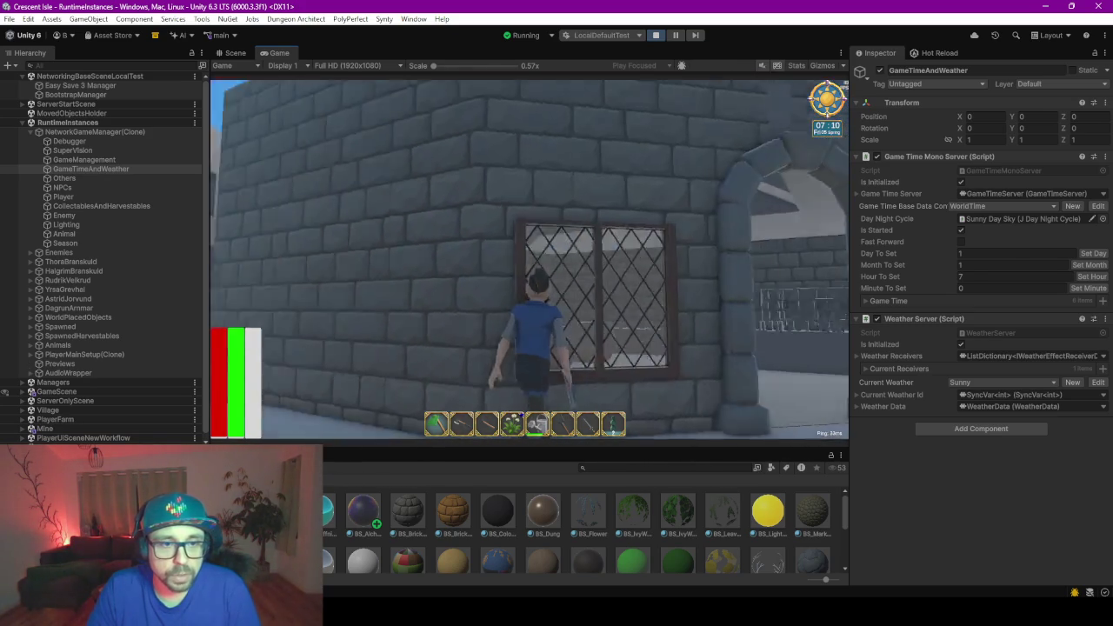
key(w)
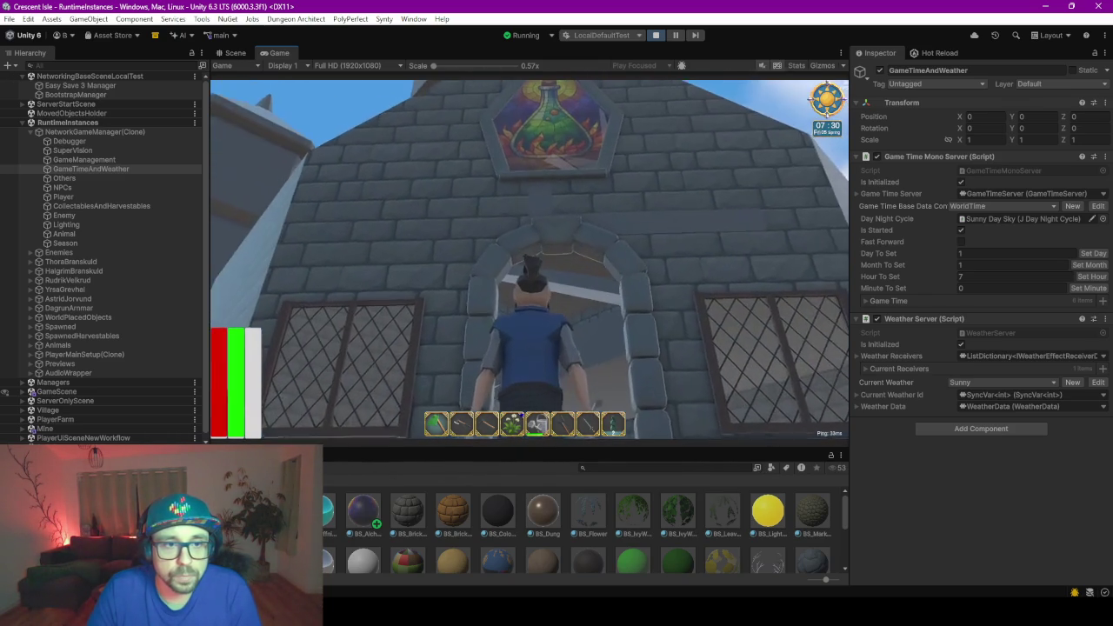
key(w)
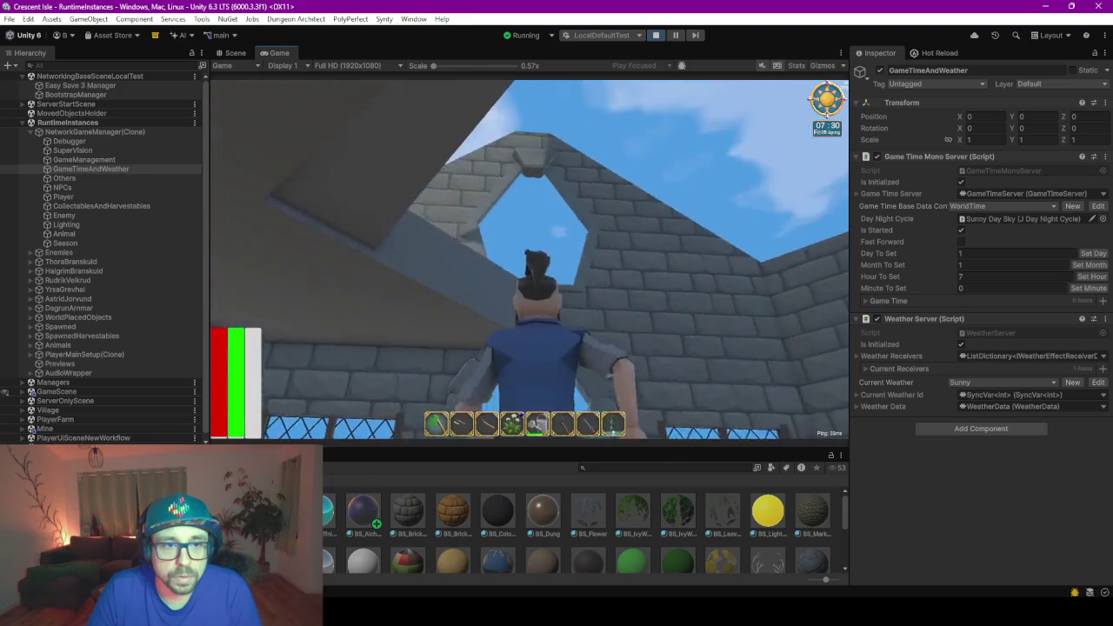
key(w)
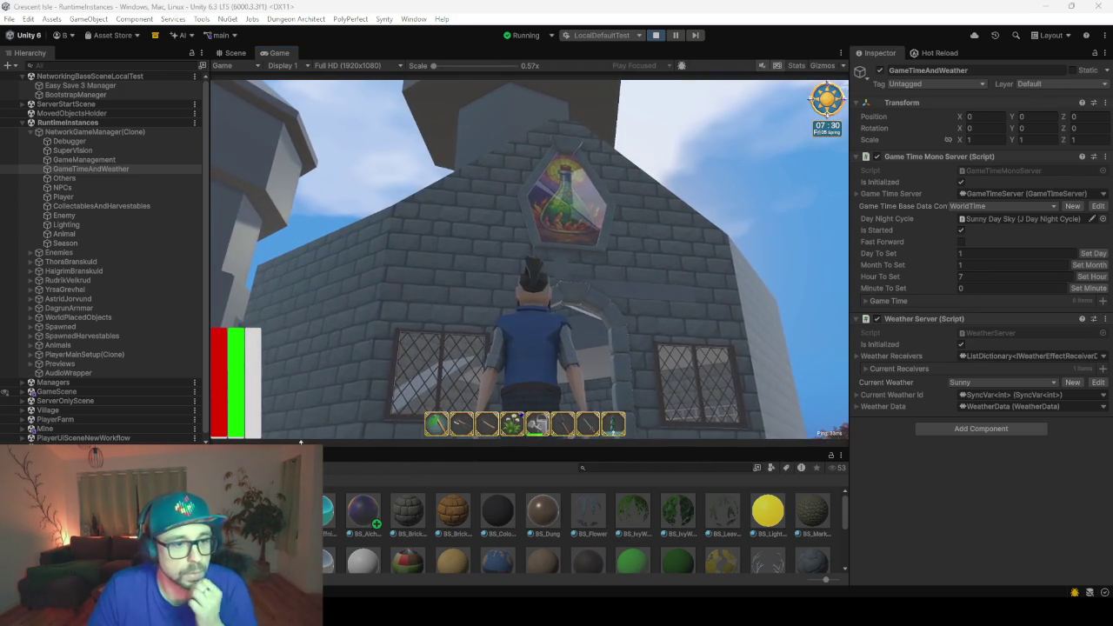
- Set the BS_AlchemistWindow material's Render Face to Both
drag(356, 445, 356, 348)
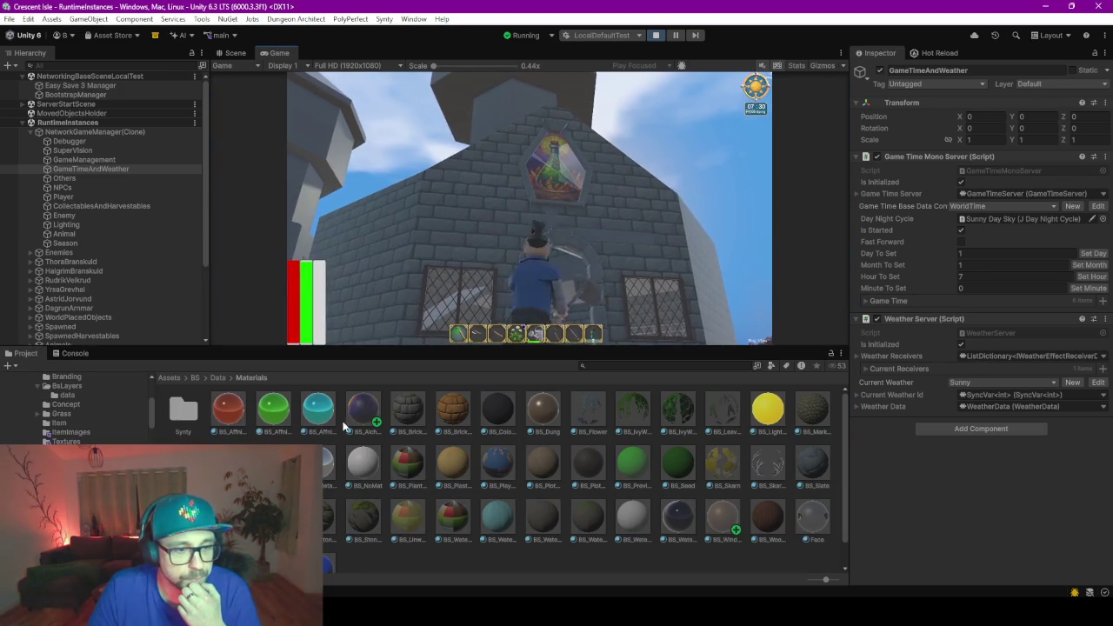
click(356, 417)
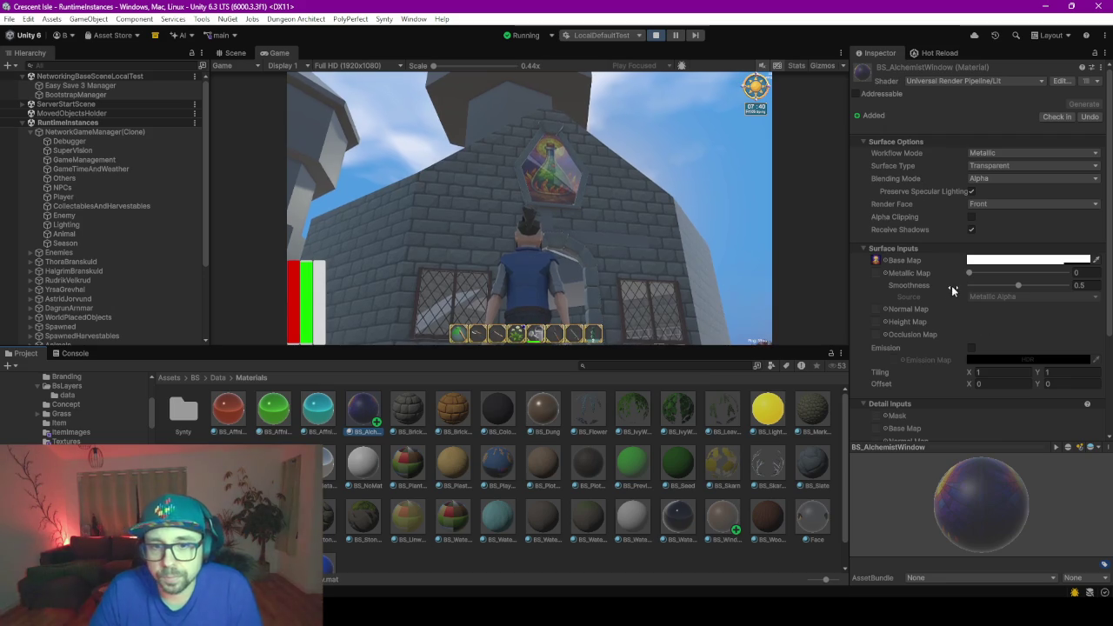
scroll(948, 291, down, 2)
scroll(935, 318, down, 1)
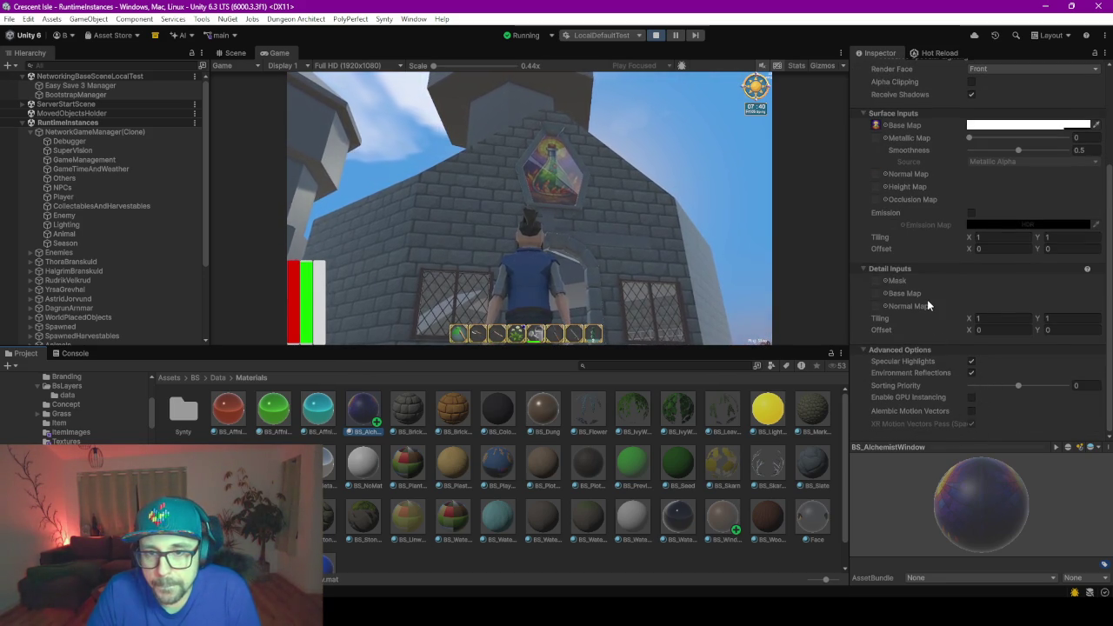
scroll(927, 299, up, 2)
scroll(965, 244, up, 1)
click(1006, 195)
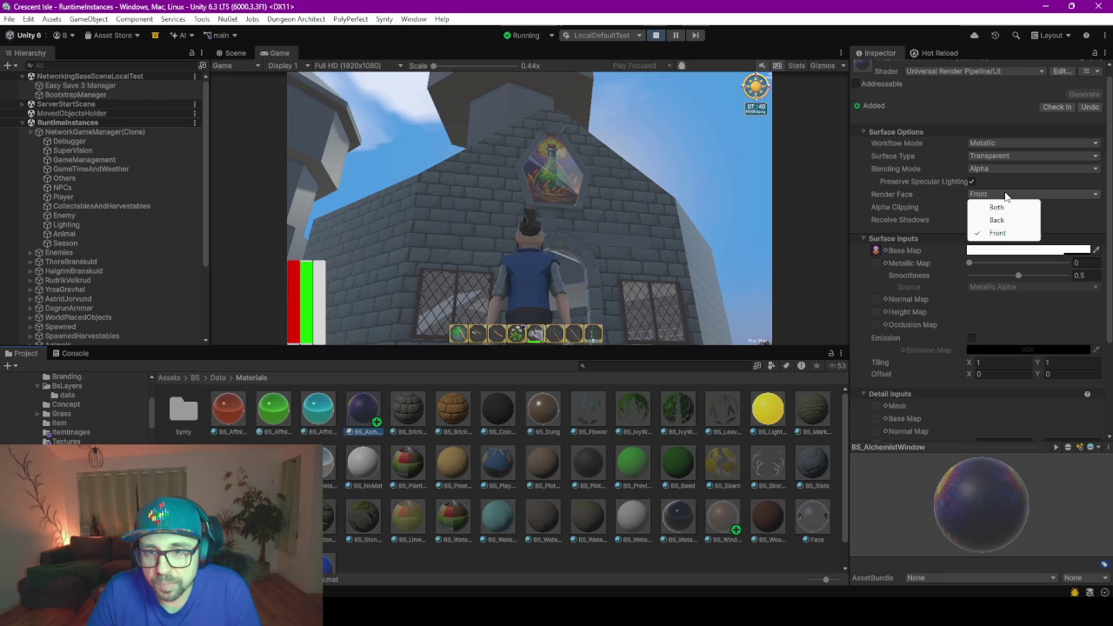
click(997, 208)
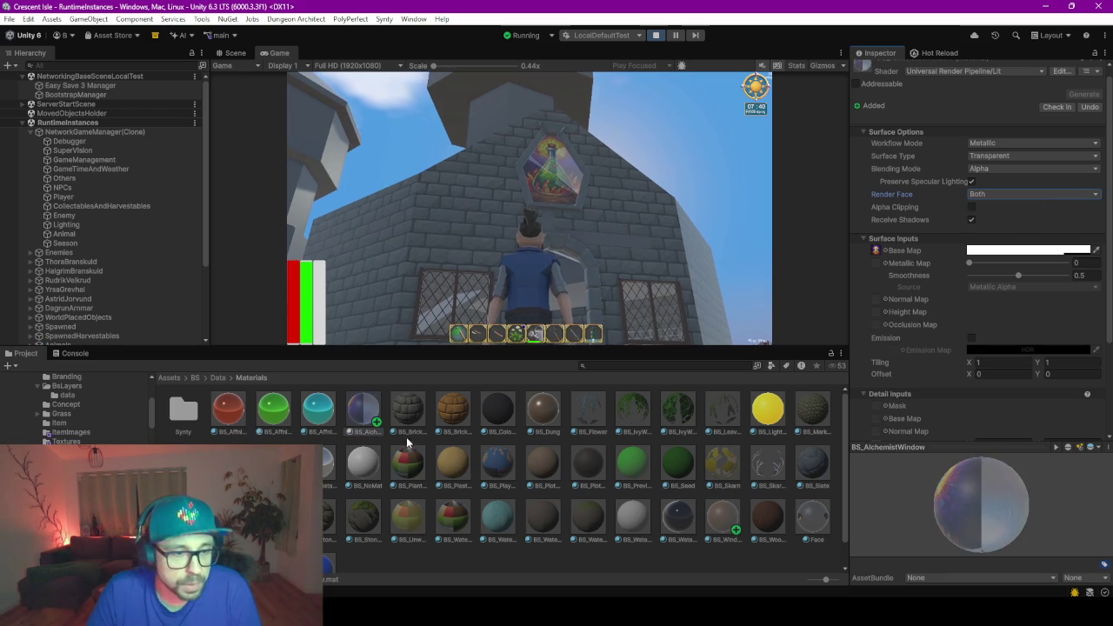
- Set the BS_Window material's Render Face to Both
click(731, 524)
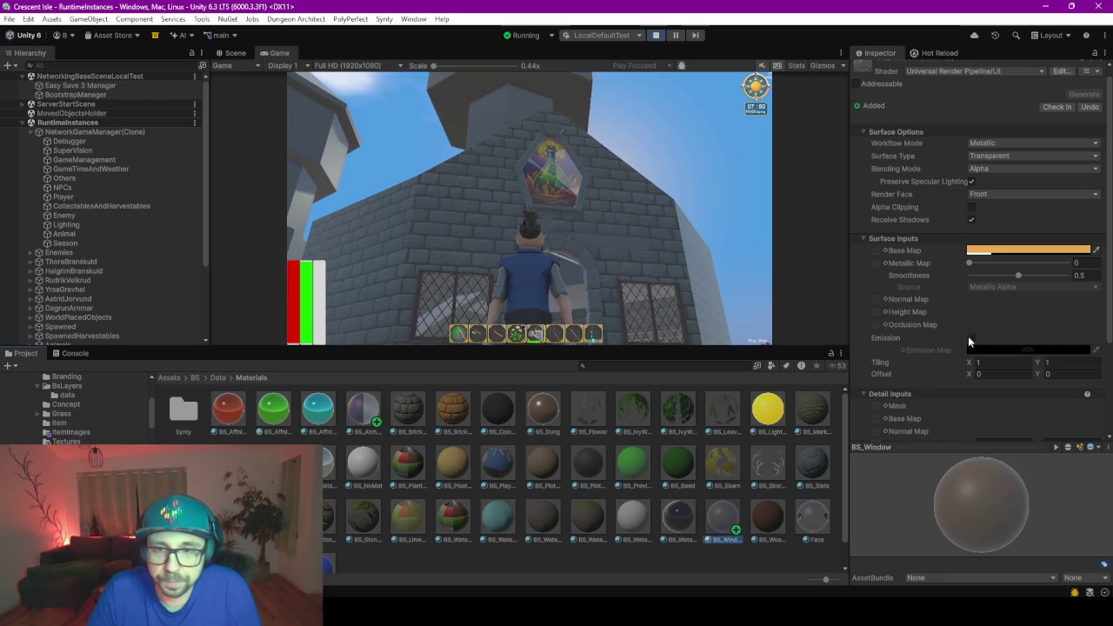
click(988, 195)
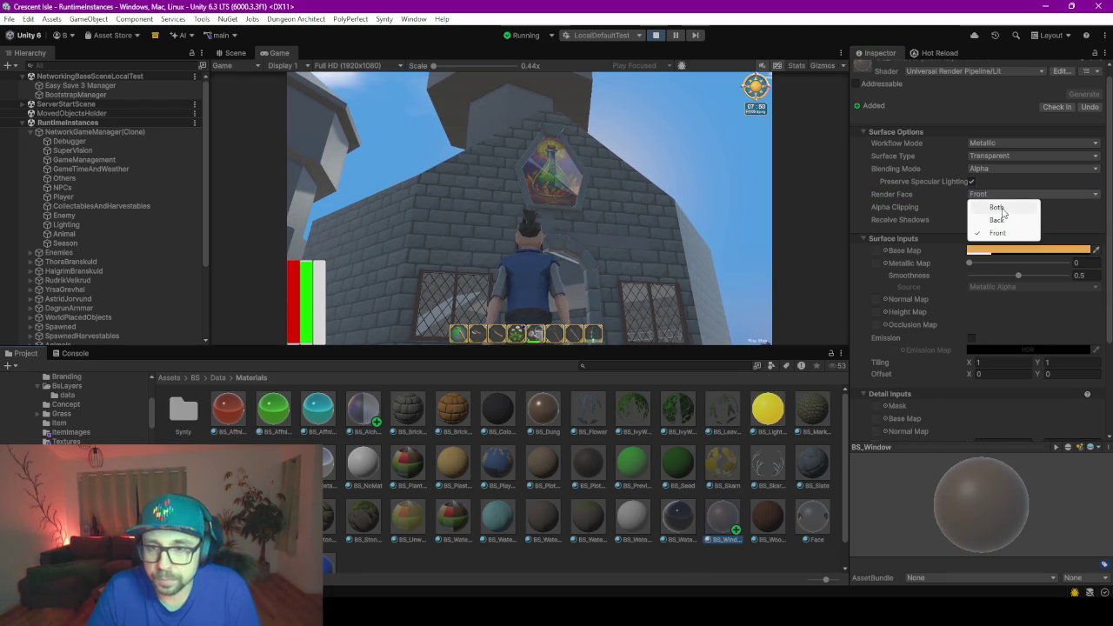
click(1000, 209)
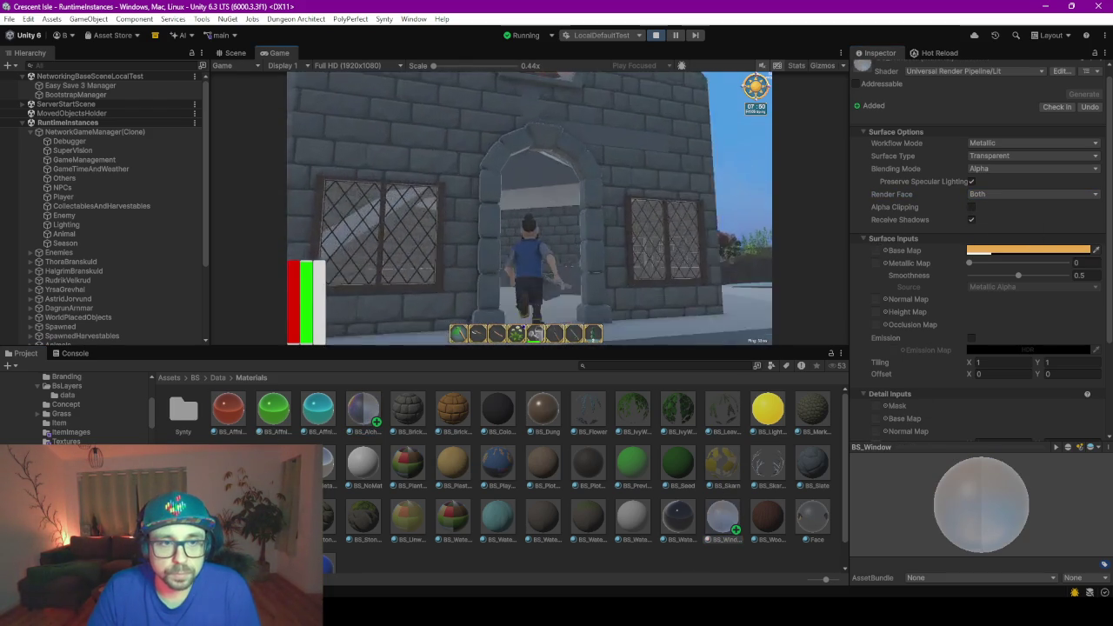
- Walk inside the house and look up at the potion window and the window wall
key(w)
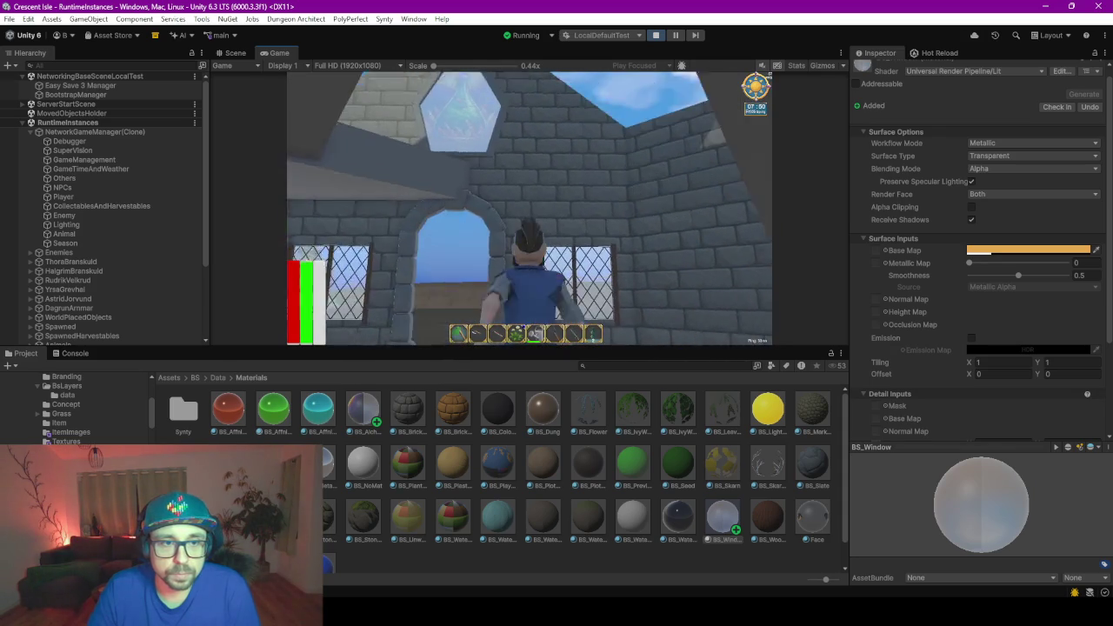
key(w)
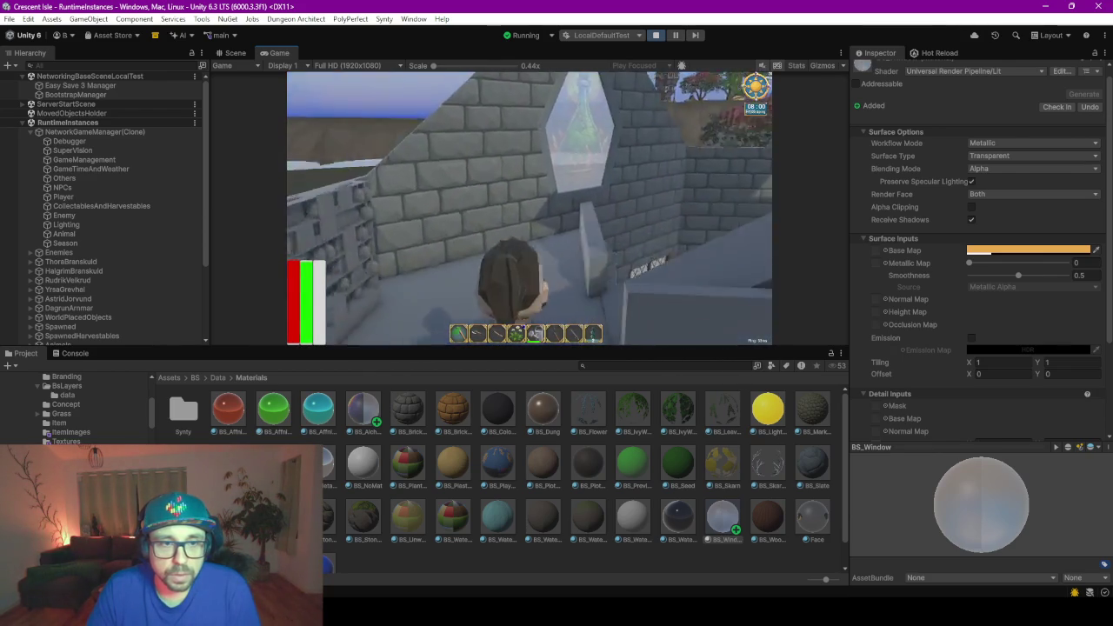
key(w)
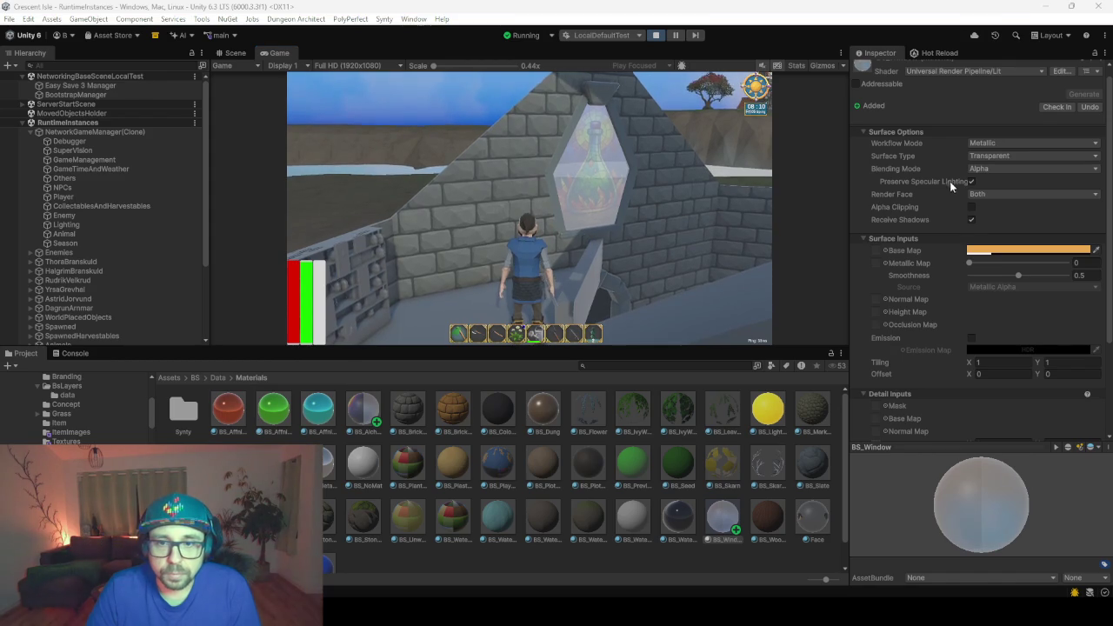
- Drag Smoothness to 1 on BS_Window, then on BS_AlchemistWindow, for glossy glass
click(972, 182)
click(972, 182)
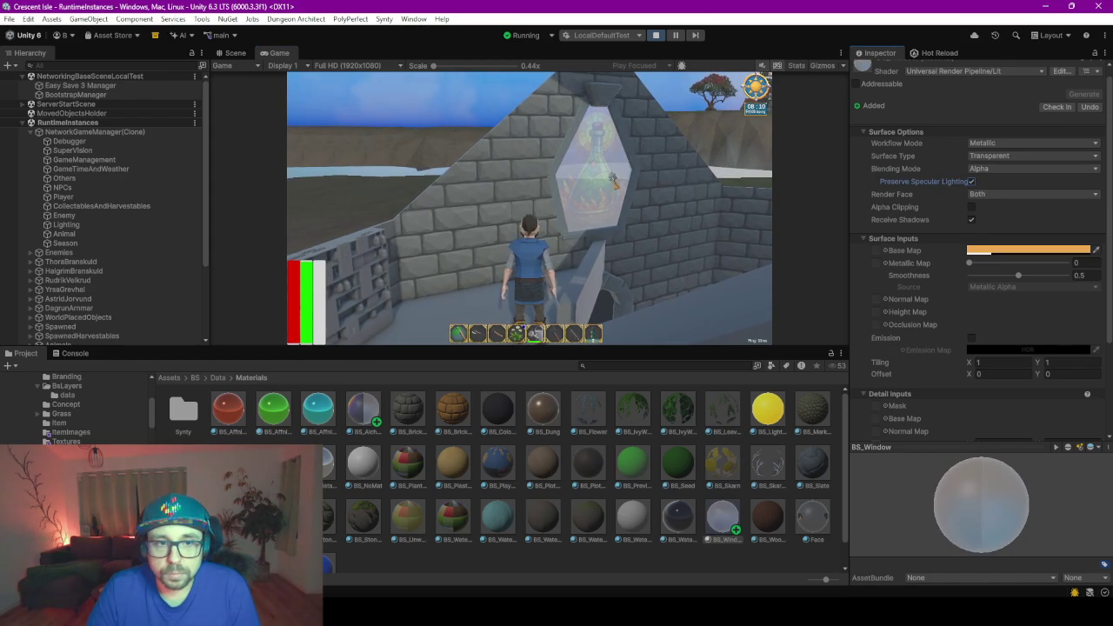
click(972, 220)
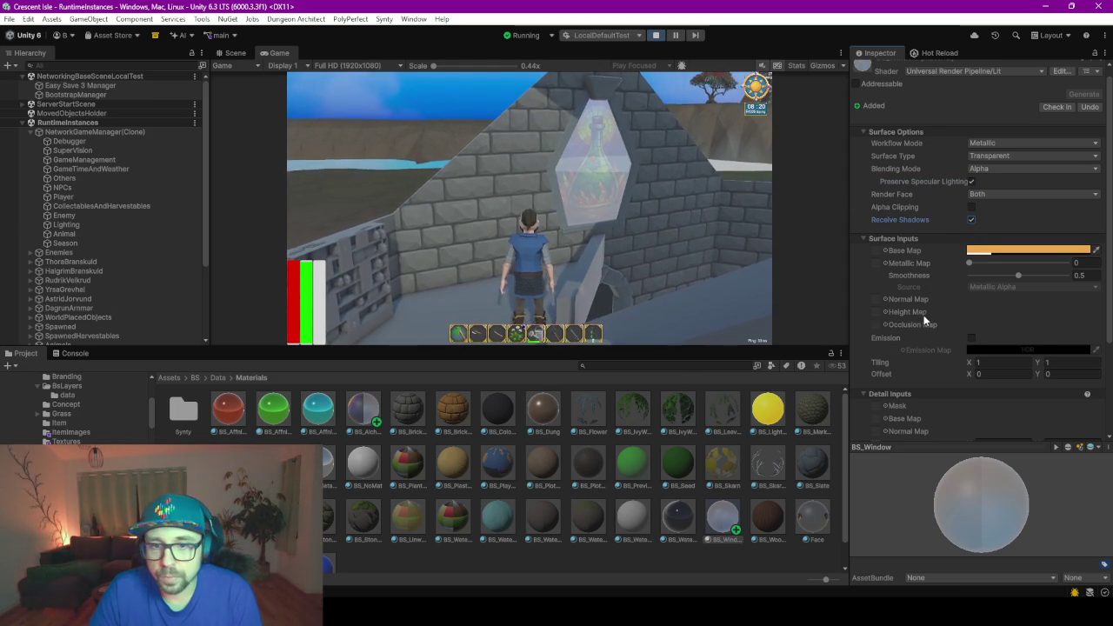
scroll(925, 315, down, 2)
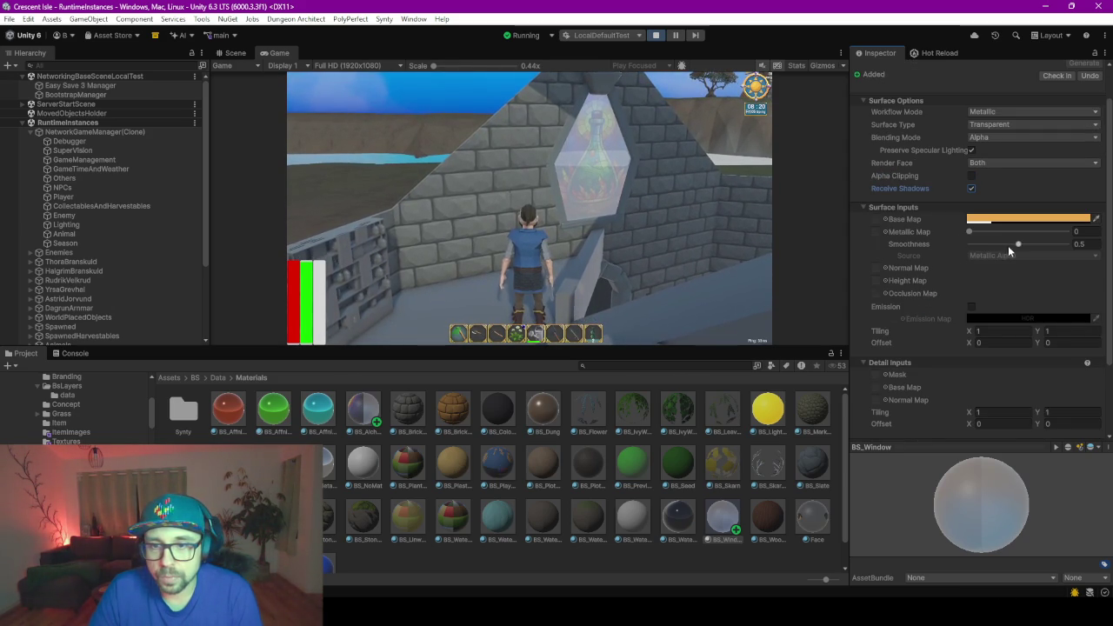
drag(1017, 247, 1071, 245)
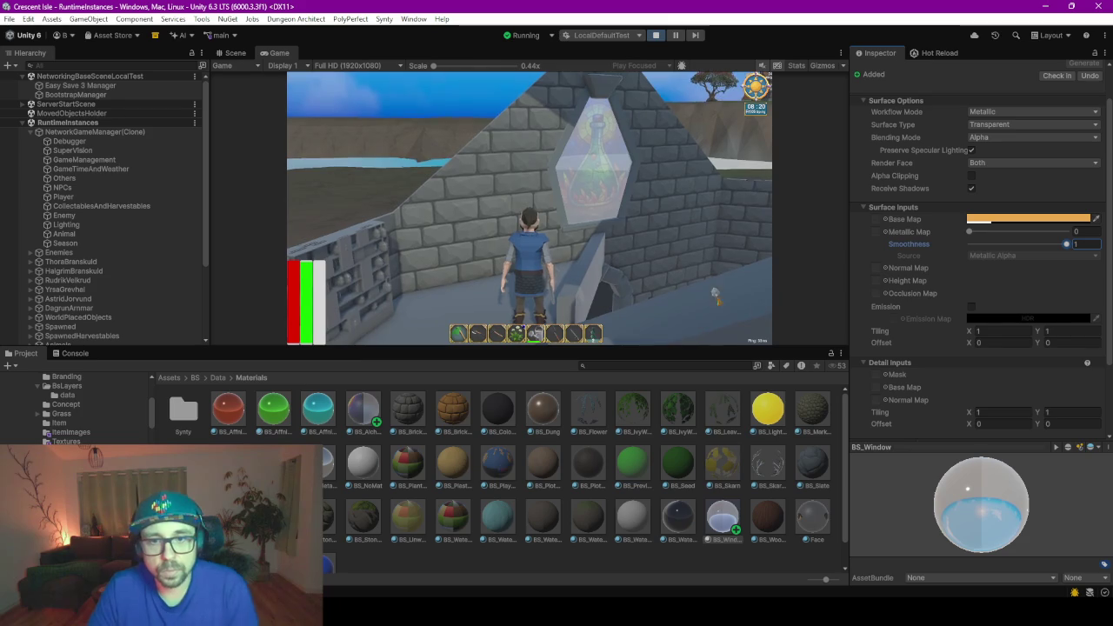
click(385, 419)
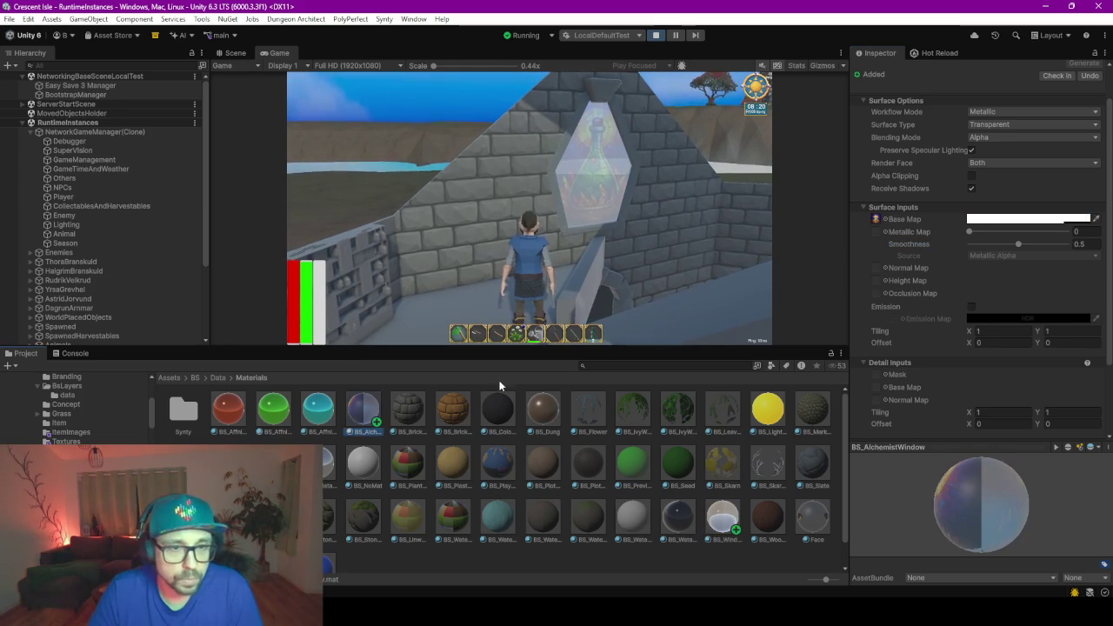
drag(1023, 243, 1070, 245)
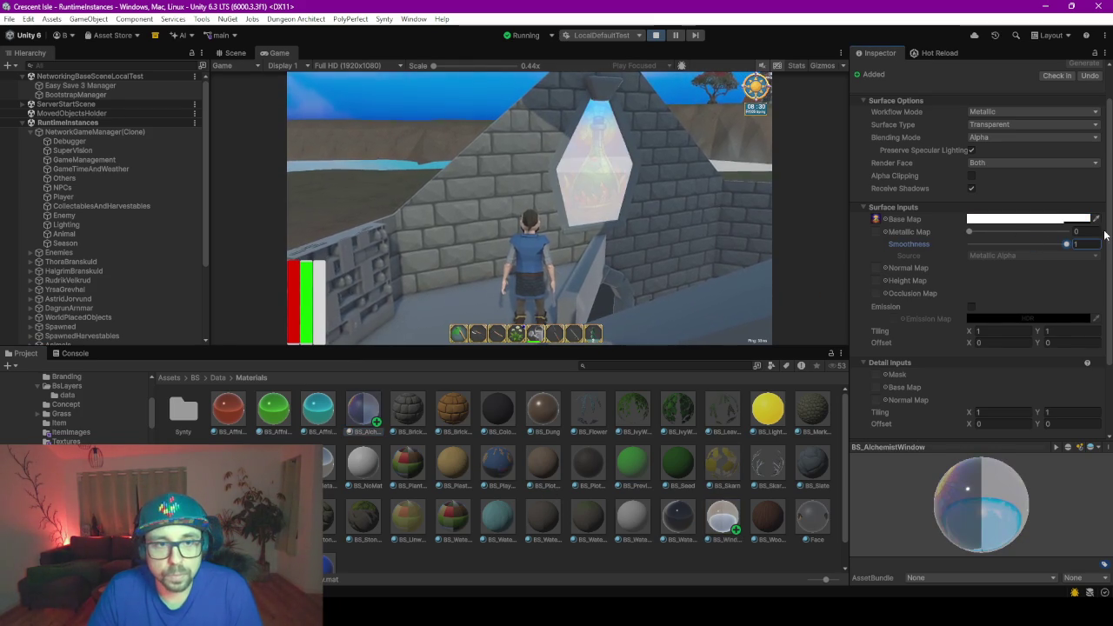
- Walk the character through the lattice-window room and out the arched doorway
key(w)
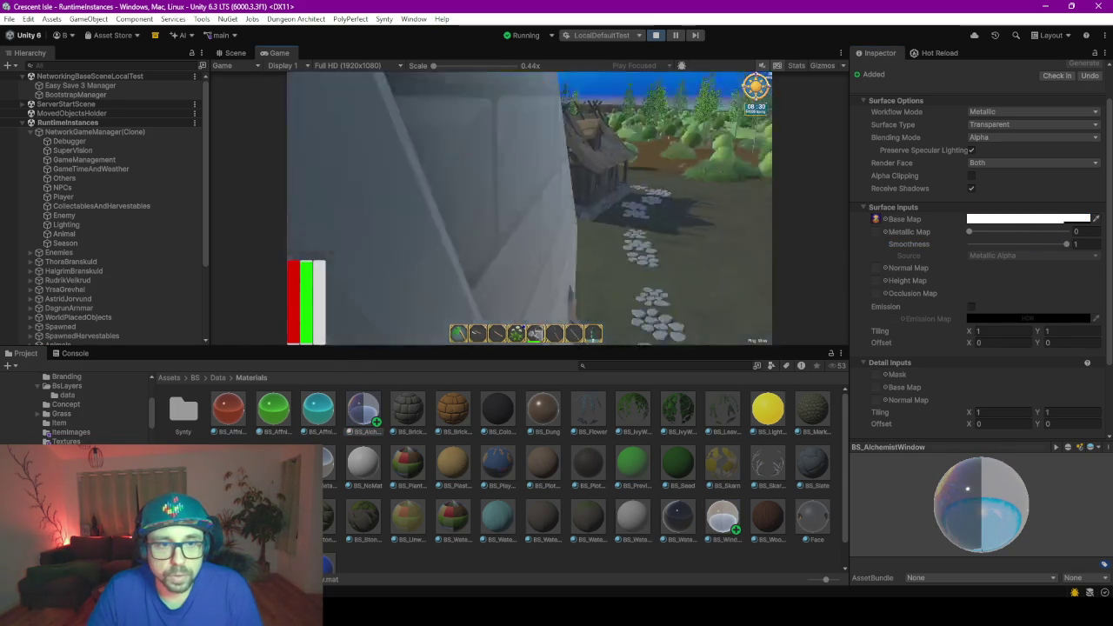
key(w)
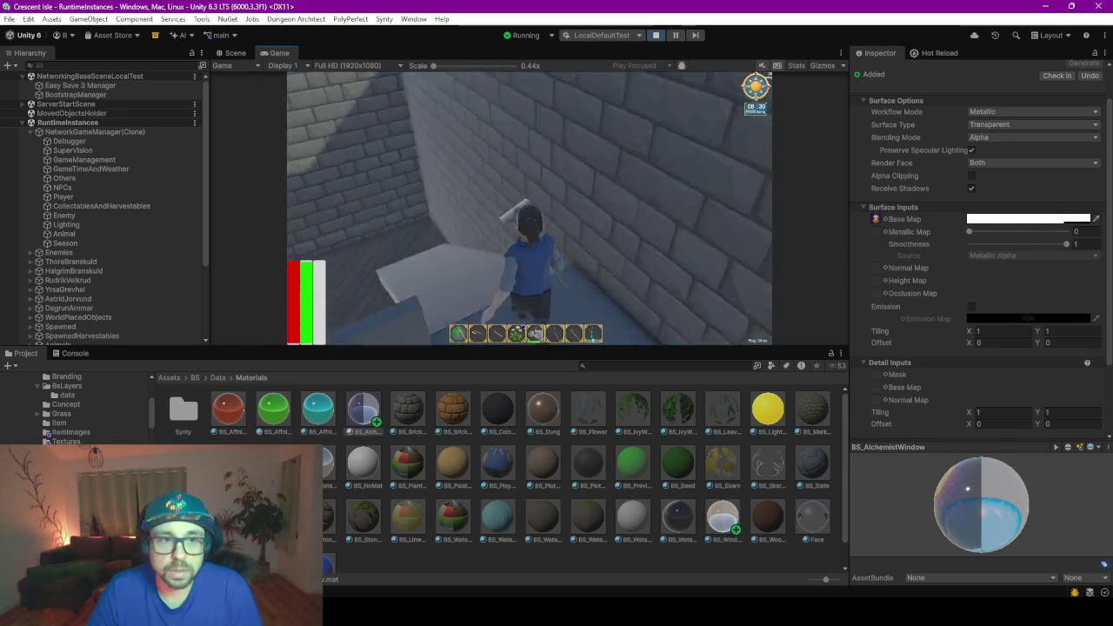
key(w)
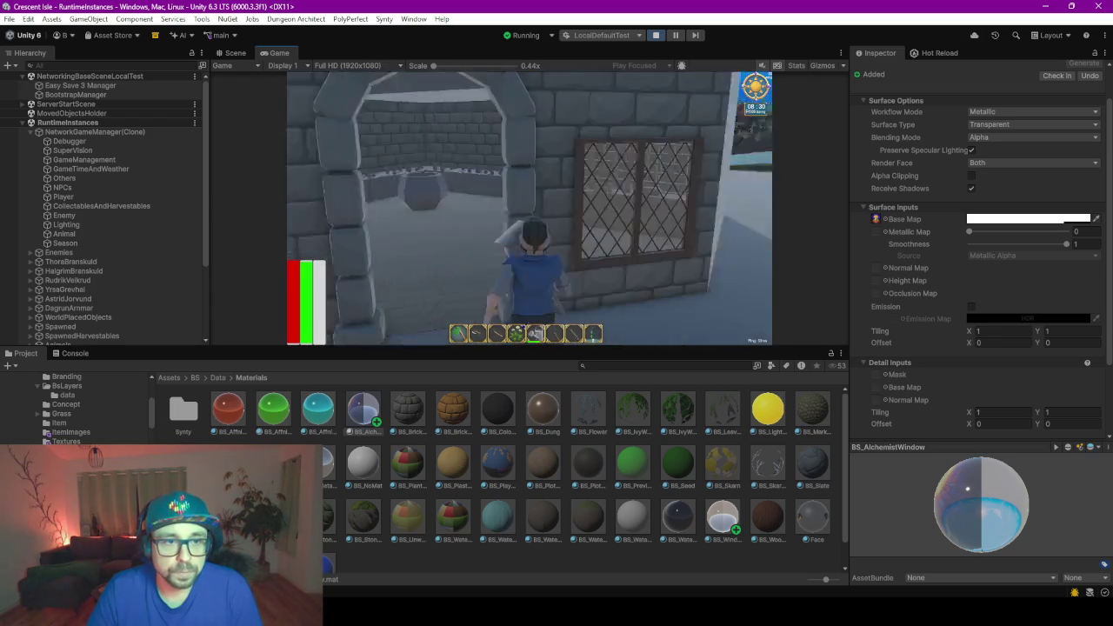
key(w)
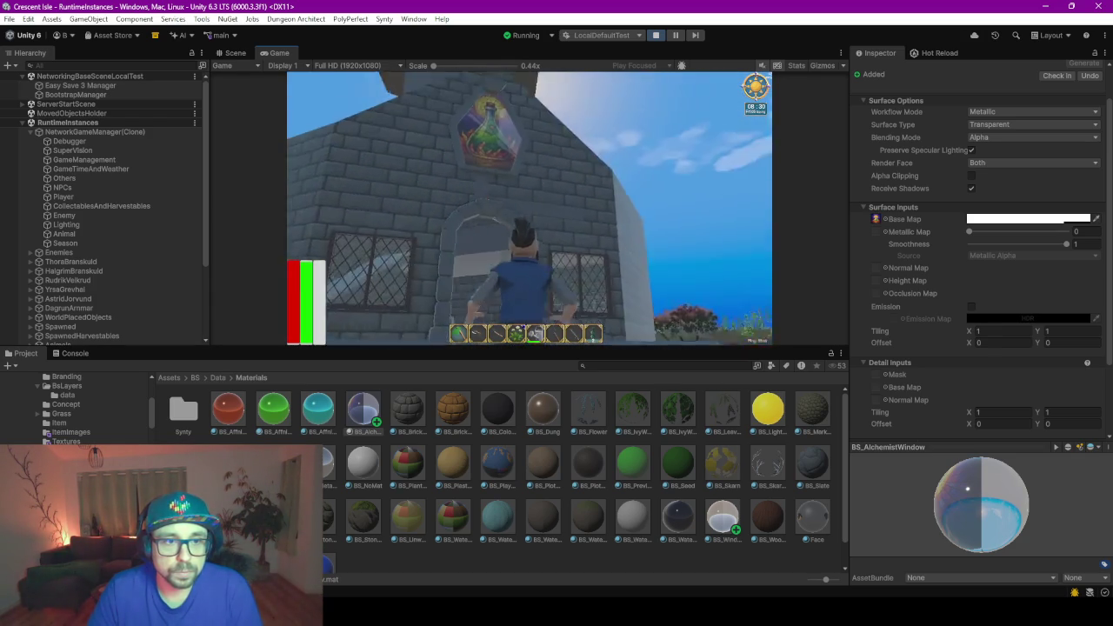
key(w)
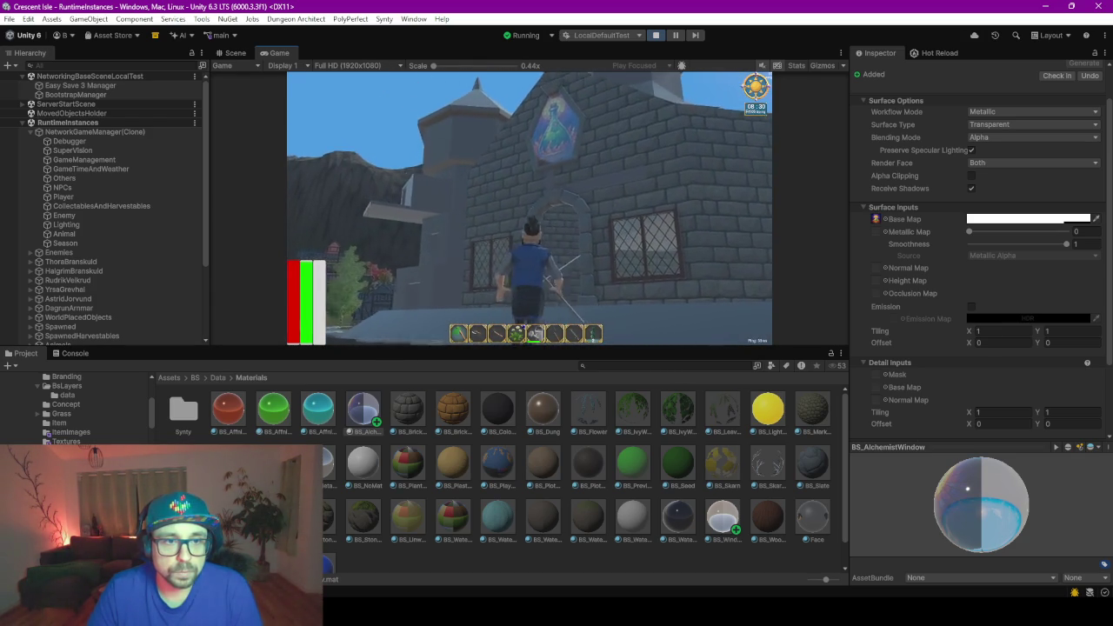
key(w)
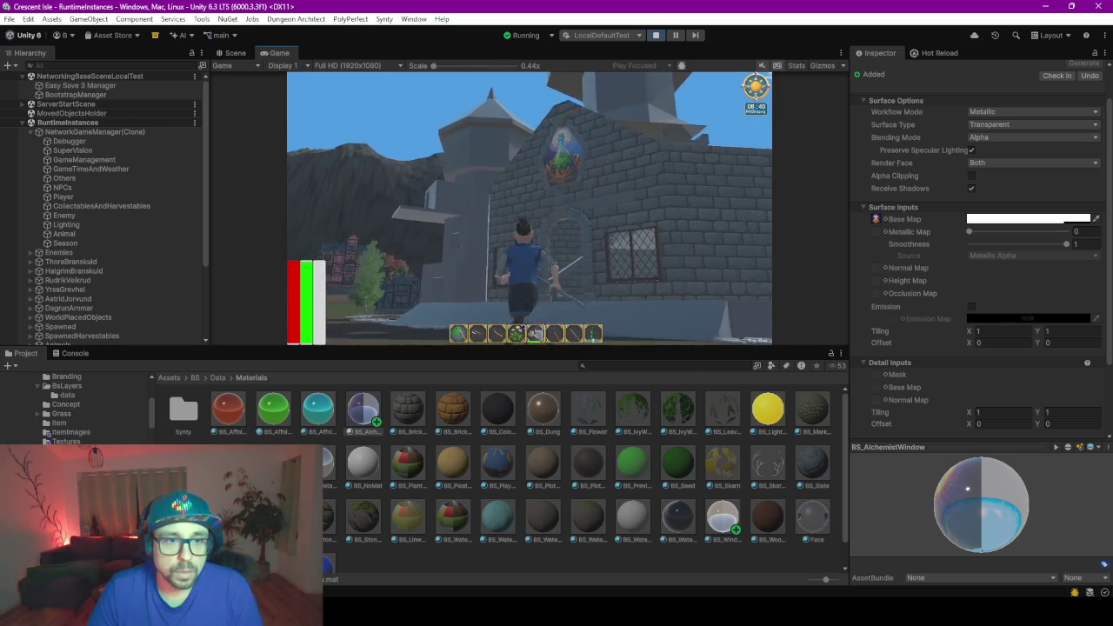
- Back away from the house to view its front, left tower and greenhouse
key(s)
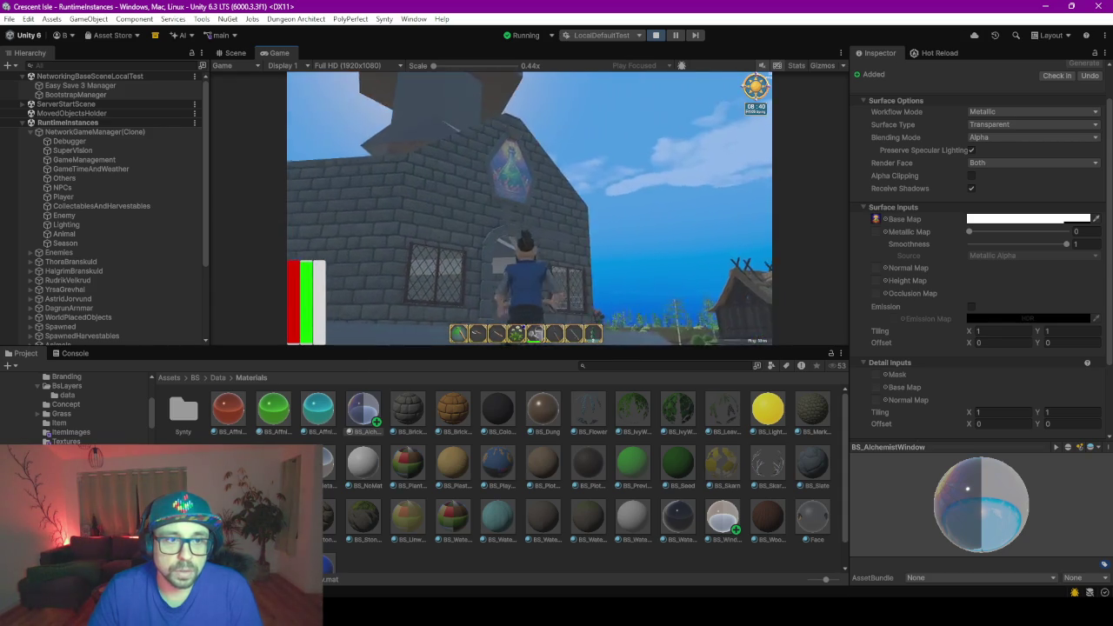
key(s)
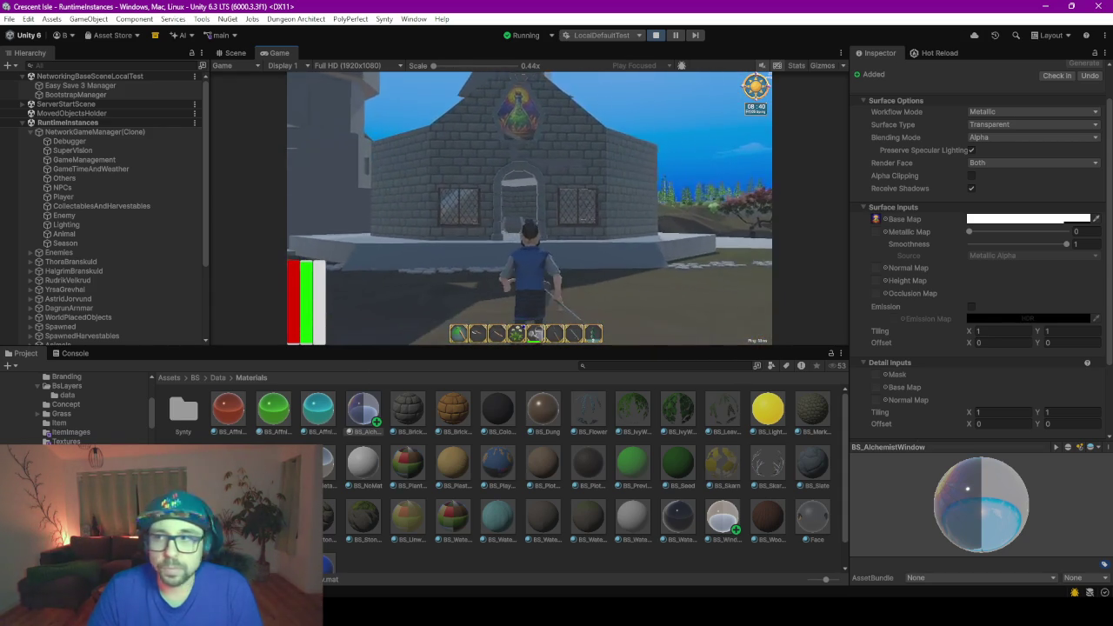
key(s)
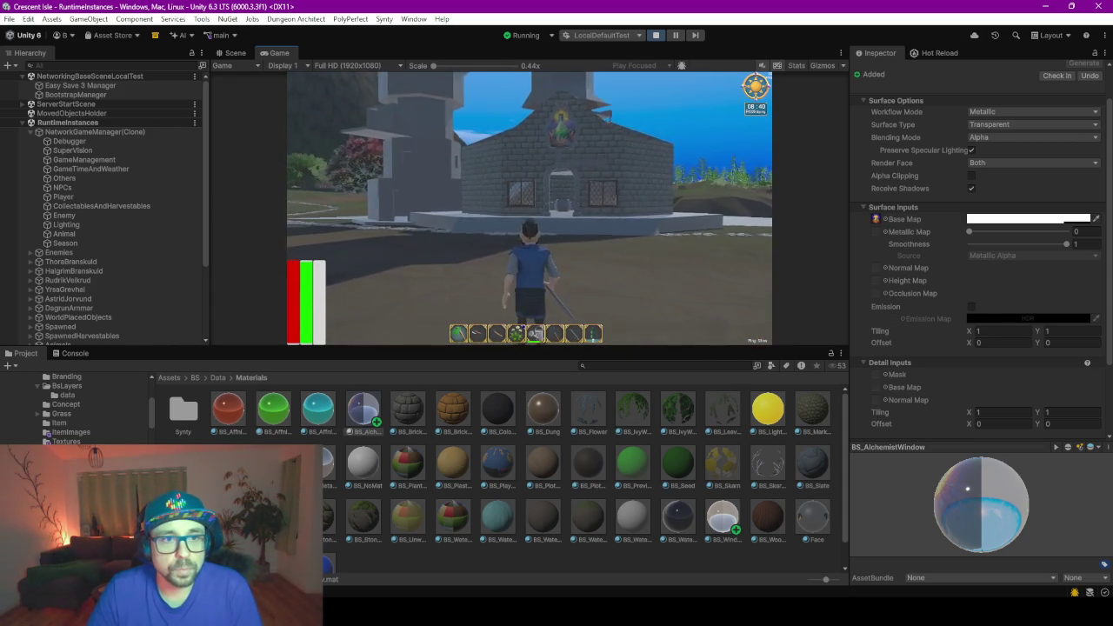
key(a)
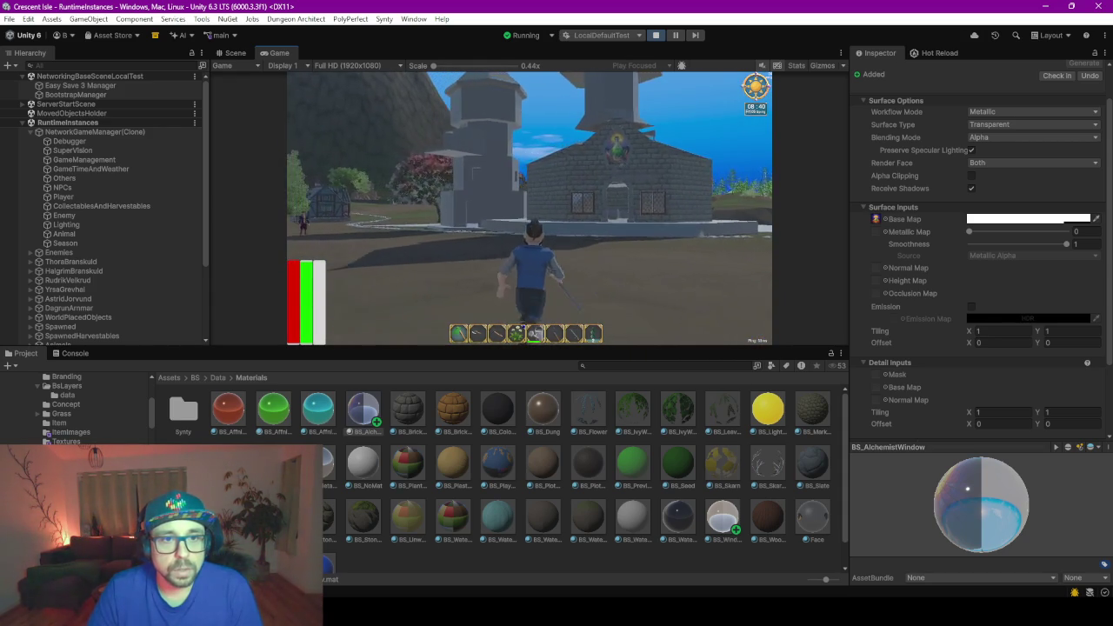
- Run back to the house entrance, then walk out through the archway
key(w)
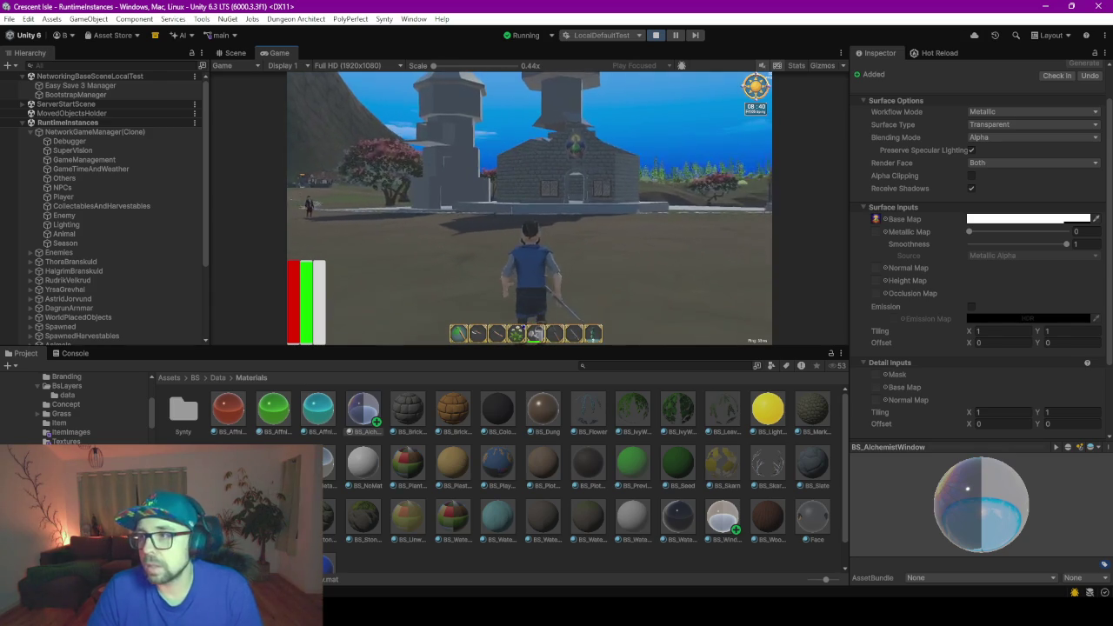
key(w)
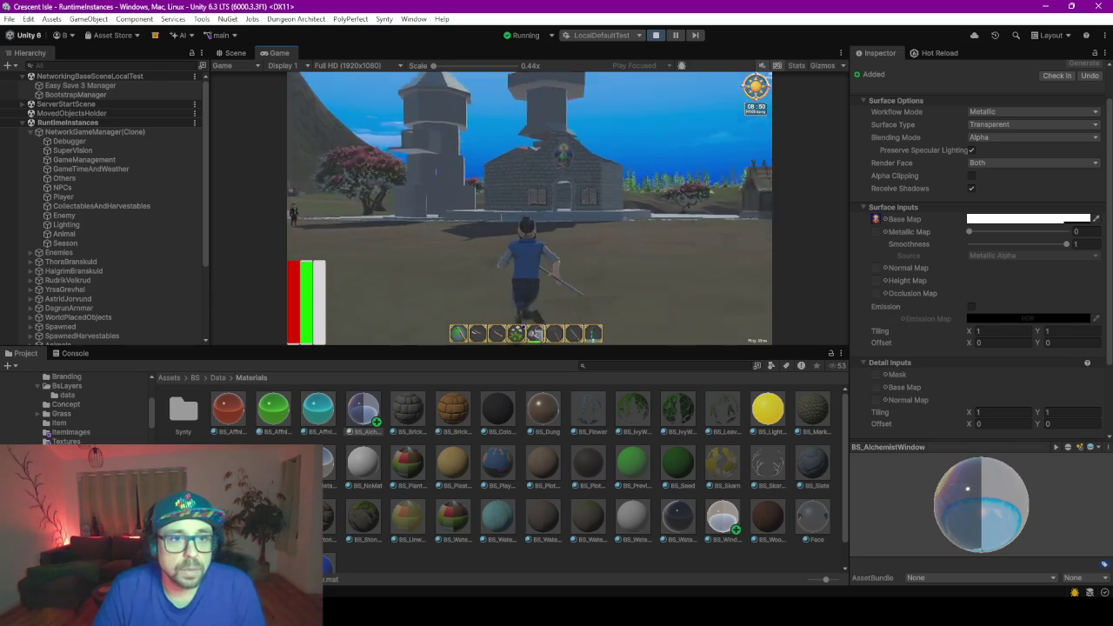
key(w)
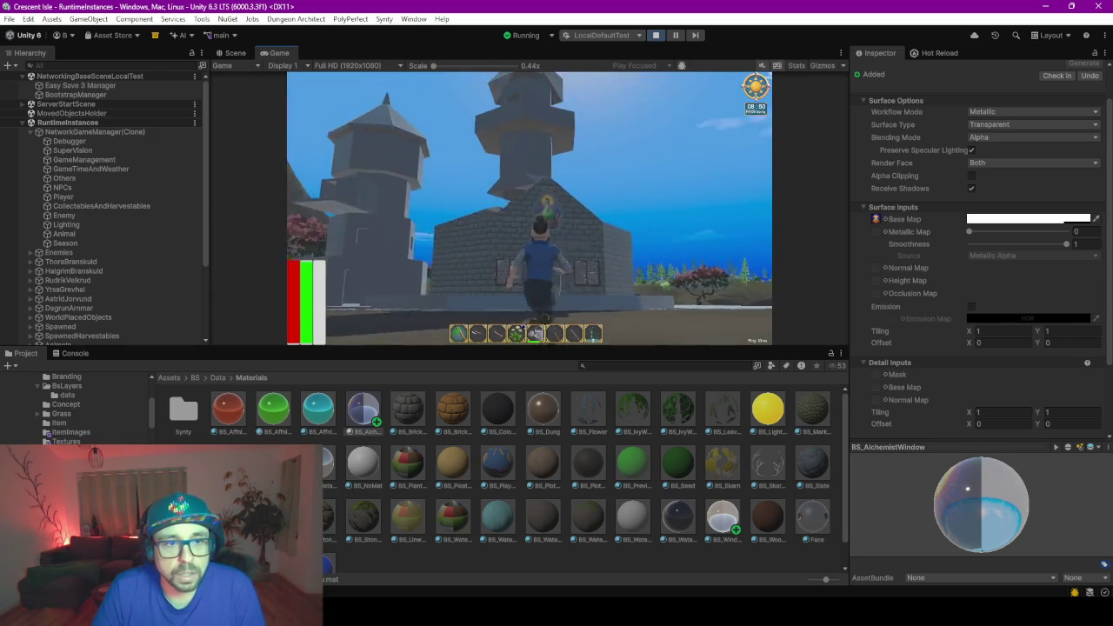
key(w)
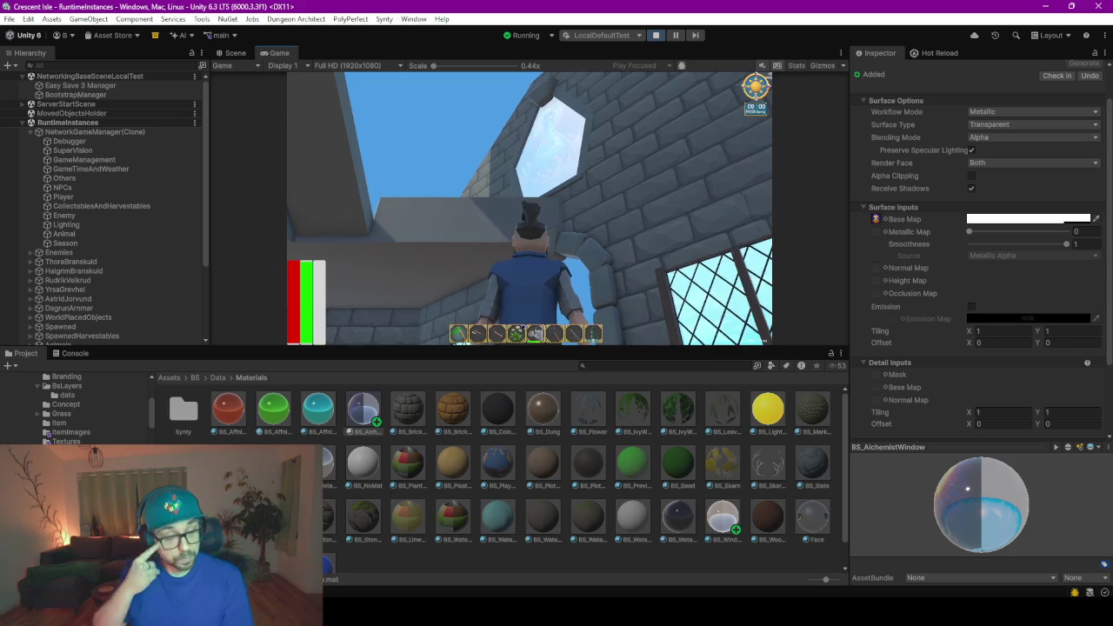
key(w)
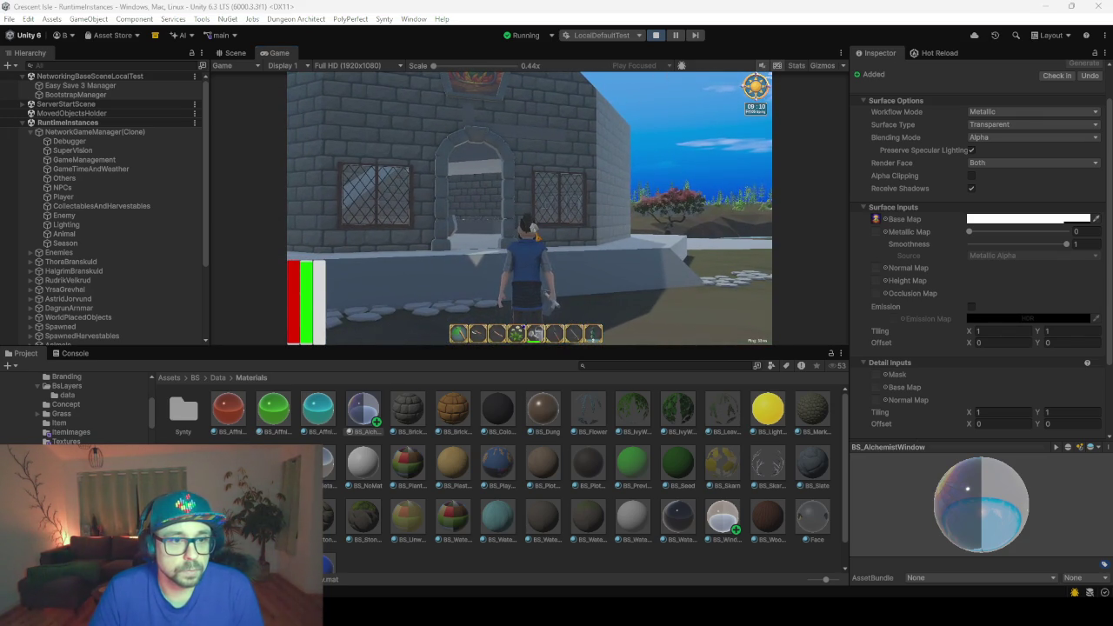
- Set BS_AlchemistWindow's Render Face back to Front
click(378, 440)
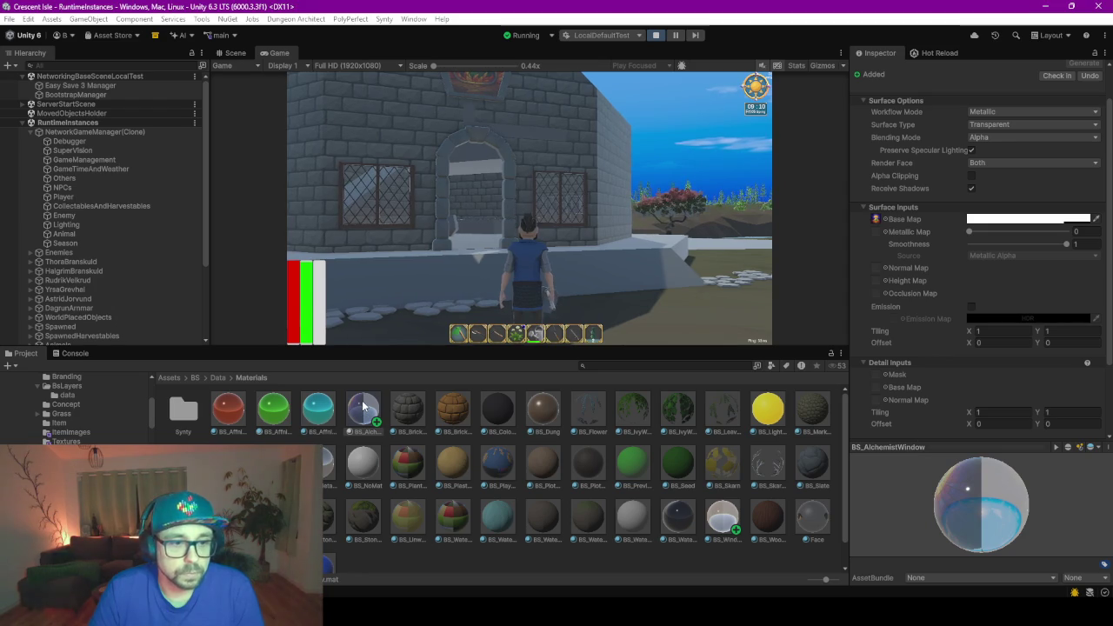
click(1003, 163)
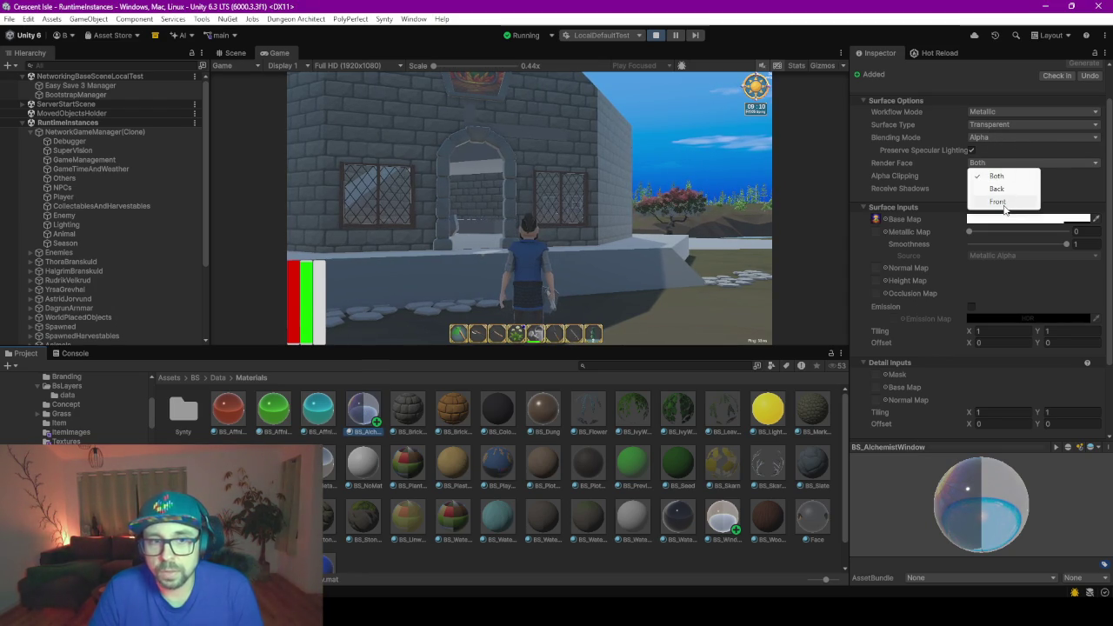
click(991, 177)
- Set BS_Window's Render Face back to Front
click(721, 515)
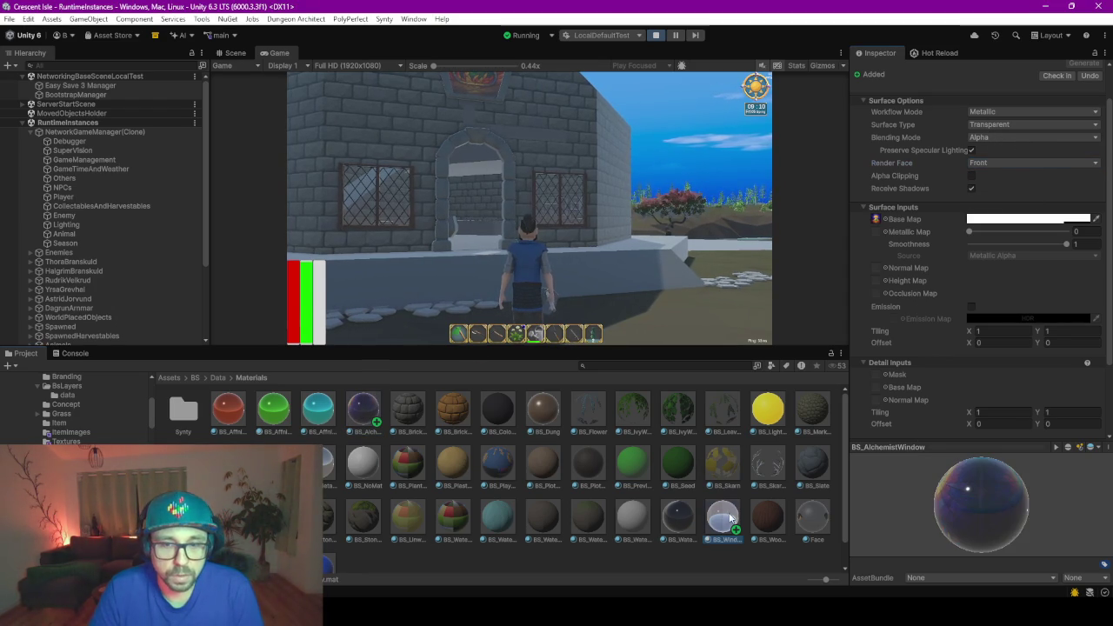
click(1002, 165)
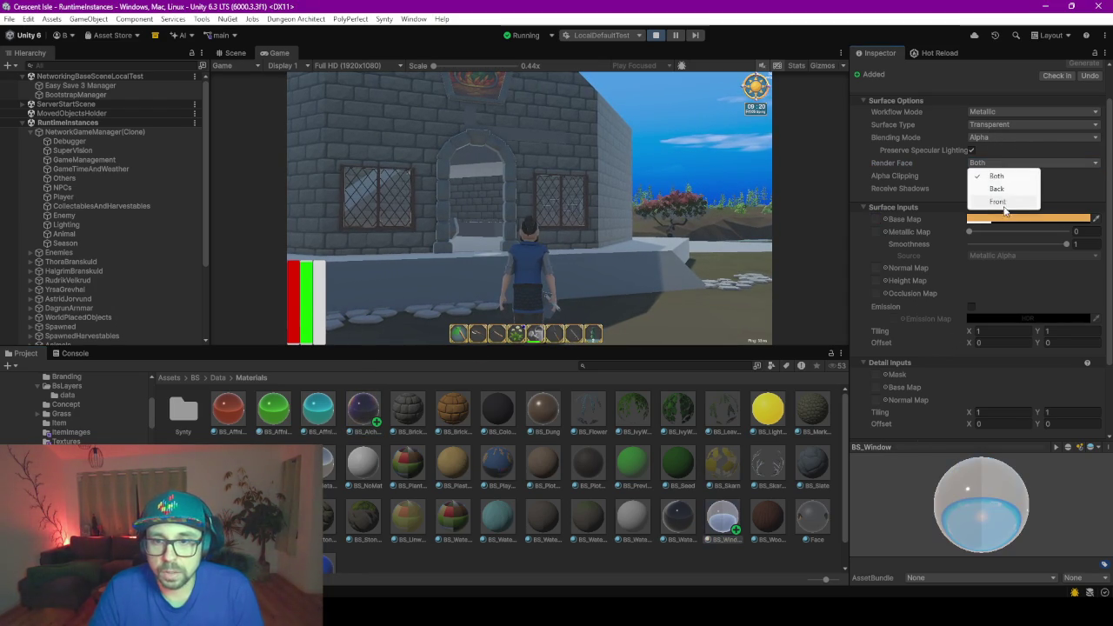
click(1006, 203)
- In the Scene view, duplicate the stained-glass top window and set its Y rotation to 225
click(229, 56)
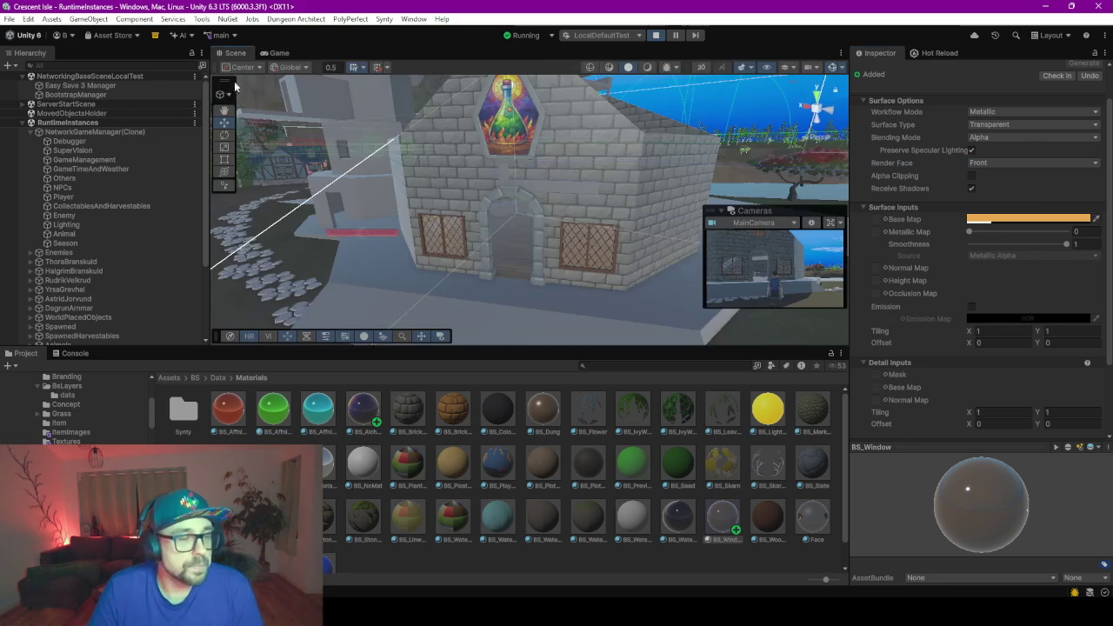
click(518, 133)
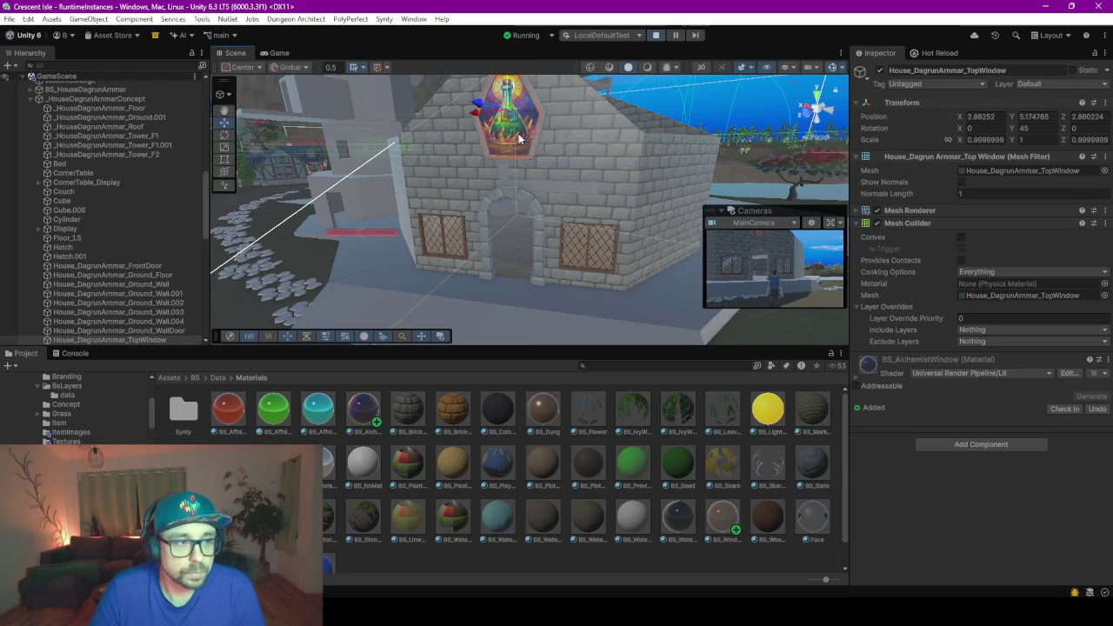
scroll(163, 279, down, 3)
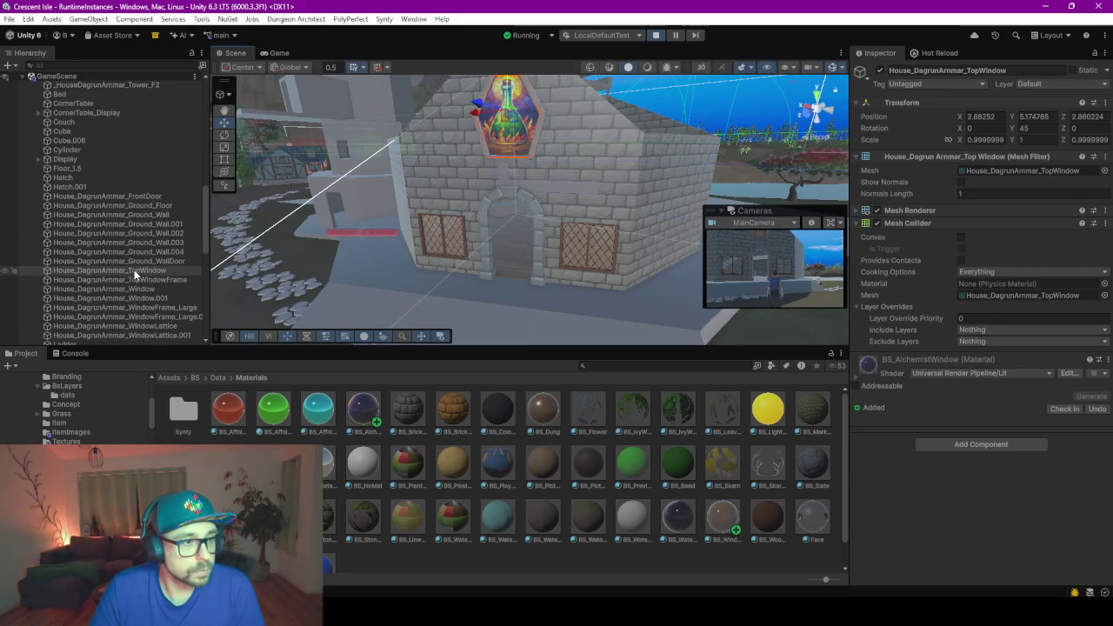
key(ctrl+d)
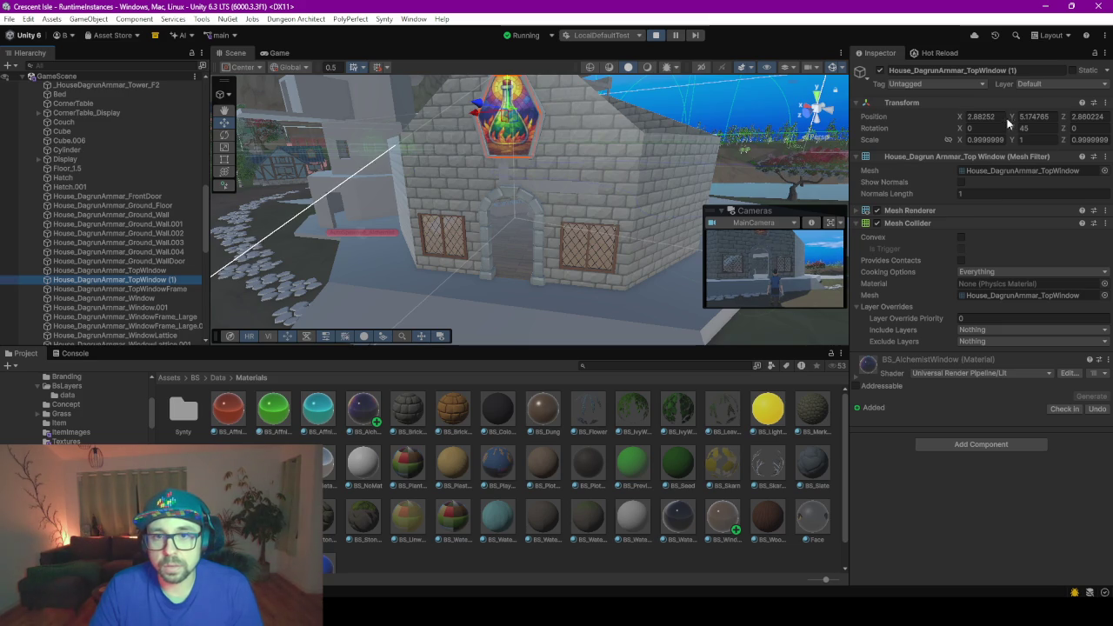
key(f)
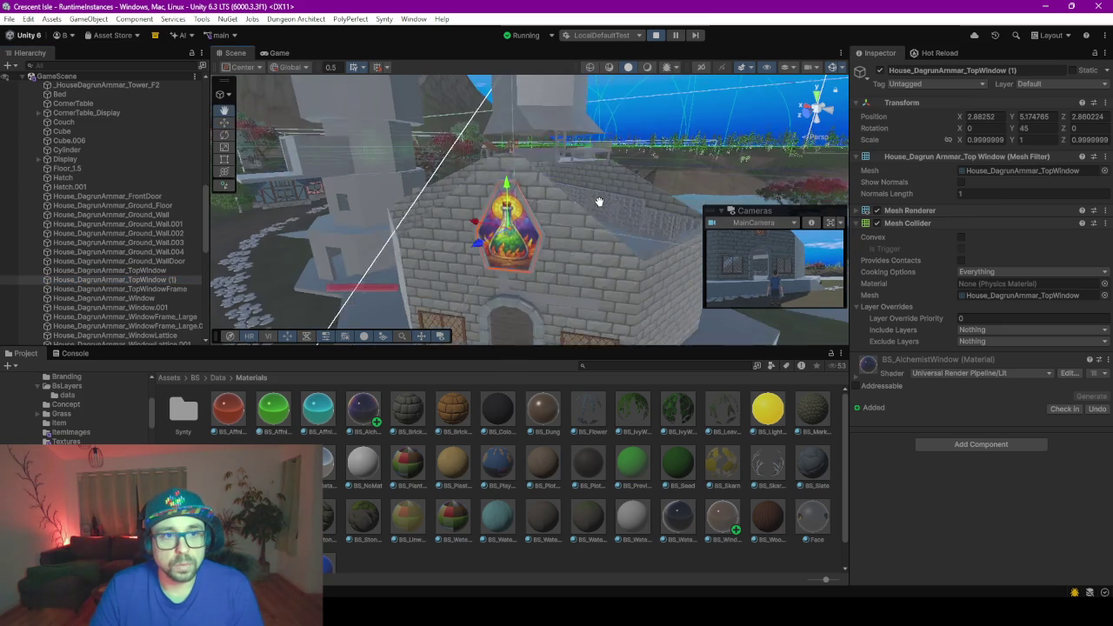
click(1054, 128)
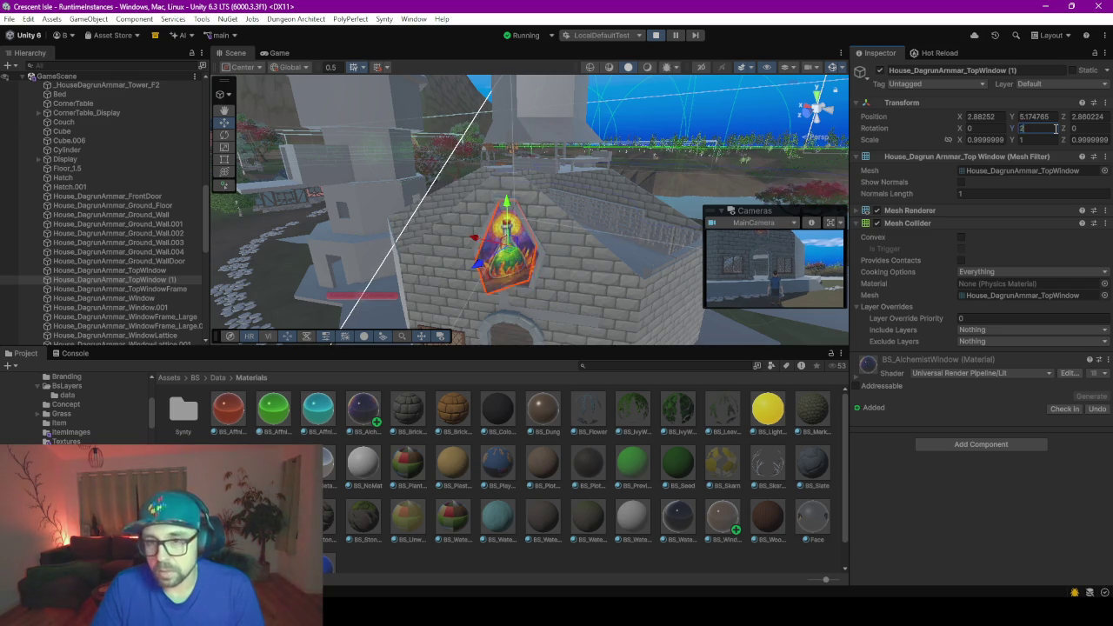
text(225)
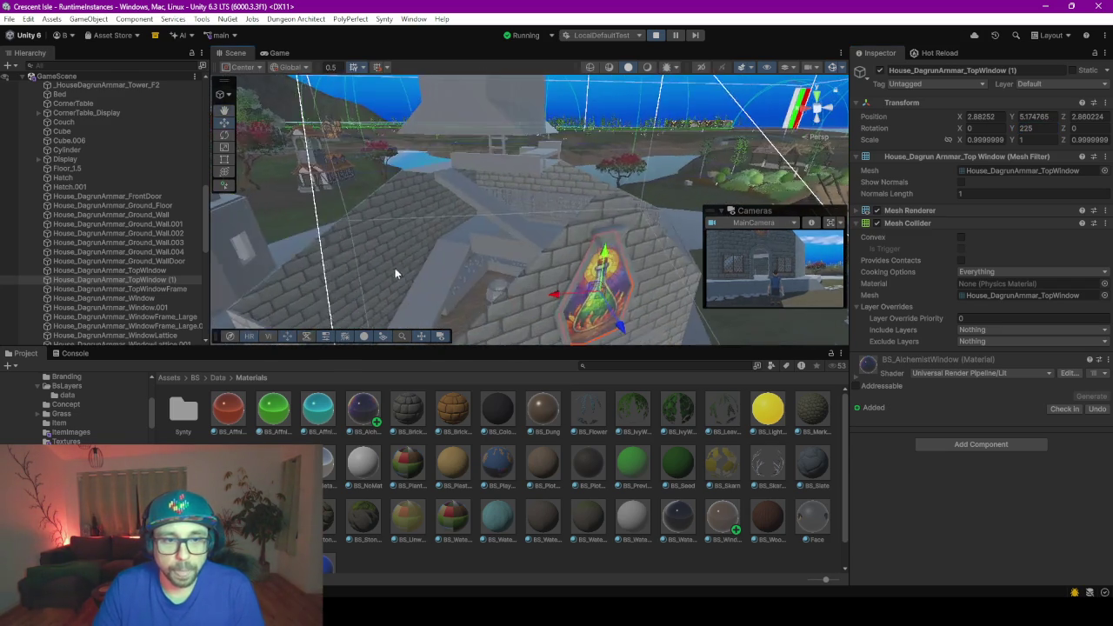
- Set the duplicate window's Scale X to -1 to mirror the potion design
right_drag(409, 287, 768, 307)
key(f)
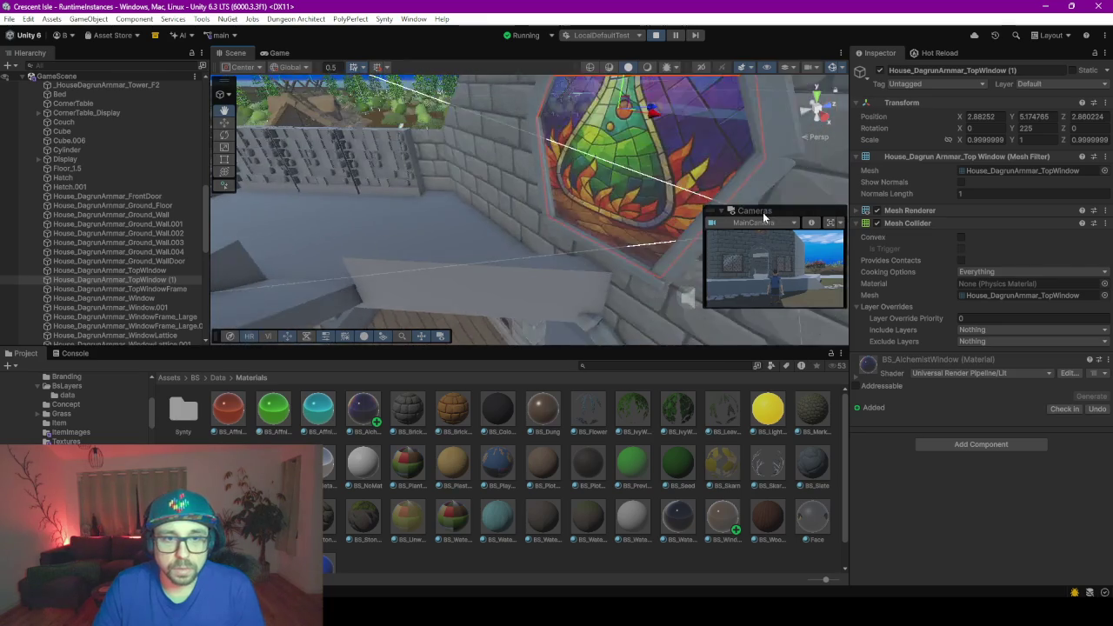
right_drag(746, 229, 718, 197)
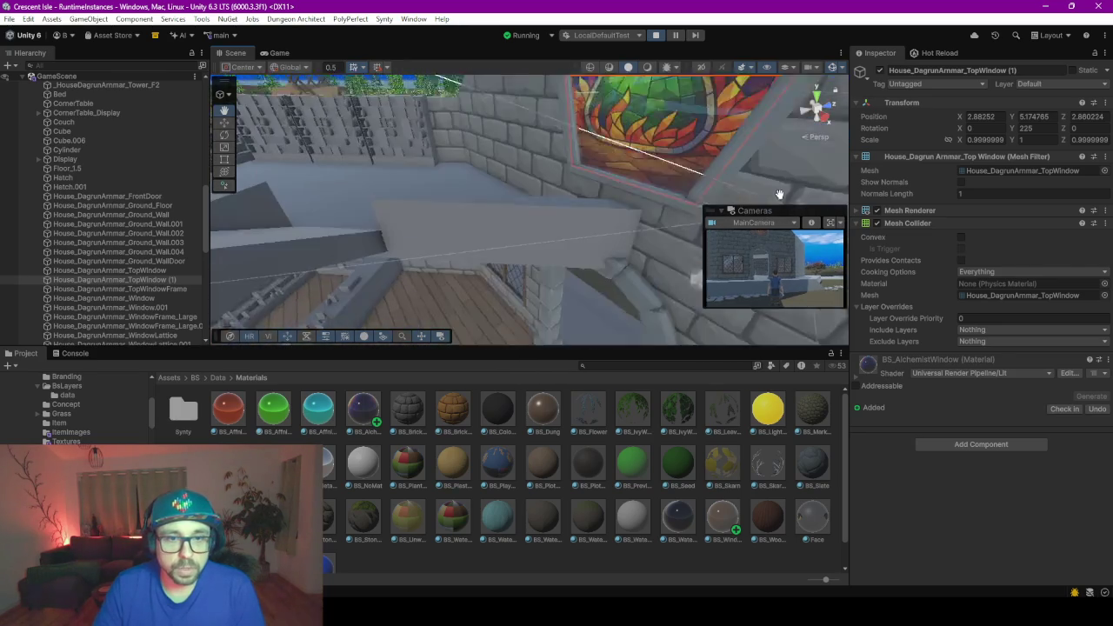
right_drag(656, 144, 688, 150)
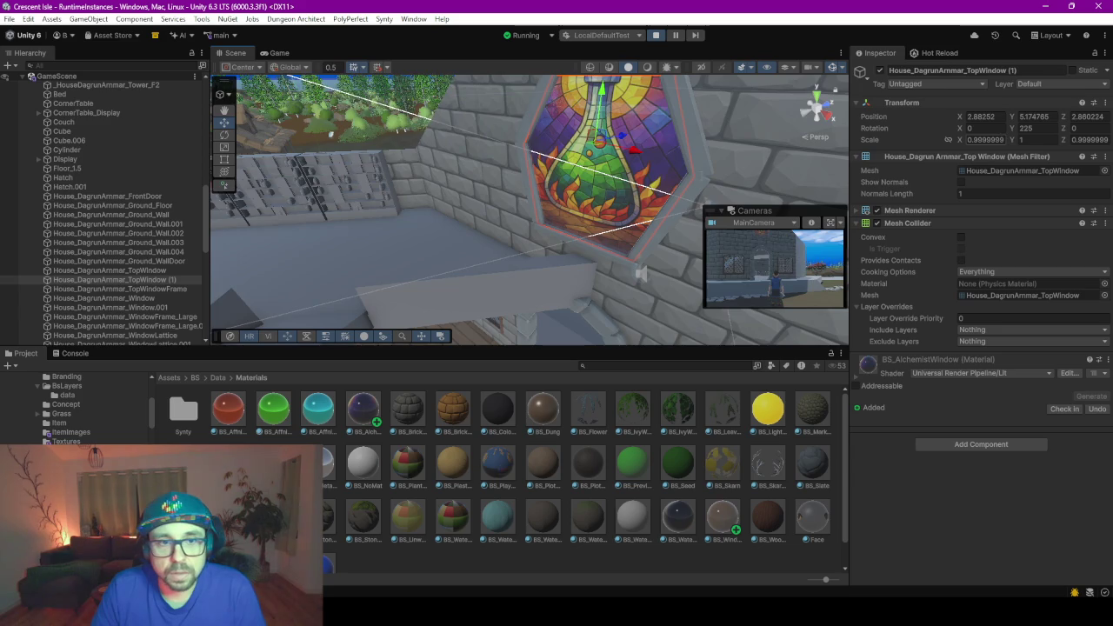
right_drag(574, 178, 540, 181)
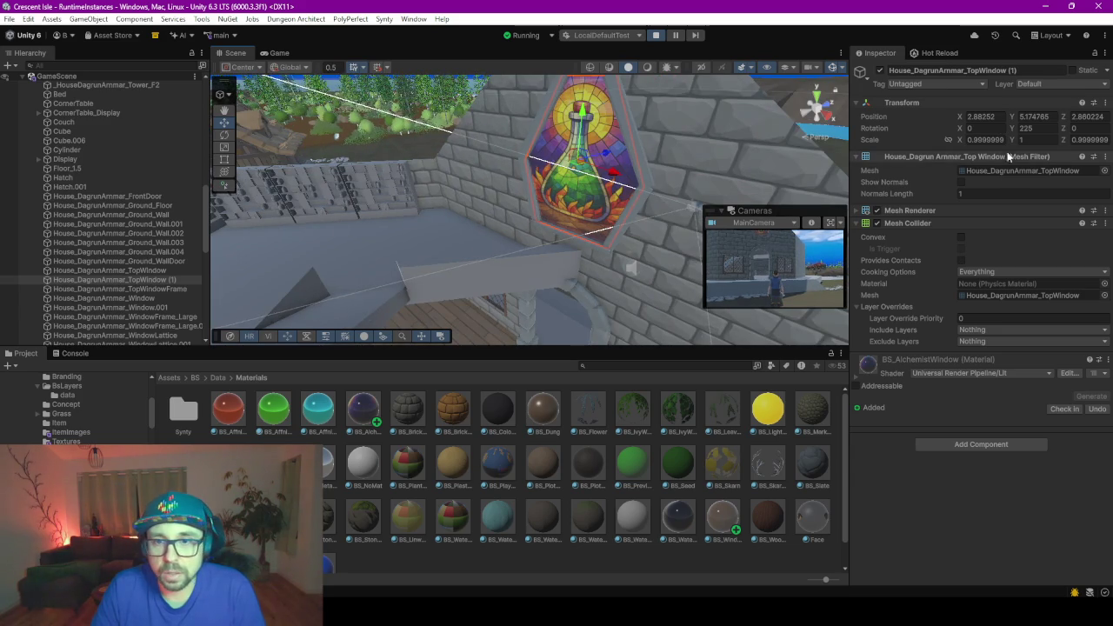
click(987, 139)
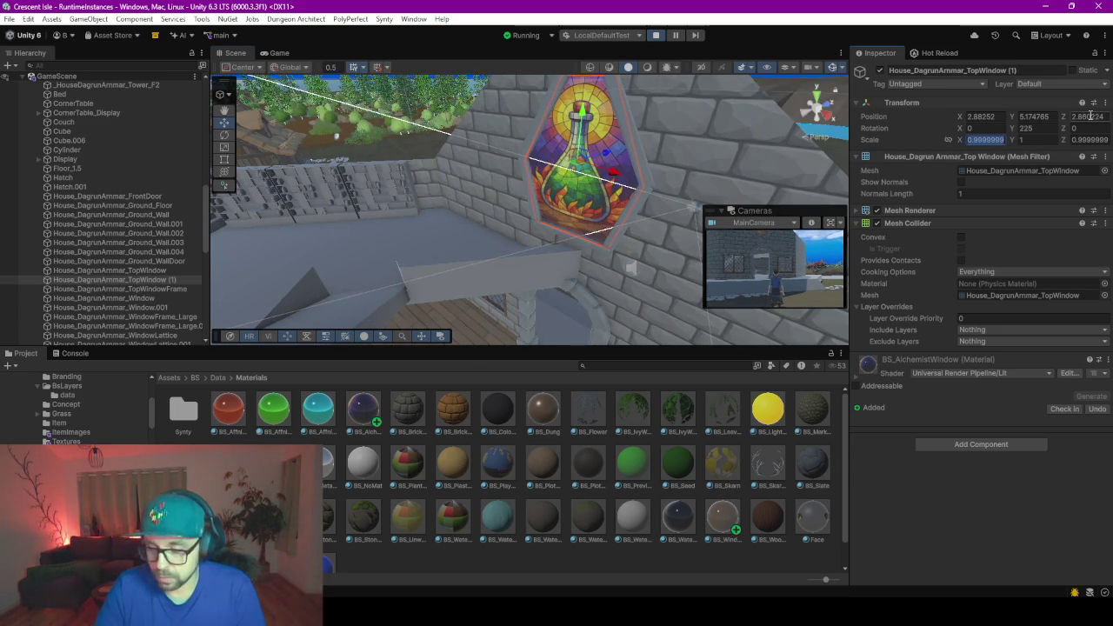
text(-1)
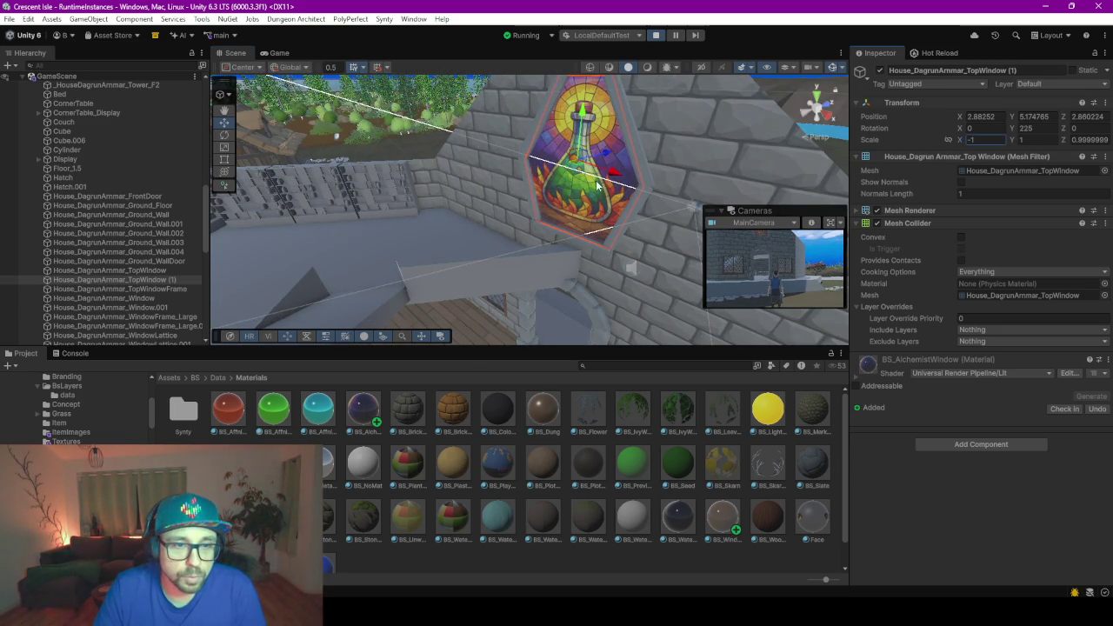
- Pan and orbit the Scene view to inspect the mirrored stained-glass window
middle_drag(598, 185, 614, 187)
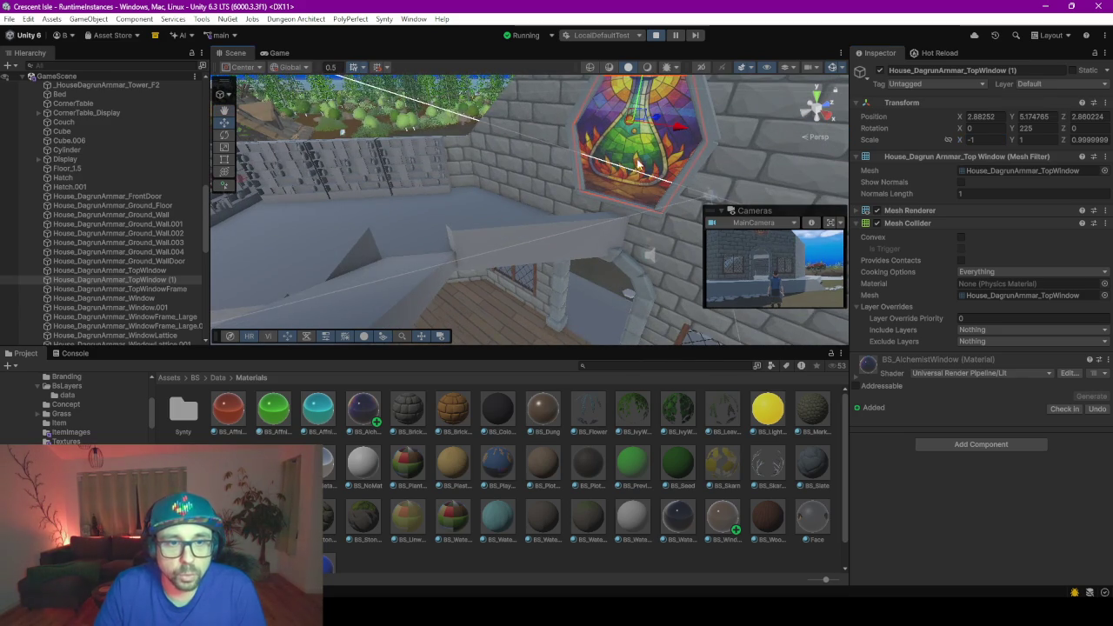
mouse_move(639, 166)
right_down()
mouse_move(509, 161)
mouse_move(231, 180)
right_up()
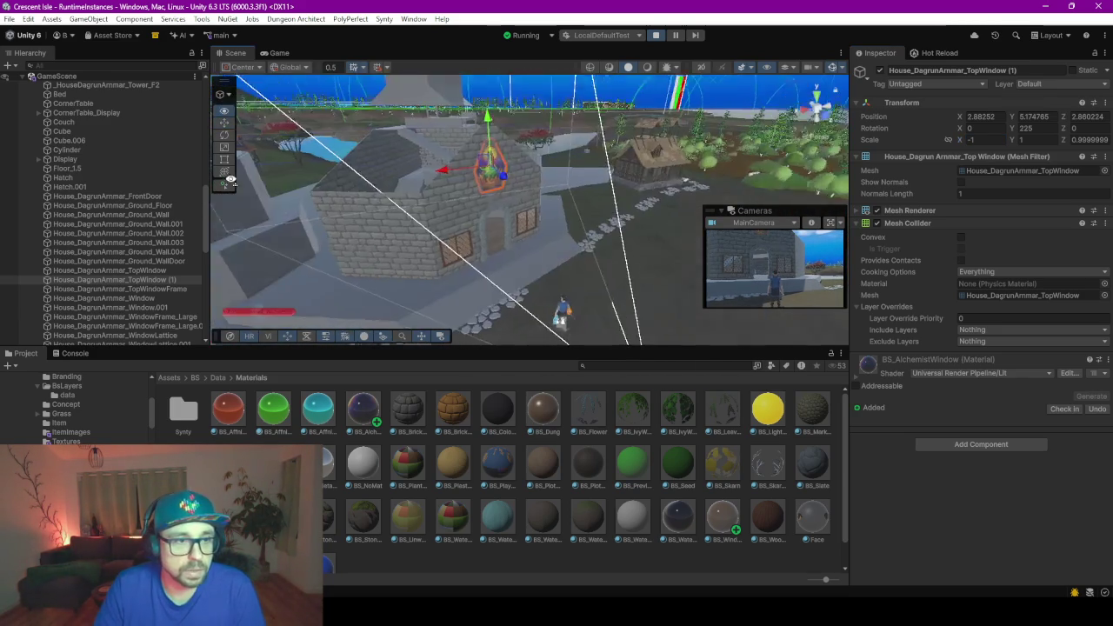
right_drag(231, 180, 478, 130)
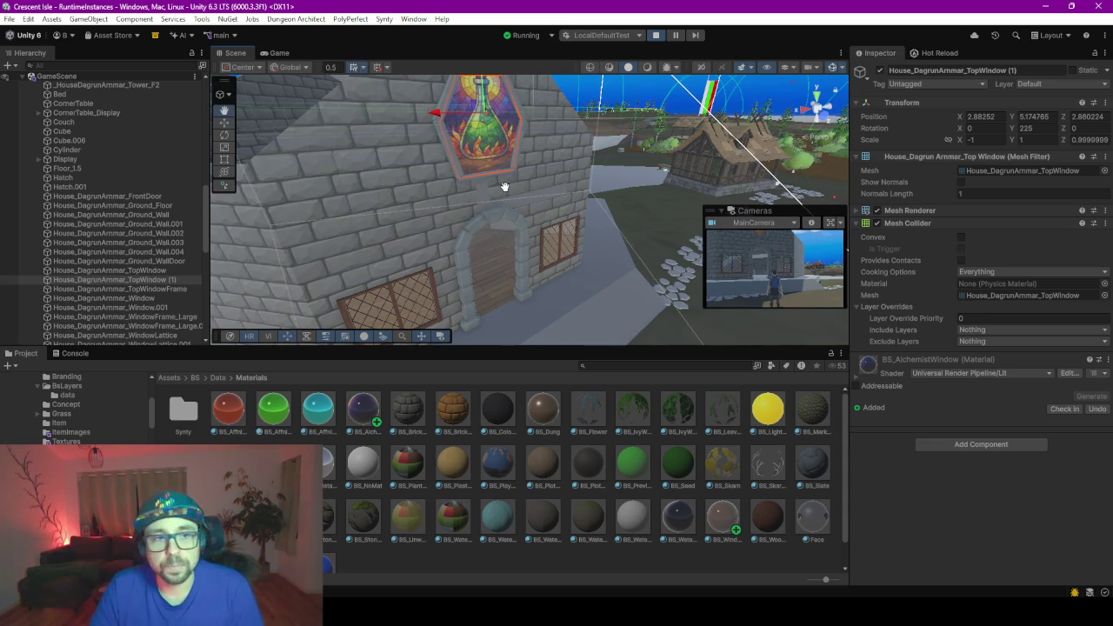
mouse_move(518, 174)
middle_down()
mouse_move(519, 206)
mouse_move(459, 169)
middle_up()
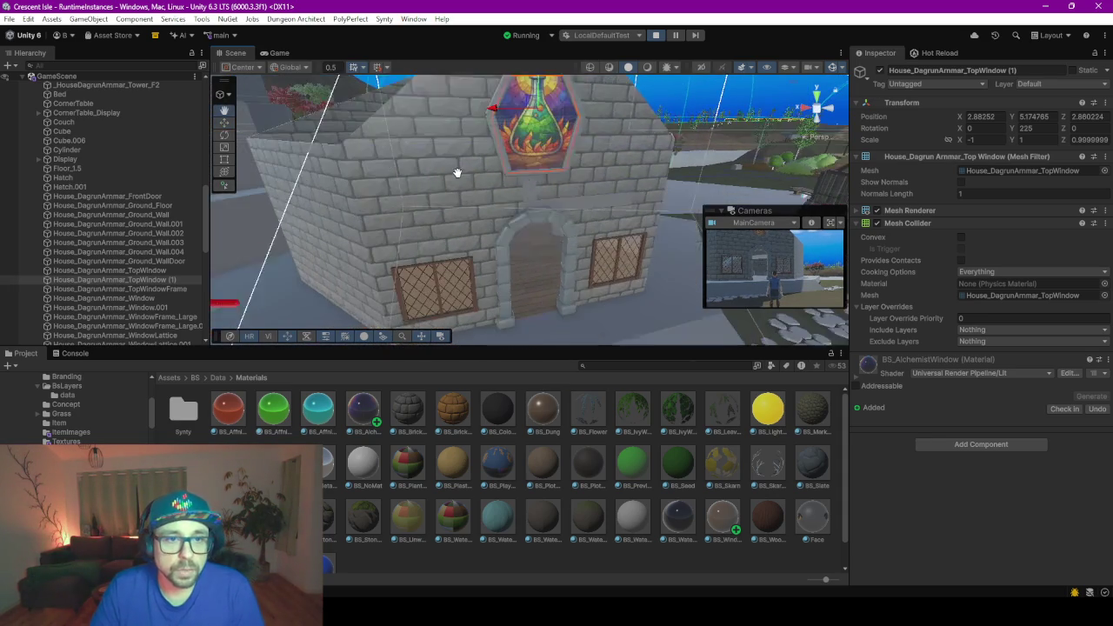
- Select the lower-left and right lattice windows and the stained-glass potion window
click(442, 270)
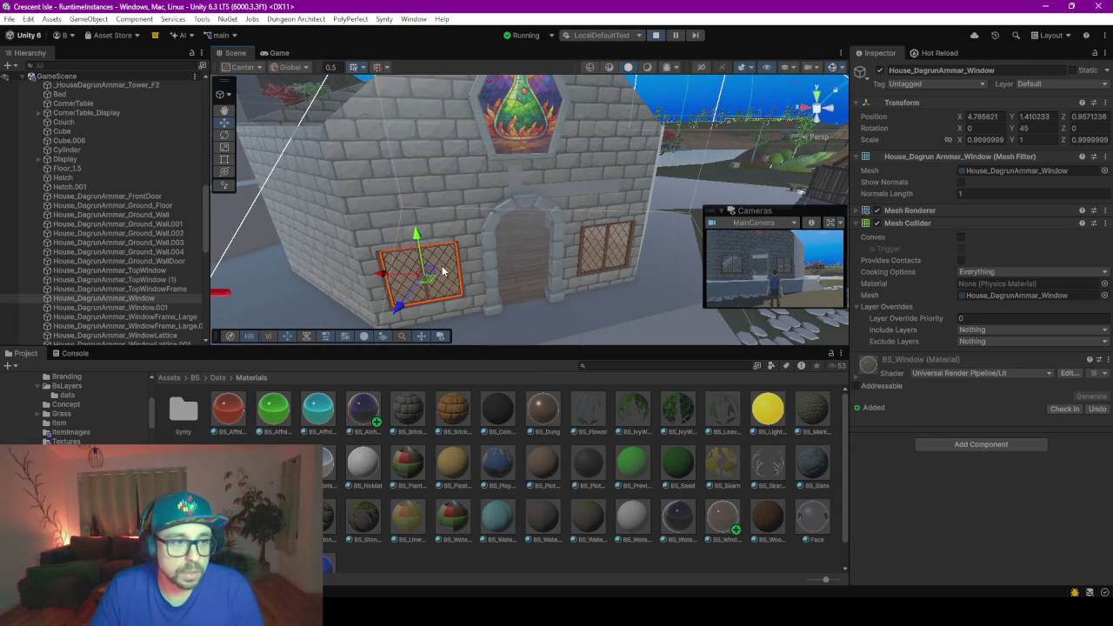
click(148, 308)
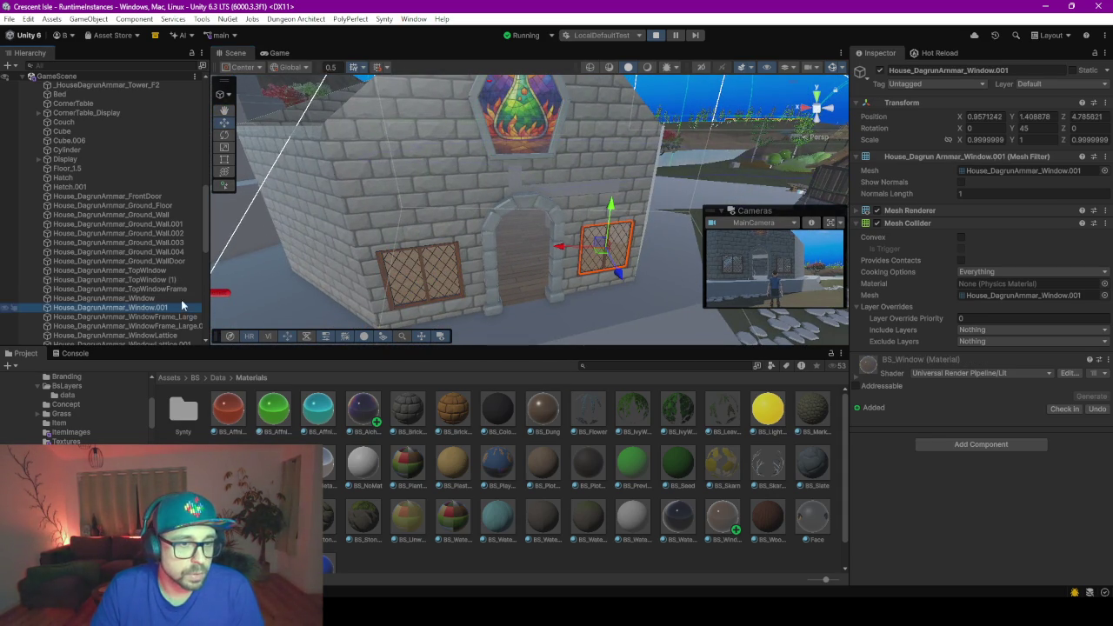
click(514, 117)
- Fly the Scene camera around the top window, then return to the running Game view
mouse_move(511, 113)
right_down()
mouse_move(371, 177)
mouse_move(455, 216)
mouse_move(559, 177)
right_up()
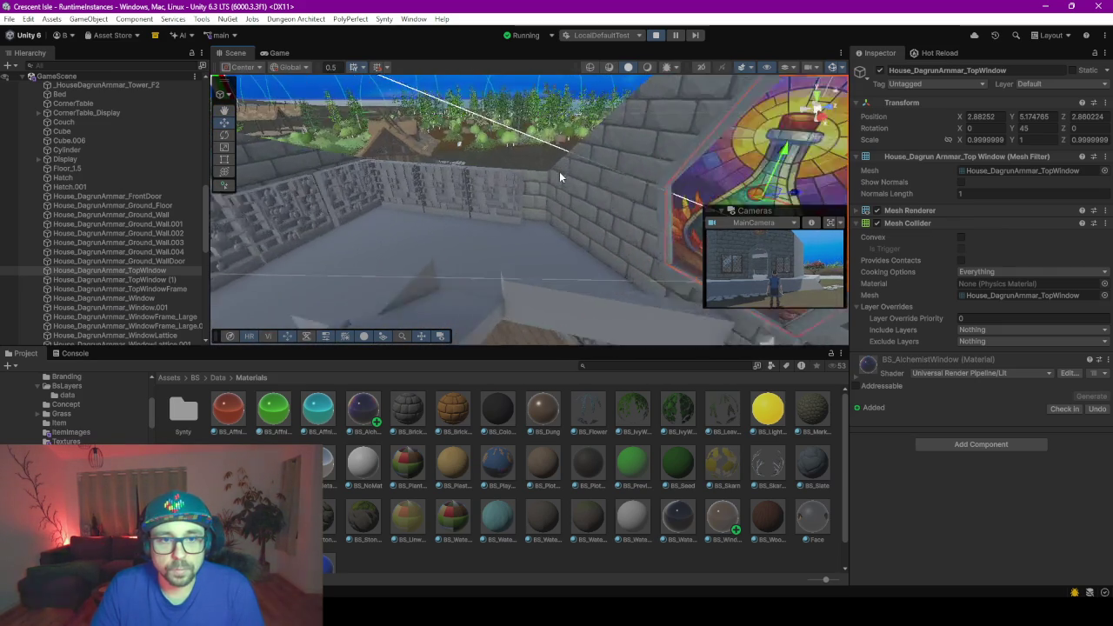
right_drag(559, 171, 693, 168)
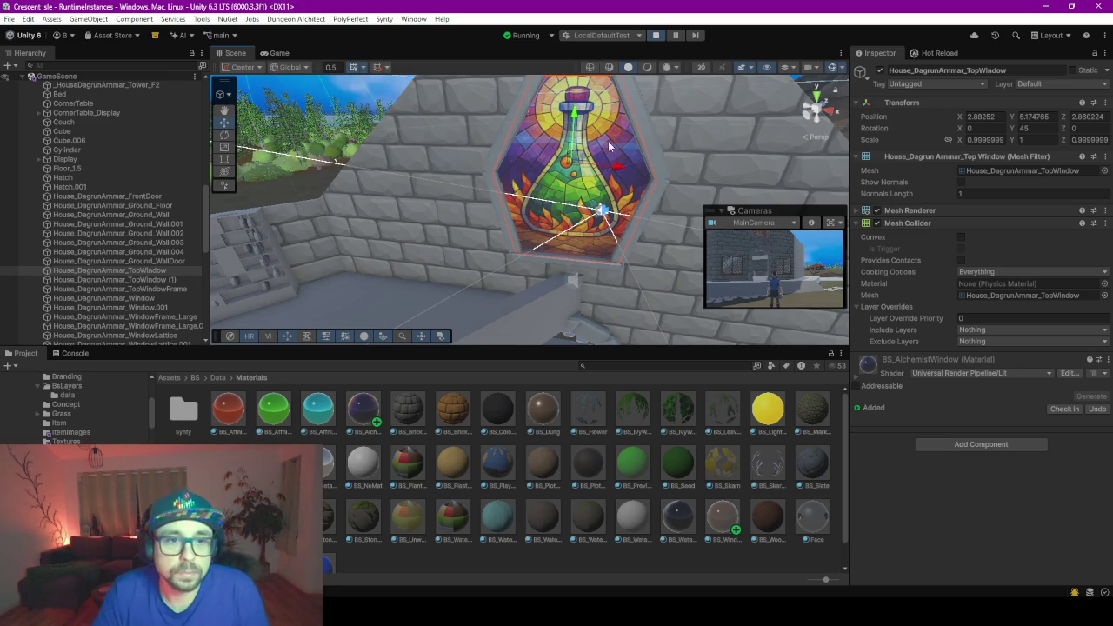
mouse_move(693, 165)
right_down()
mouse_move(581, 157)
mouse_move(255, 65)
right_up()
scroll(582, 156, down, 3)
click(278, 53)
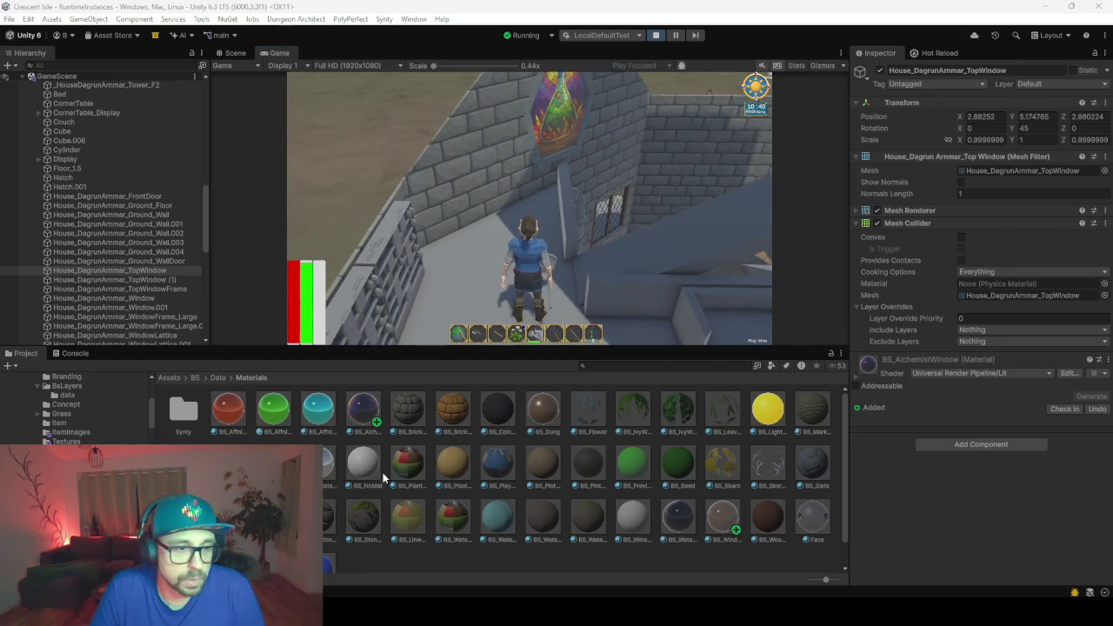
- Set BS_AlchemistWindow's Base Map alpha to 220, then briefly inspect BS_IvyWall's context menu
click(367, 410)
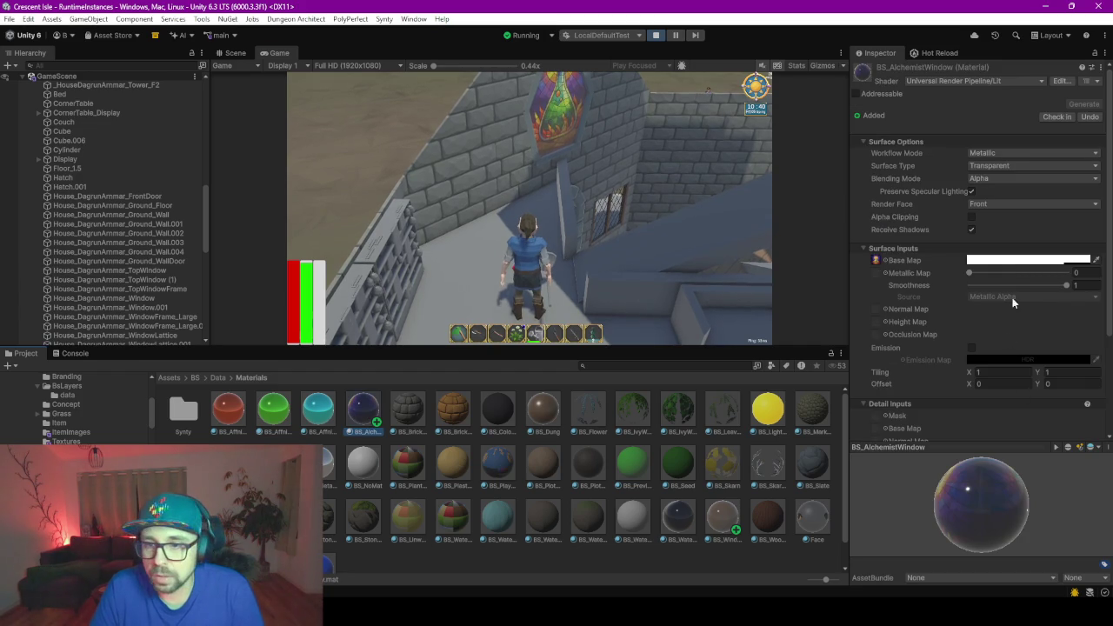
click(1061, 260)
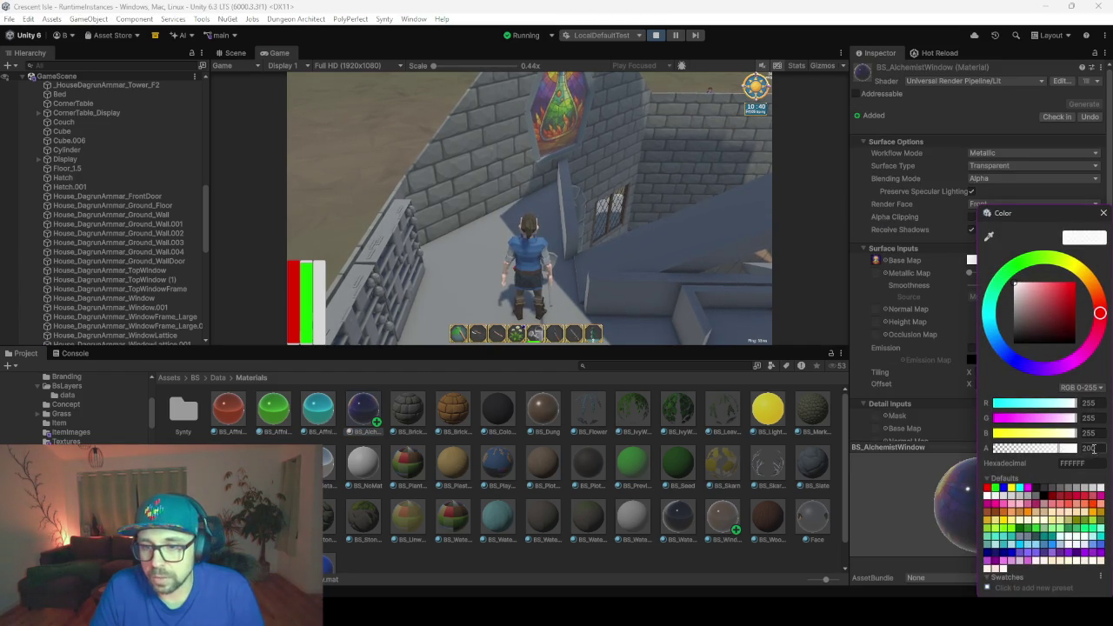
text(220)
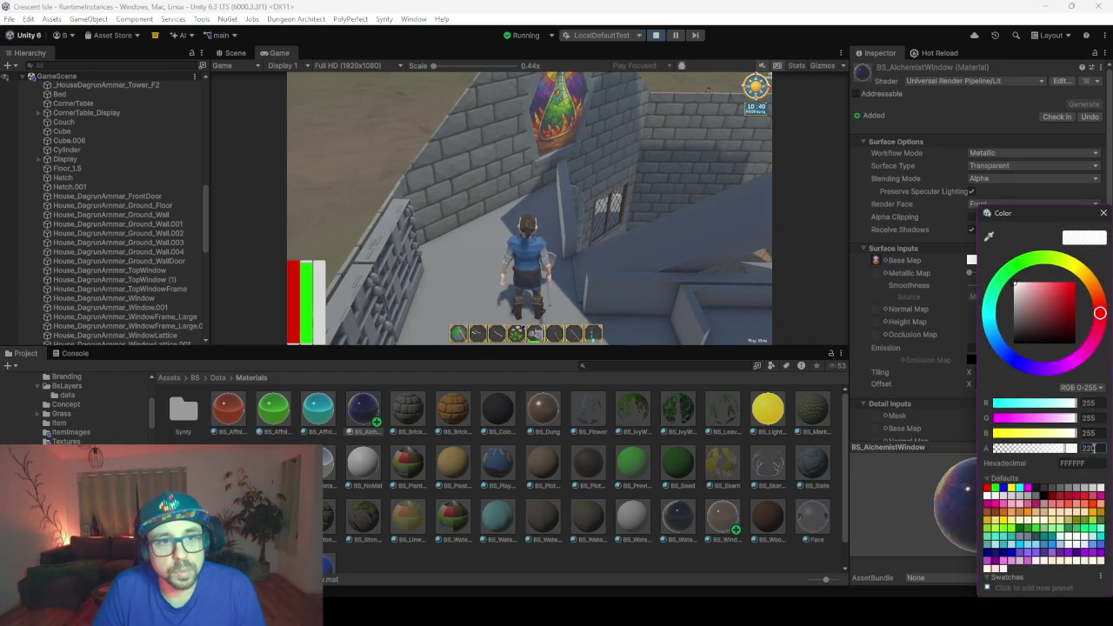
right_click(639, 396)
key(Escape)
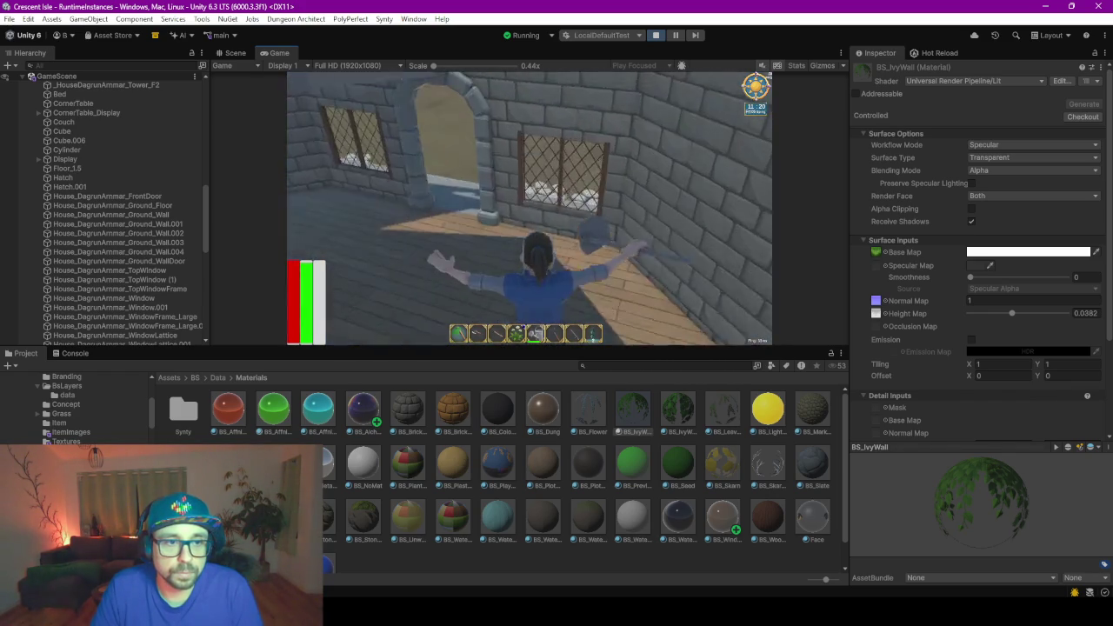
- Walk the character out to the house front, back off to view it, then face the door
key(w)
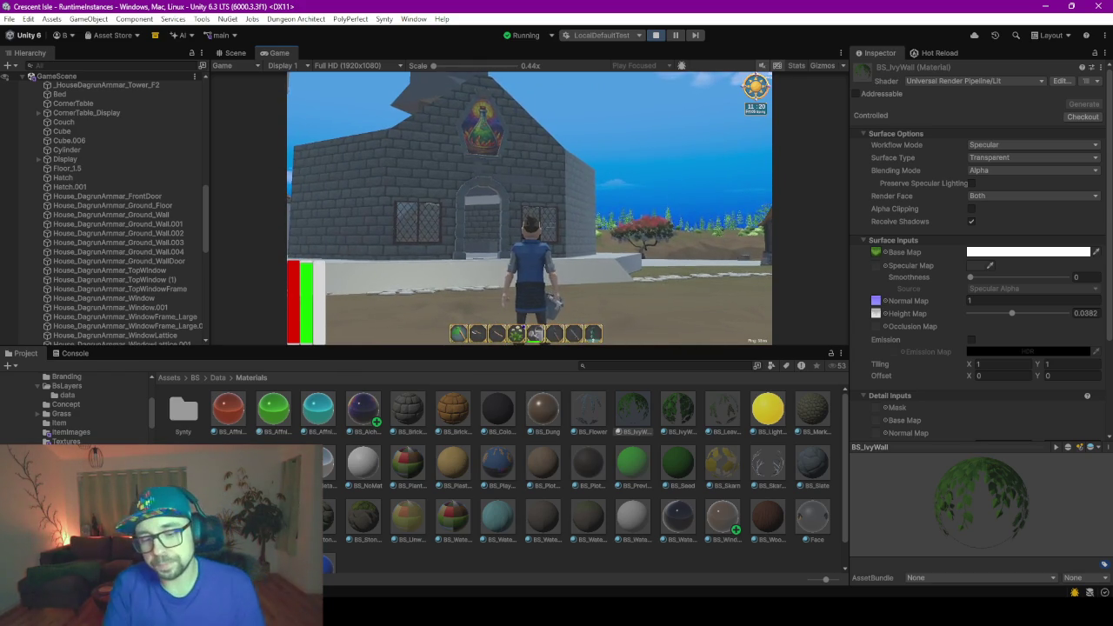
key(w)
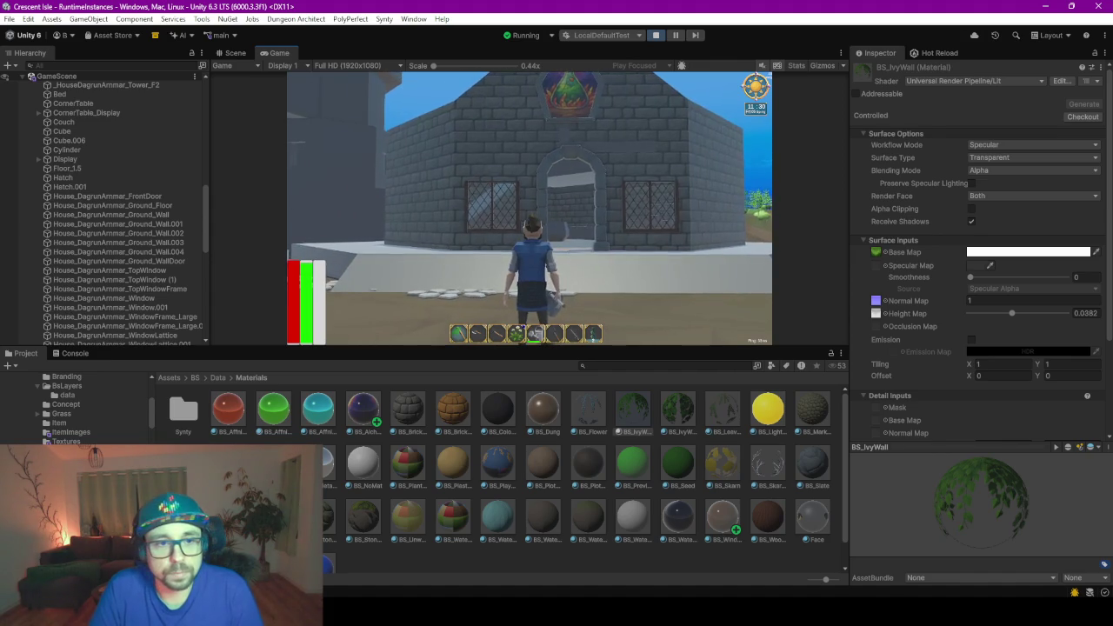
key(w)
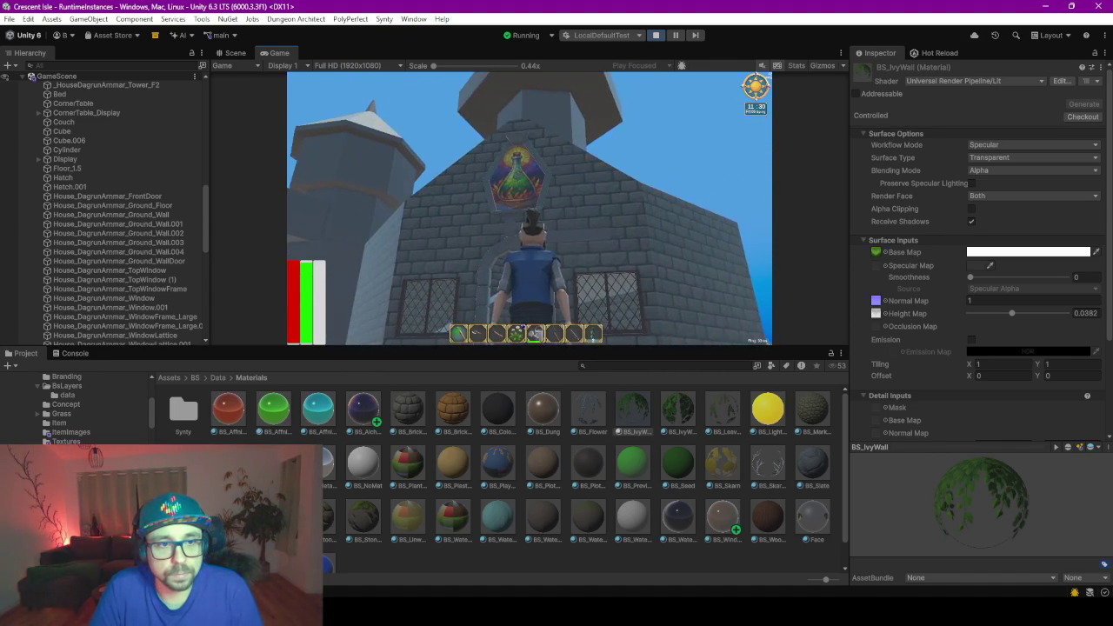
key(s)
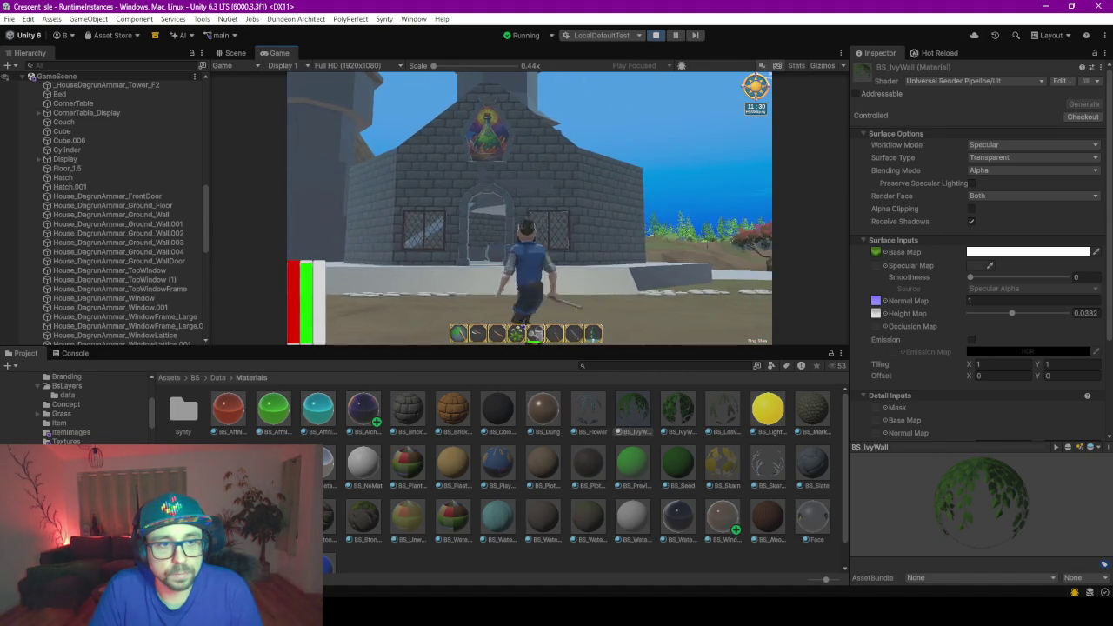
key(w)
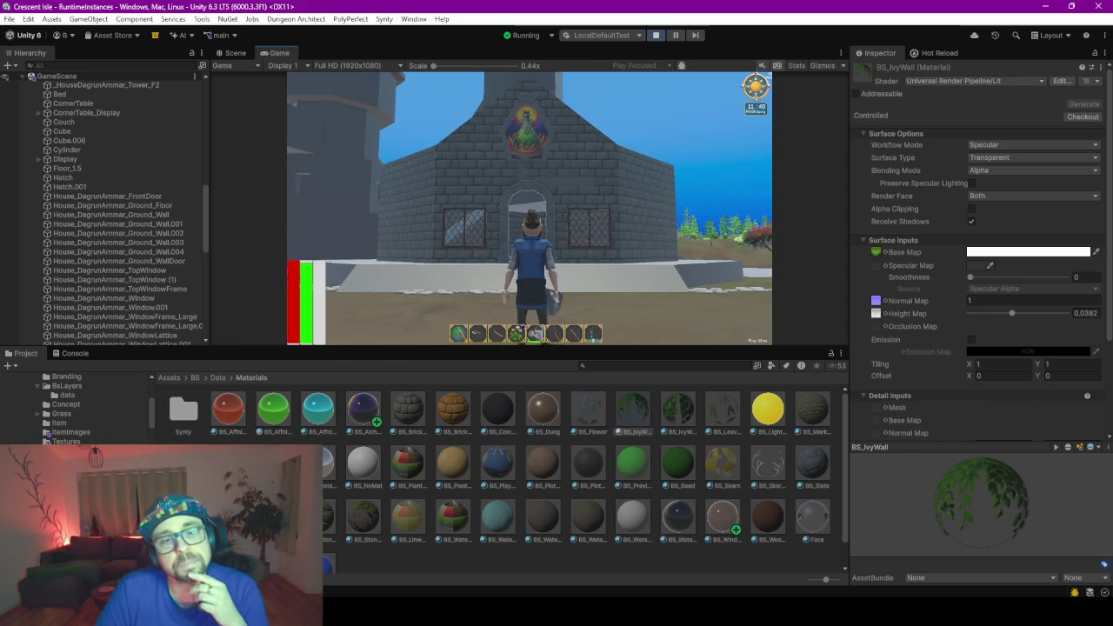
- Crouch the character and walk through the doorway into the room
key(c)
key(w)
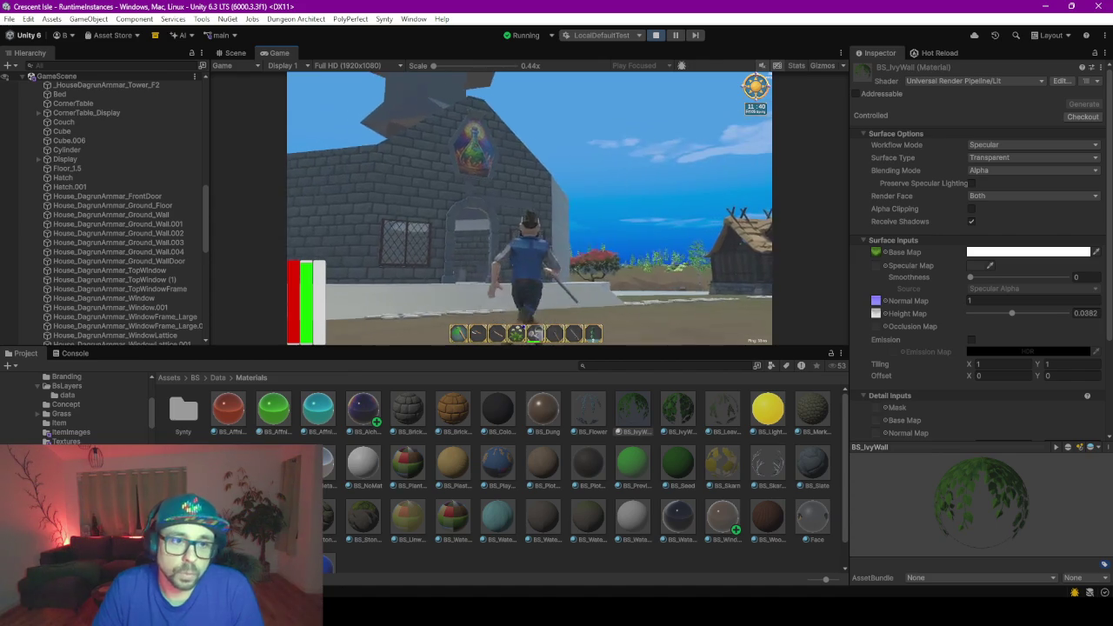
key(w)
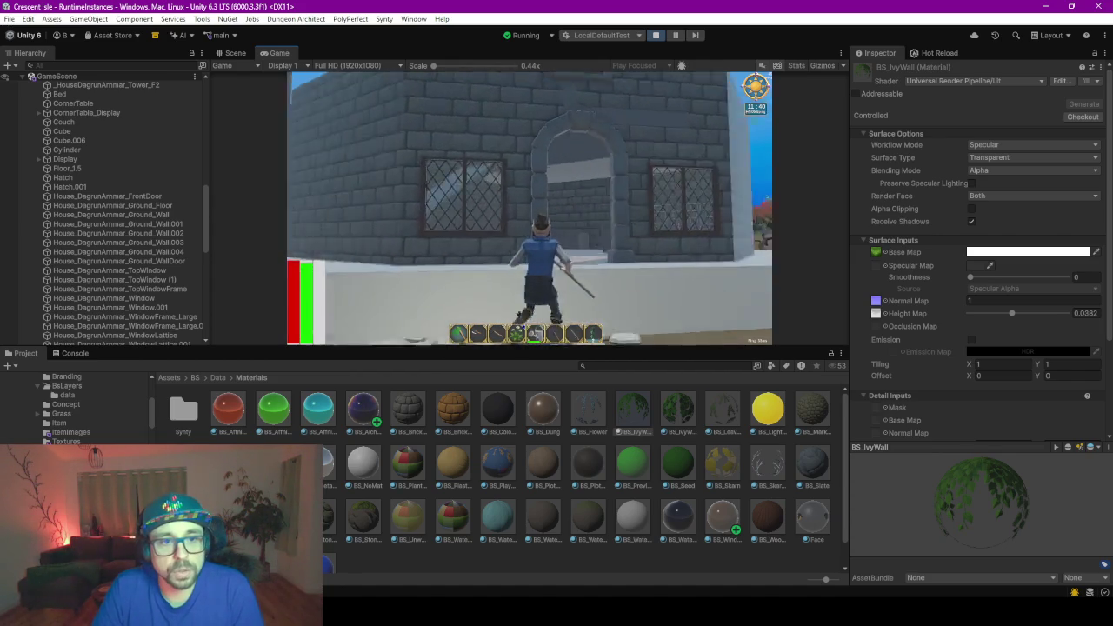
key(w)
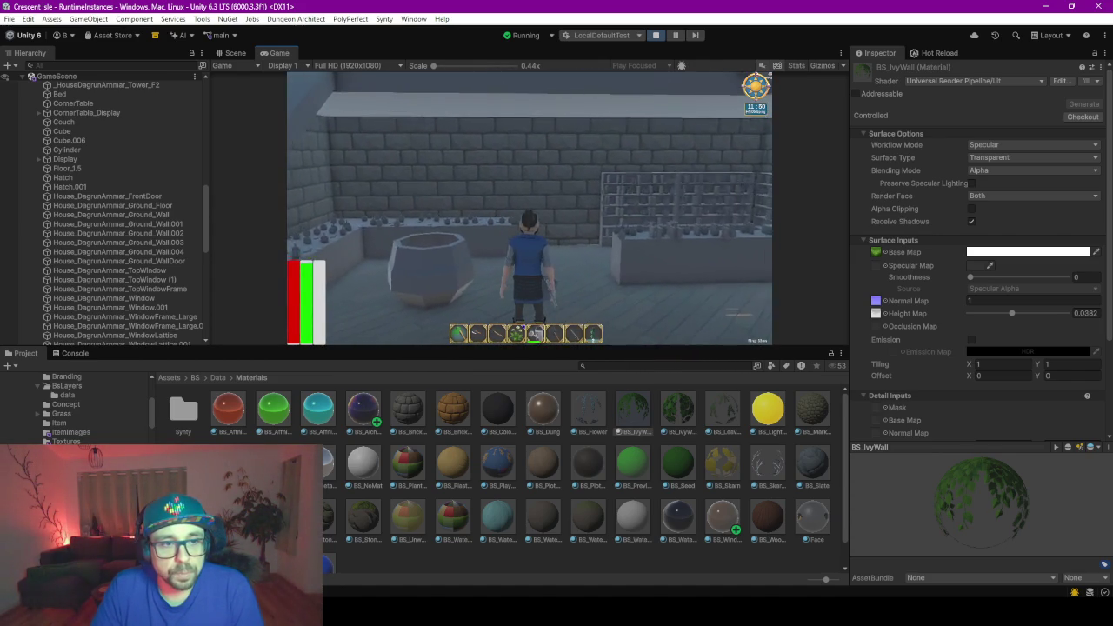
- Refocus the running game and turn the camera toward the stairs
key(alt+Tab)
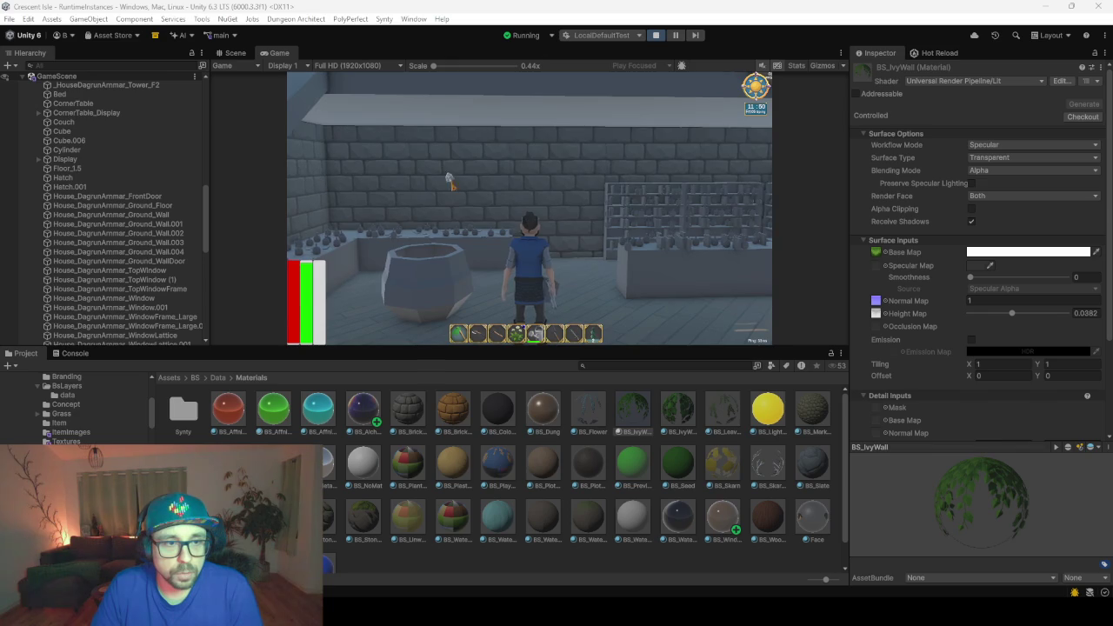
click(426, 190)
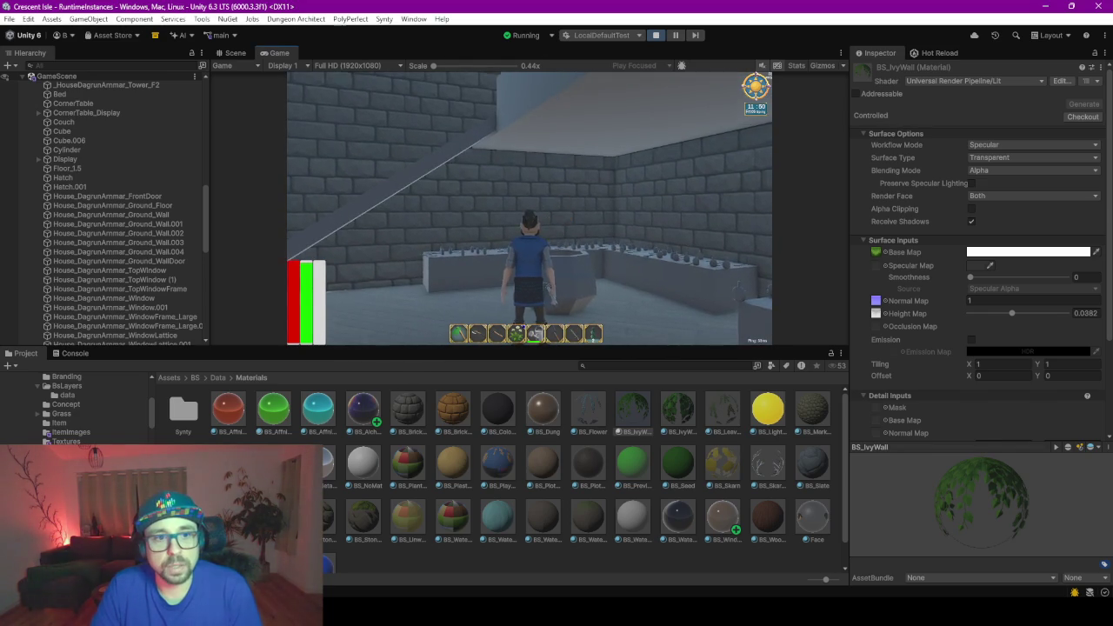
key(w)
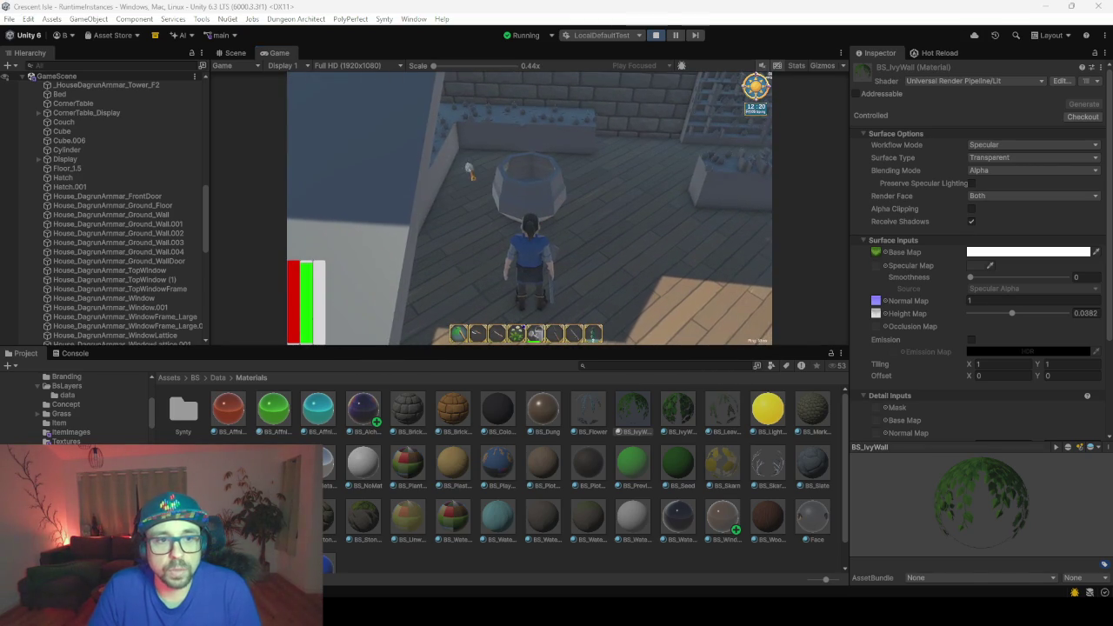
click(586, 187)
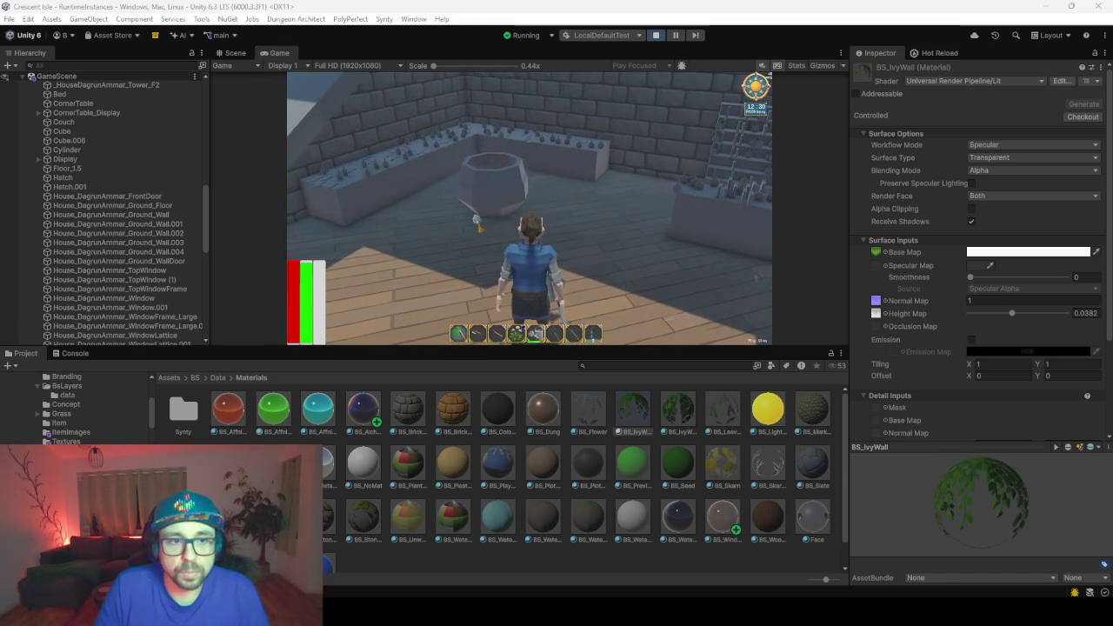
- Walk past the planters and stone pot up to the arched doorway
key(alt+Tab)
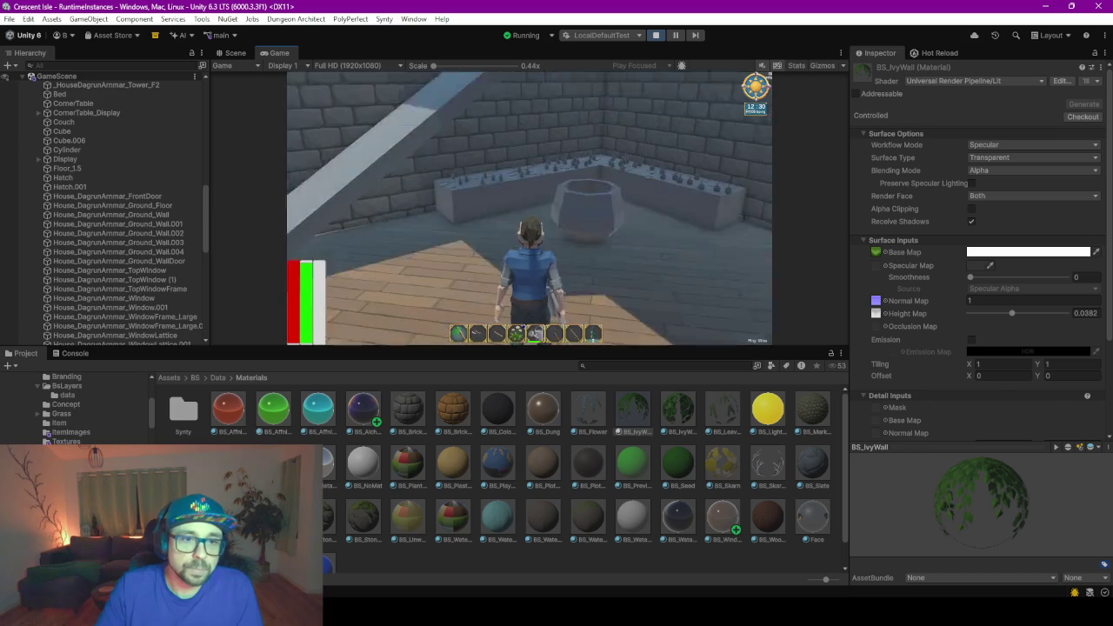
key(w)
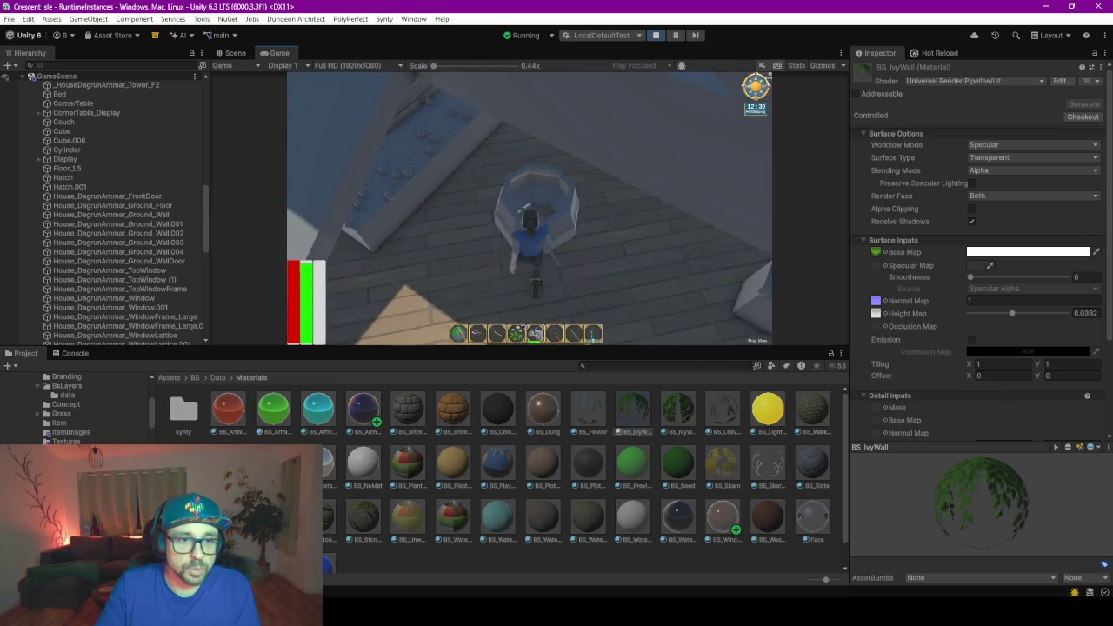
key(w)
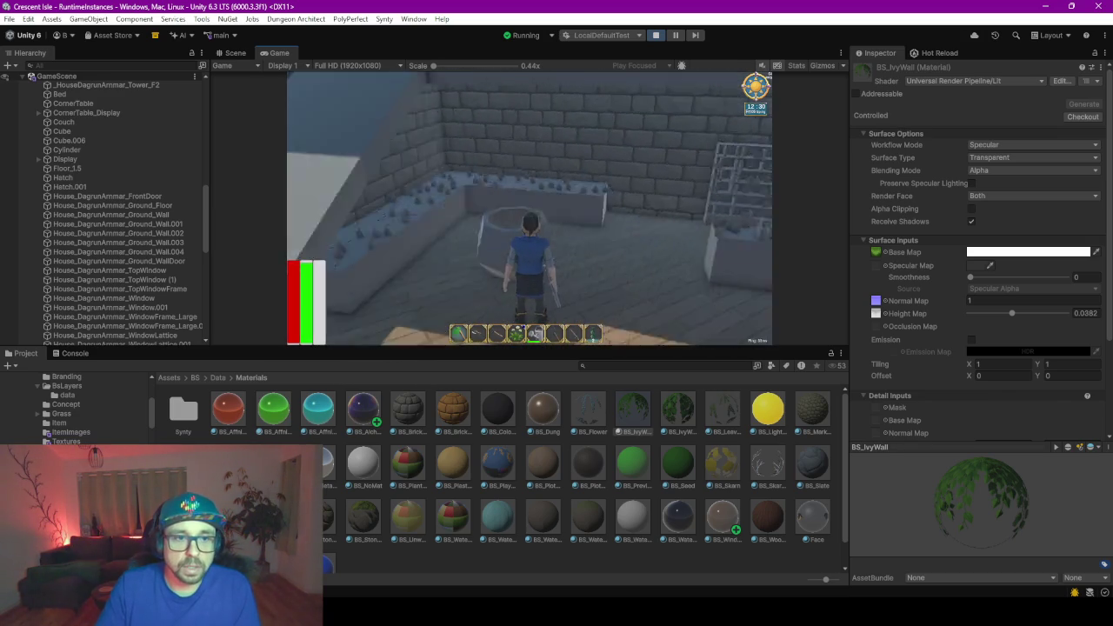
key(w)
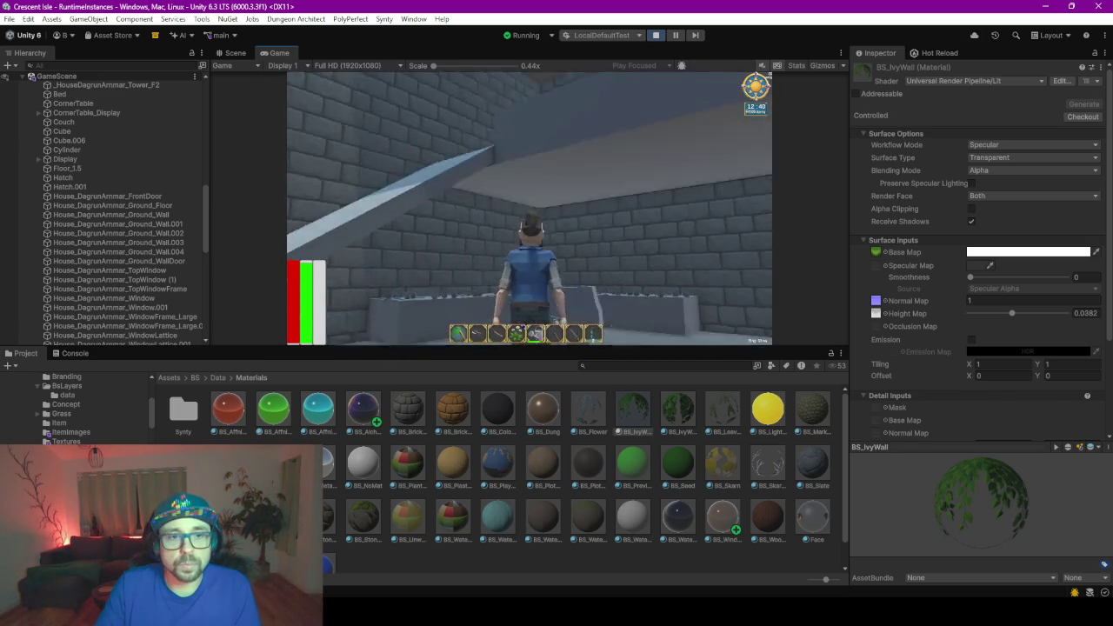
key(w)
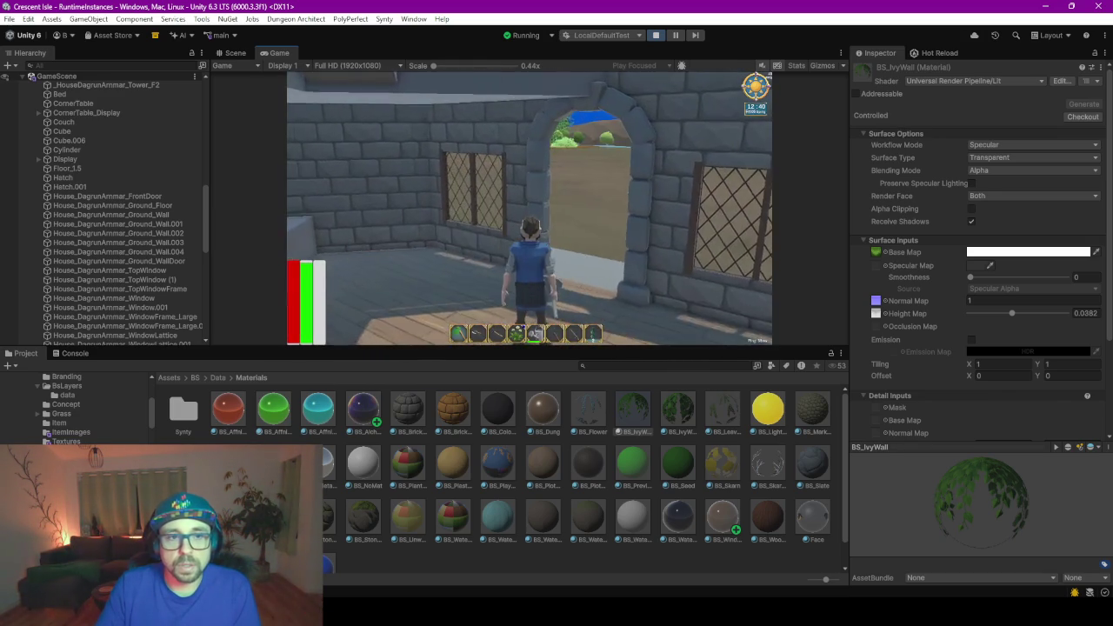
key(w)
key(w)
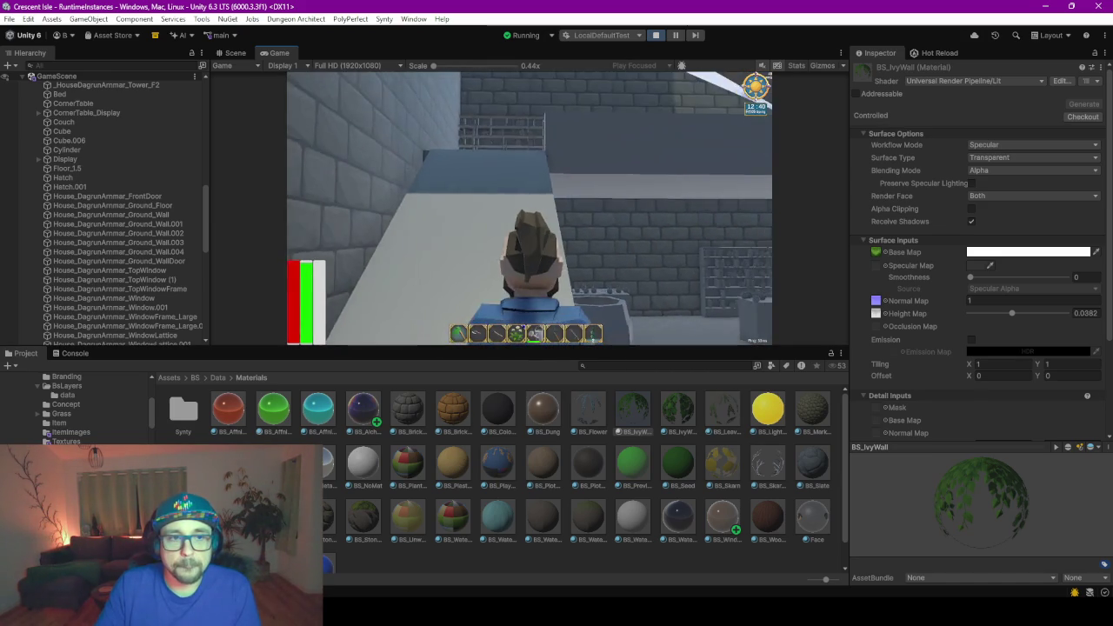
- Climb the ramp into the upper room and cross it toward the sea side
key(w)
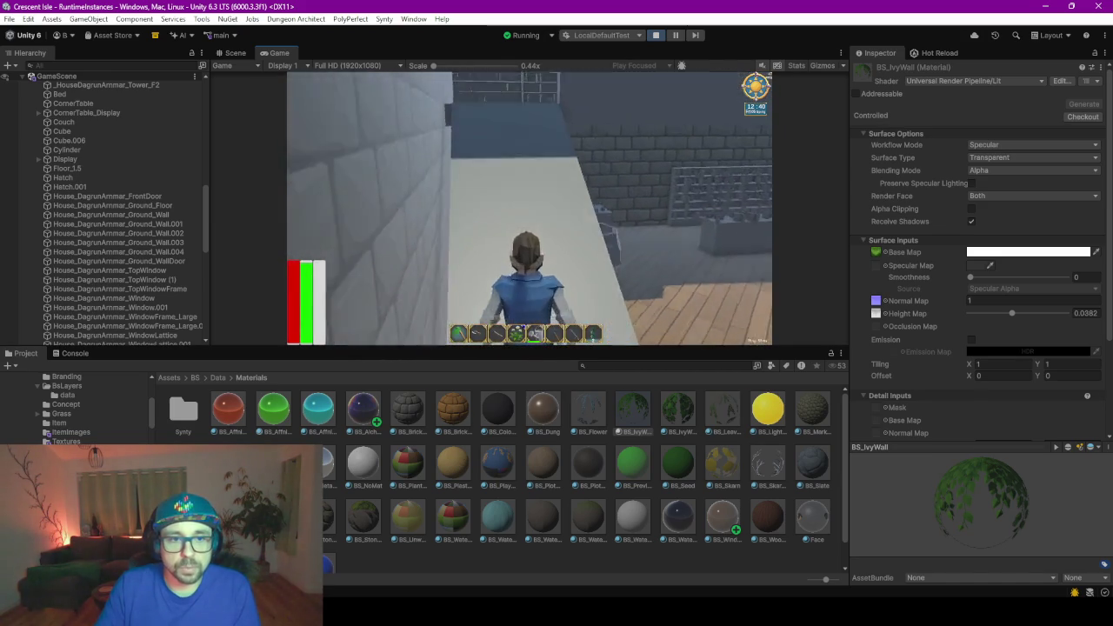
key(w)
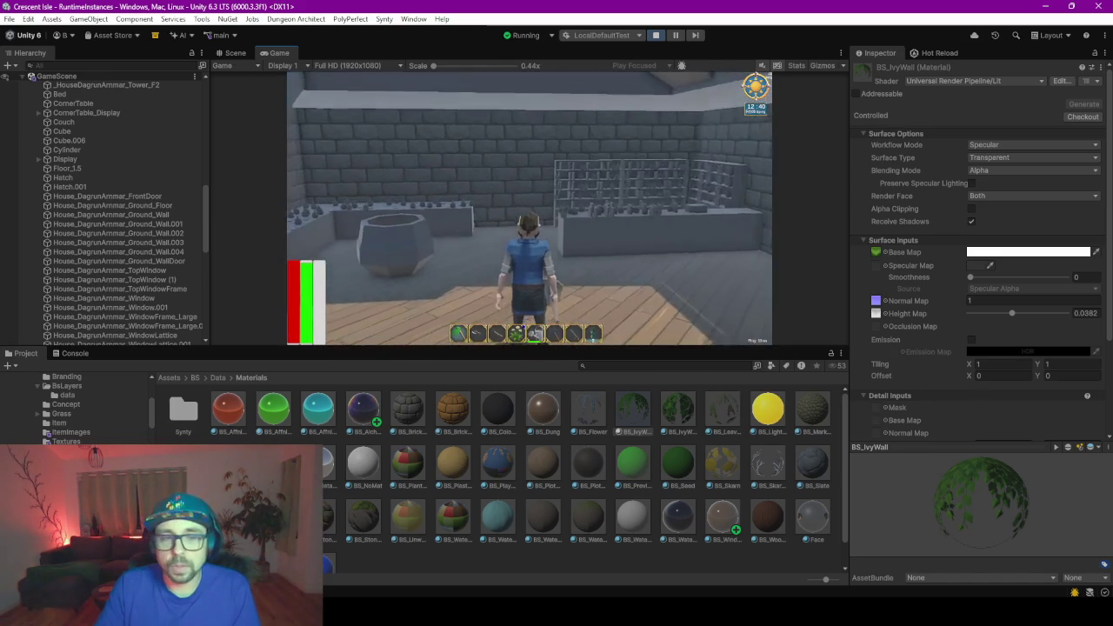
key(w)
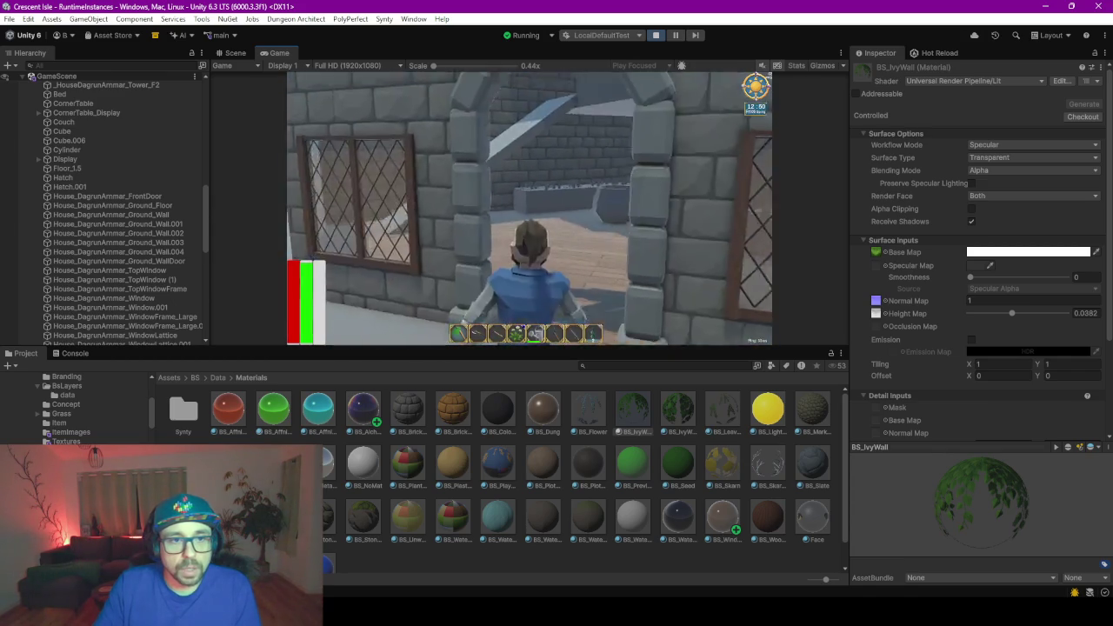
key(w)
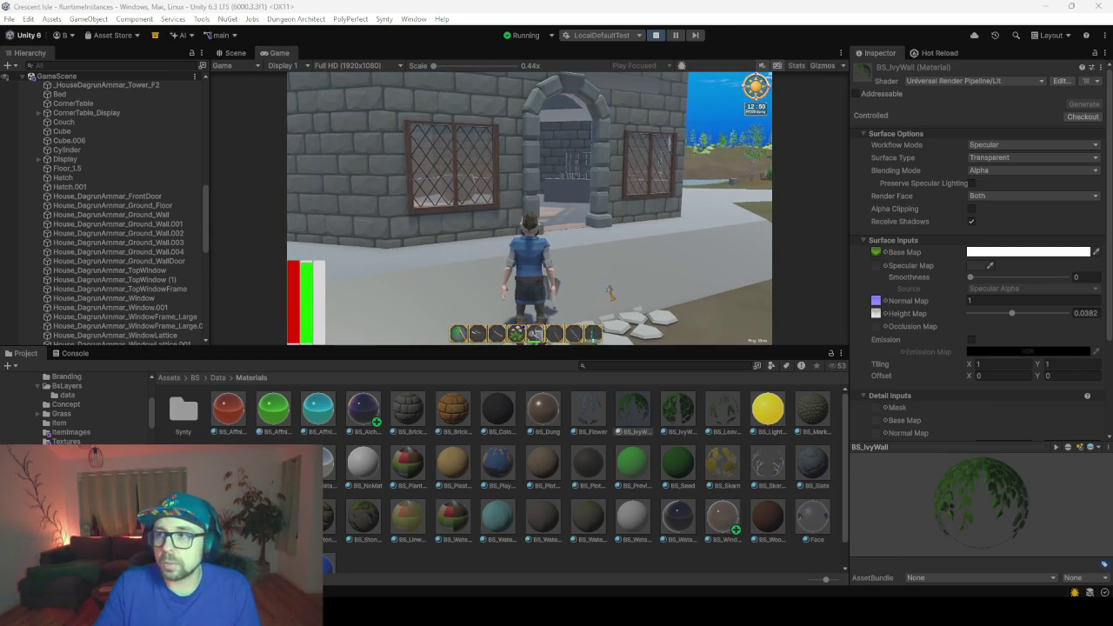
- Run around the building corner to the house front, facing the arched doorway head-on
click(326, 190)
key(w)
key(w)
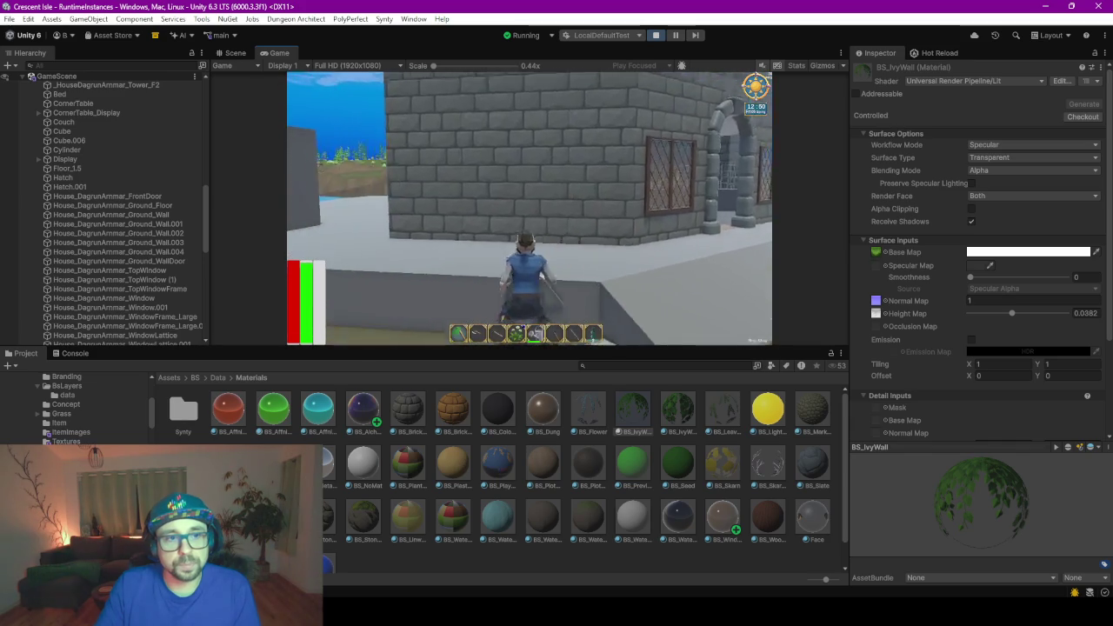
key(w)
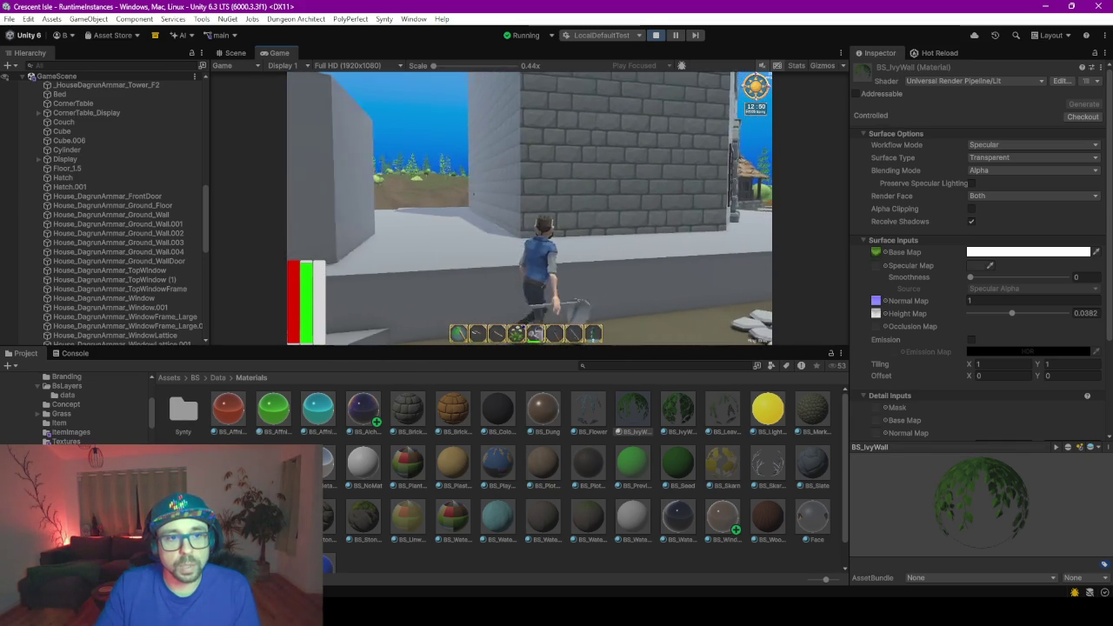
key(w)
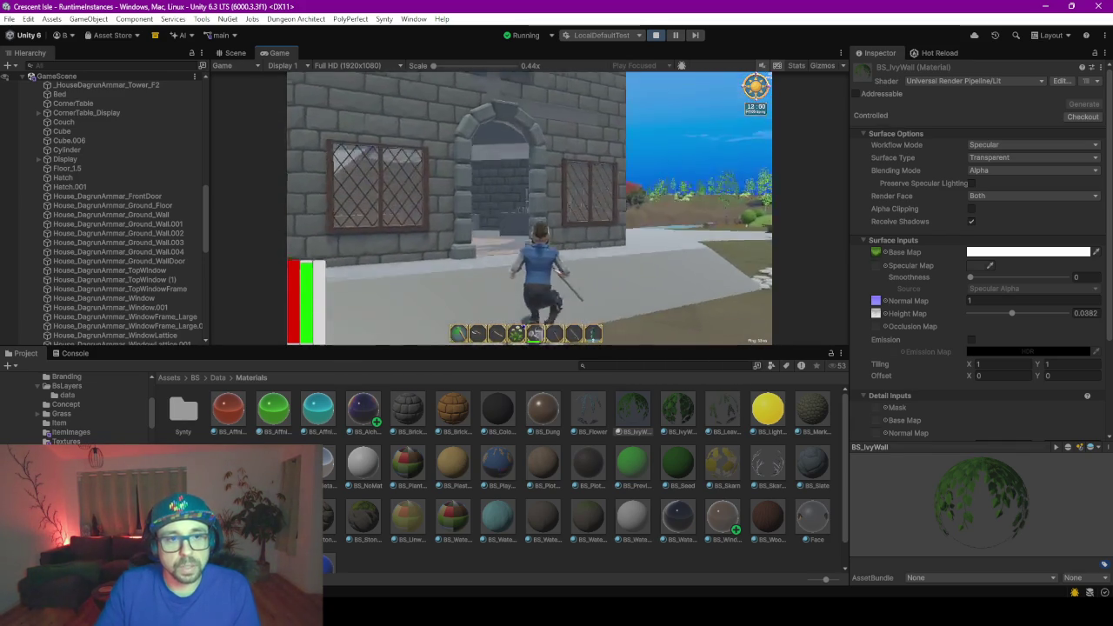
key(w)
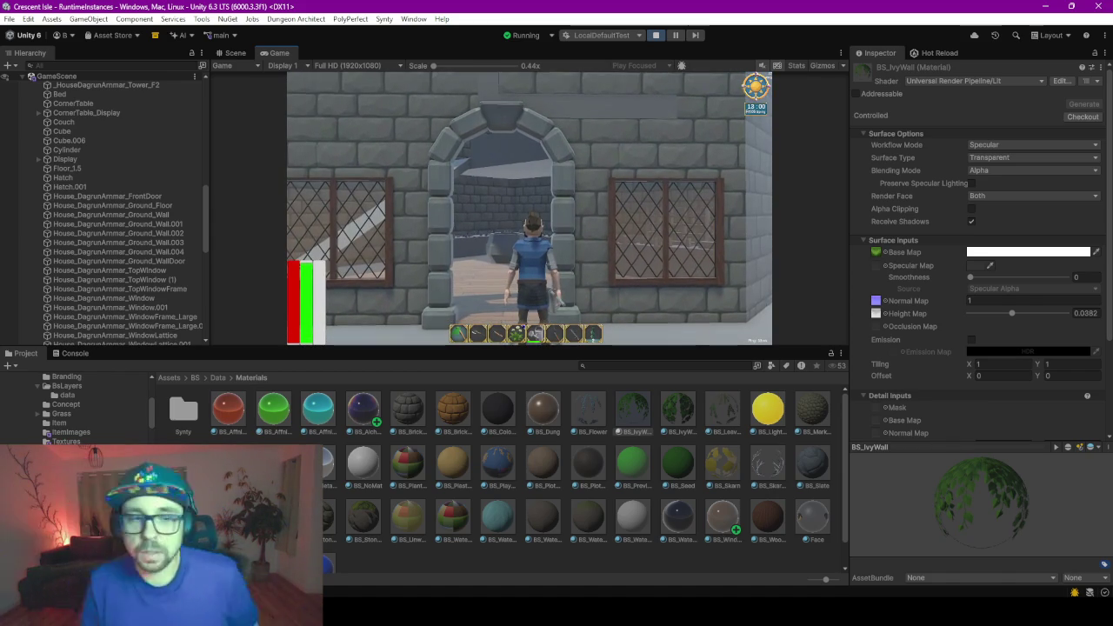
key(w)
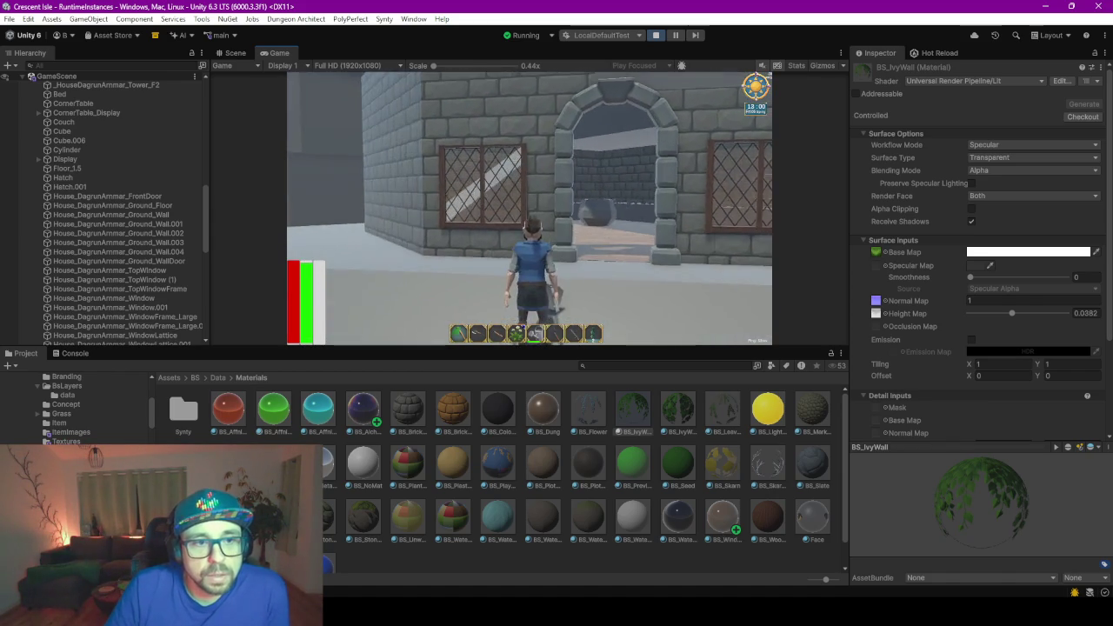
key(a)
key(d)
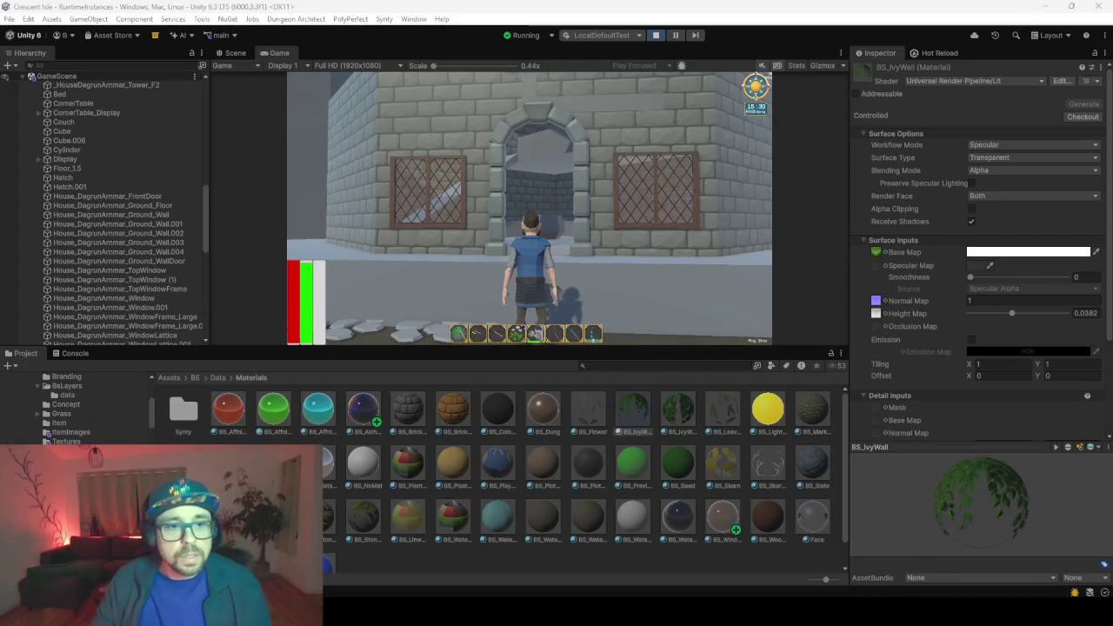
- Walk onto the path, then quit the game from the in-game menu
key(w)
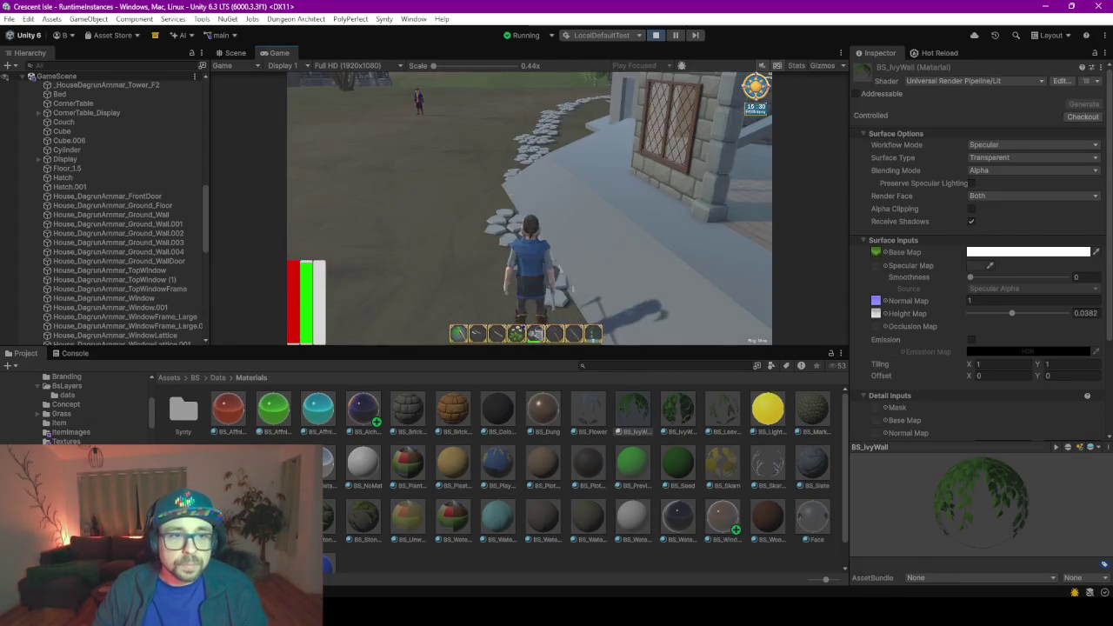
key(Escape)
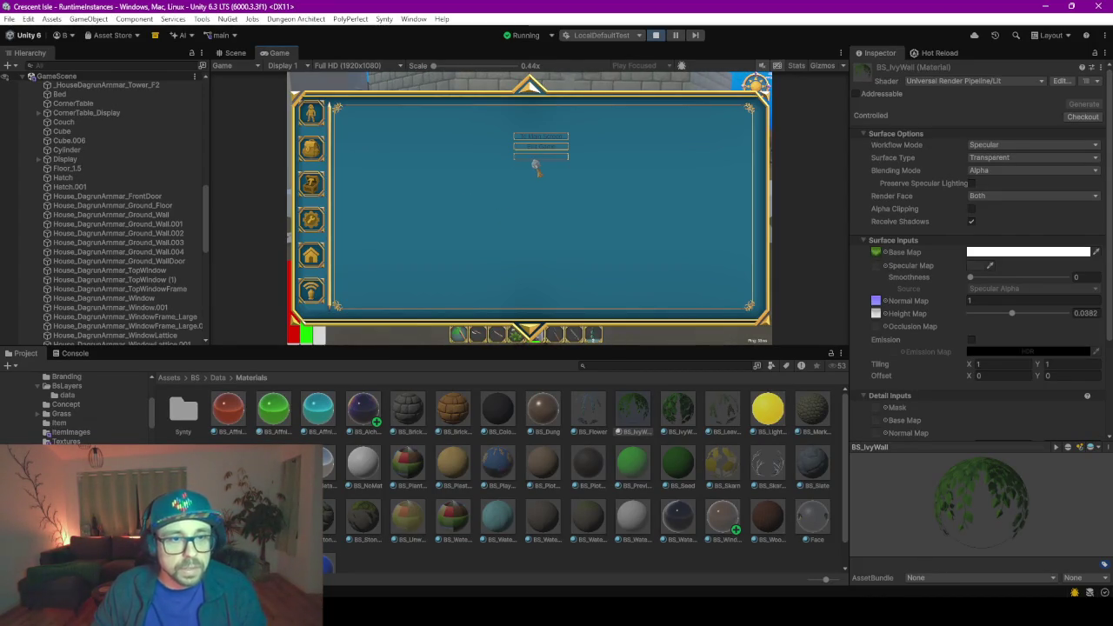
click(541, 146)
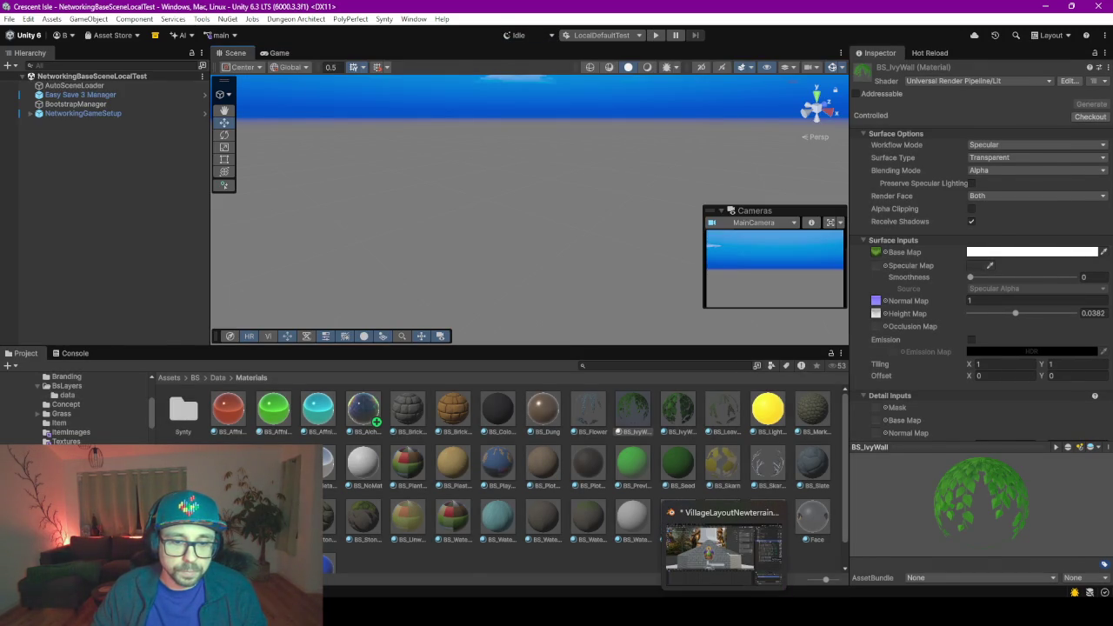
- In Blender, enlarge the 3D viewport and orbit to a higher view over the house
click(722, 548)
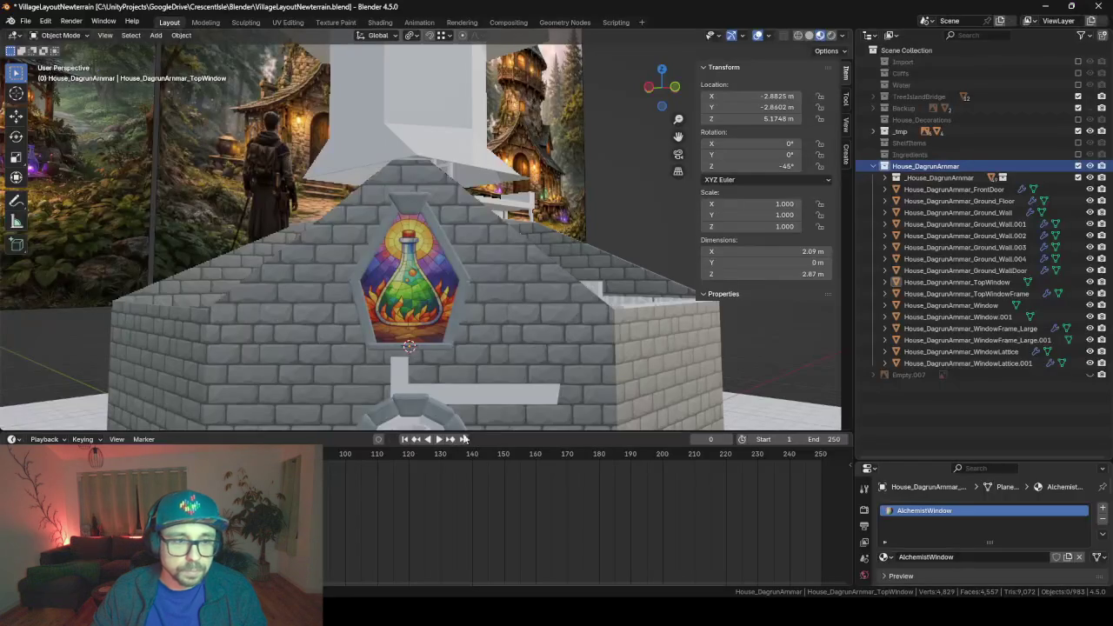
drag(496, 435, 503, 557)
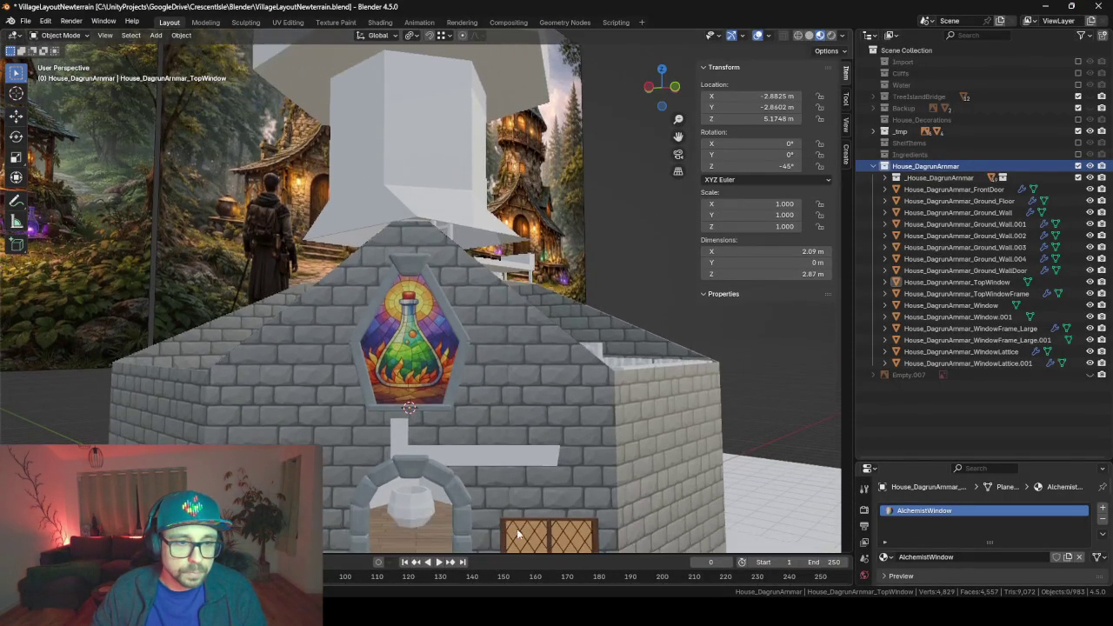
scroll(484, 467, down, 5)
mouse_move(483, 467)
middle_down()
mouse_move(445, 369)
mouse_move(553, 344)
mouse_move(527, 335)
mouse_move(446, 345)
mouse_move(318, 407)
mouse_move(324, 361)
mouse_move(351, 433)
mouse_move(326, 437)
mouse_move(415, 299)
mouse_move(356, 351)
mouse_move(512, 321)
mouse_move(487, 293)
mouse_move(522, 209)
mouse_move(398, 390)
middle_up()
scroll(324, 361, up, 4)
- Select the lattice window pieces left of the doorway in the viewport
click(402, 311)
click(426, 405)
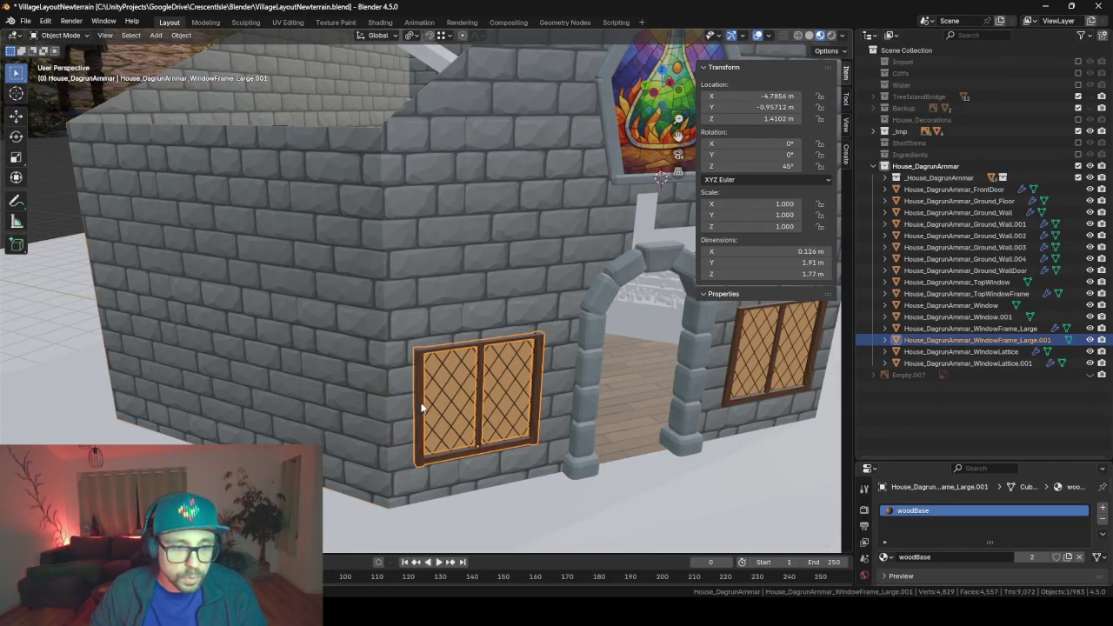
click(442, 406)
shift+click(448, 405)
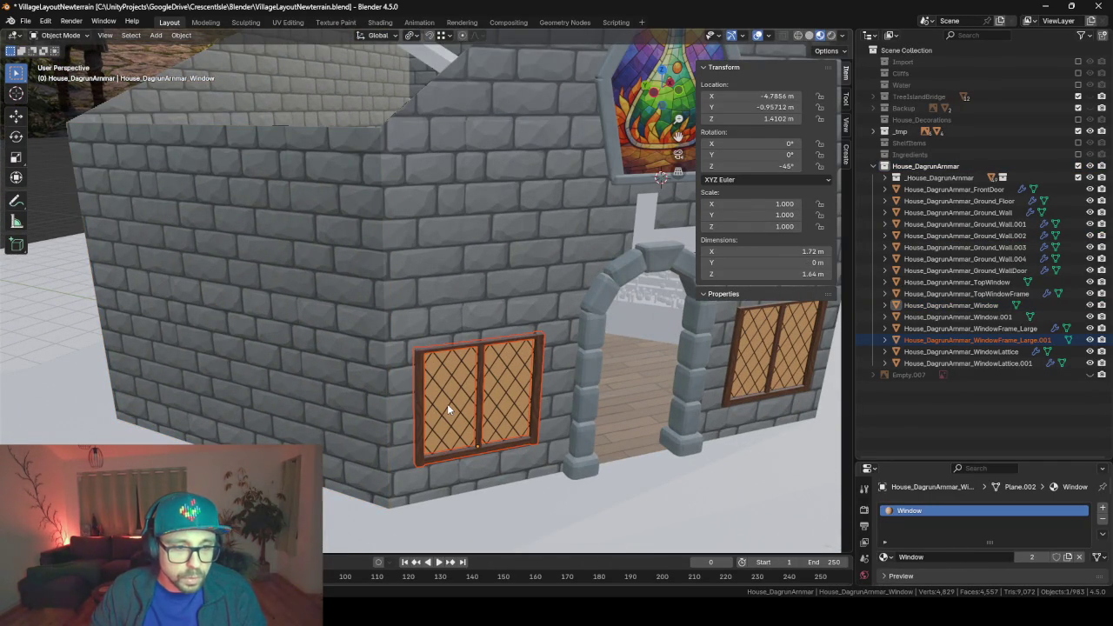
shift+click(453, 400)
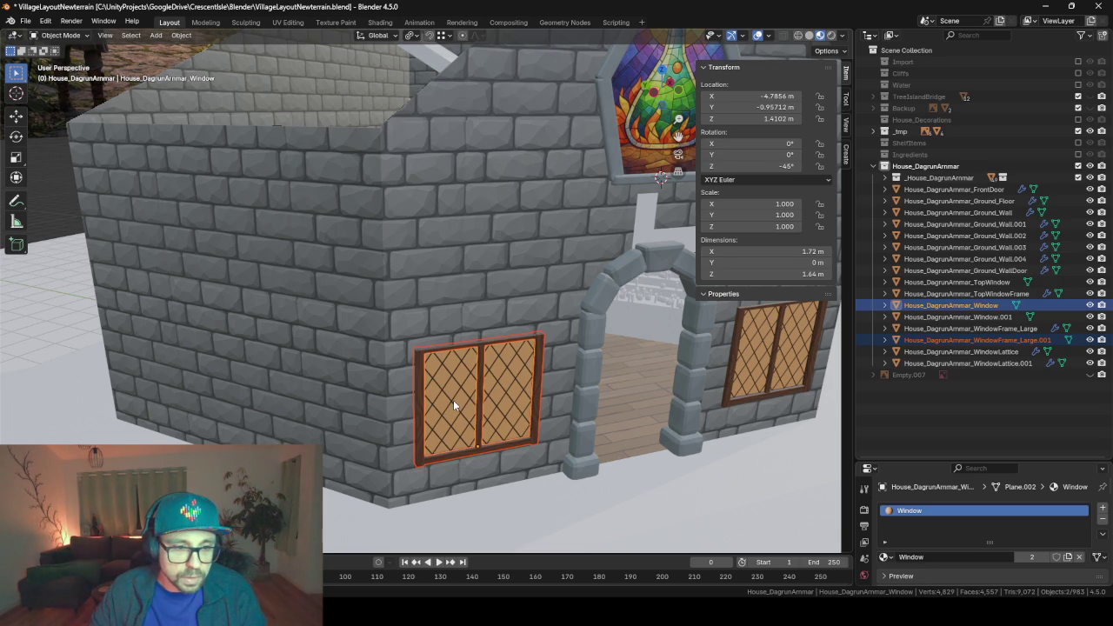
shift+click(450, 400)
scroll(449, 400, up, 2)
scroll(459, 424, up, 2)
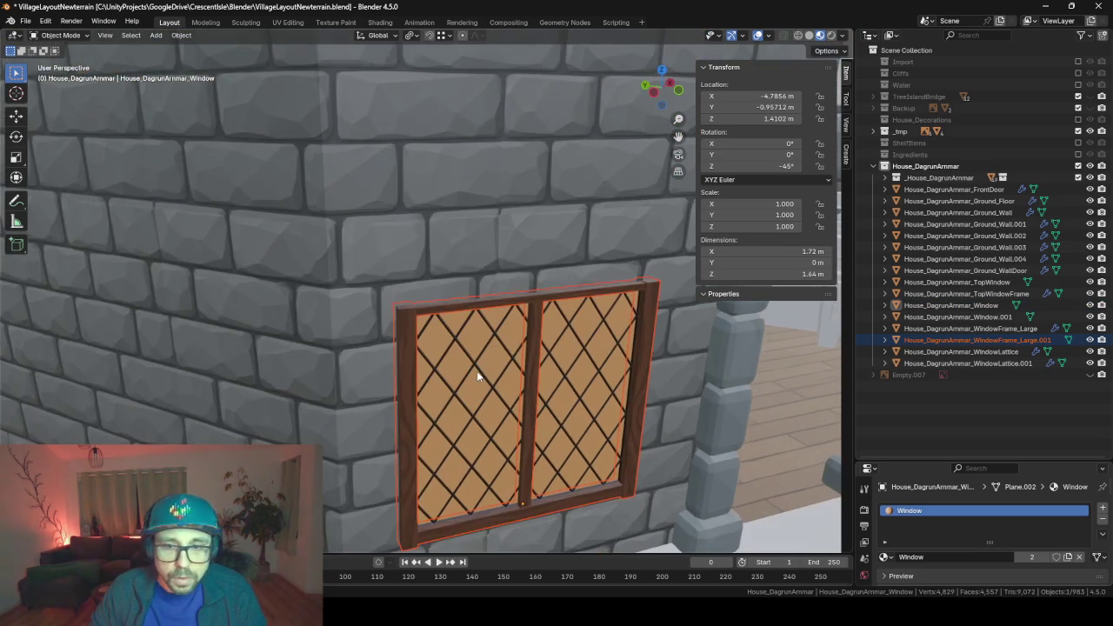
- Select WindowFrame_Large.001, Window.001 and WindowLattice together in the outliner
click(1000, 306)
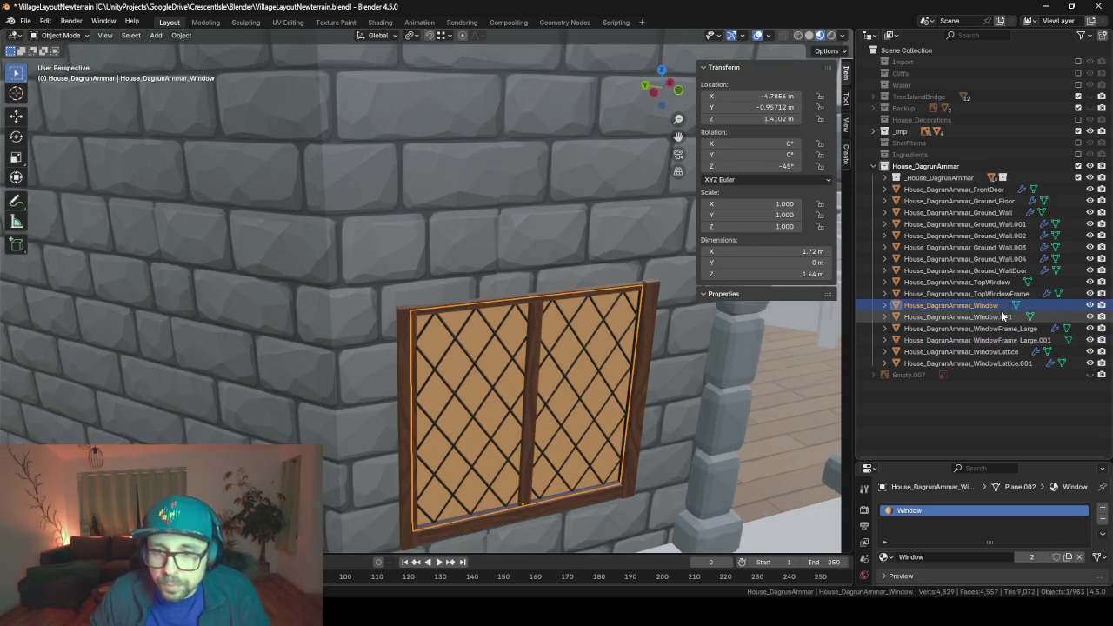
shift+click(983, 317)
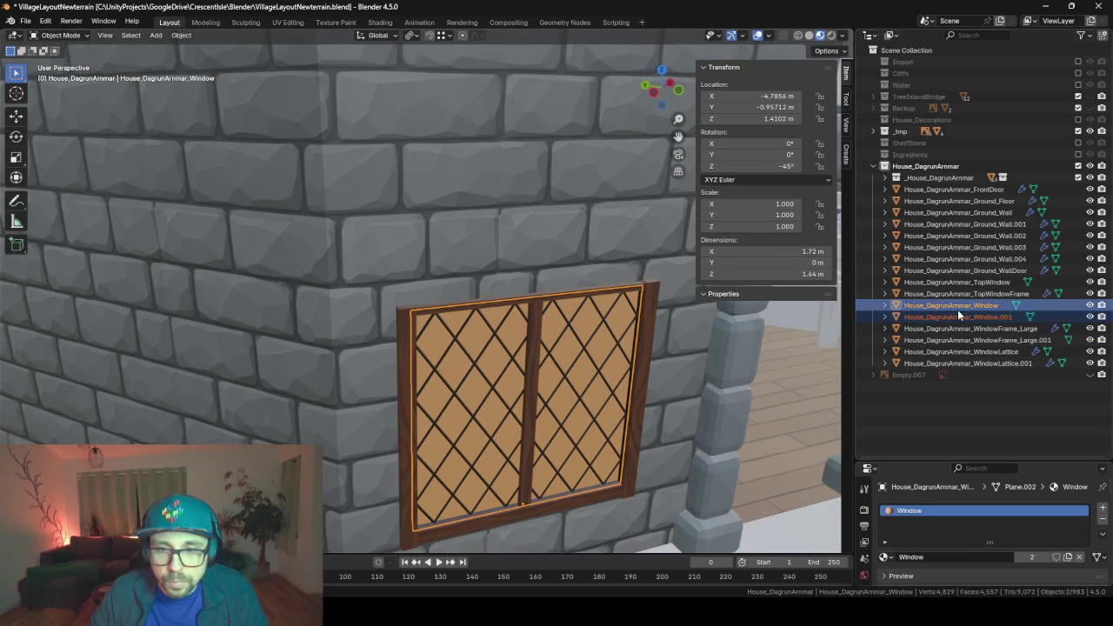
ctrl+click(957, 316)
ctrl+click(990, 327)
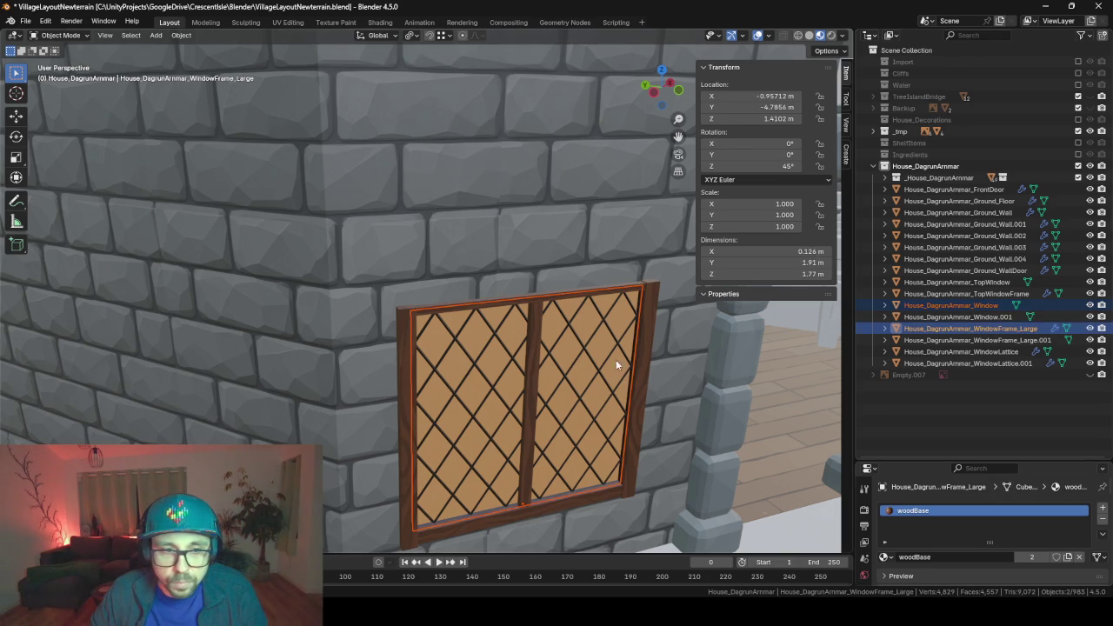
click(653, 314)
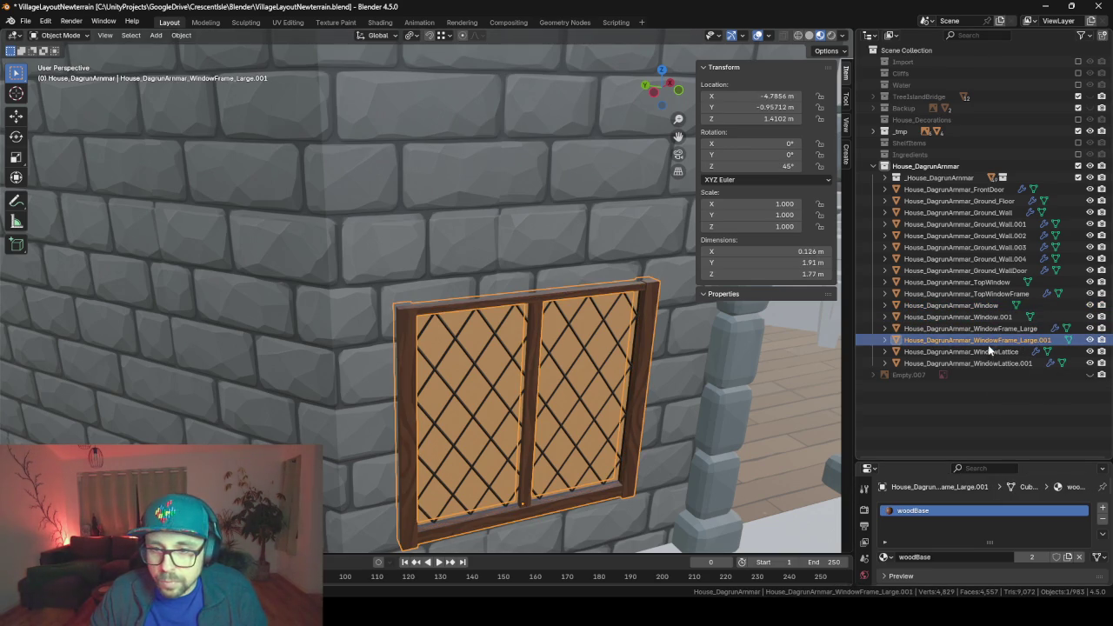
ctrl+click(993, 316)
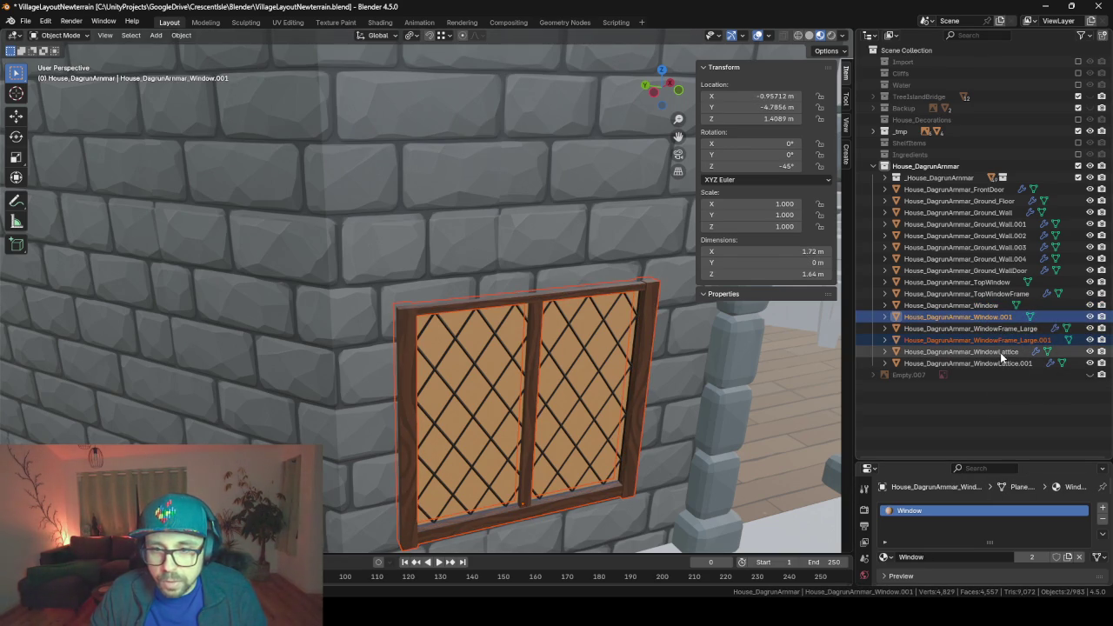
ctrl+click(1001, 352)
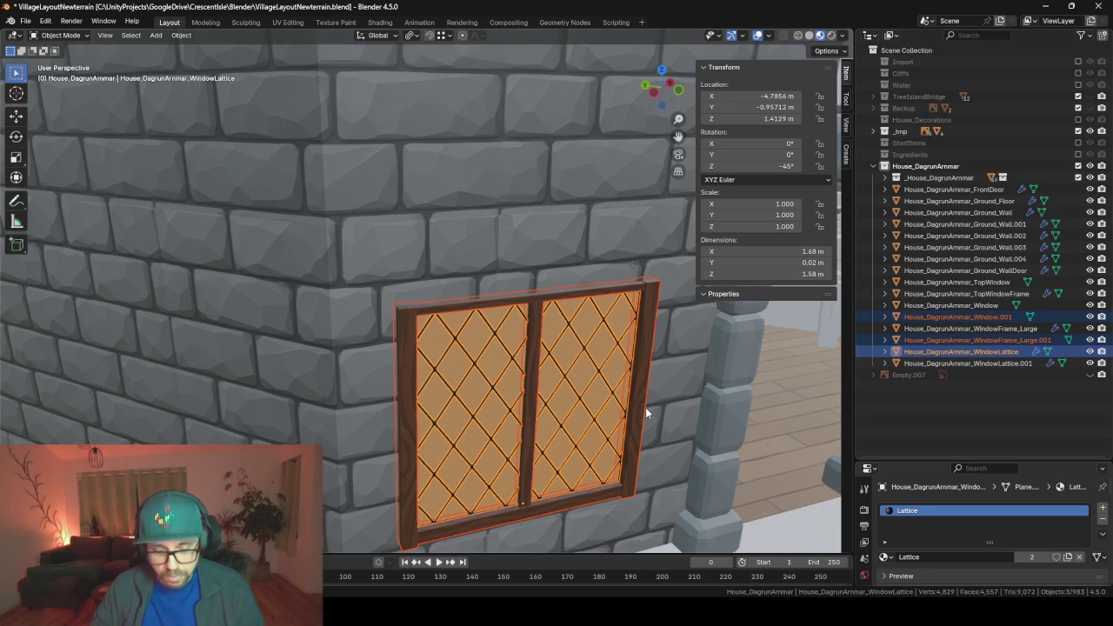
- Duplicate the three window pieces and place the copy on the stone side wall
key(shift+d)
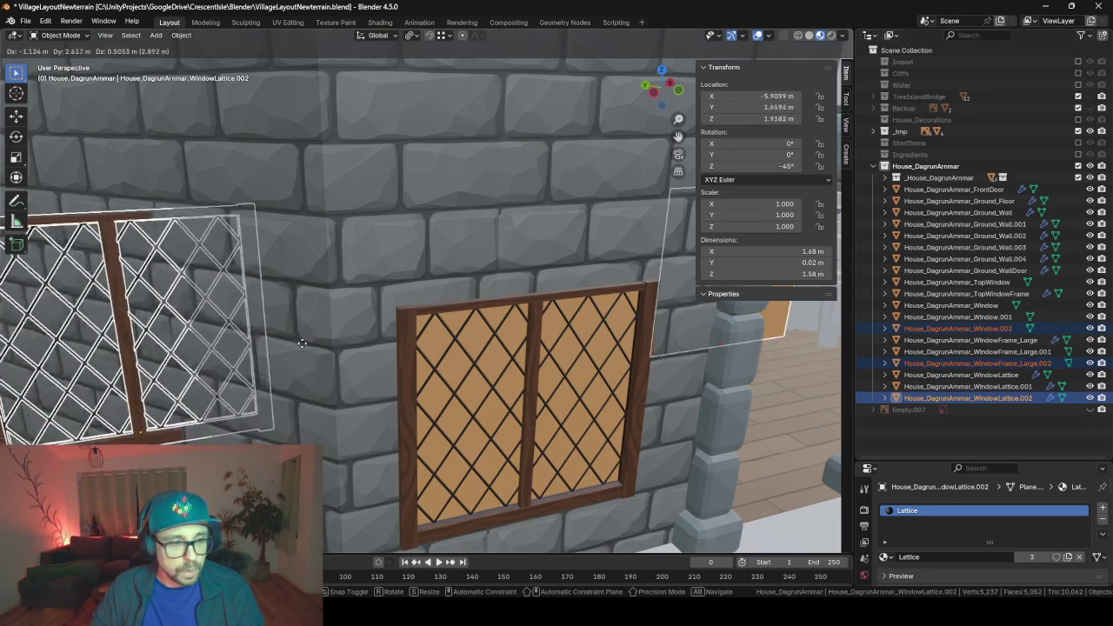
click(229, 403)
scroll(228, 402, down, 6)
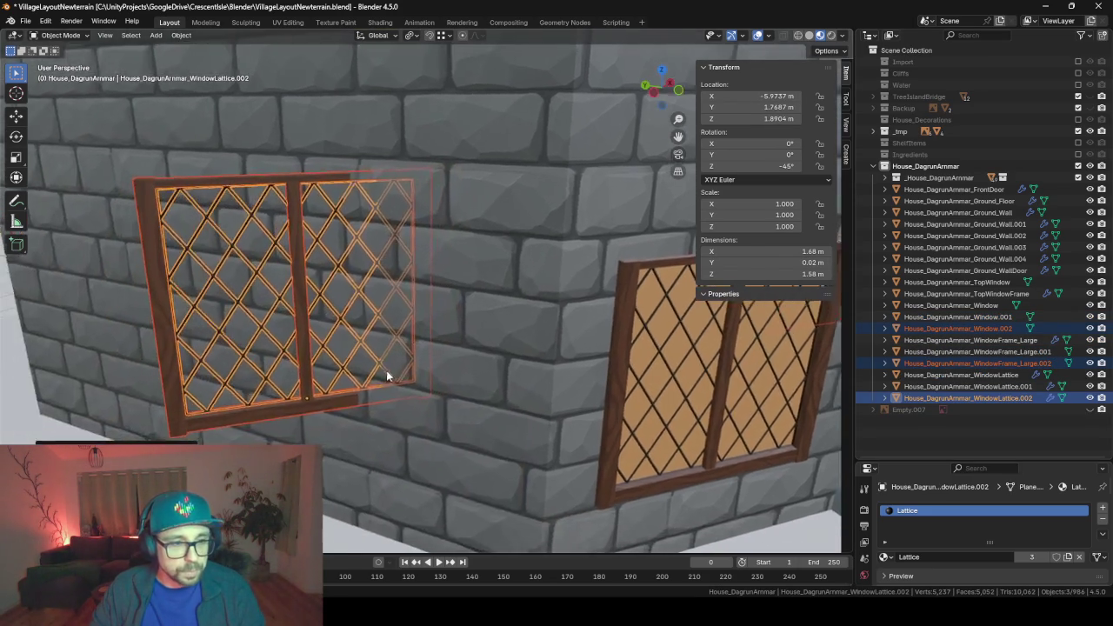
mouse_move(228, 401)
middle_down()
mouse_move(384, 355)
mouse_move(390, 388)
mouse_move(318, 369)
middle_up()
- Select Ground_Wall.002, enter Edit Mode, and pick a vertex on Ground_WallDoor
click(383, 355)
click(539, 289)
click(346, 220)
middle_drag(346, 219, 246, 205)
key(Tab)
click(617, 213)
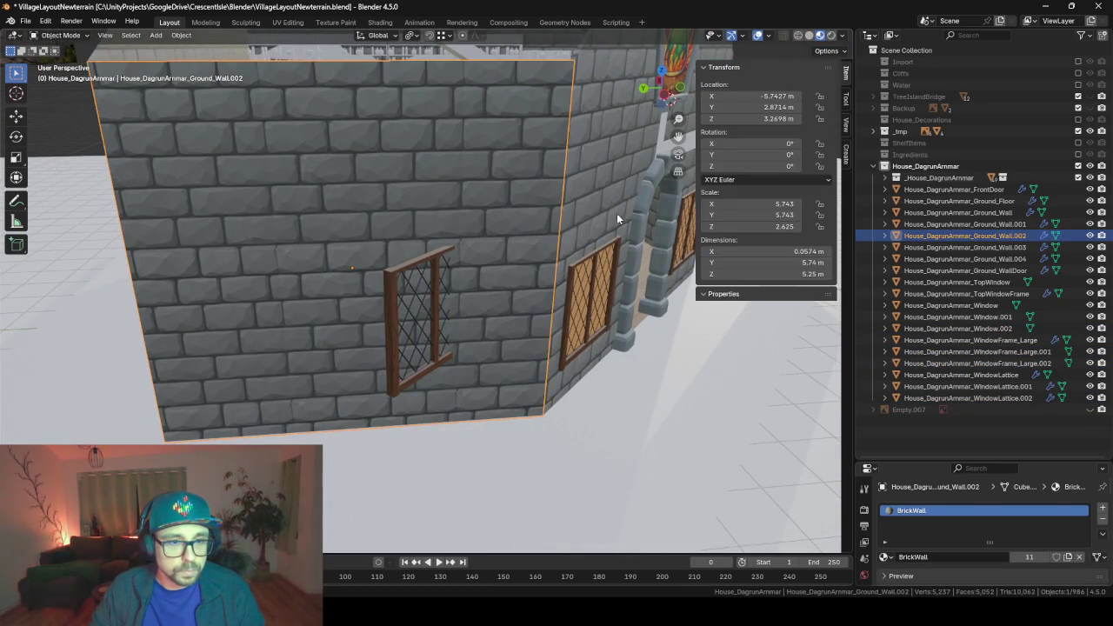
mouse_move(618, 212)
middle_down()
mouse_move(468, 257)
mouse_move(429, 249)
mouse_move(433, 258)
mouse_move(461, 254)
middle_up()
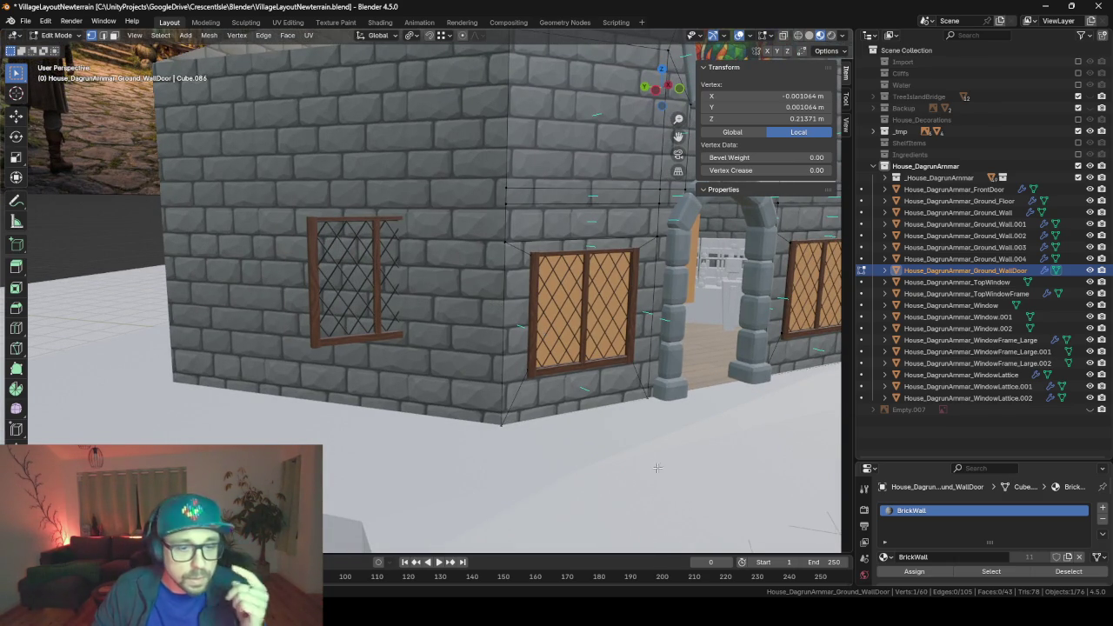
- Select WindowFrame_Large.001 and check its Z location value
key(Tab)
click(579, 362)
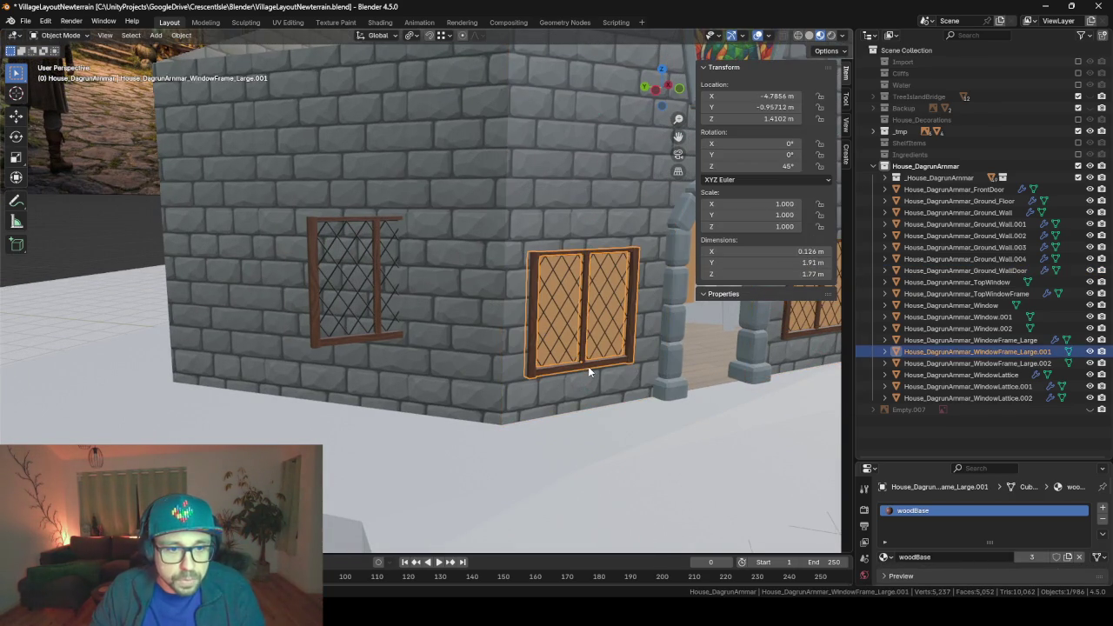
key(Tab)
key(Tab)
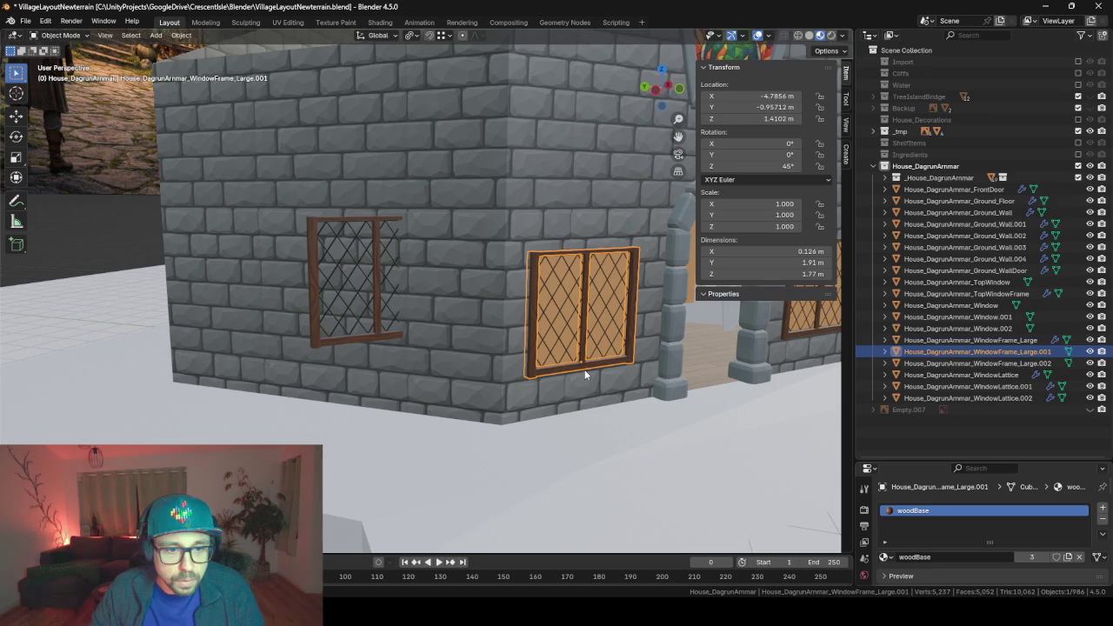
click(771, 119)
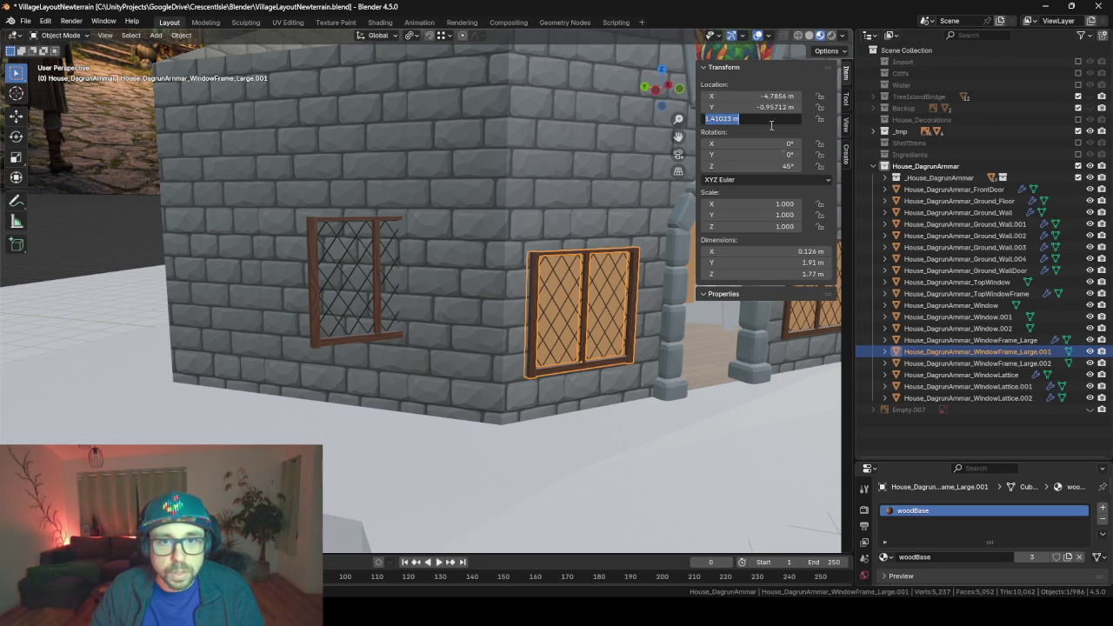
- Select the Ground_Wall.002 wall, opening and dismissing the snap menu
click(385, 205)
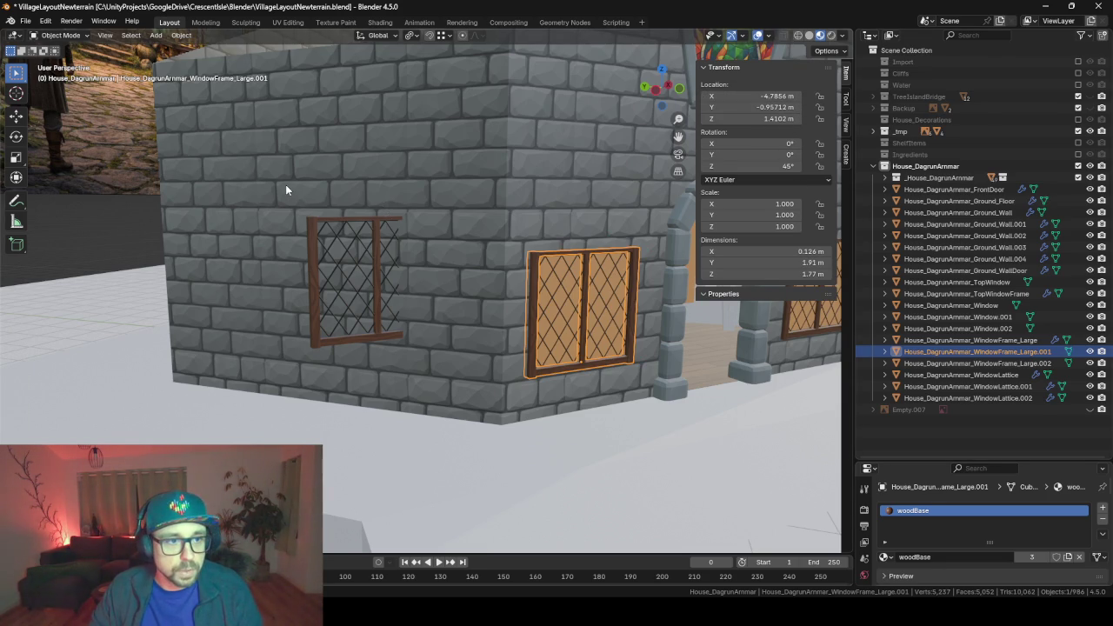
click(285, 185)
mouse_move(261, 288)
middle_down()
mouse_move(317, 291)
mouse_move(303, 297)
middle_up()
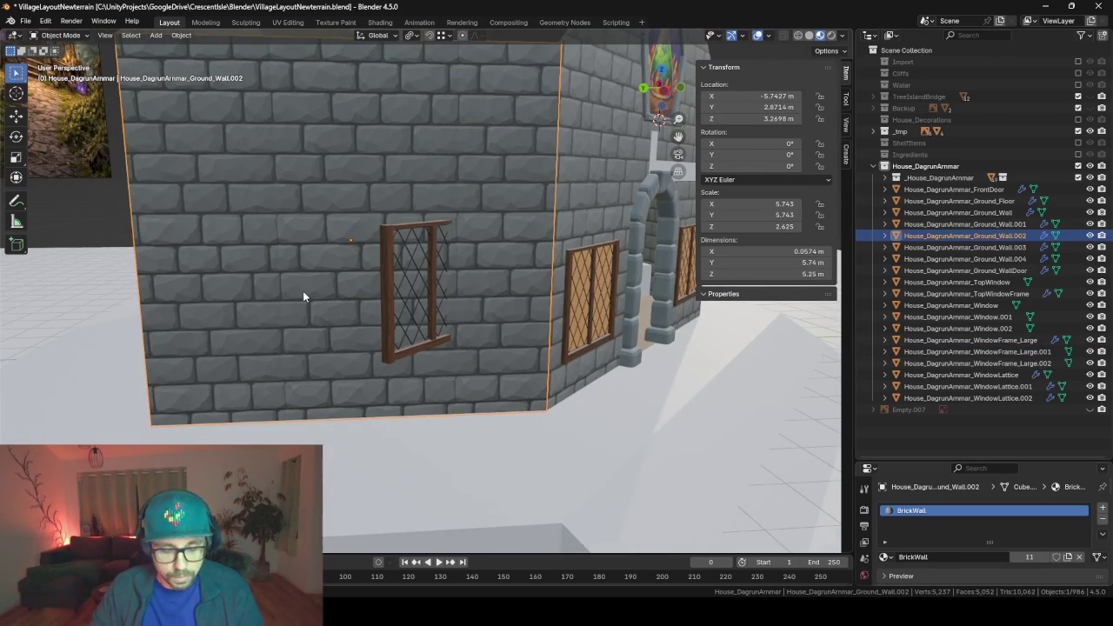
key(shift+s)
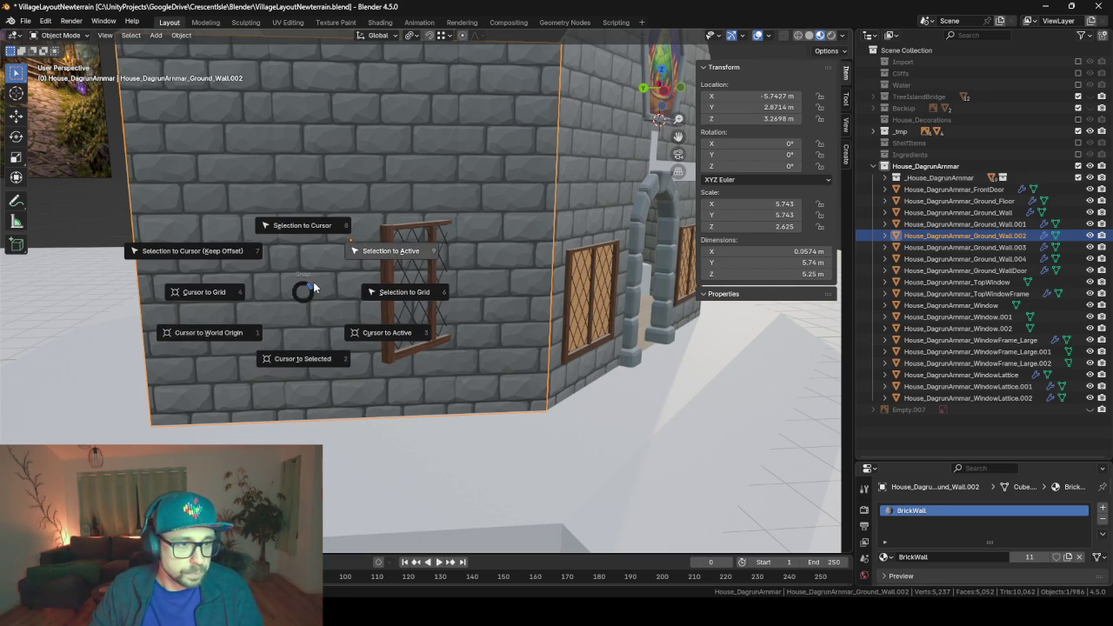
key(Escape)
- Loop-cut a horizontal edge across the wall, level with the window bottom
key(Tab)
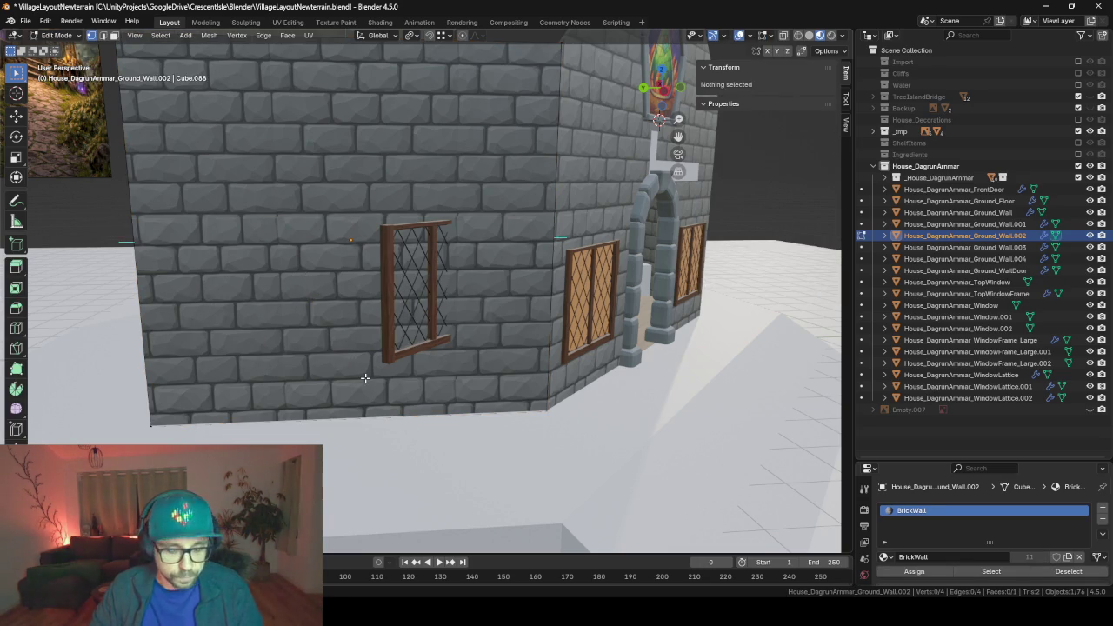
key(ctrl+r)
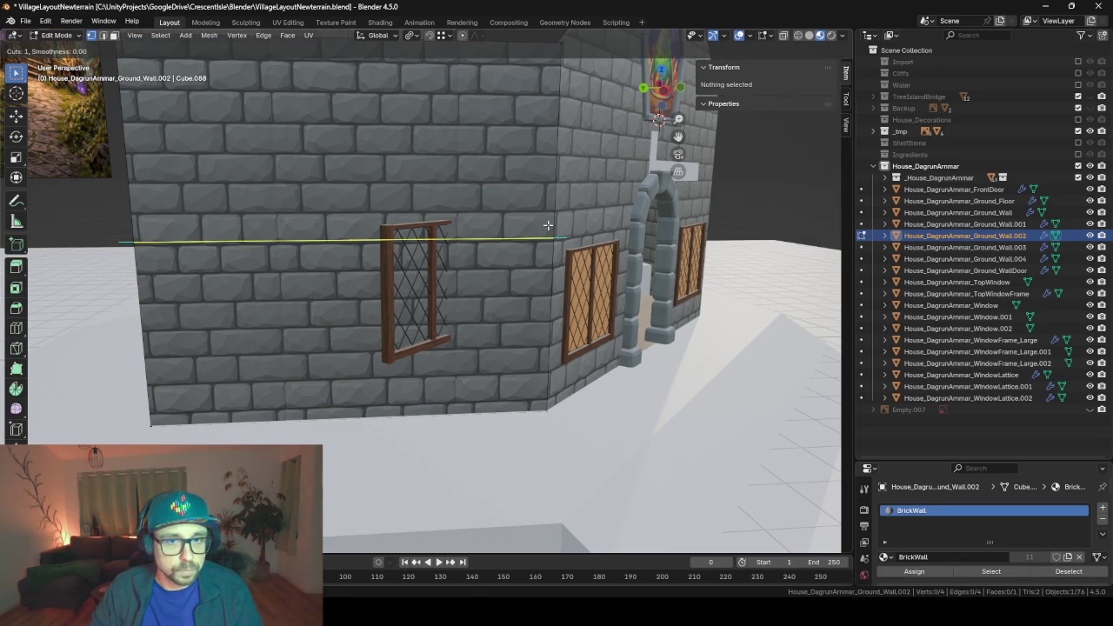
click(540, 218)
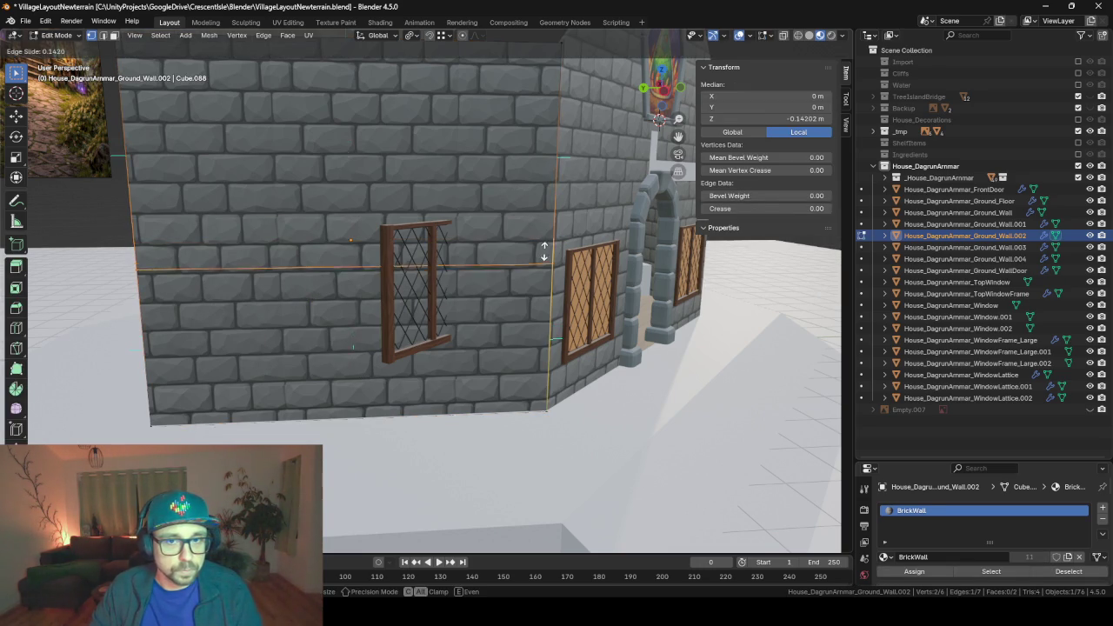
click(530, 324)
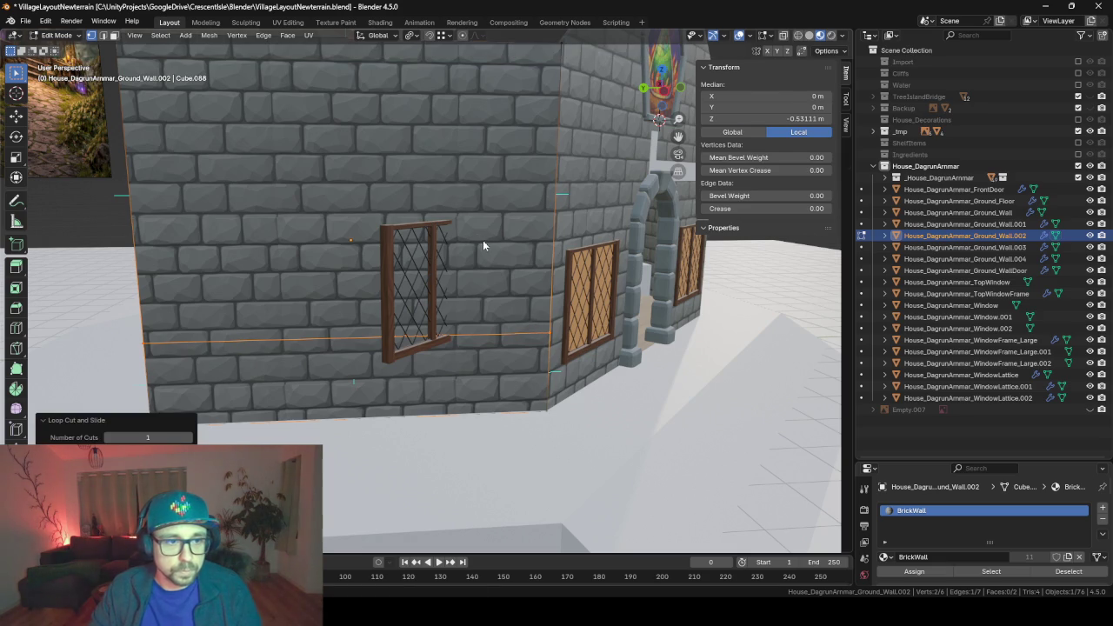
- Confirm the wall's Z location value, then return to Edit Mode with nothing selected
key(Tab)
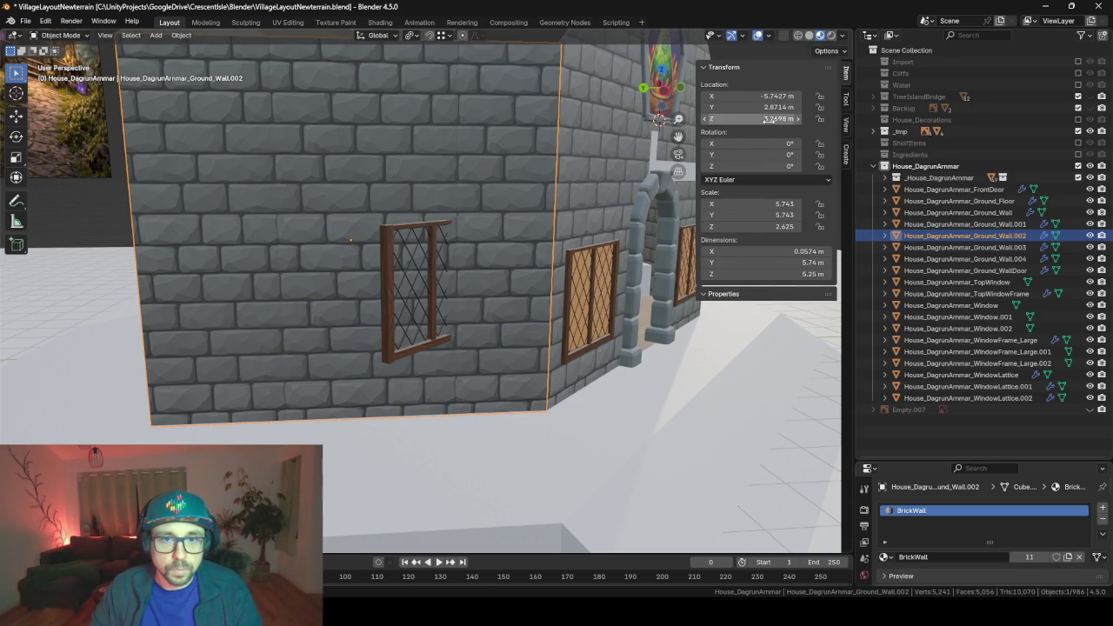
click(769, 120)
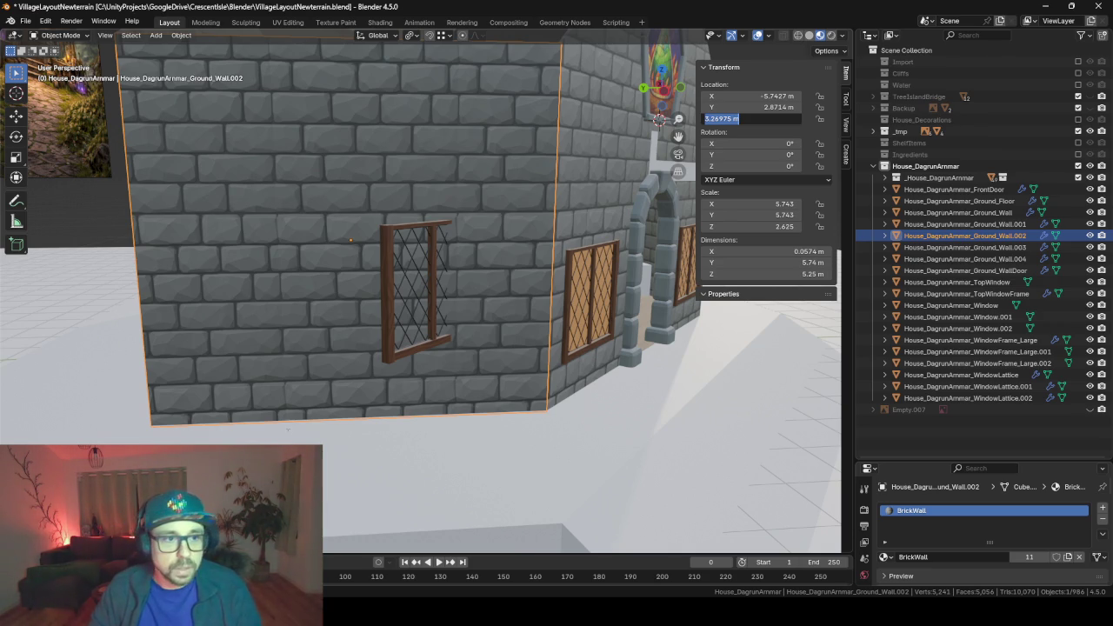
key(Return)
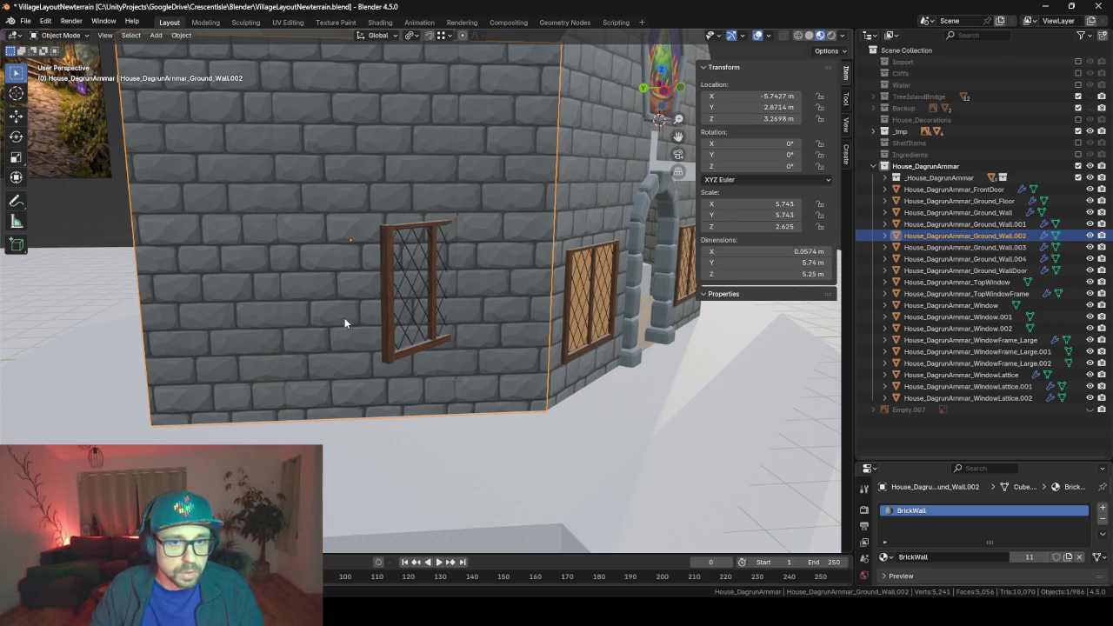
key(Tab)
mouse_move(344, 322)
middle_down()
mouse_move(432, 380)
mouse_move(437, 437)
middle_up()
key(alt+a)
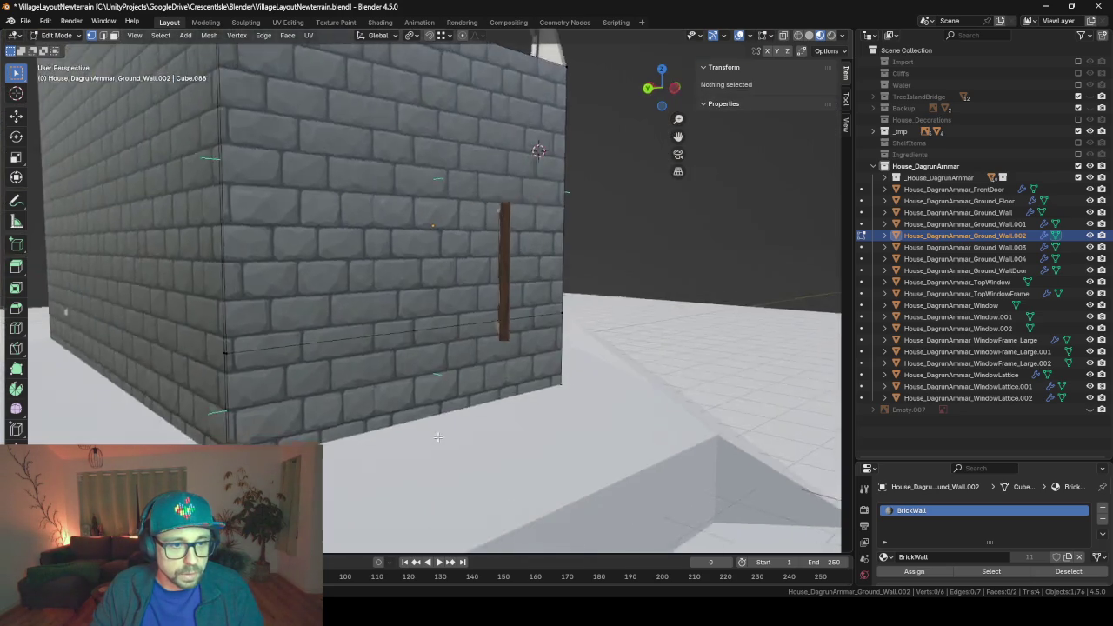
- Isolate Ground_Wall.002 and select its bottom edge in edge mode
key(Tab)
key(shift+h)
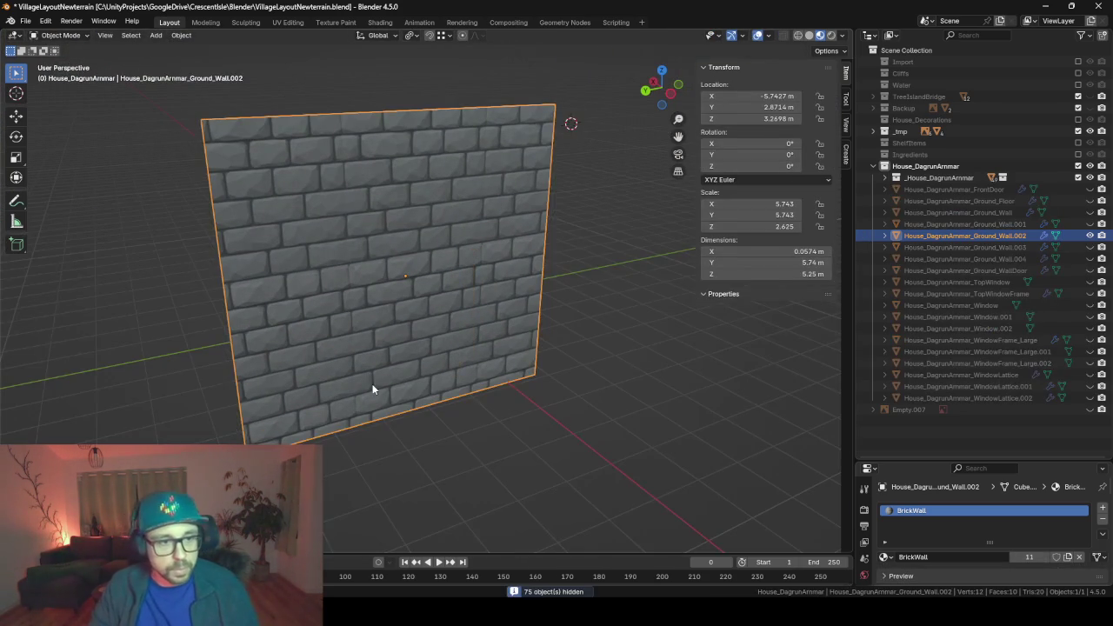
key(Tab)
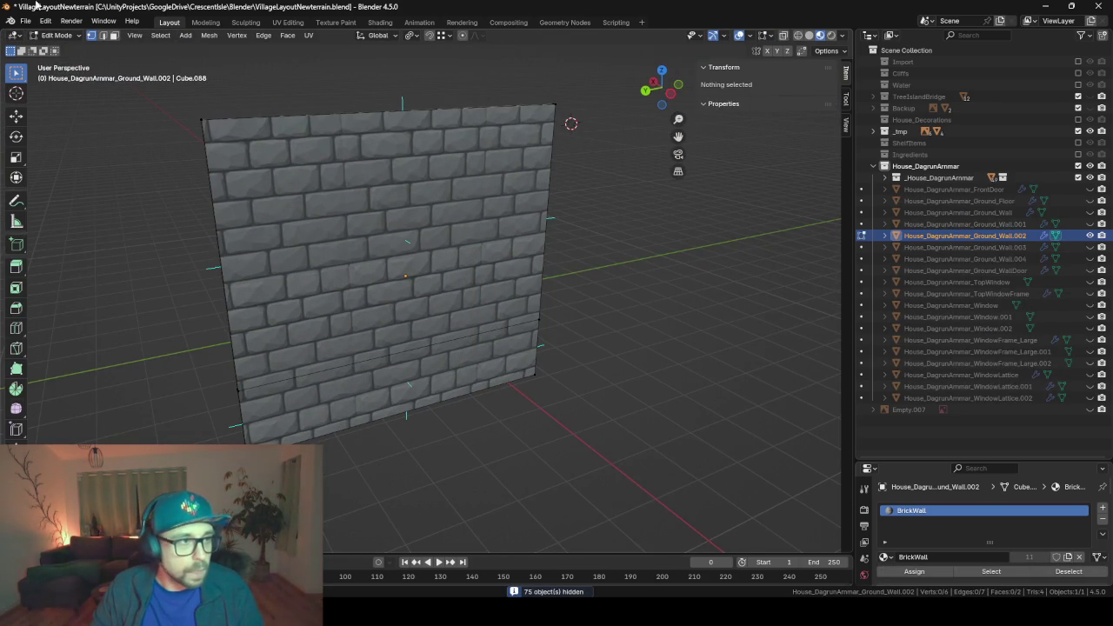
key(2)
click(435, 413)
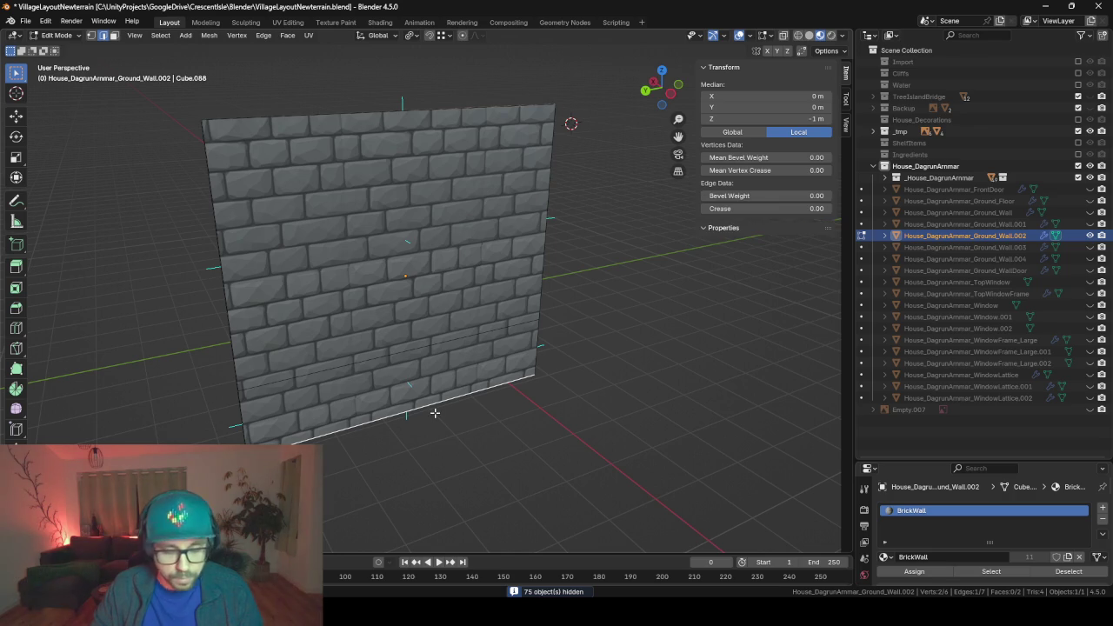
- Snap the 3D cursor to the bottom edge, then bring up the Set Origin options
key(shift+s)
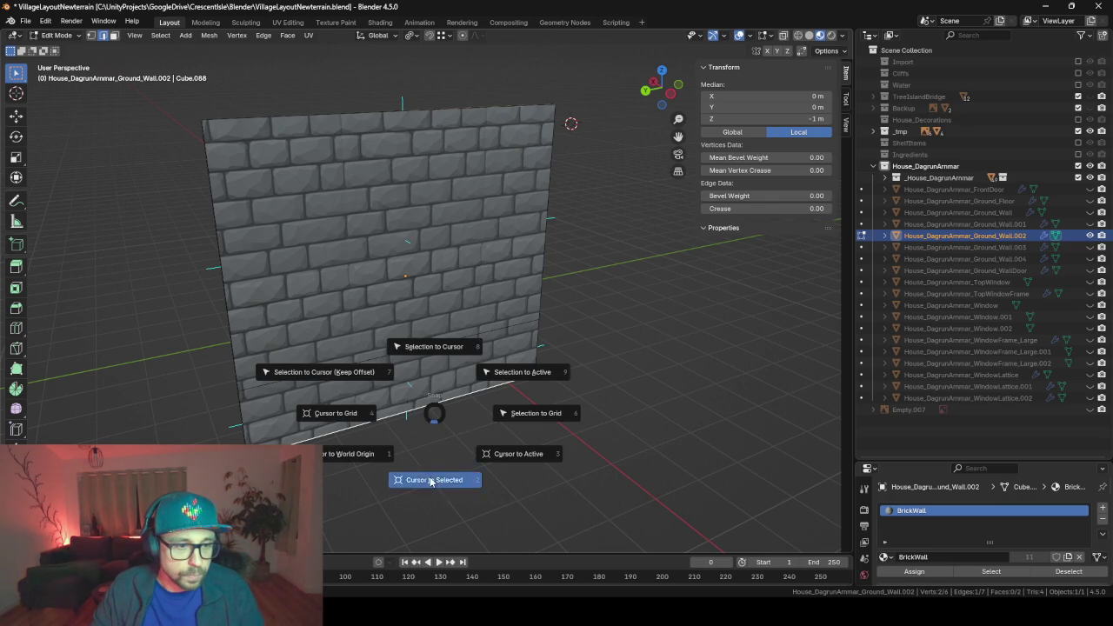
click(431, 481)
key(Tab)
right_click(407, 300)
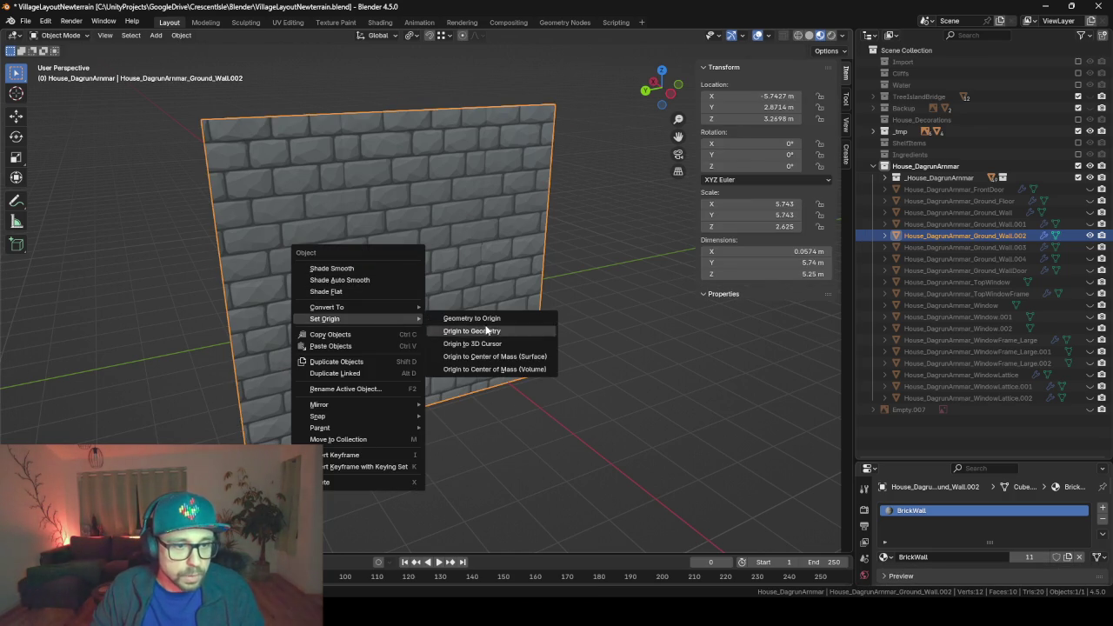
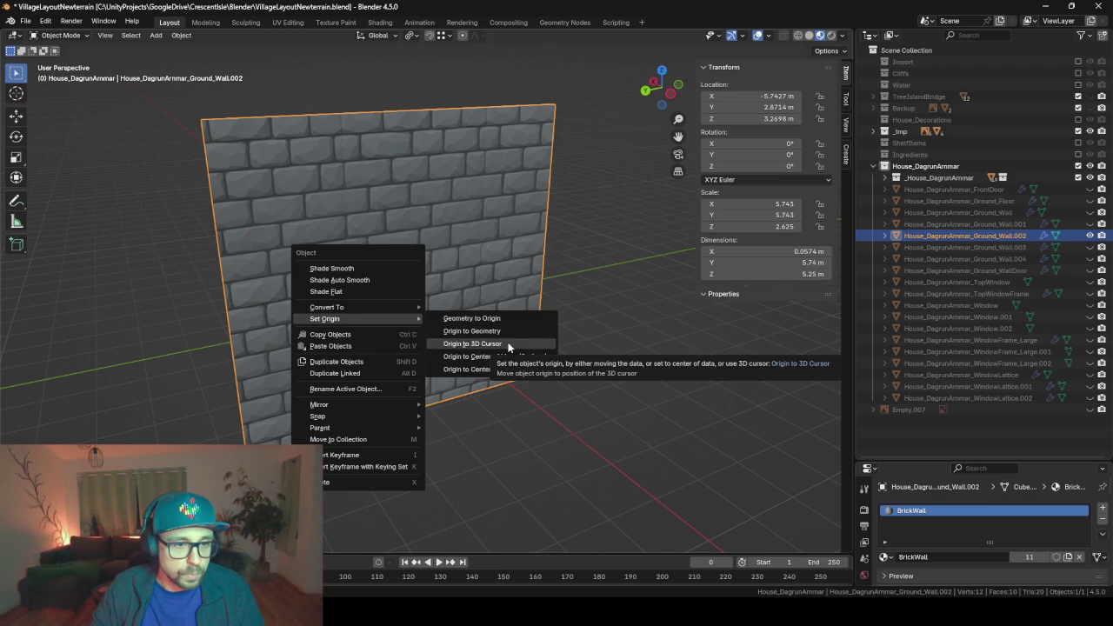
- Set the side wall's origin to the 3D cursor and inspect its bottom edge in Edit Mode
click(509, 344)
middle_drag(508, 342, 545, 321)
key(Tab)
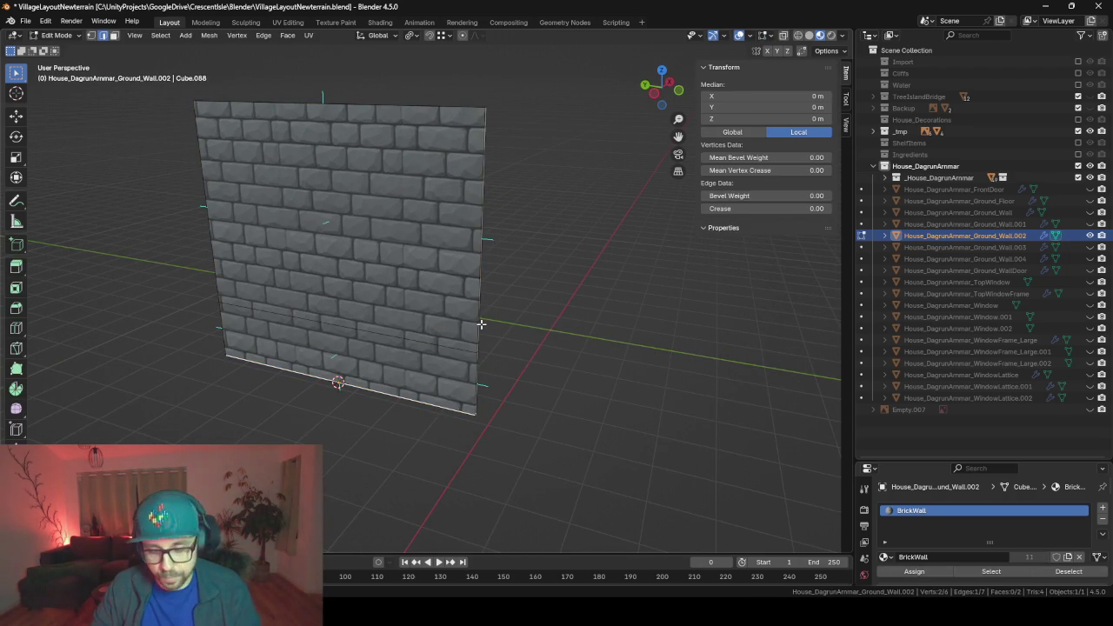
key(shift+h)
key(alt+h)
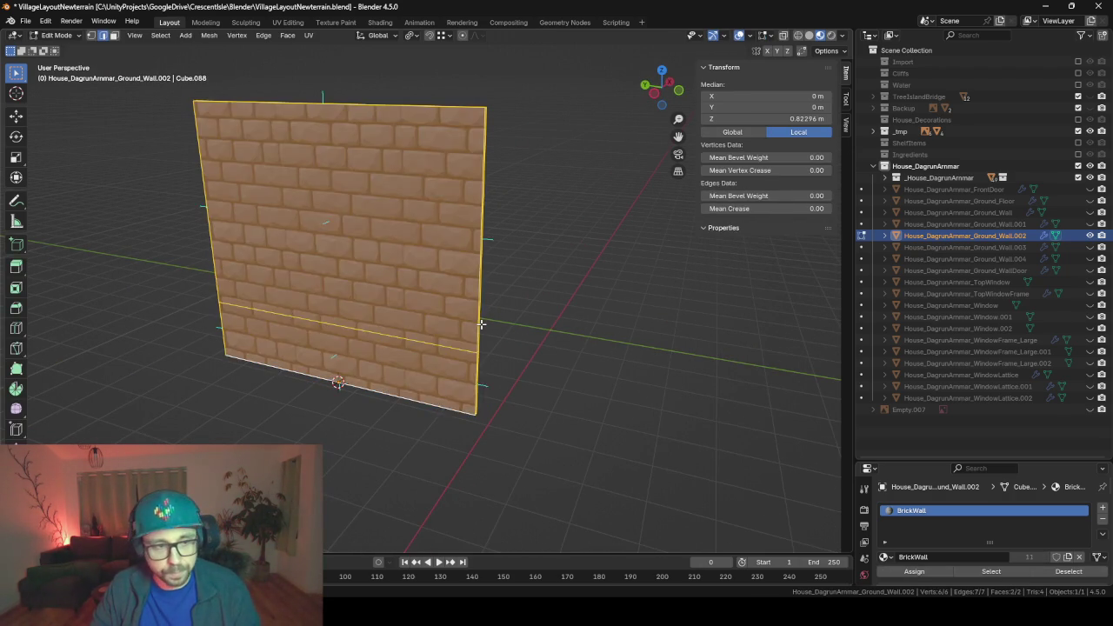
key(Tab)
key(alt+h)
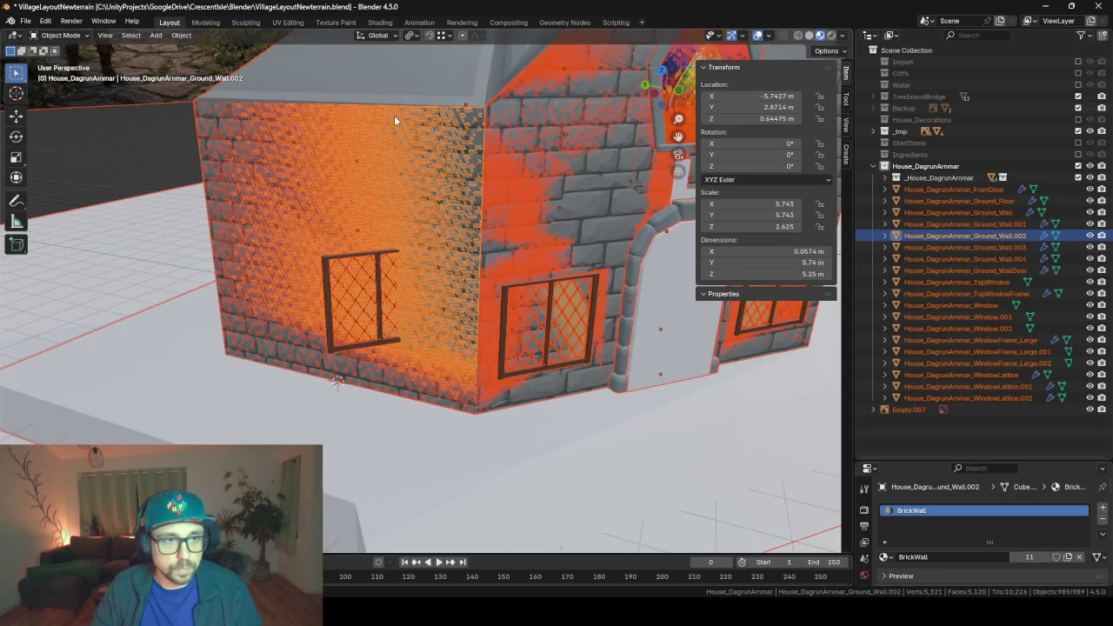
- Hide the roof and the front door arch to expose the door wall
click(392, 78)
key(h)
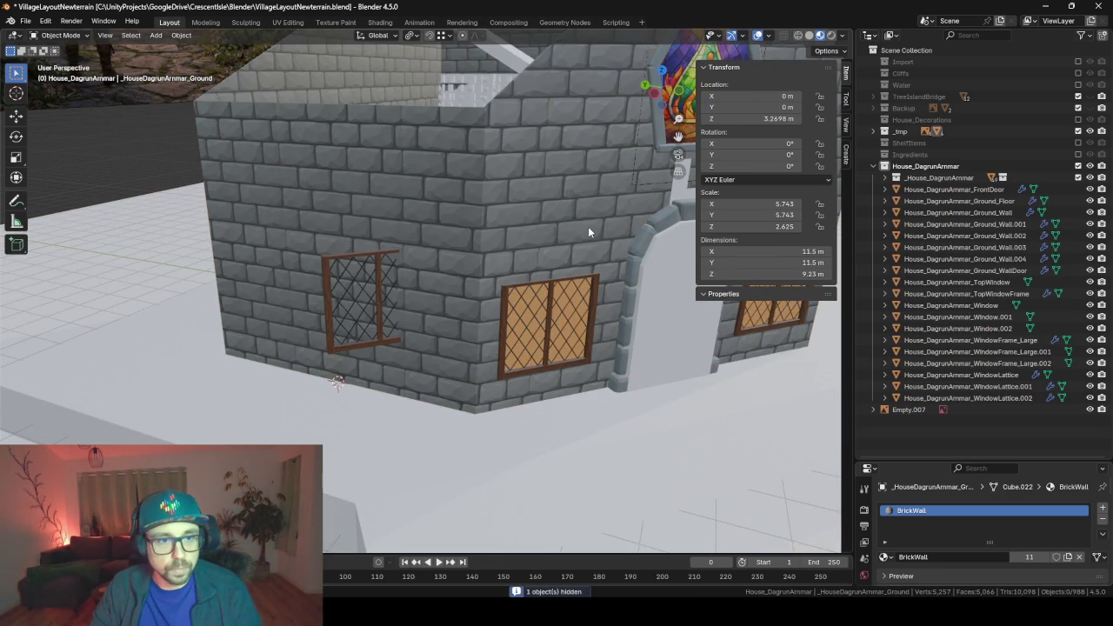
click(588, 233)
middle_drag(587, 232, 339, 254)
key(Tab)
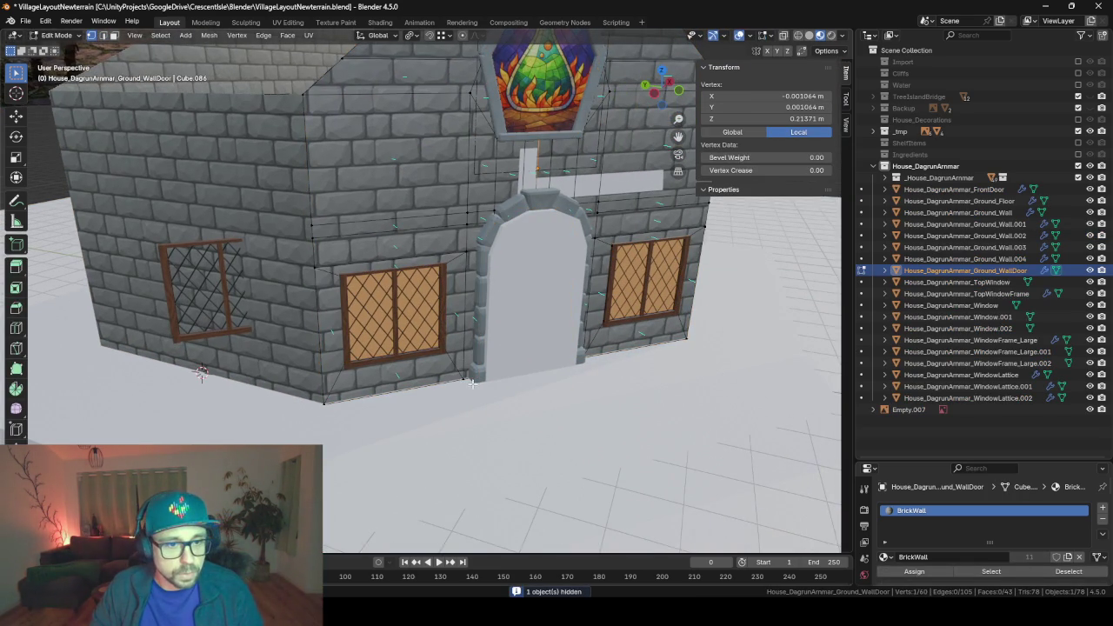
key(Tab)
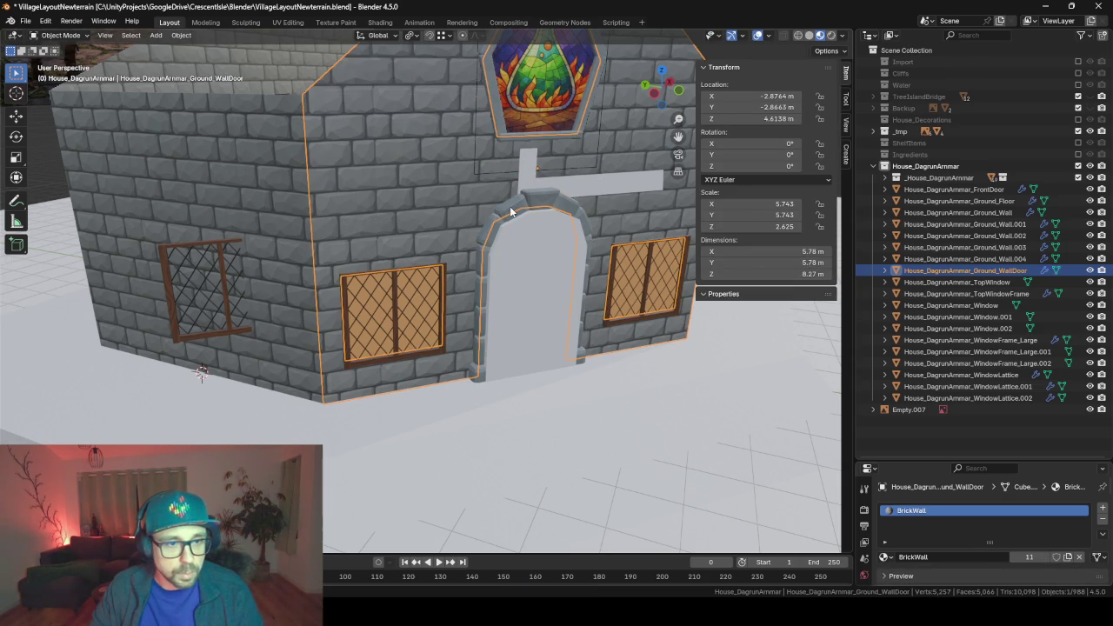
click(496, 279)
key(h)
- Snap the 3D cursor between the door's bottom corner vertices and set Ground_WallDoor's origin there
click(482, 217)
key(Tab)
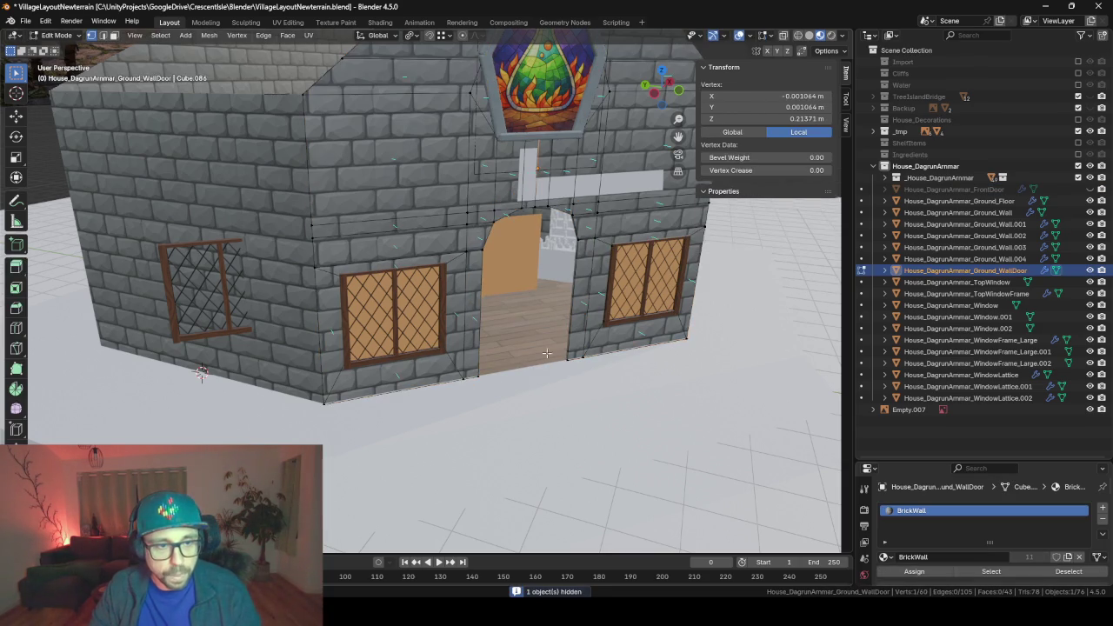
shift+click(568, 361)
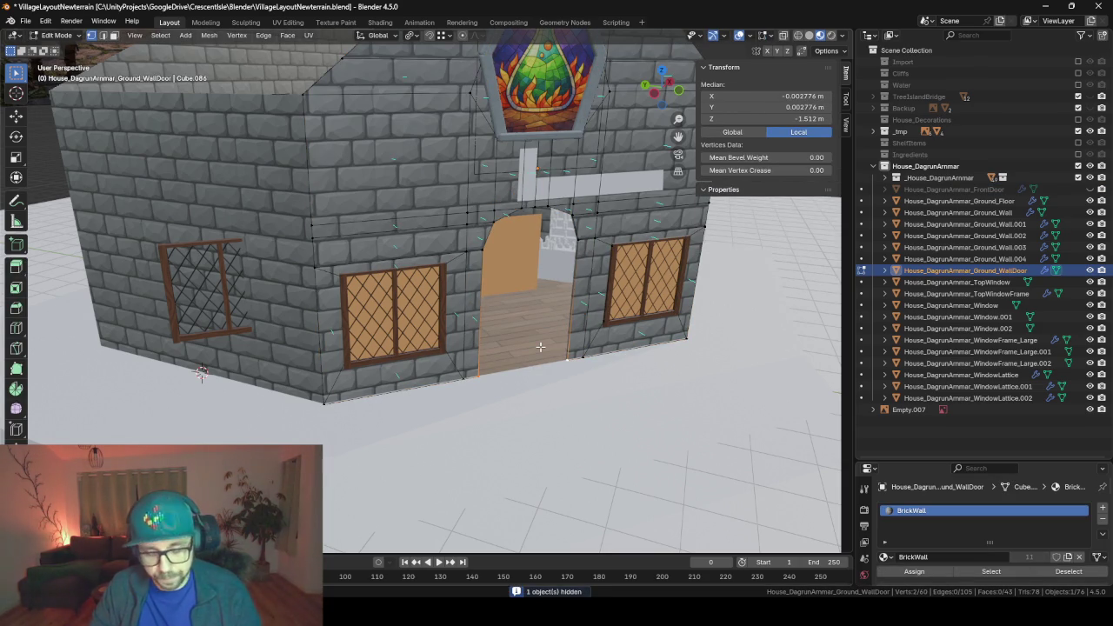
key(shift+s)
click(567, 420)
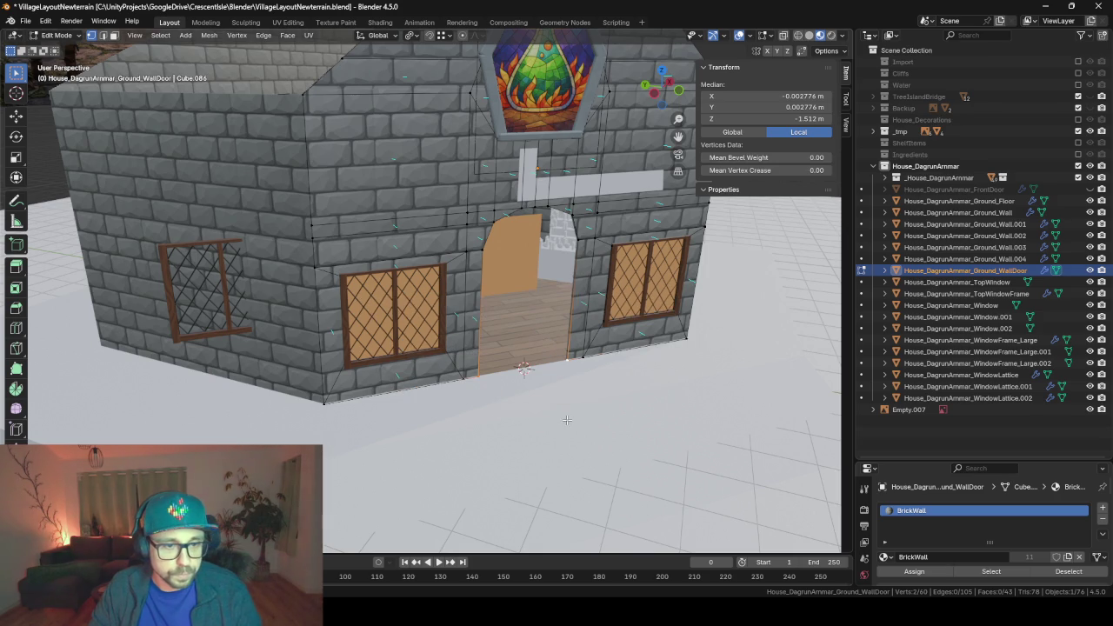
key(Tab)
right_click(450, 203)
mouse_move(375, 200)
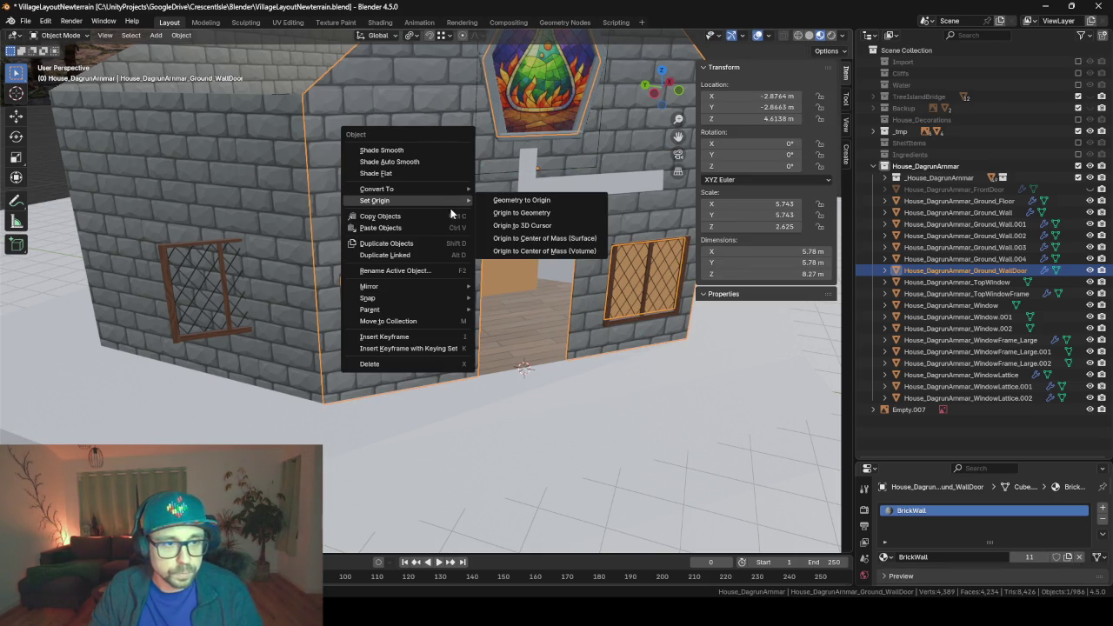
click(532, 227)
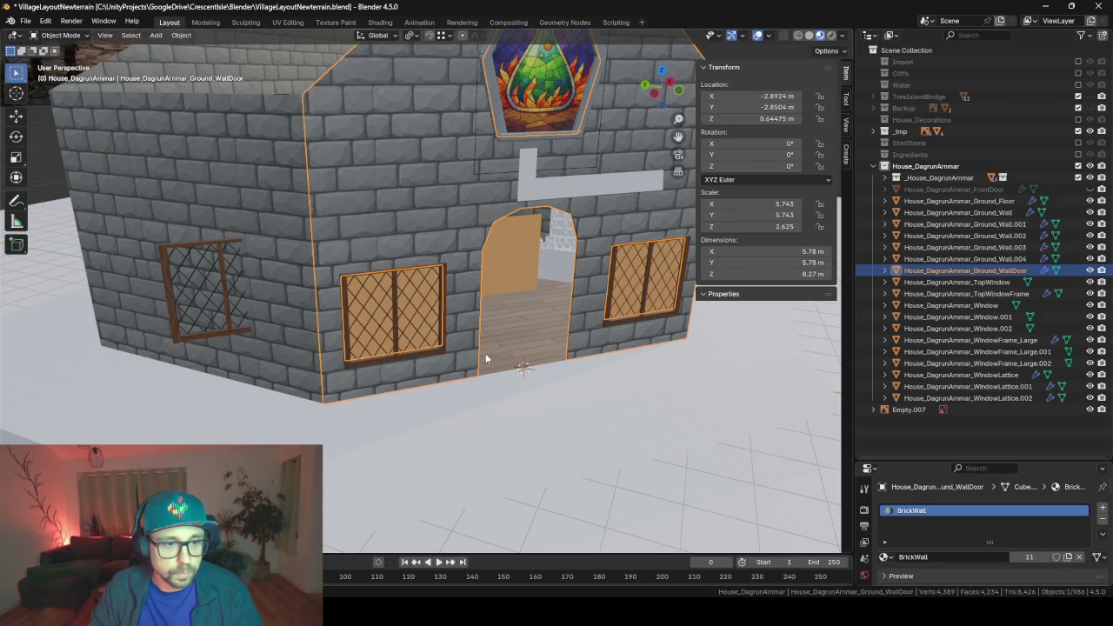
- Check the height of the door wall's horizontal edge below the windows, leaving it unchanged
key(Tab)
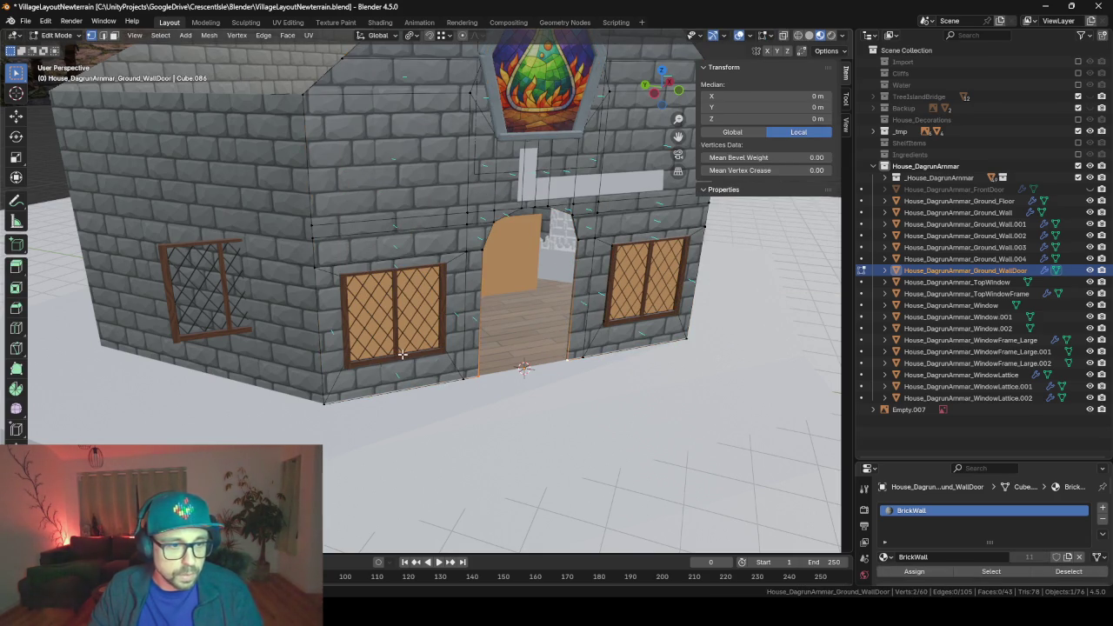
key(alt+a)
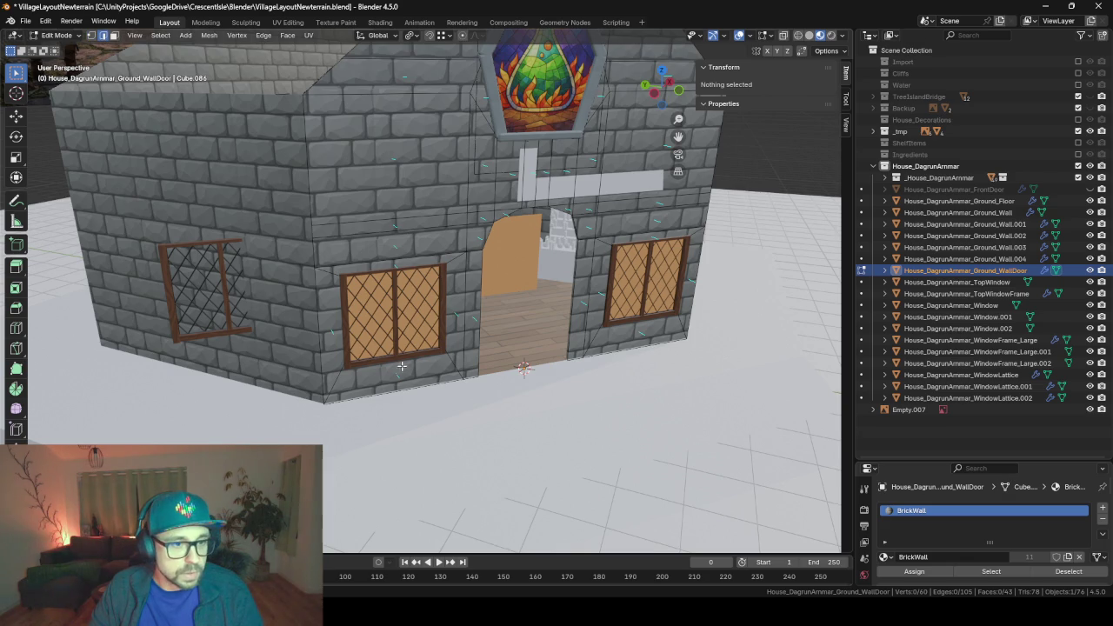
click(399, 359)
click(809, 118)
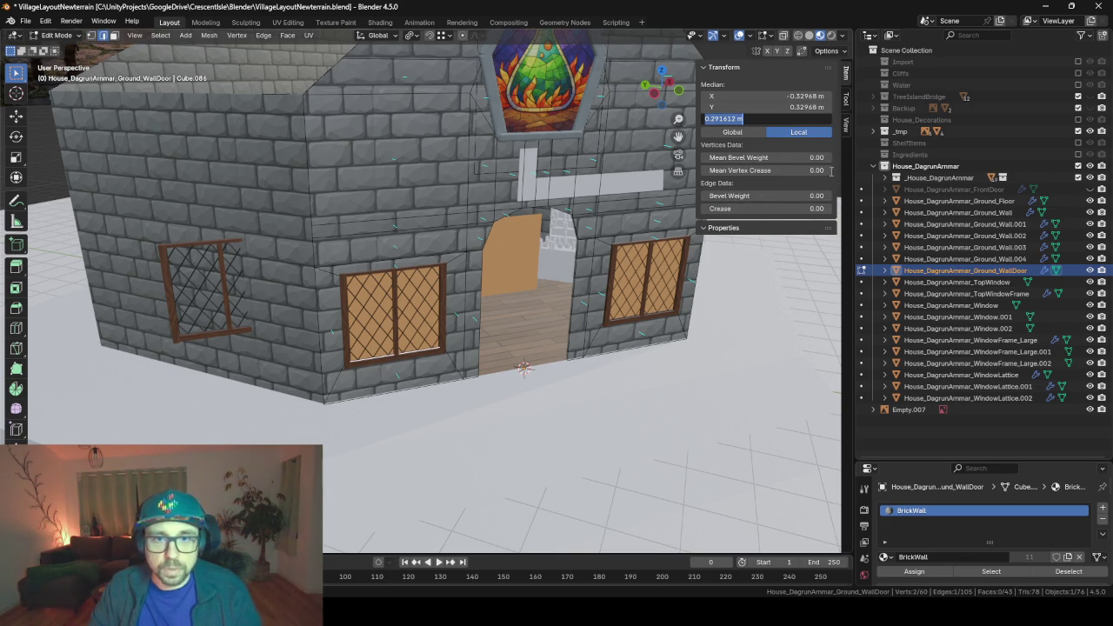
key(Return)
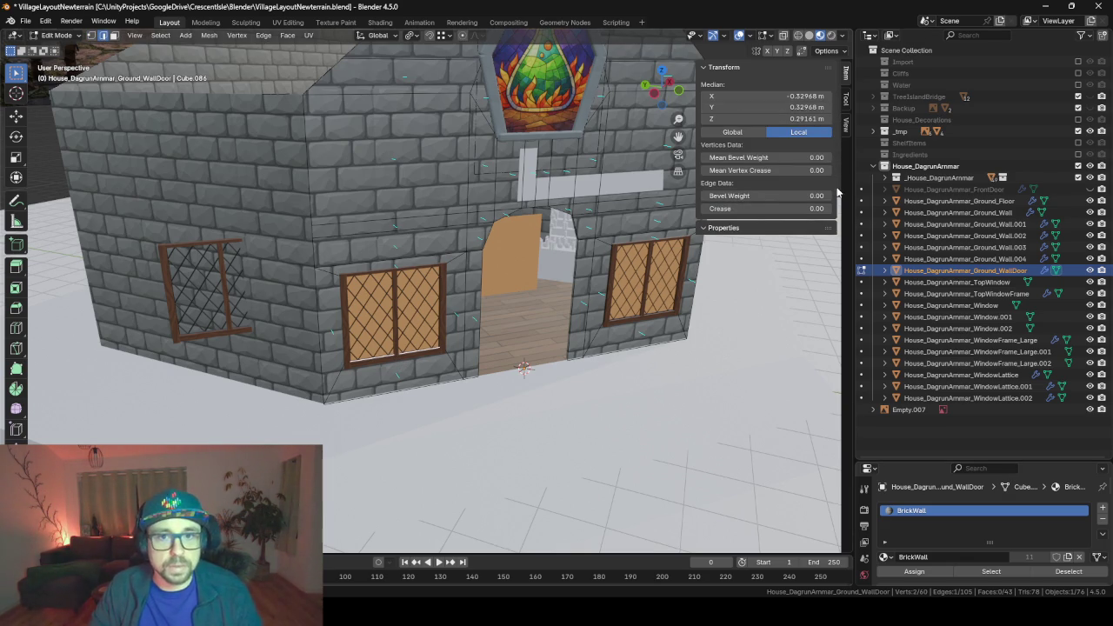
key(alt+q)
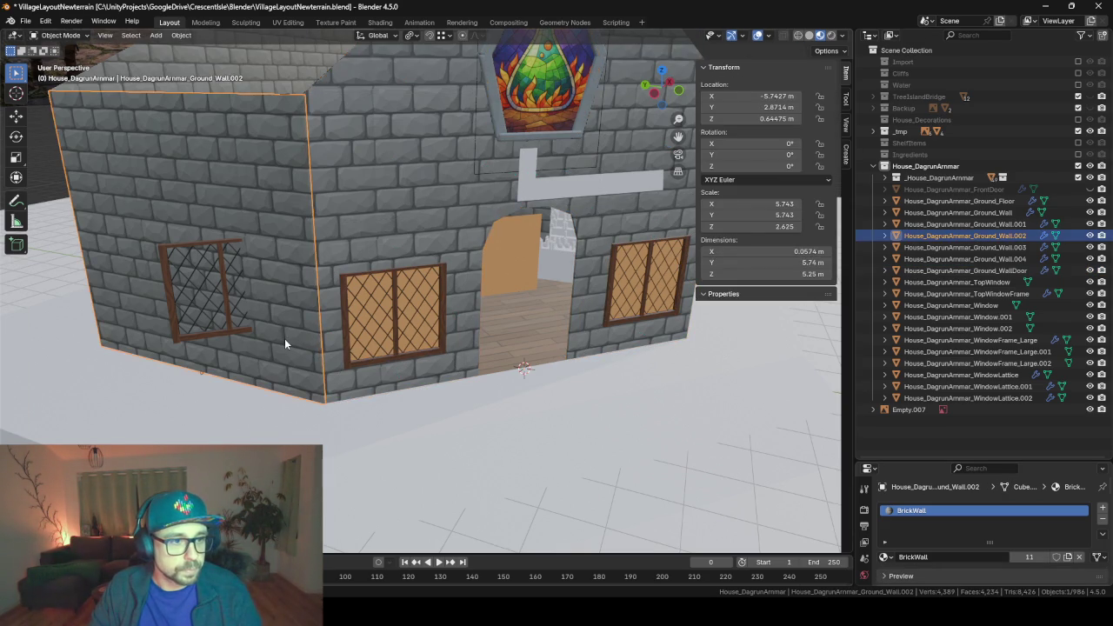
- Set the side wall's horizontal edge to a median Z of 0.29161 m
key(a)
click(284, 341)
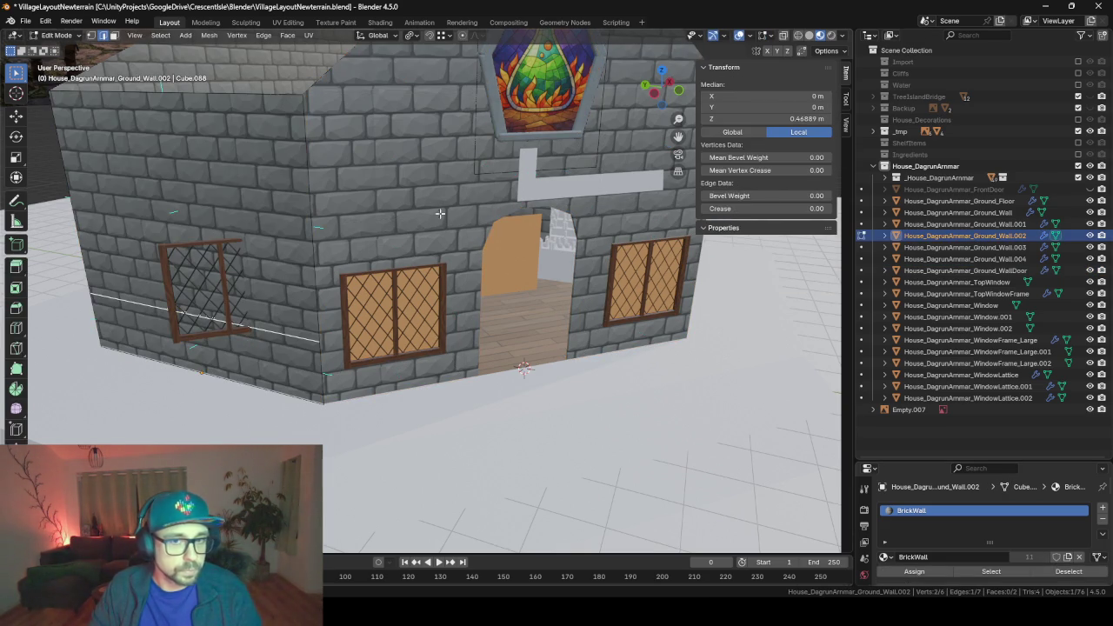
click(804, 118)
text(0.291612 m)
key(Return)
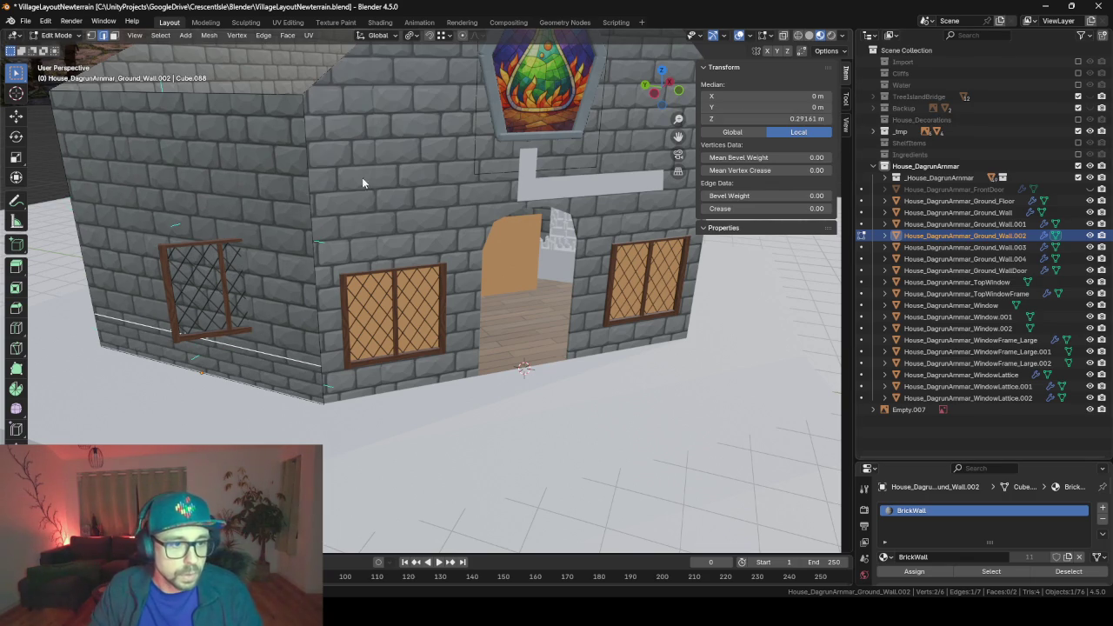
- Slide the edge along the wall, then restore its height to 0.29161 m
middle_drag(209, 346, 410, 323)
key(g)
key(g)
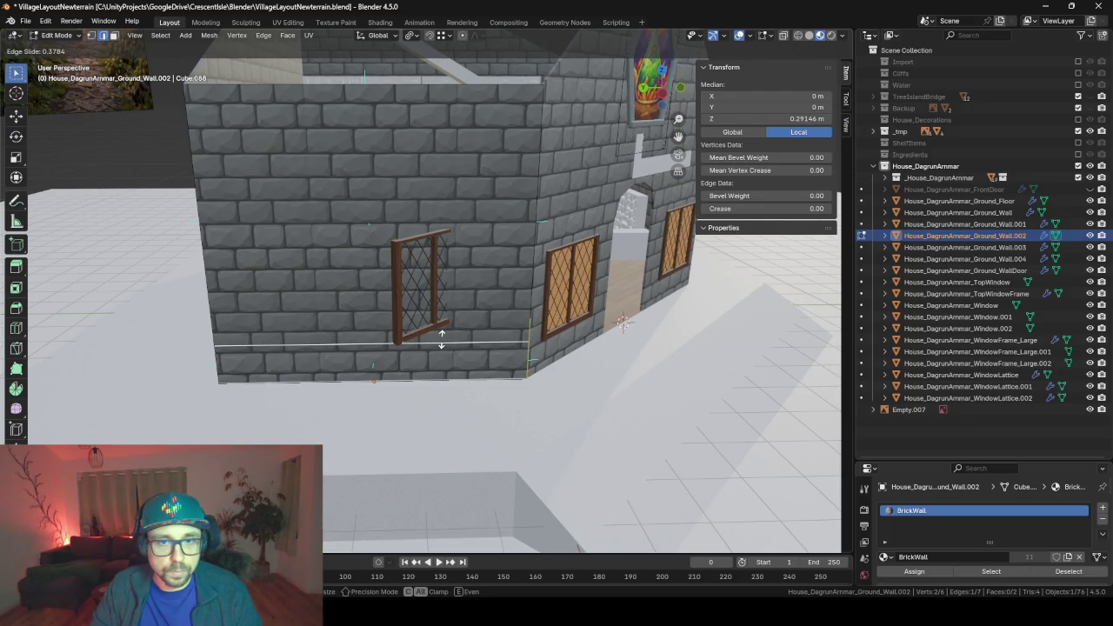
click(441, 345)
click(775, 119)
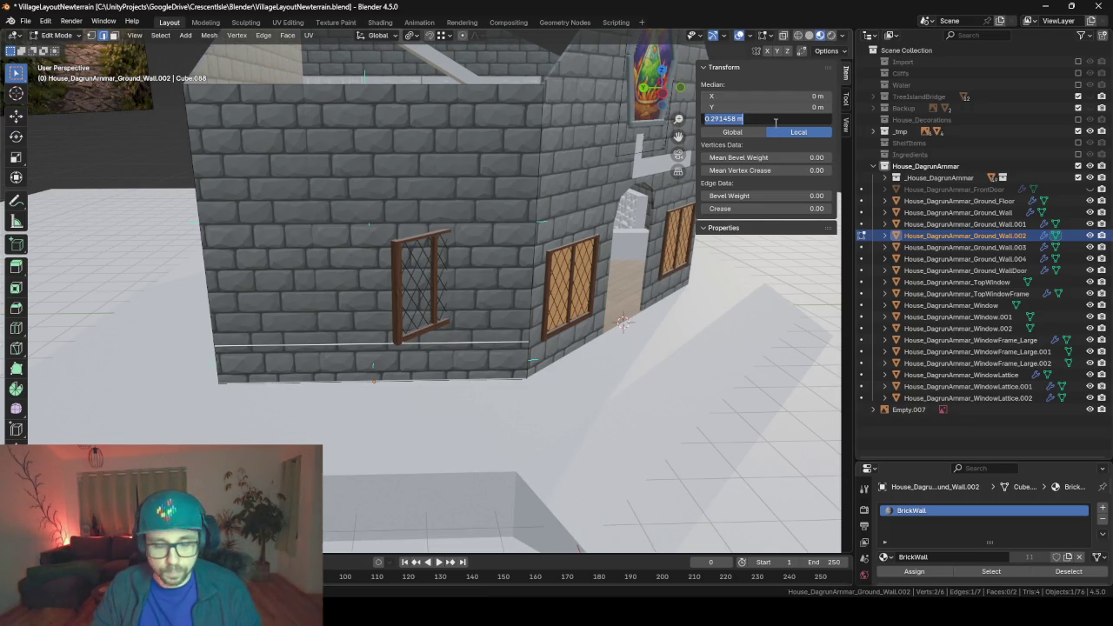
key(Return)
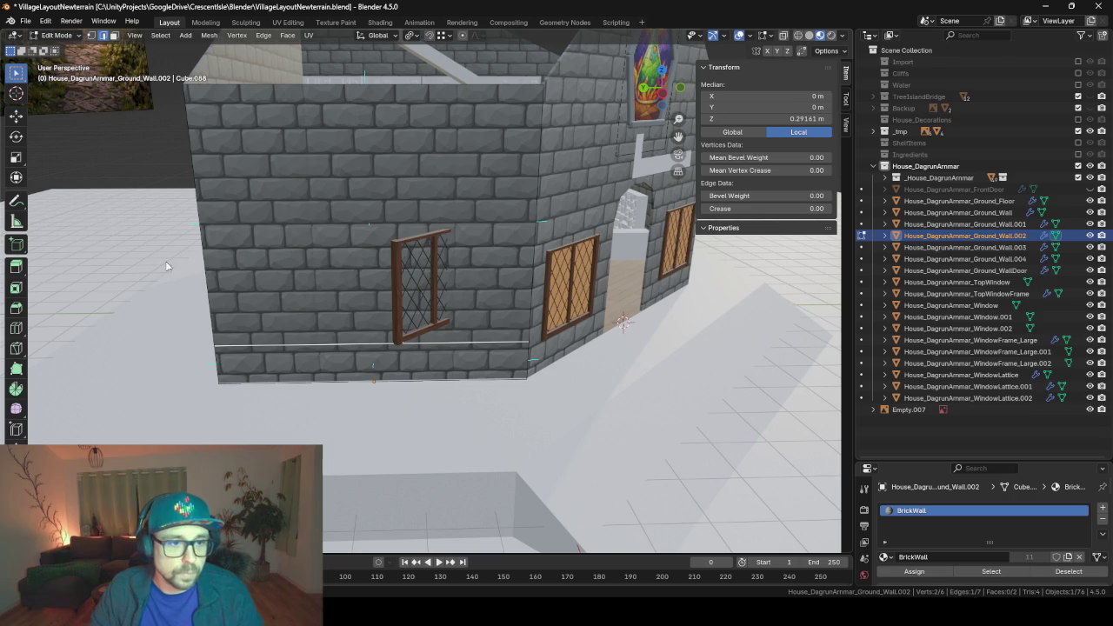
mouse_move(368, 368)
middle_down()
mouse_move(496, 348)
mouse_move(584, 406)
mouse_move(694, 420)
mouse_move(454, 365)
middle_up()
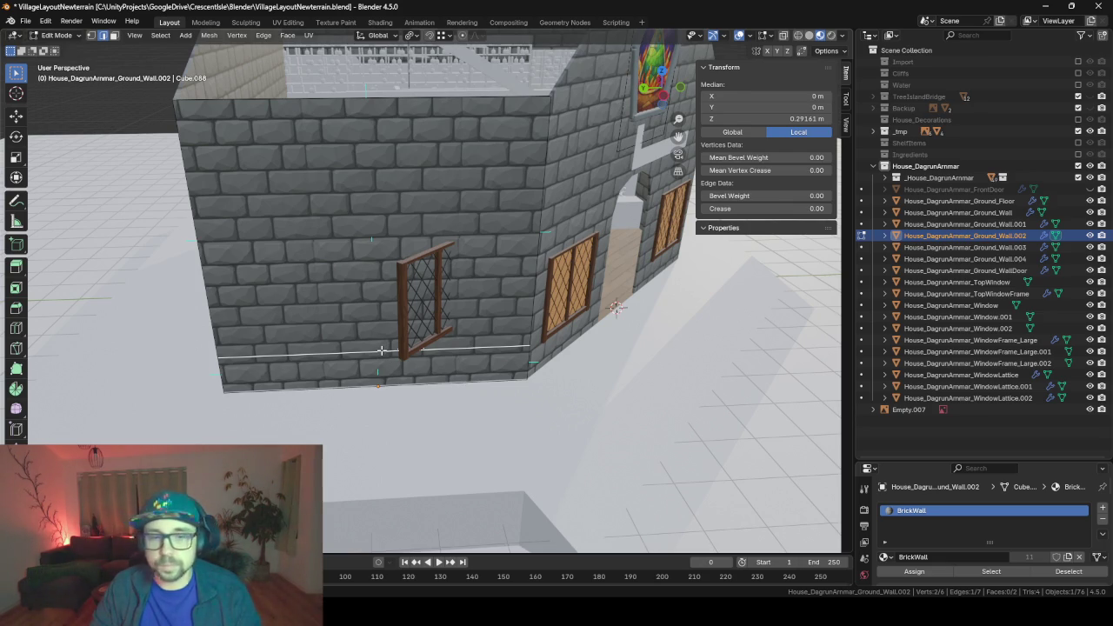
key(shift+s)
- Snap the 3D cursor to the edge, then move the window frame, lattice and Window.002 pane onto it
click(387, 421)
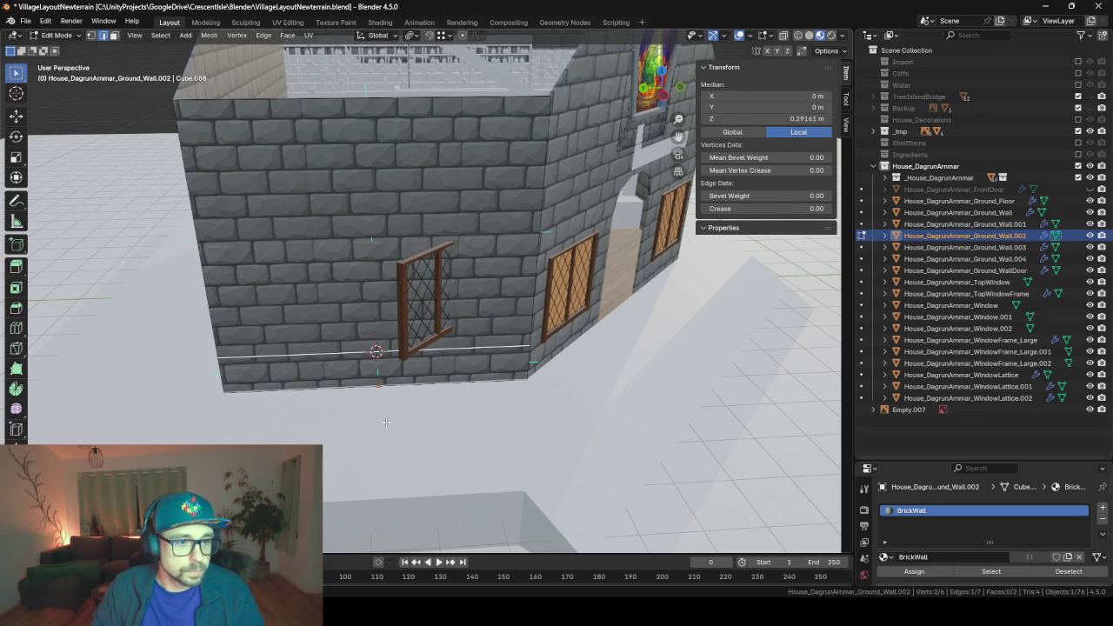
key(Tab)
click(409, 345)
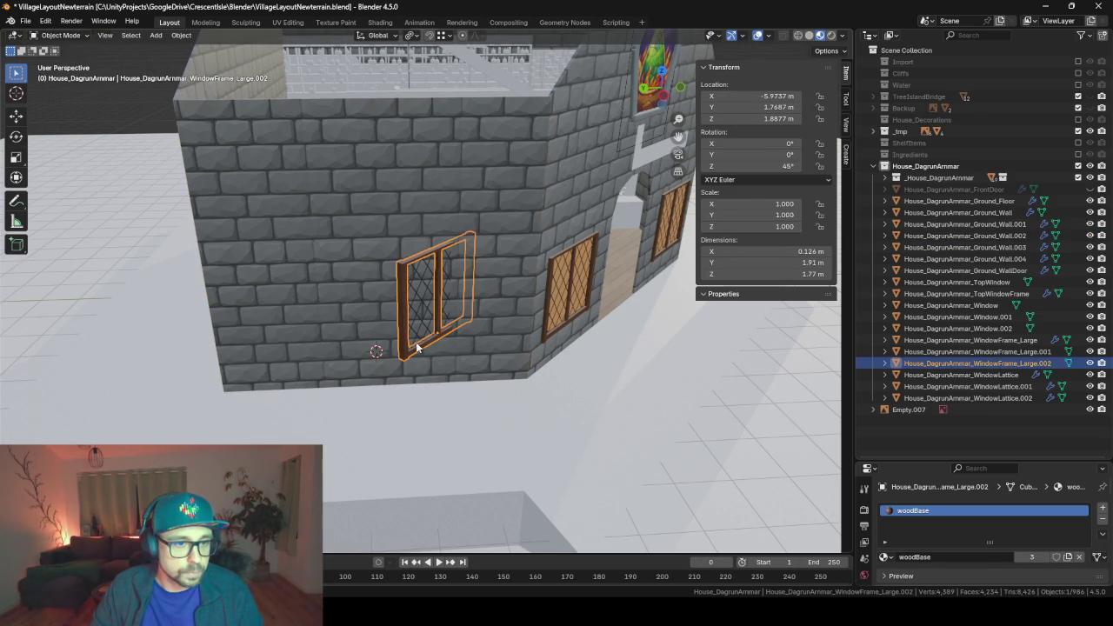
shift+click(425, 332)
key(shift+s)
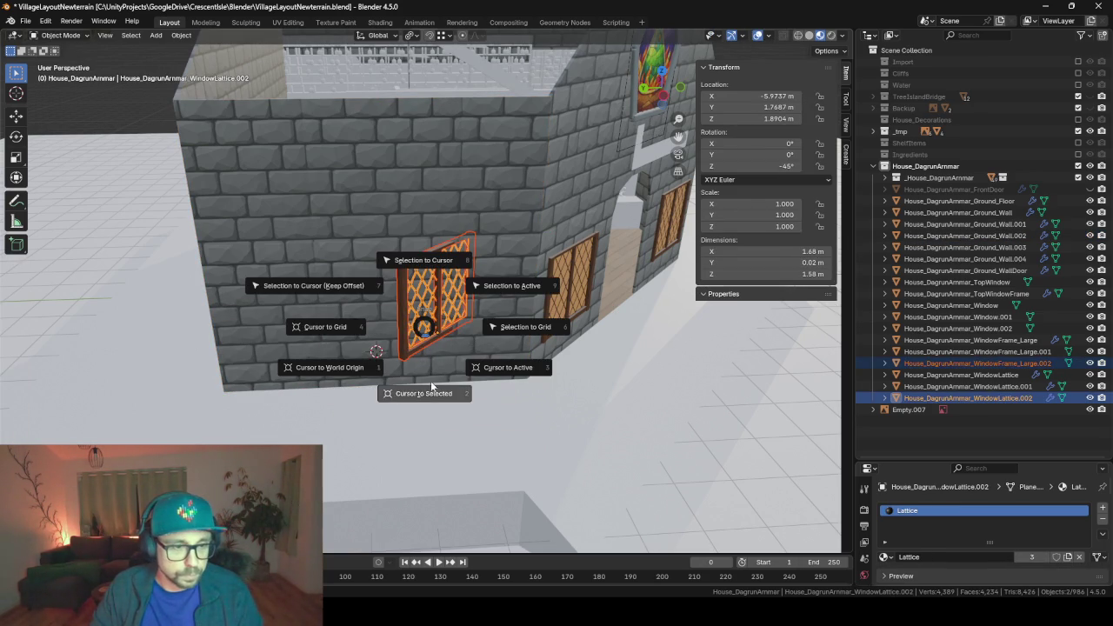
click(337, 281)
mouse_move(336, 281)
middle_down()
mouse_move(461, 330)
mouse_move(427, 314)
middle_up()
click(351, 127)
key(shift+s)
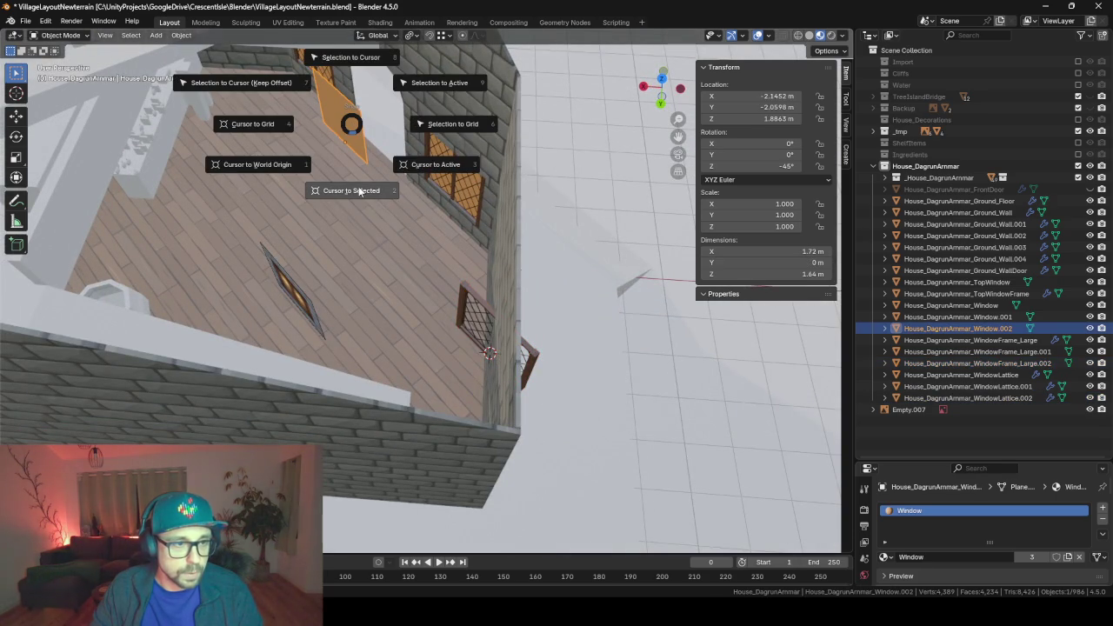
click(291, 93)
- Rotate the window frame and lattice -45° around Z
mouse_move(290, 93)
middle_down()
mouse_move(424, 270)
mouse_move(359, 252)
middle_up()
scroll(331, 347, up, 4)
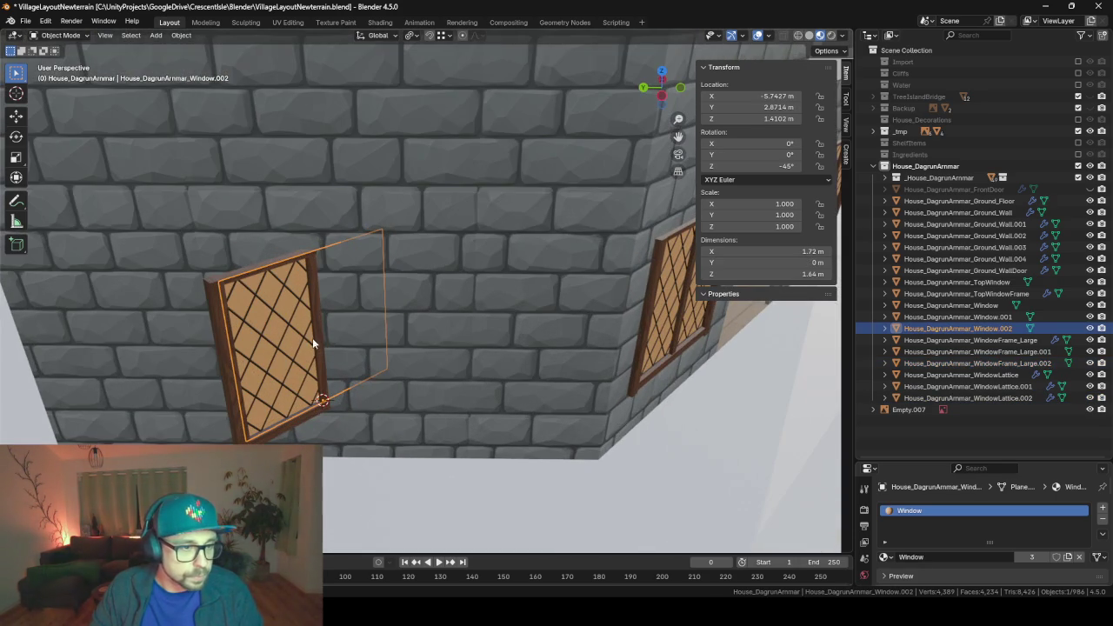
shift+click(305, 336)
shift+click(291, 327)
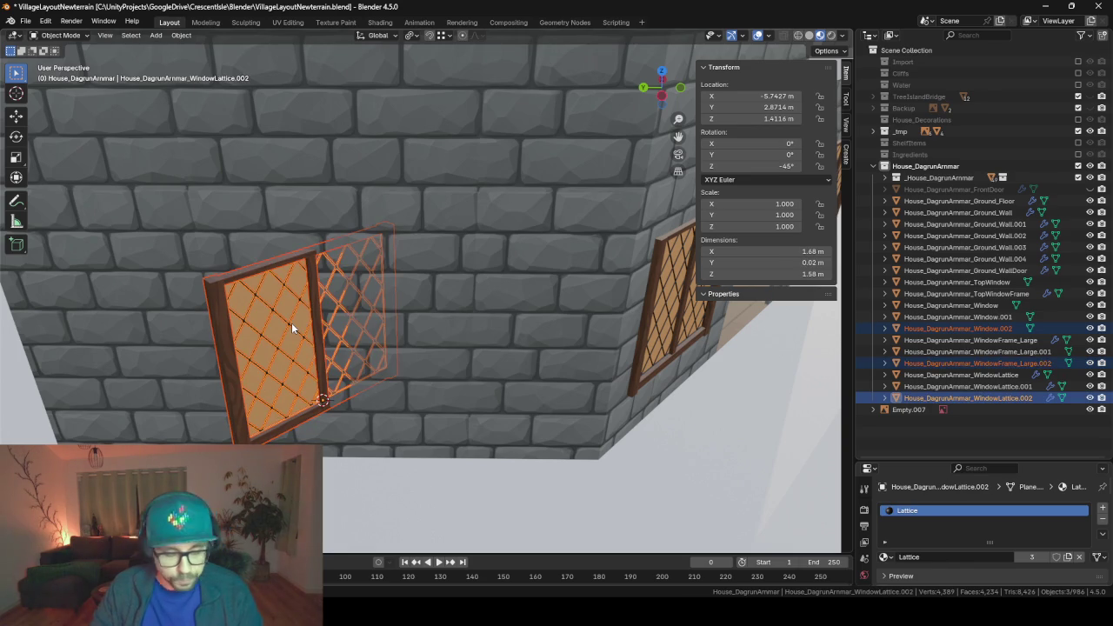
key(r)
text(z)
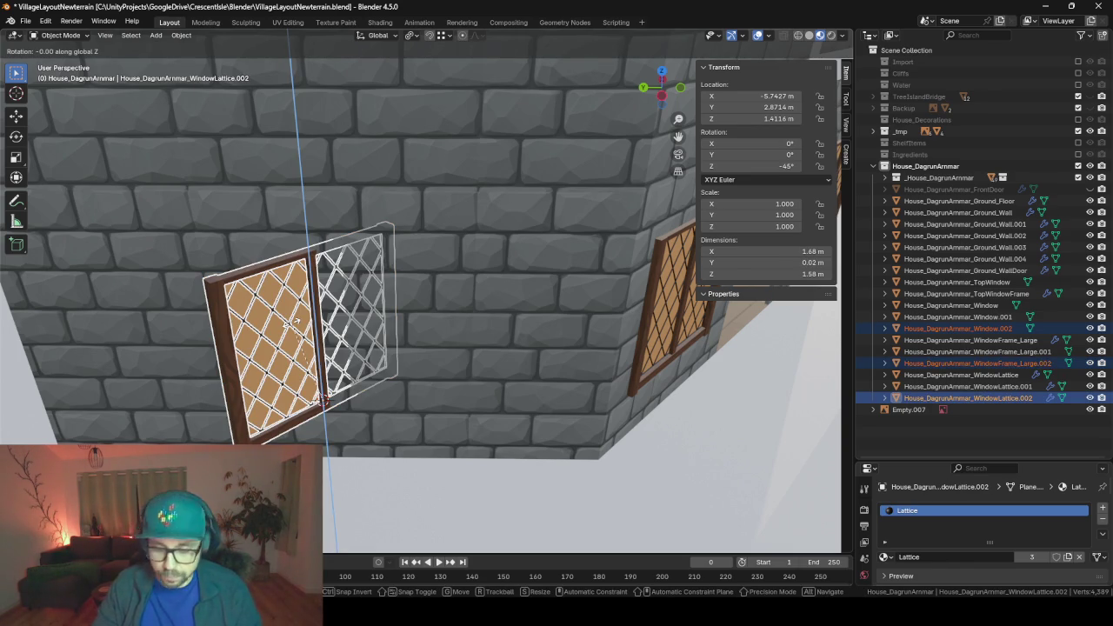
text(-45)
key(Return)
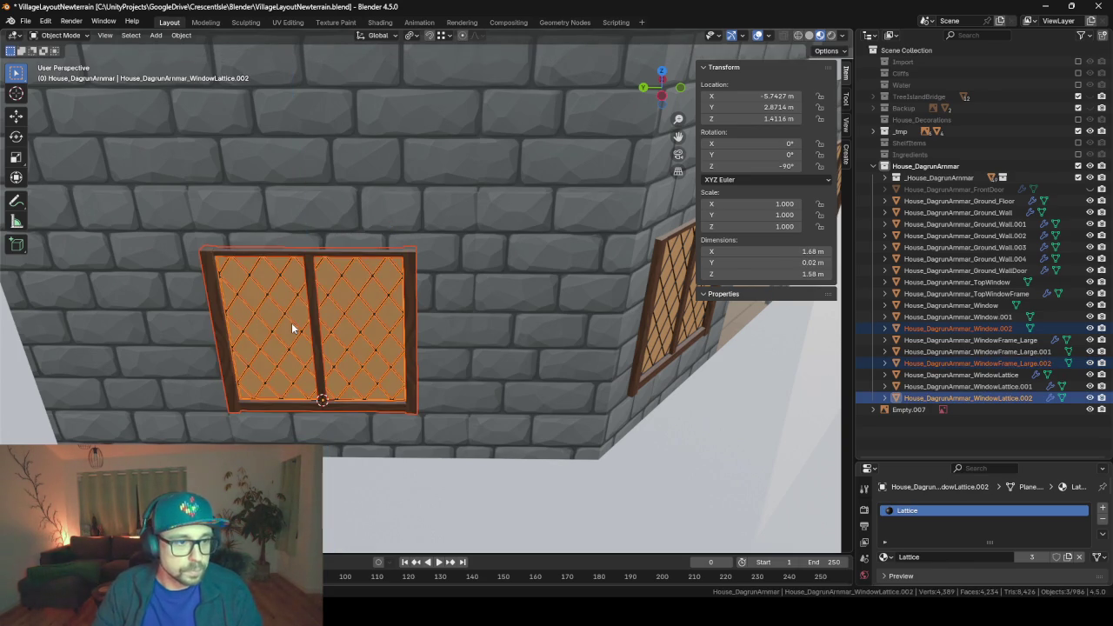
- Select Ground_Wall.002 and enter Edit Mode on its mesh
mouse_move(292, 323)
middle_down()
mouse_move(326, 351)
mouse_move(478, 334)
mouse_move(503, 364)
mouse_move(473, 386)
mouse_move(377, 261)
mouse_move(397, 217)
middle_up()
scroll(377, 252, down, 2)
click(378, 249)
key(Tab)
scroll(377, 251, up, 3)
- Cut a horizontal edge loop across the wall at the window's top edge
key(ctrl+r)
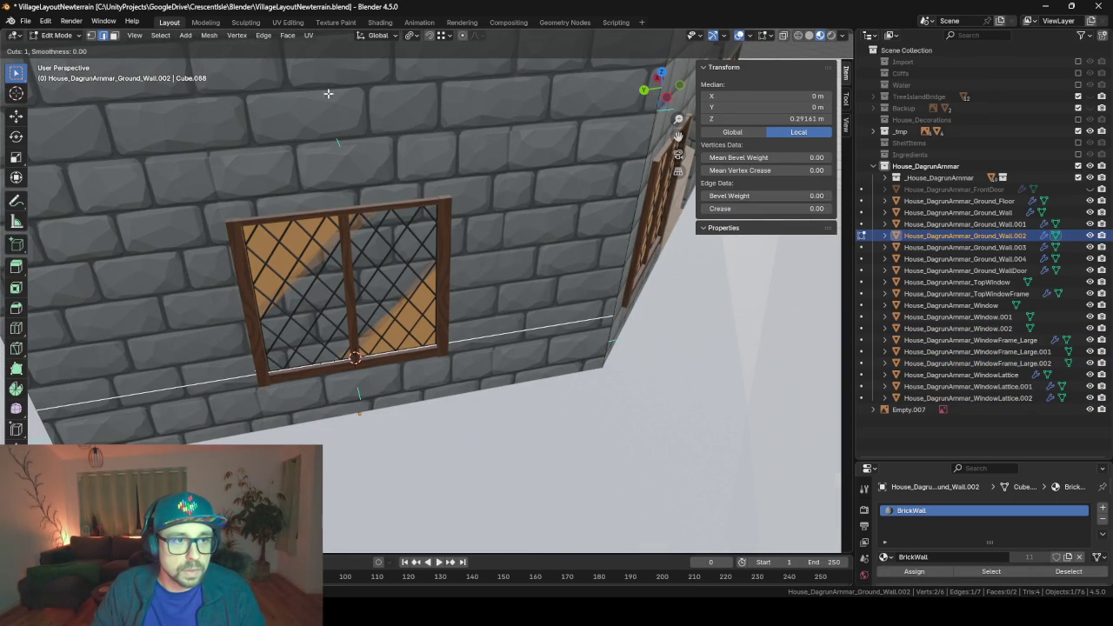
right_click(245, 161)
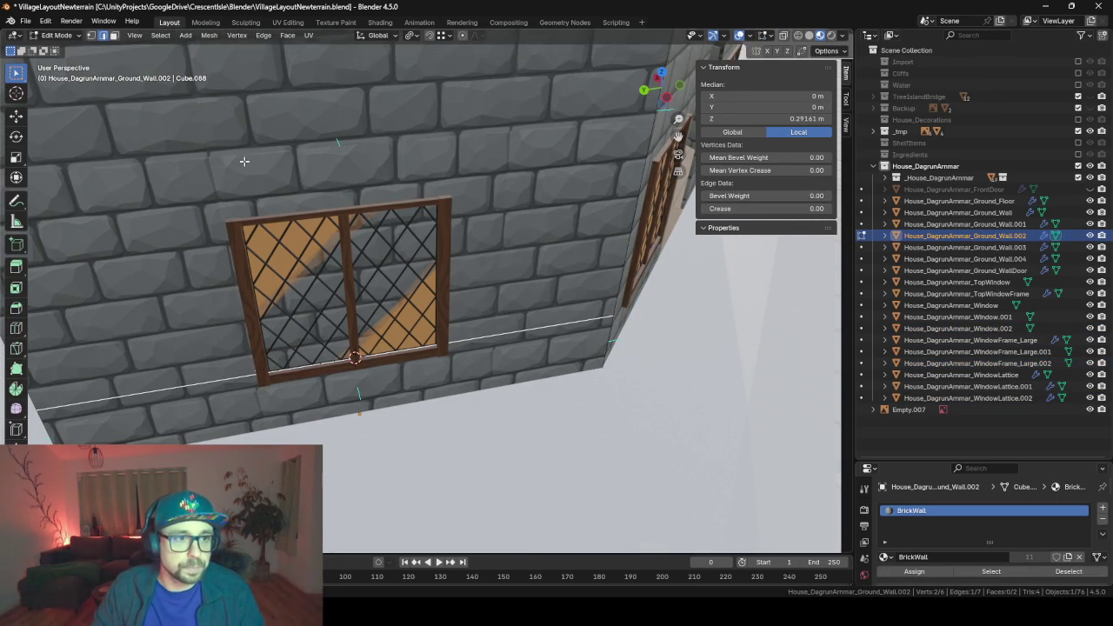
scroll(444, 209, down, 3)
key(ctrl+r)
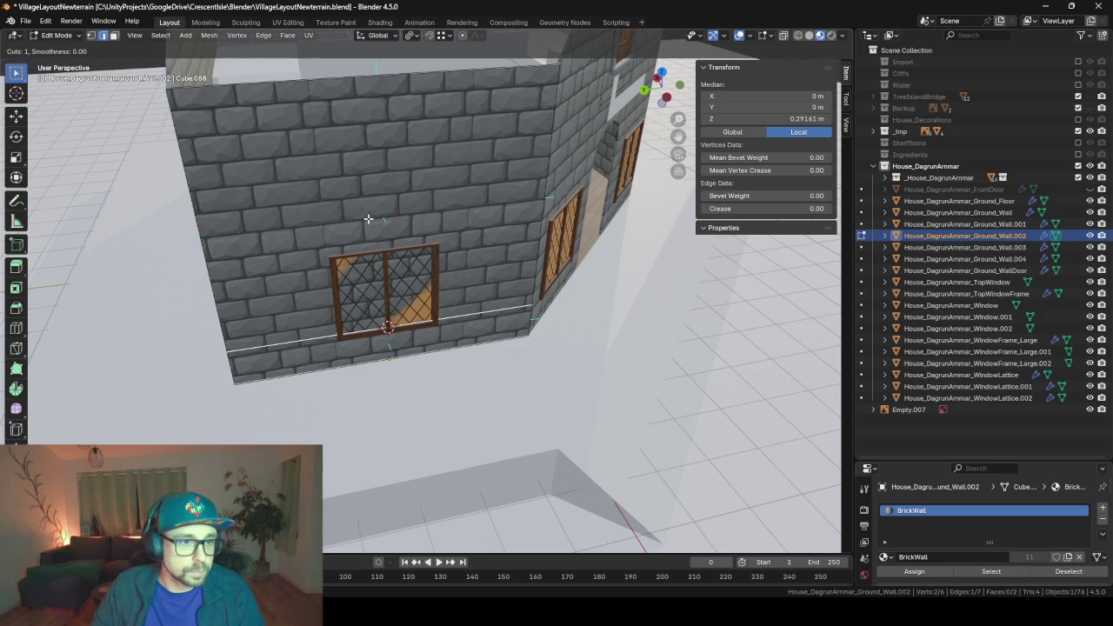
click(224, 266)
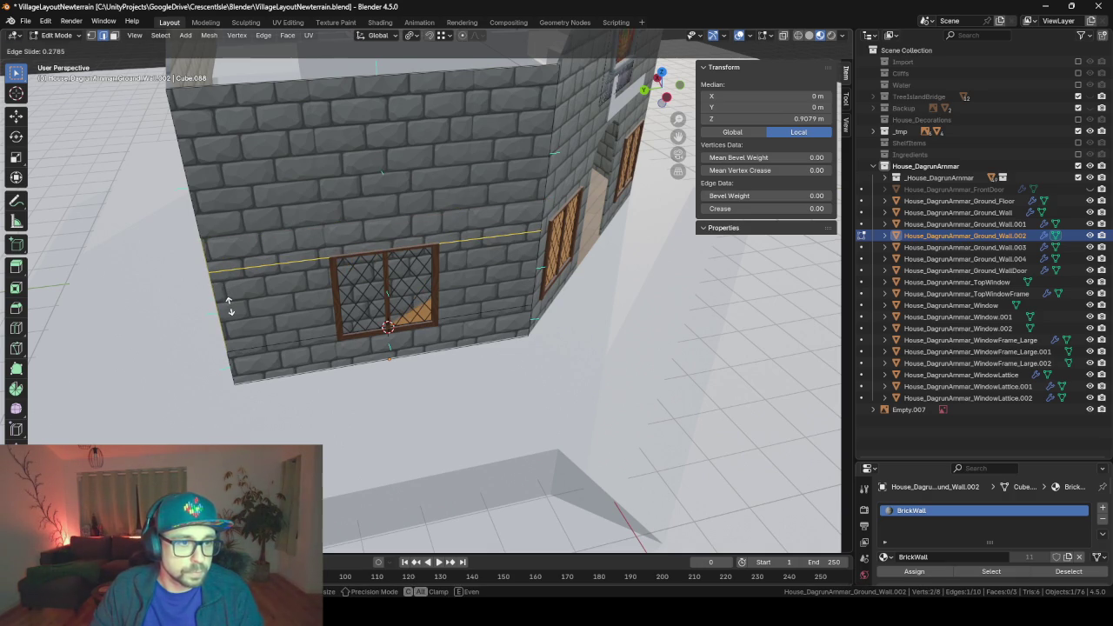
click(224, 296)
key(KP_Decimal)
middle_drag(266, 301, 363, 302)
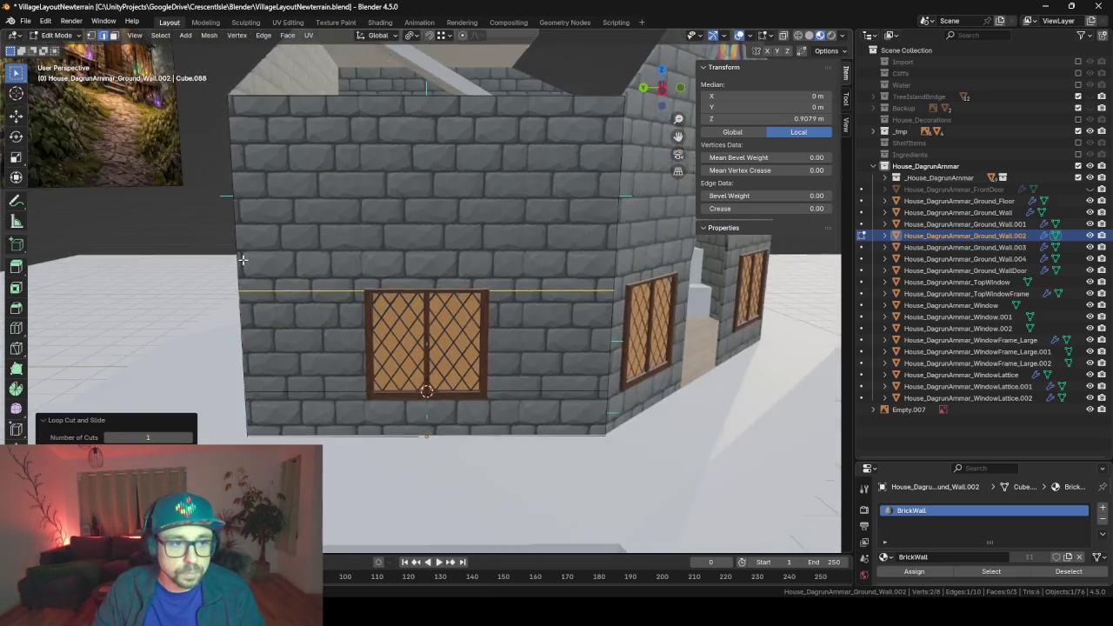
scroll(363, 302, up, 3)
scroll(362, 302, up, 2)
- Add vertical edge loops at the window's left and right edges
key(g)
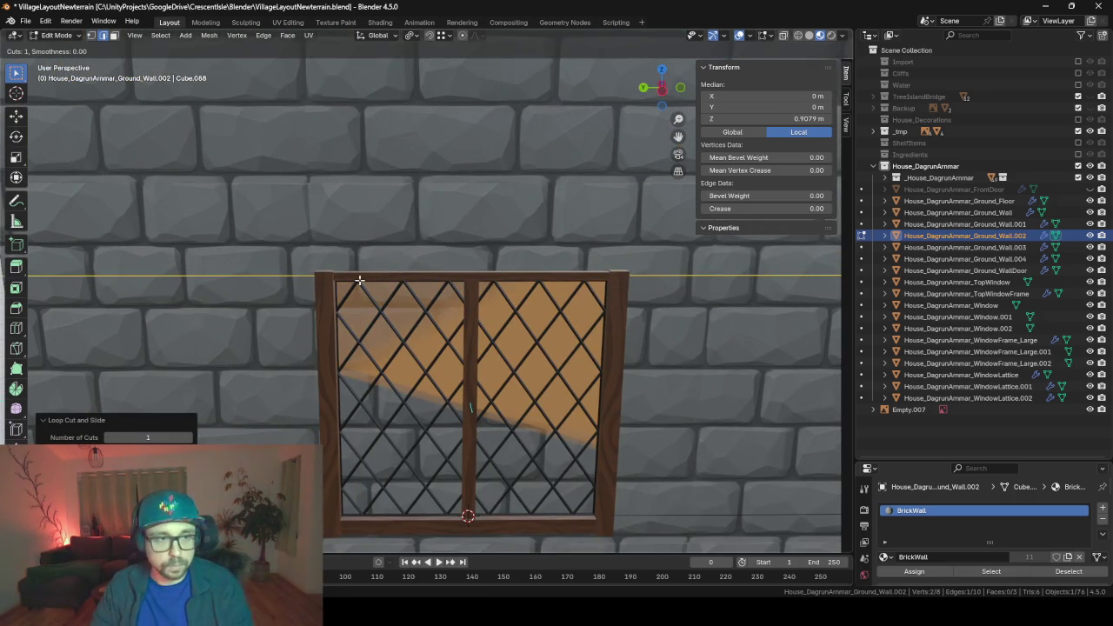
key(g)
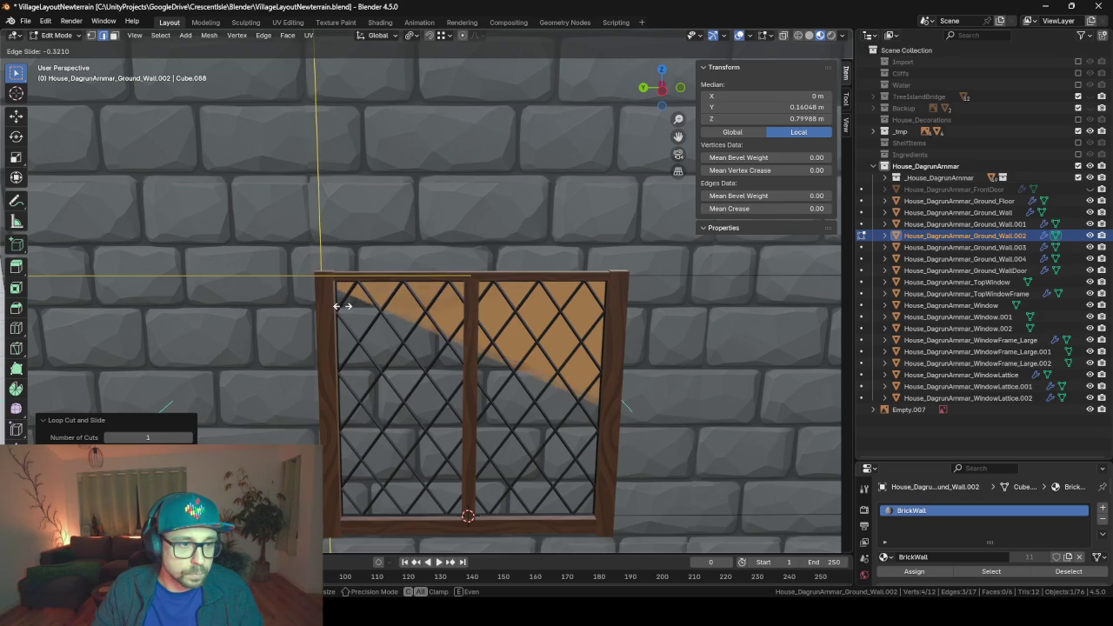
click(345, 305)
key(ctrl+r)
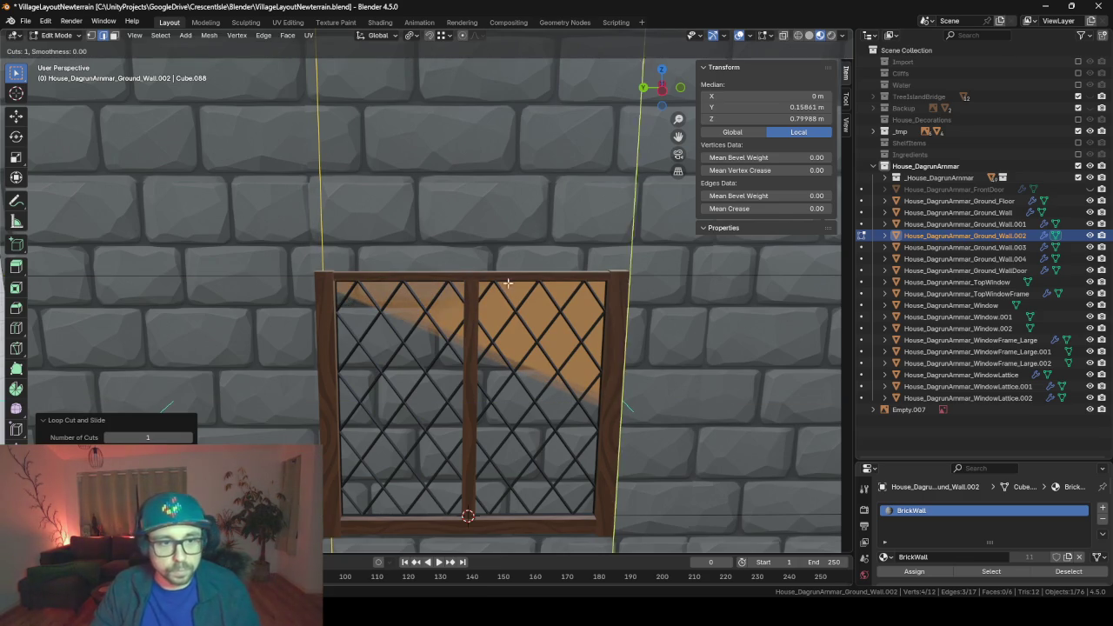
click(597, 282)
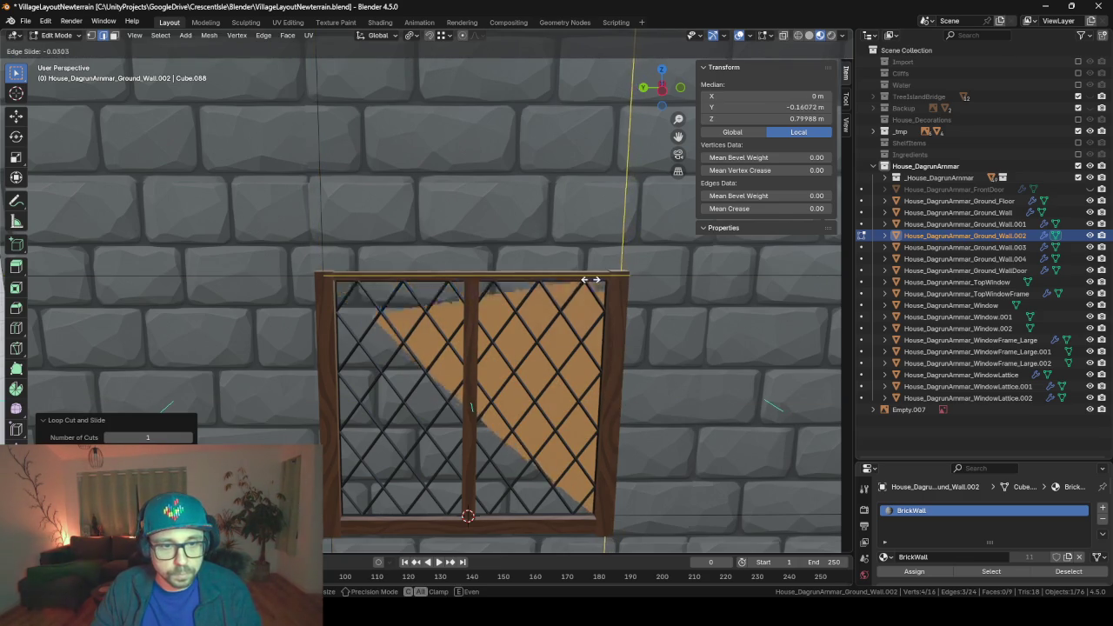
click(420, 310)
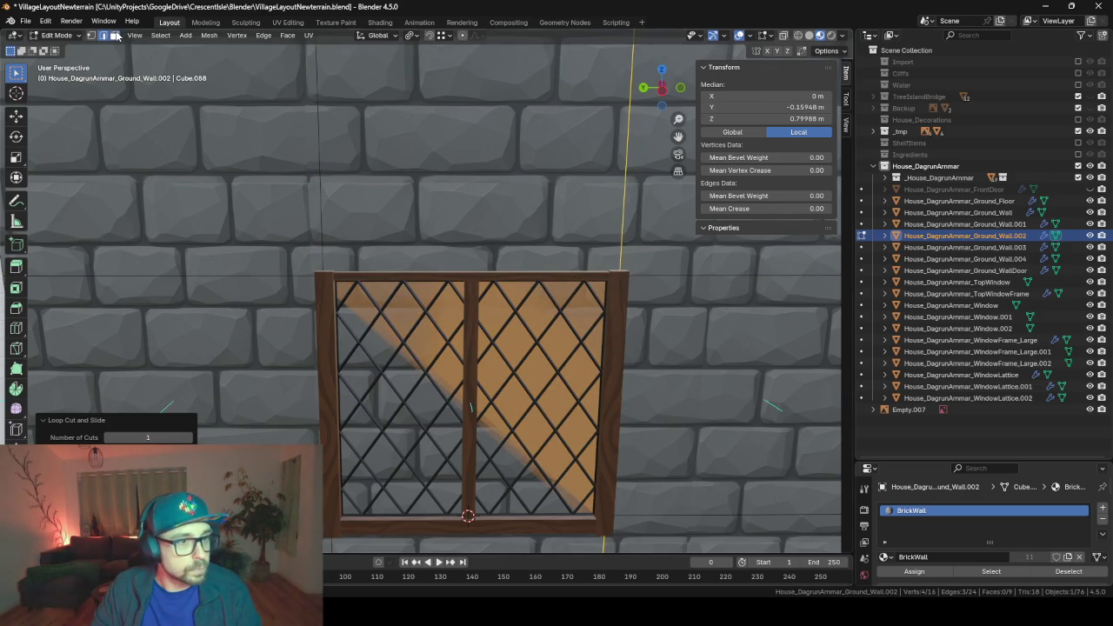
- Delete the wall face behind the window in face select mode
click(114, 36)
click(406, 379)
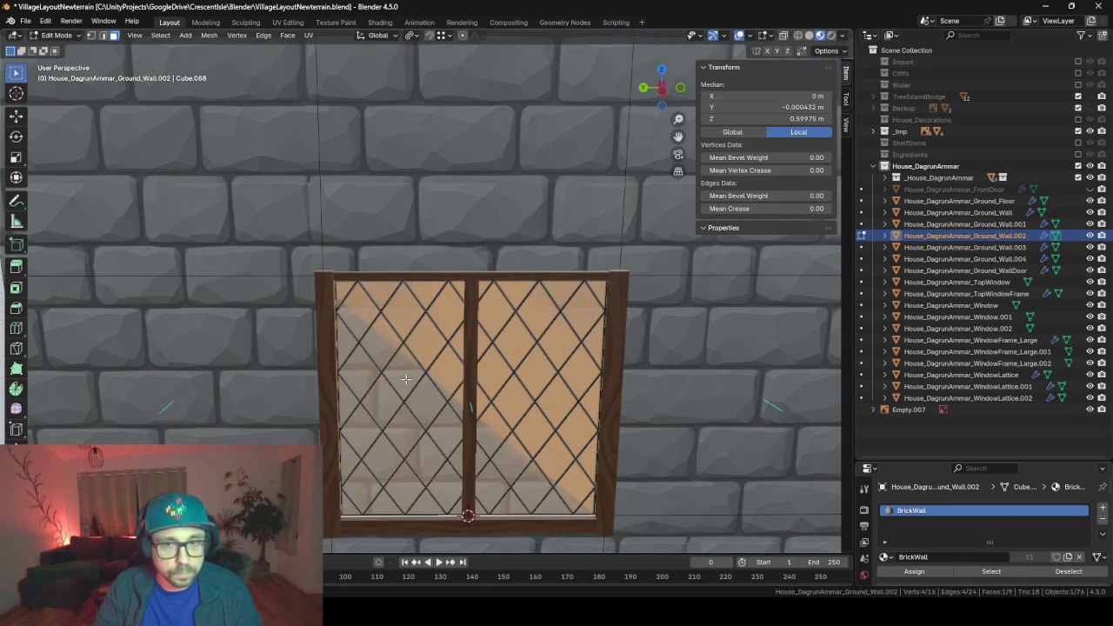
key(x)
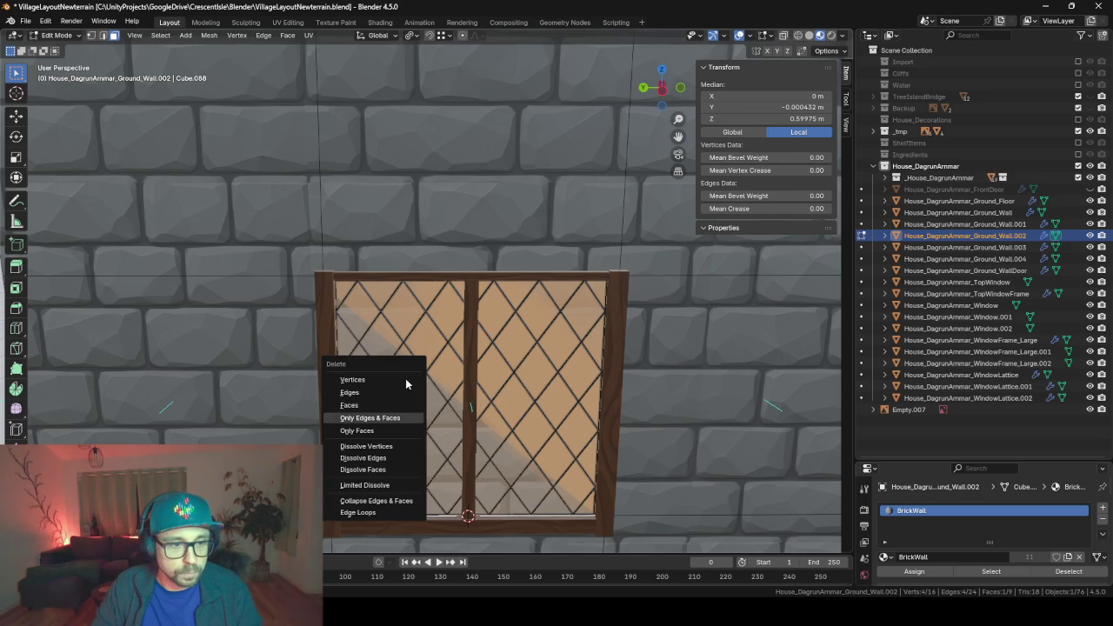
click(406, 384)
- Orbit around and inside the house to check the window opening, ending with Ground_Wall.004 selected
key(Tab)
mouse_move(417, 374)
middle_down()
mouse_move(467, 396)
mouse_move(549, 379)
mouse_move(448, 367)
middle_up()
scroll(467, 396, up, 2)
click(449, 367)
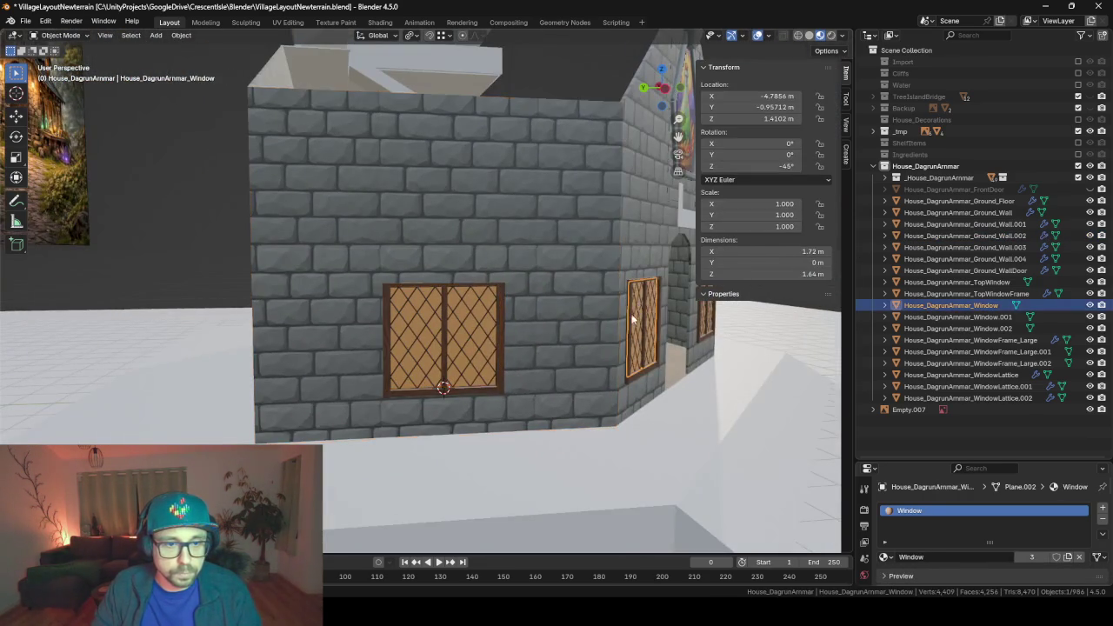
mouse_move(608, 335)
middle_down()
mouse_move(452, 349)
mouse_move(391, 339)
mouse_move(400, 352)
mouse_move(504, 383)
mouse_move(584, 383)
mouse_move(593, 361)
mouse_move(579, 388)
mouse_move(362, 365)
mouse_move(385, 315)
mouse_move(355, 291)
mouse_move(374, 274)
mouse_move(370, 283)
middle_up()
scroll(504, 383, down, 5)
scroll(395, 316, up, 3)
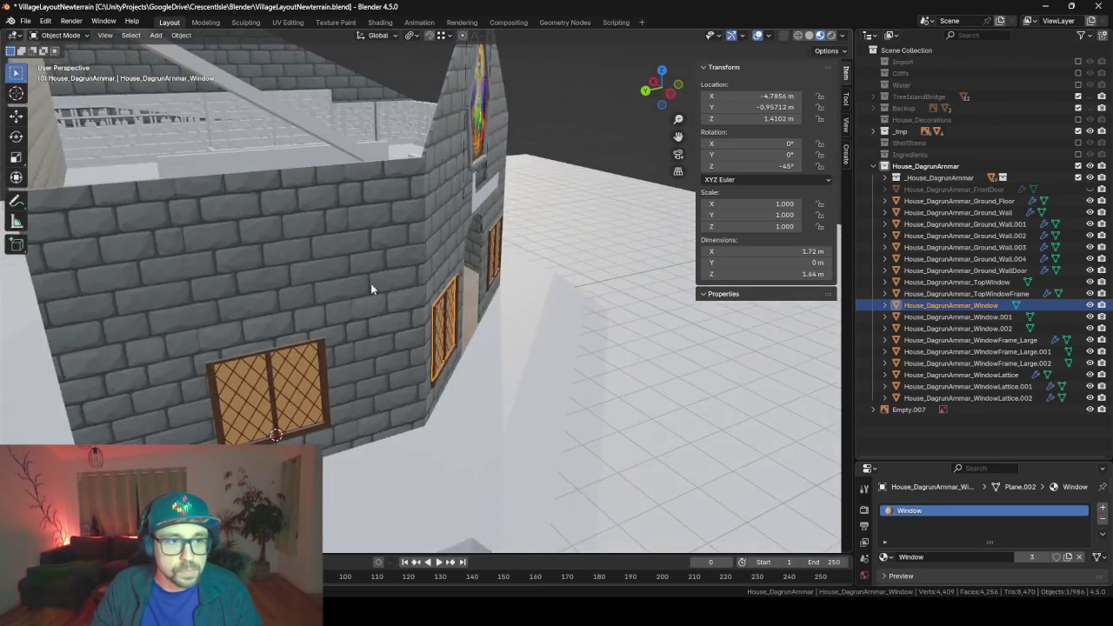
scroll(370, 274, up, 3)
scroll(507, 377, up, 3)
scroll(636, 508, up, 3)
mouse_move(636, 507)
middle_down()
mouse_move(543, 312)
mouse_move(542, 352)
mouse_move(603, 348)
mouse_move(408, 320)
mouse_move(428, 333)
middle_up()
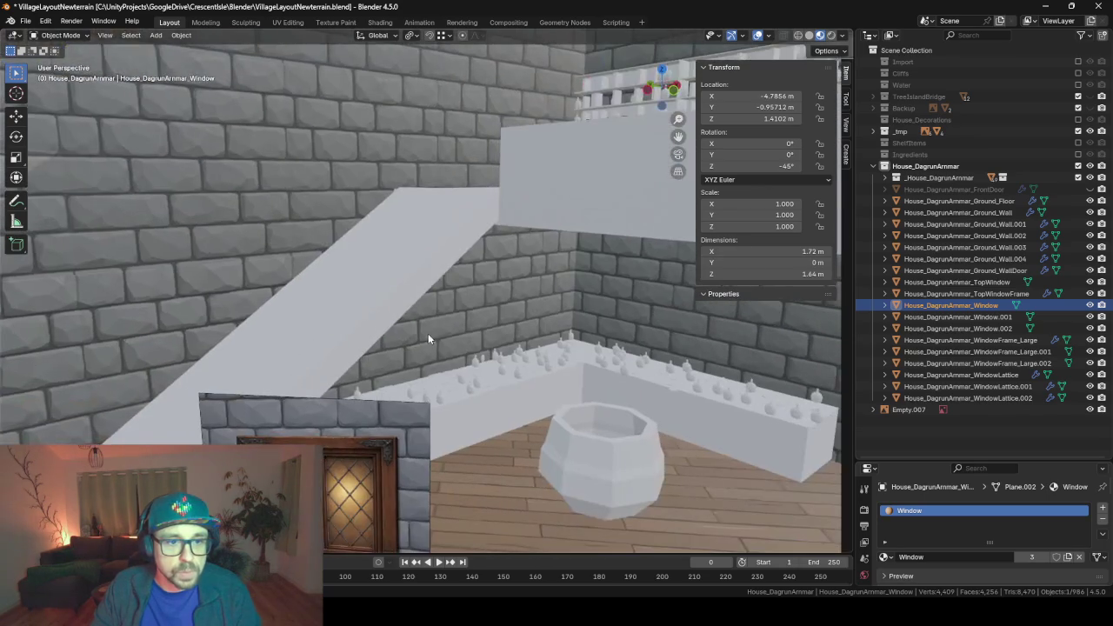
click(495, 306)
scroll(496, 306, down, 5)
scroll(475, 293, down, 4)
mouse_move(360, 352)
middle_down()
mouse_move(309, 361)
mouse_move(316, 385)
mouse_move(241, 375)
mouse_move(386, 368)
middle_up()
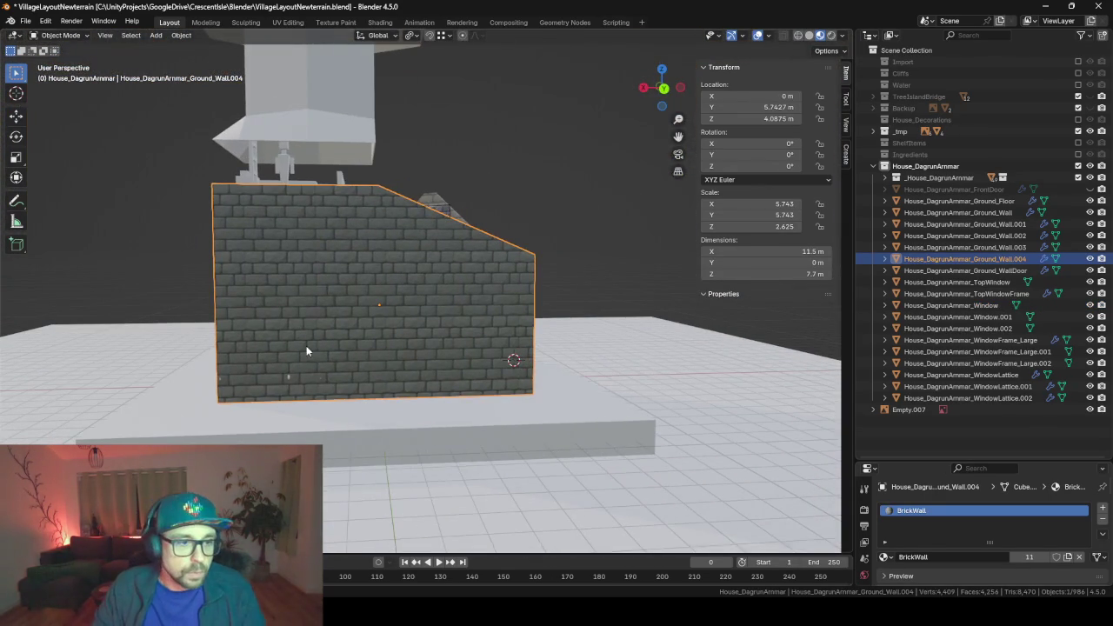
- Move Ground_Wall.004's origin to its bottom corner vertex via the 3D cursor
mouse_move(306, 350)
middle_down()
mouse_move(580, 332)
mouse_move(336, 331)
mouse_move(423, 341)
middle_up()
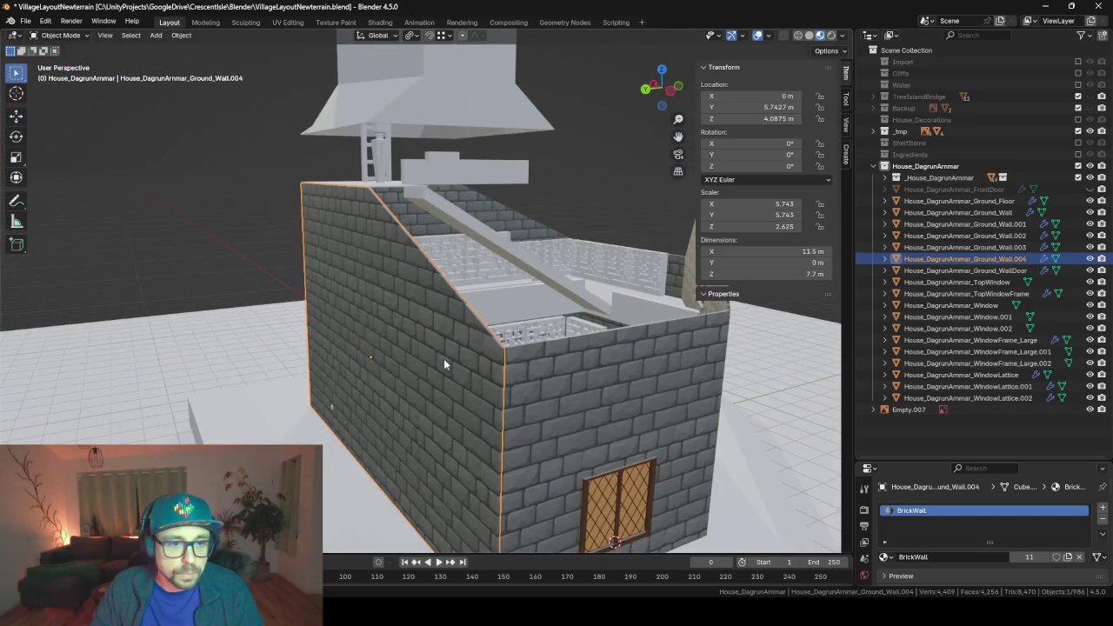
mouse_move(427, 391)
middle_down()
mouse_move(467, 409)
mouse_move(479, 397)
mouse_move(446, 388)
mouse_move(473, 395)
mouse_move(519, 371)
middle_up()
key(Tab)
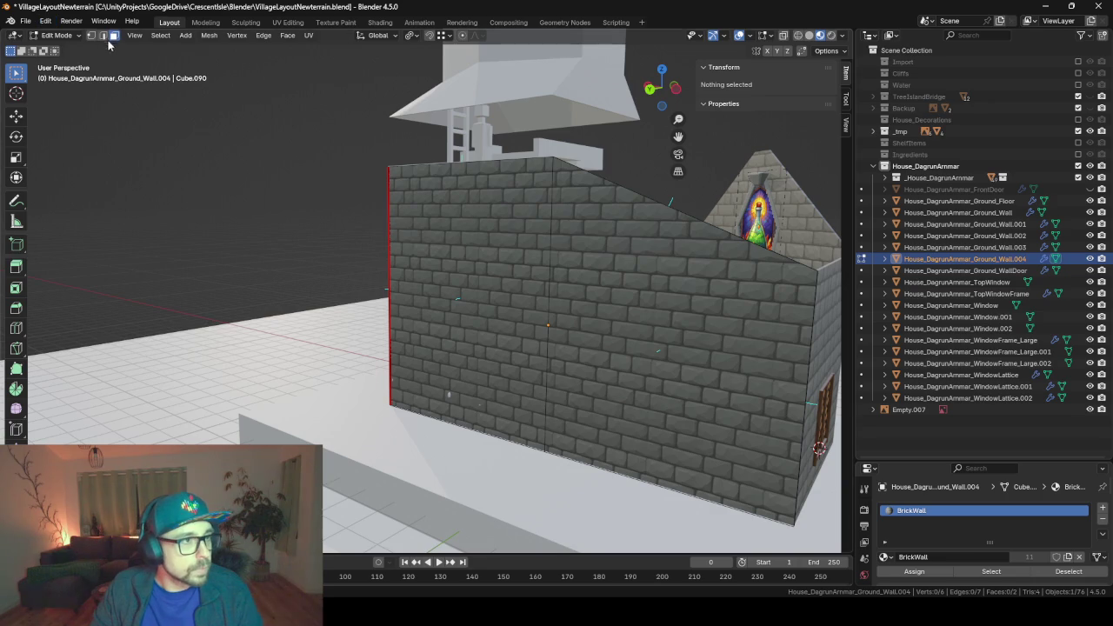
click(542, 456)
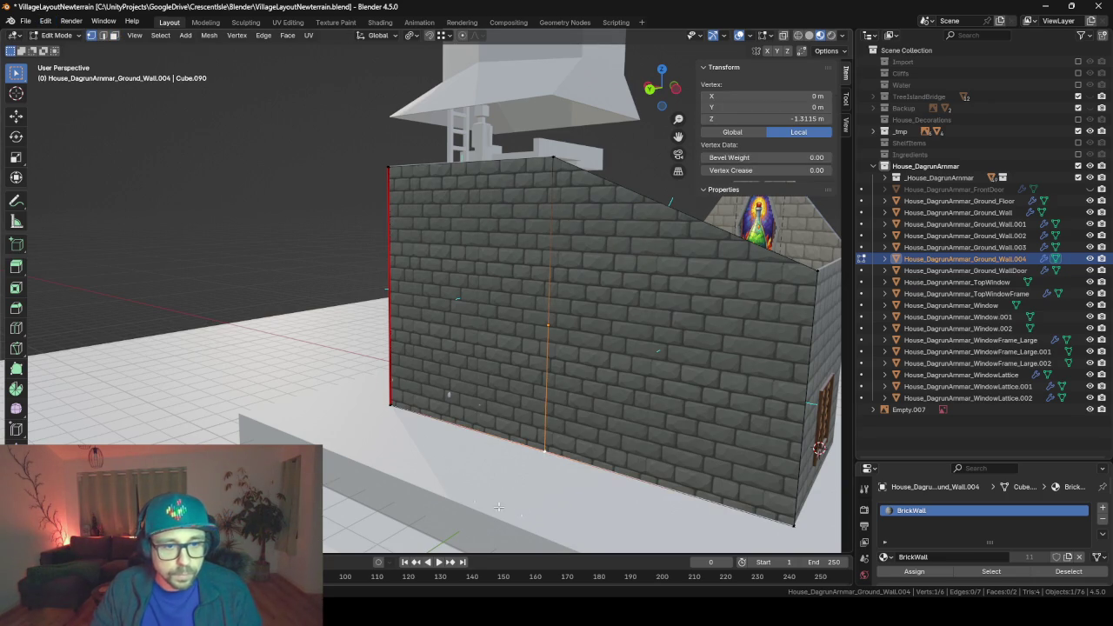
key(shift+s)
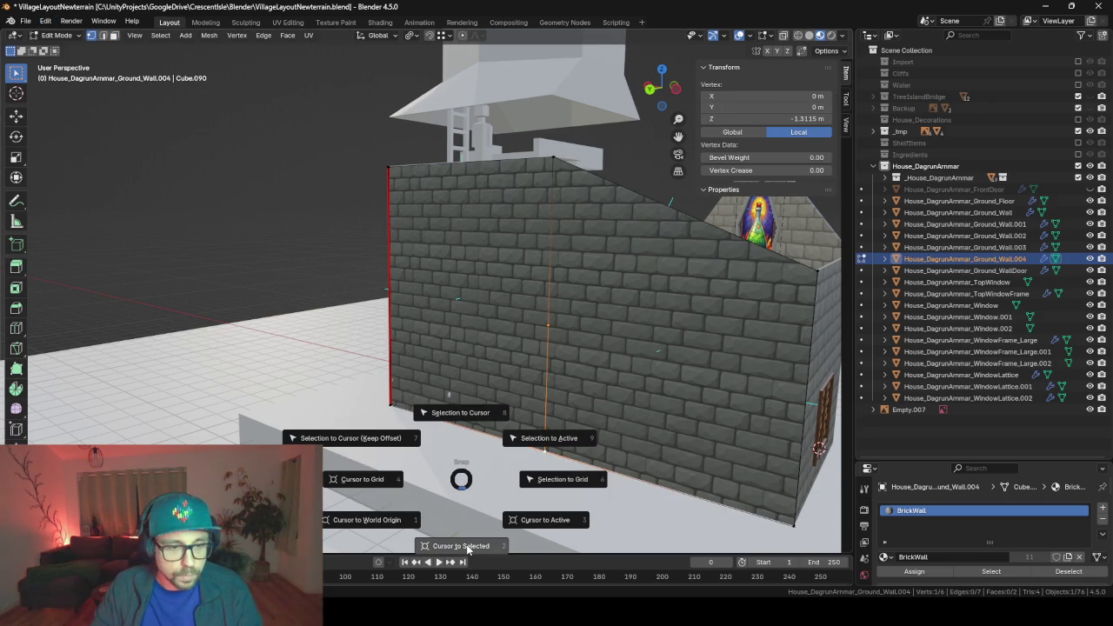
click(470, 548)
key(Tab)
right_click(557, 363)
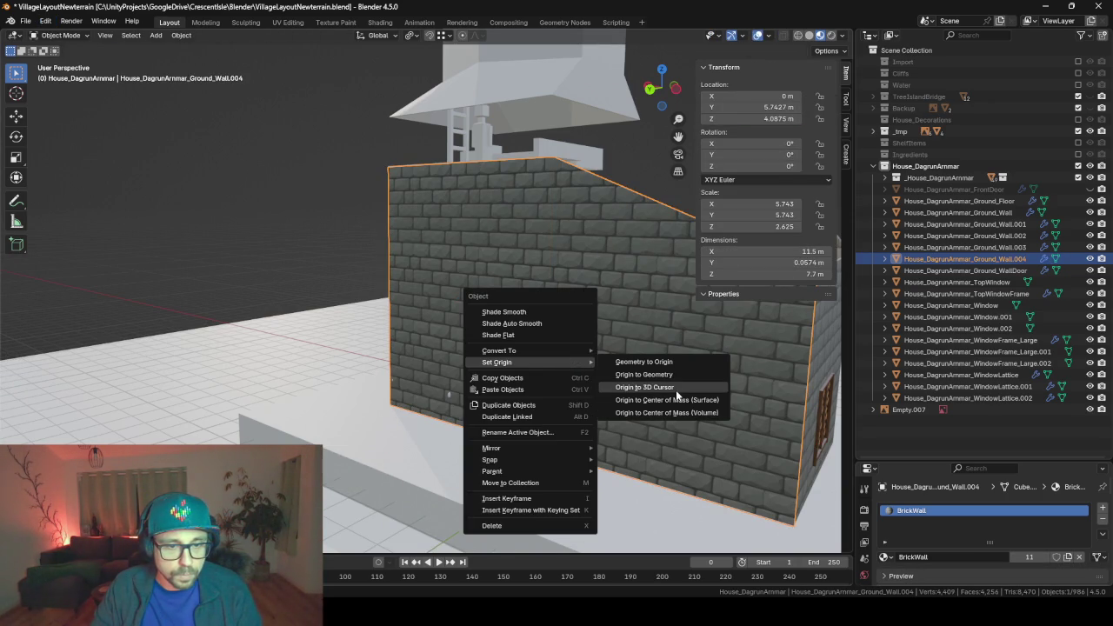
click(669, 387)
- Move Ground_Wall.003's origin to its bottom corner vertex the same way
middle_drag(433, 357, 569, 312)
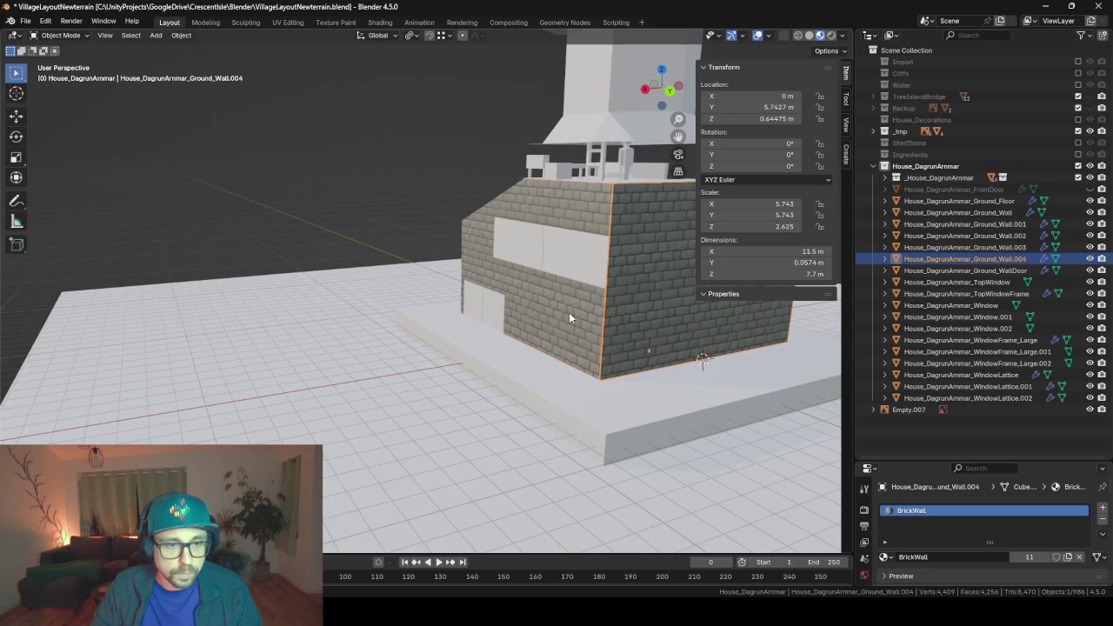
click(569, 312)
key(Tab)
click(519, 343)
key(shift+s)
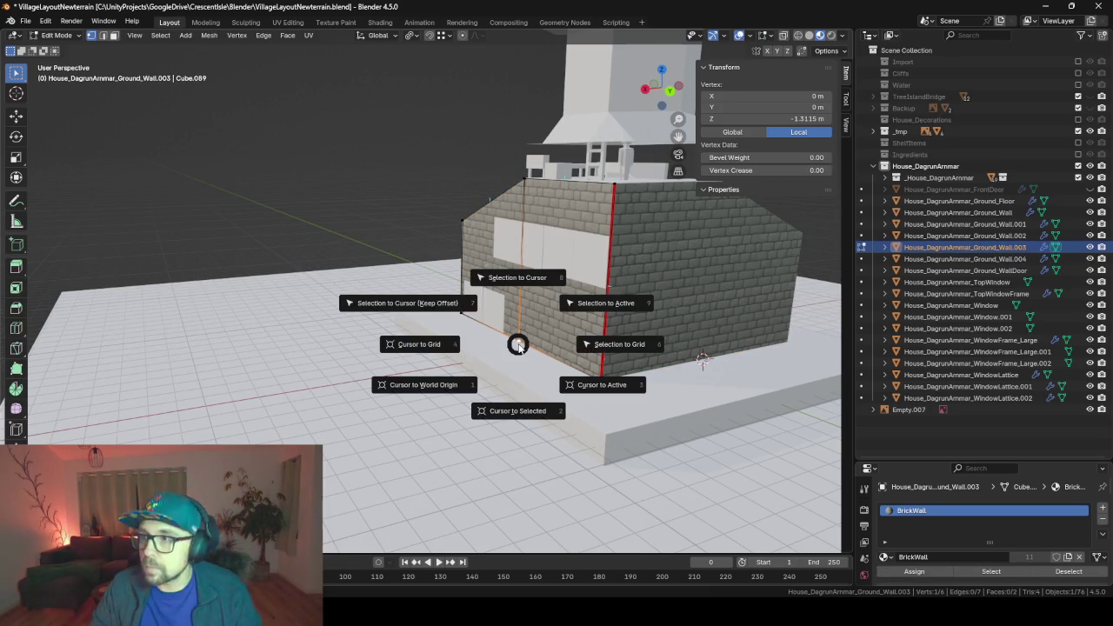
click(514, 426)
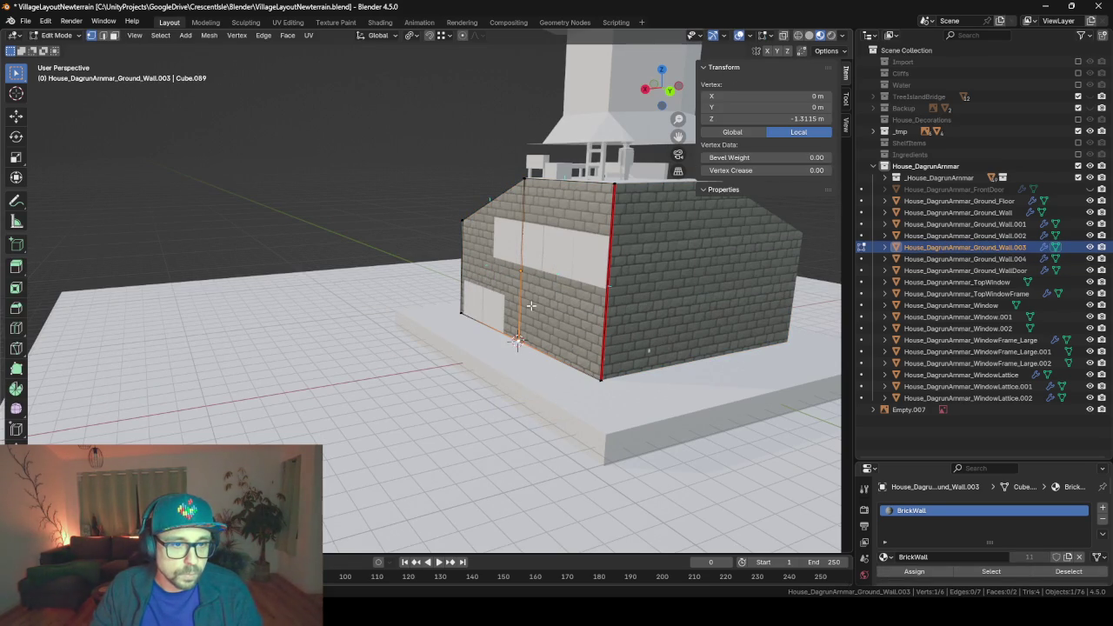
right_click(530, 305)
key(Escape)
key(Tab)
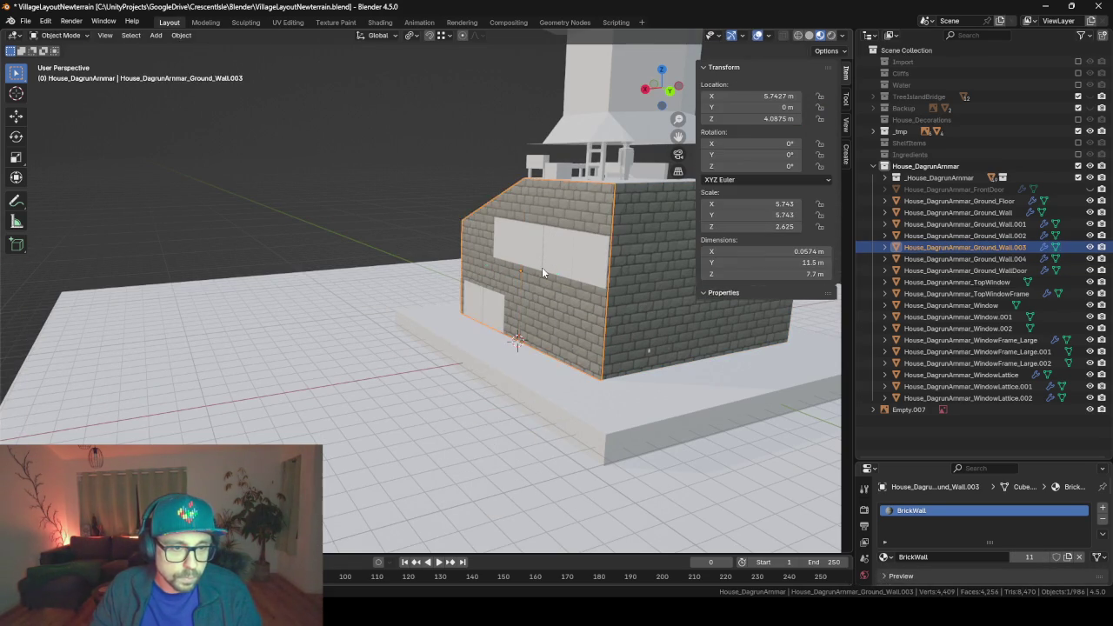
right_click(541, 267)
click(611, 294)
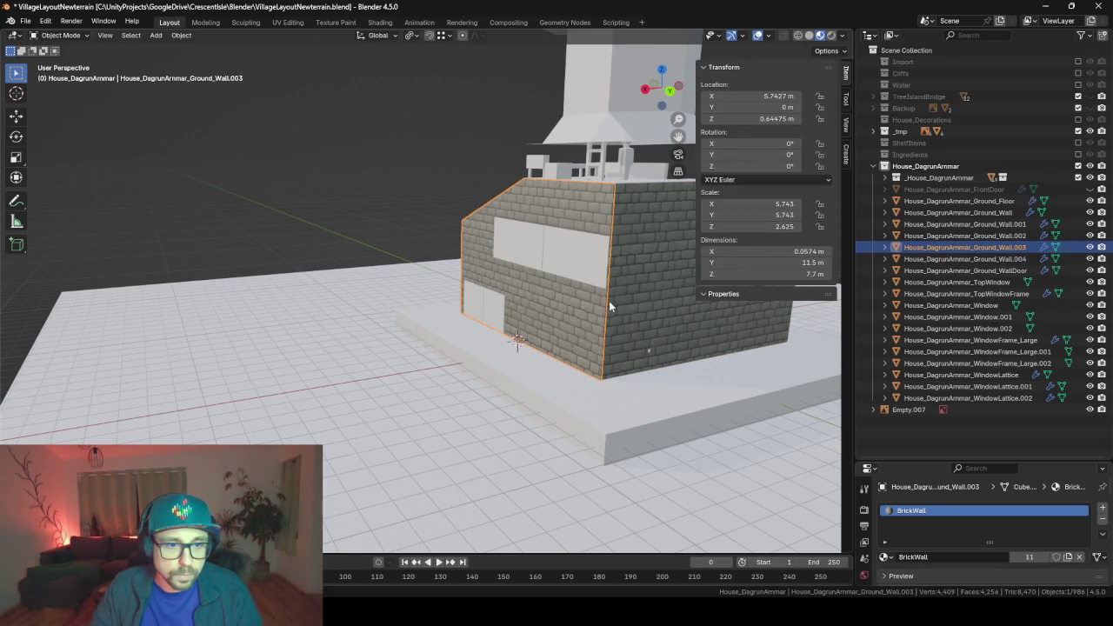
middle_drag(605, 357, 446, 390)
- Add a horizontal edge loop across the Ground_Wall.004 mesh
click(509, 340)
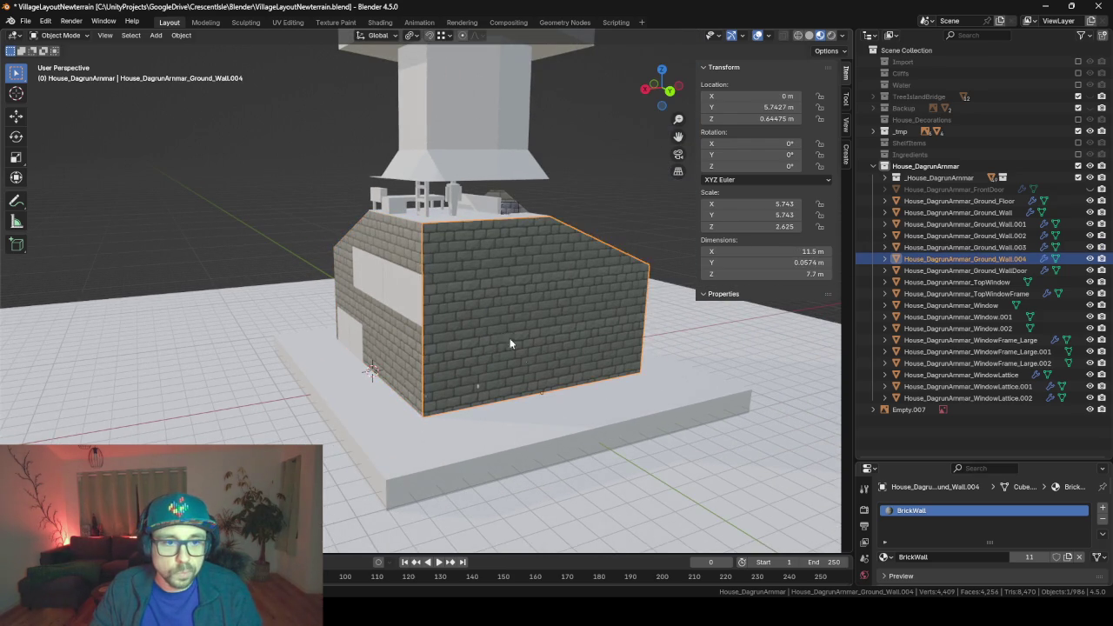
key(Tab)
middle_drag(622, 356, 545, 360)
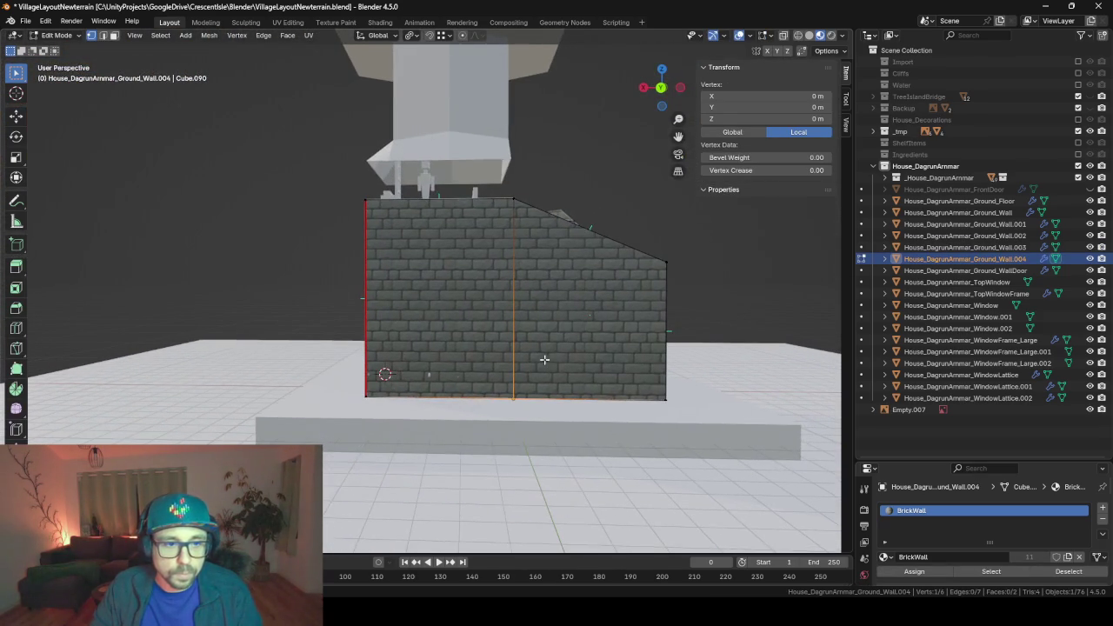
key(ctrl+r)
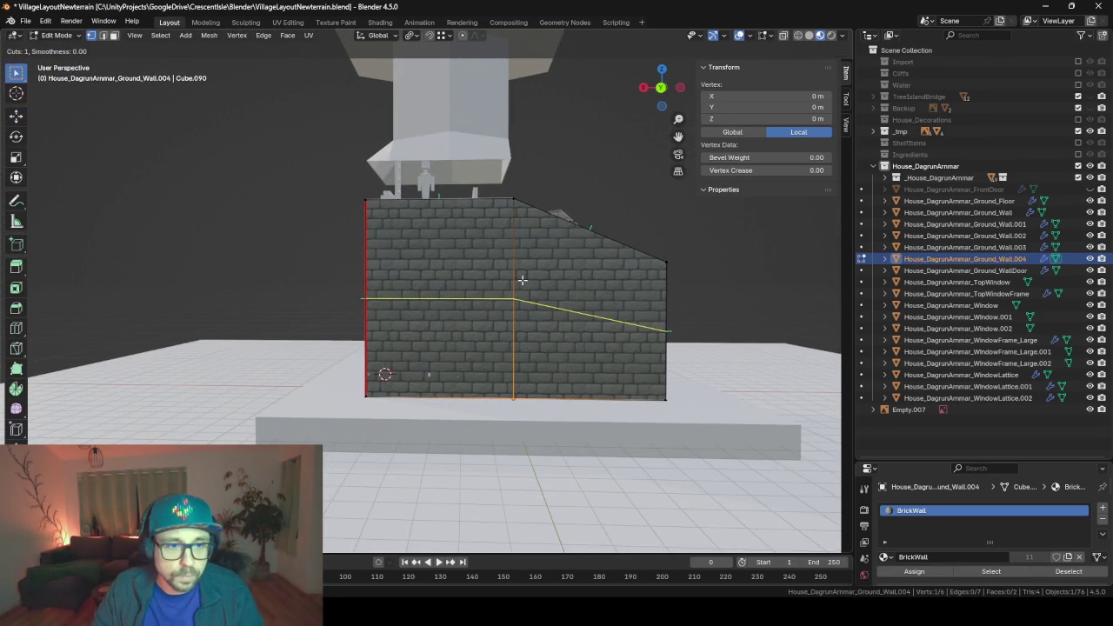
click(515, 299)
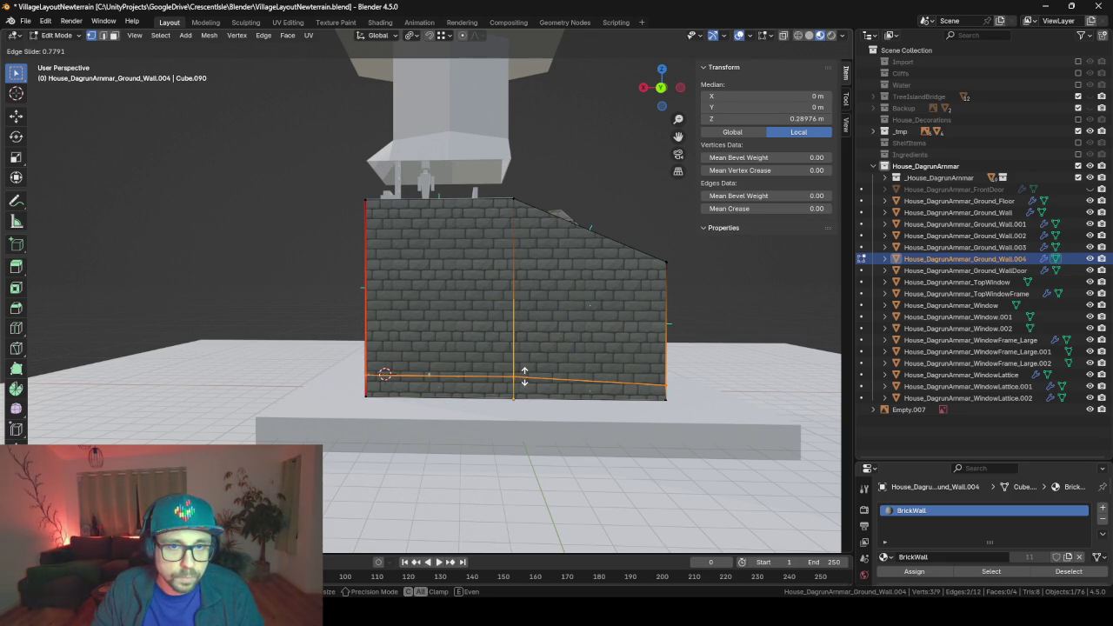
click(524, 376)
- Move the wall's bottom edge loop to a median Z height of 0.29161 m
key(alt+a)
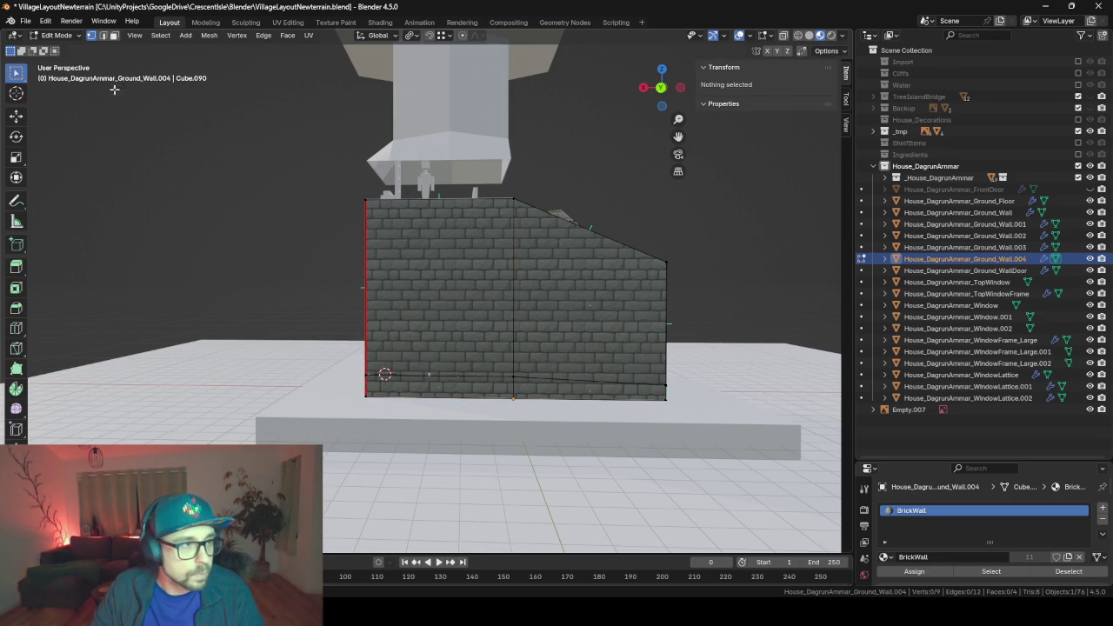
click(449, 377)
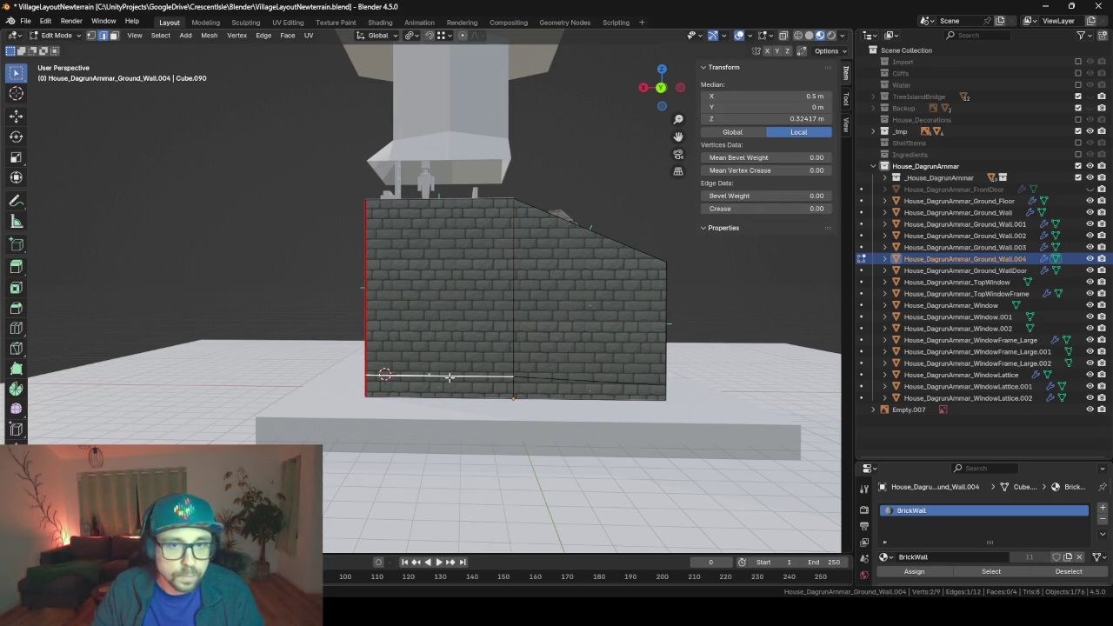
key(g)
key(g)
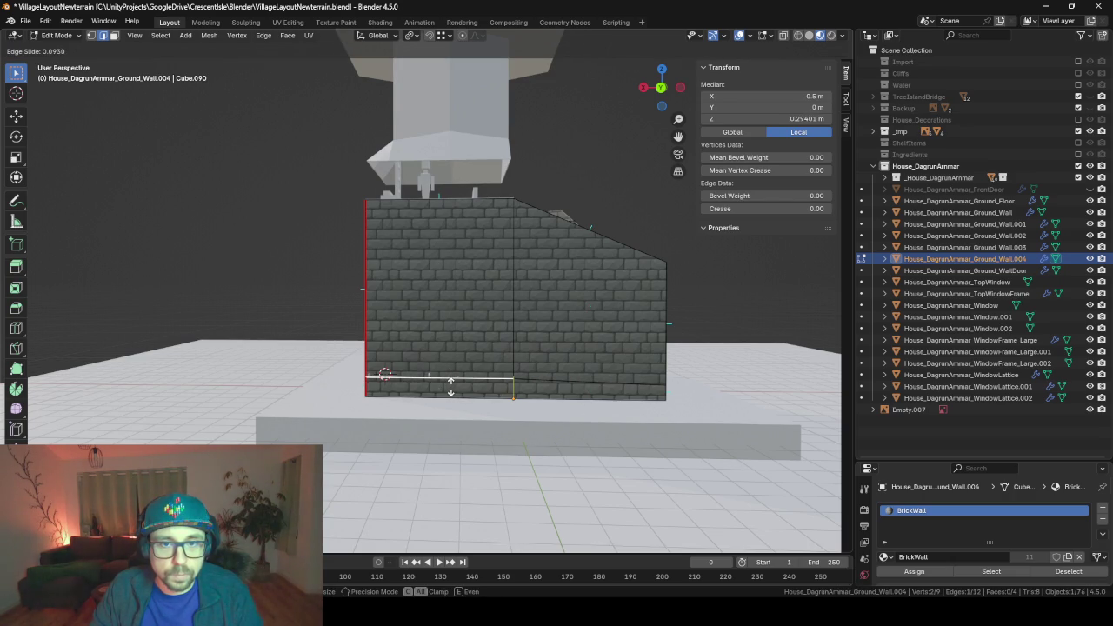
click(452, 387)
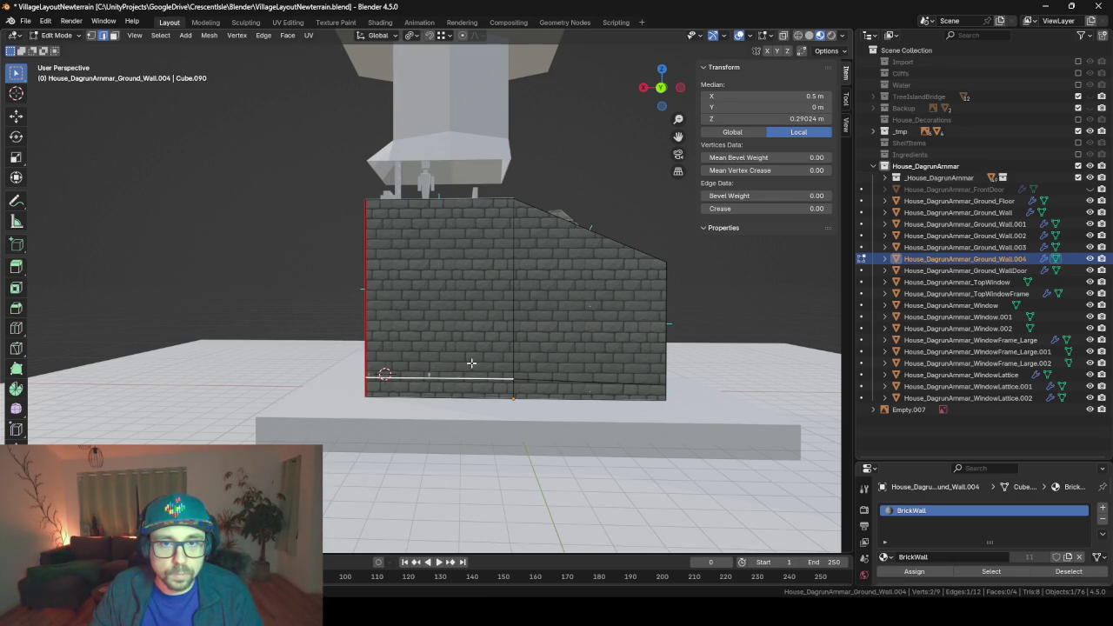
click(794, 118)
text(0.291612 m)
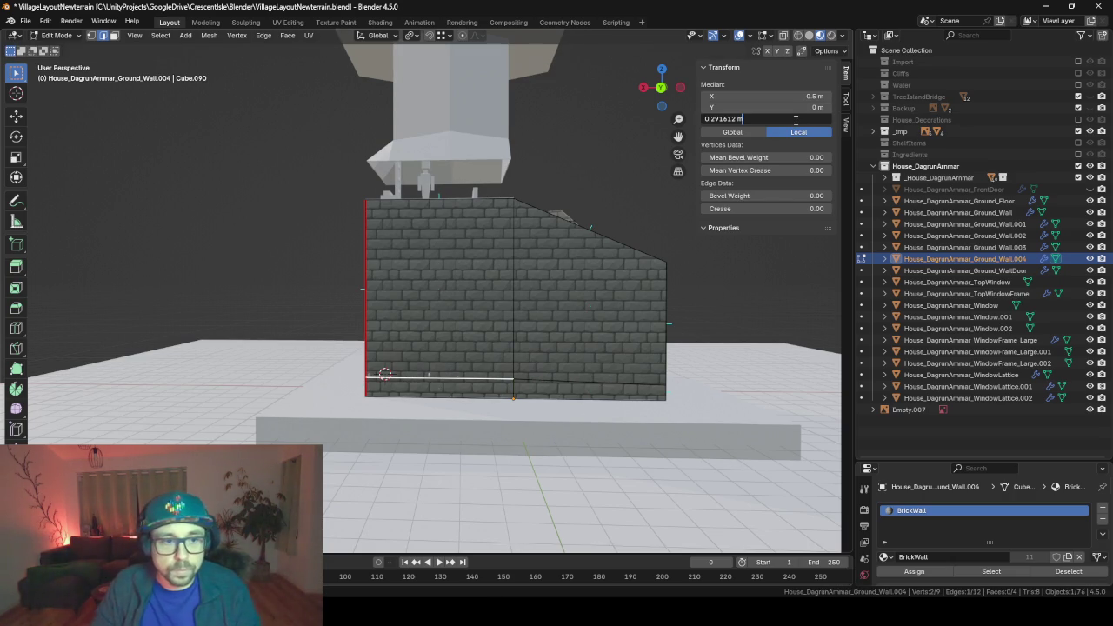
key(Return)
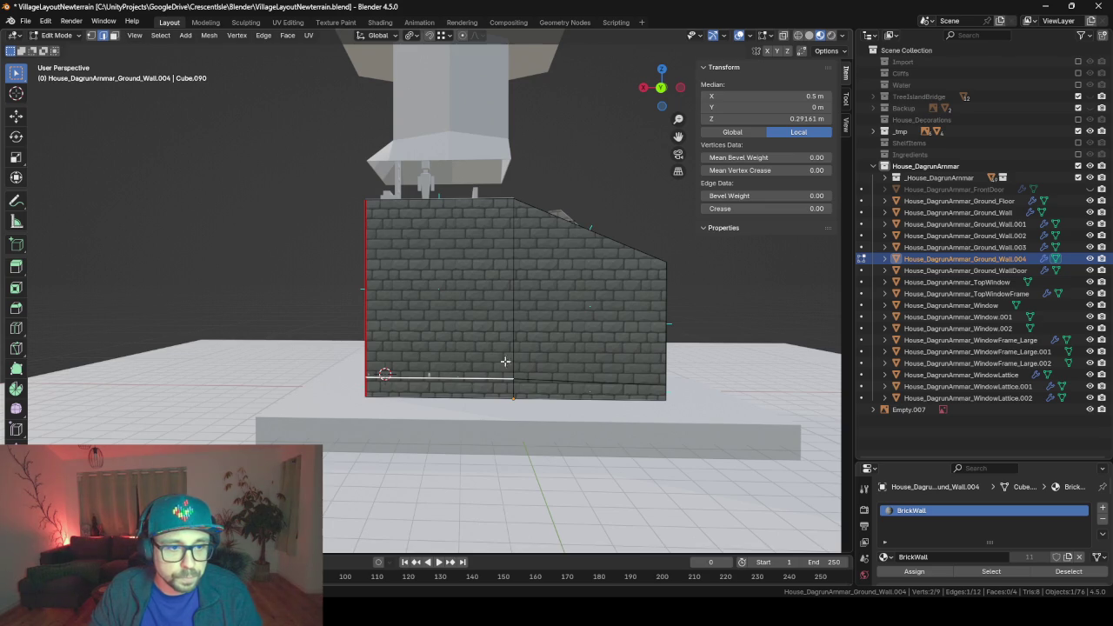
- Orbit and zoom around the house to frame the selected wall edge
middle_drag(505, 361, 331, 385)
scroll(330, 385, up, 3)
scroll(331, 386, up, 3)
scroll(336, 441, up, 3)
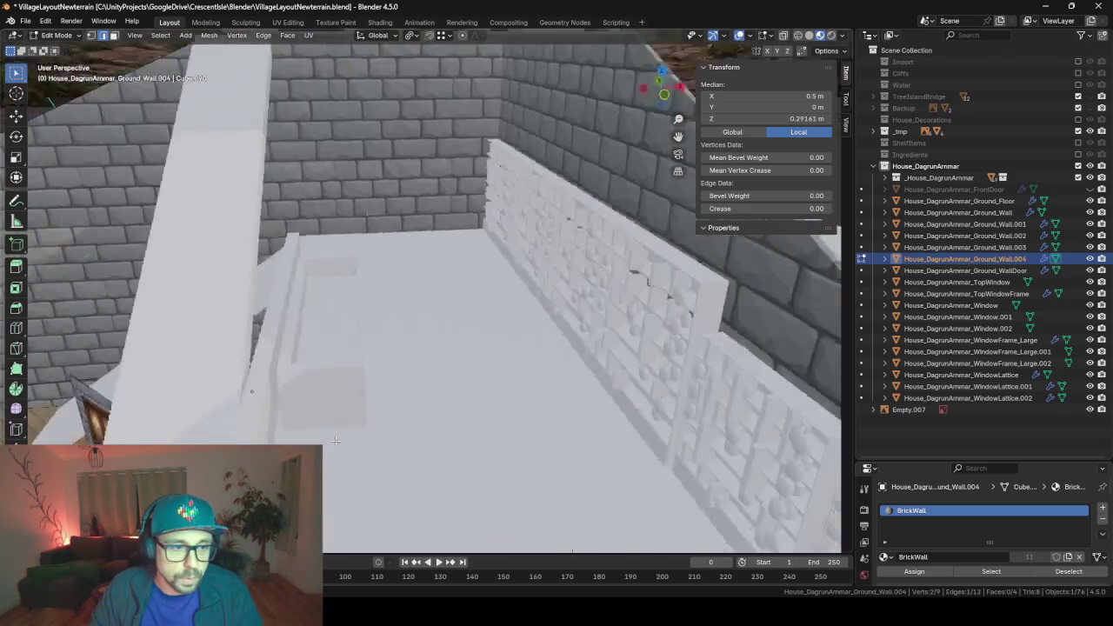
middle_drag(335, 441, 365, 409)
scroll(365, 409, up, 5)
scroll(356, 407, up, 2)
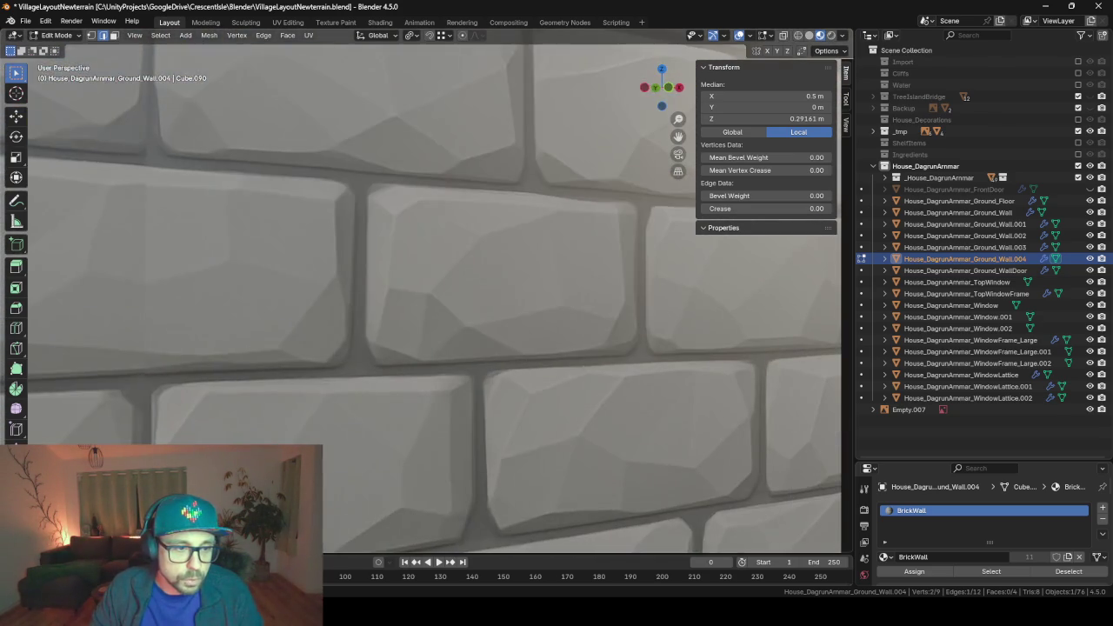
scroll(353, 304, down, 5)
mouse_move(353, 303)
middle_down()
mouse_move(331, 304)
mouse_move(434, 420)
mouse_move(248, 414)
middle_up()
scroll(331, 303, down, 3)
scroll(331, 318, down, 3)
scroll(434, 419, up, 2)
key(KP_Decimal)
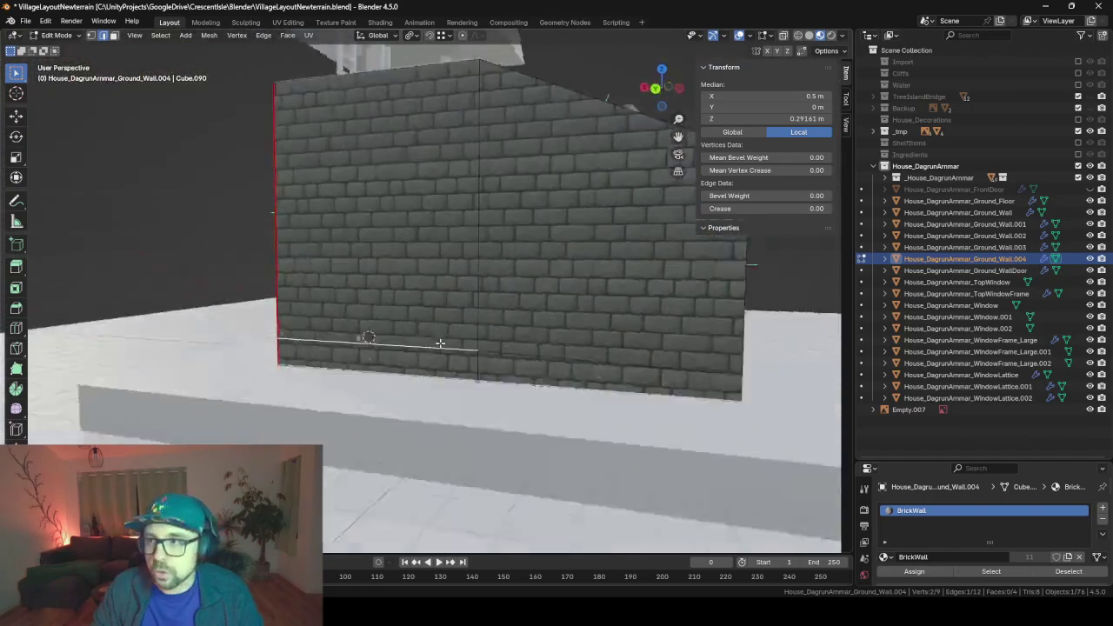
middle_drag(466, 346, 466, 353)
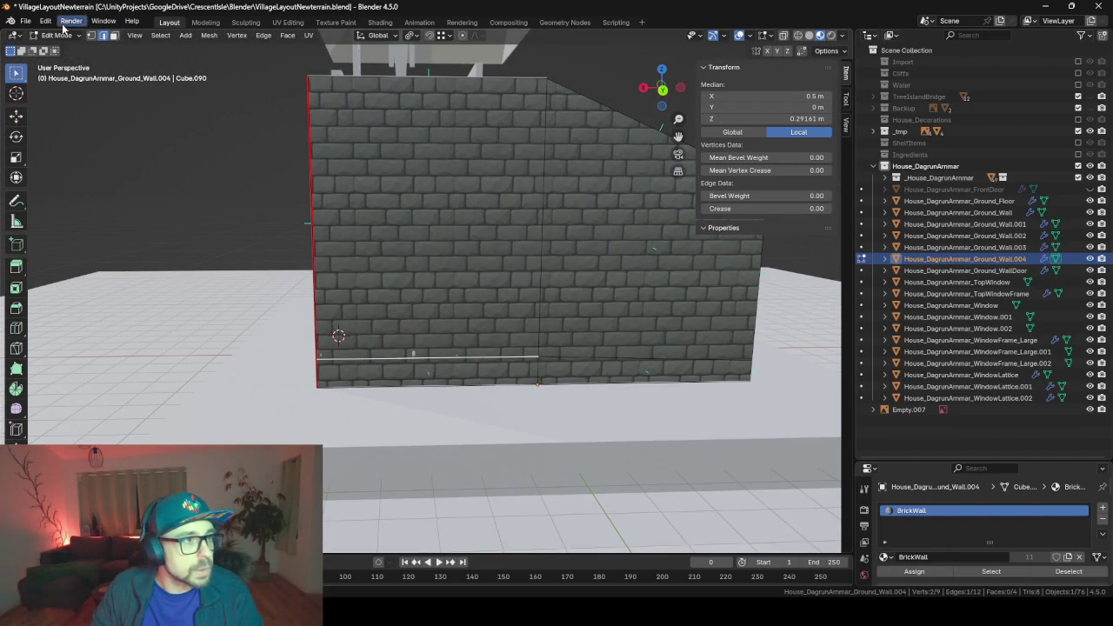
- Snap the 3D cursor to the selected edge and return to object mode
shift+click(92, 35)
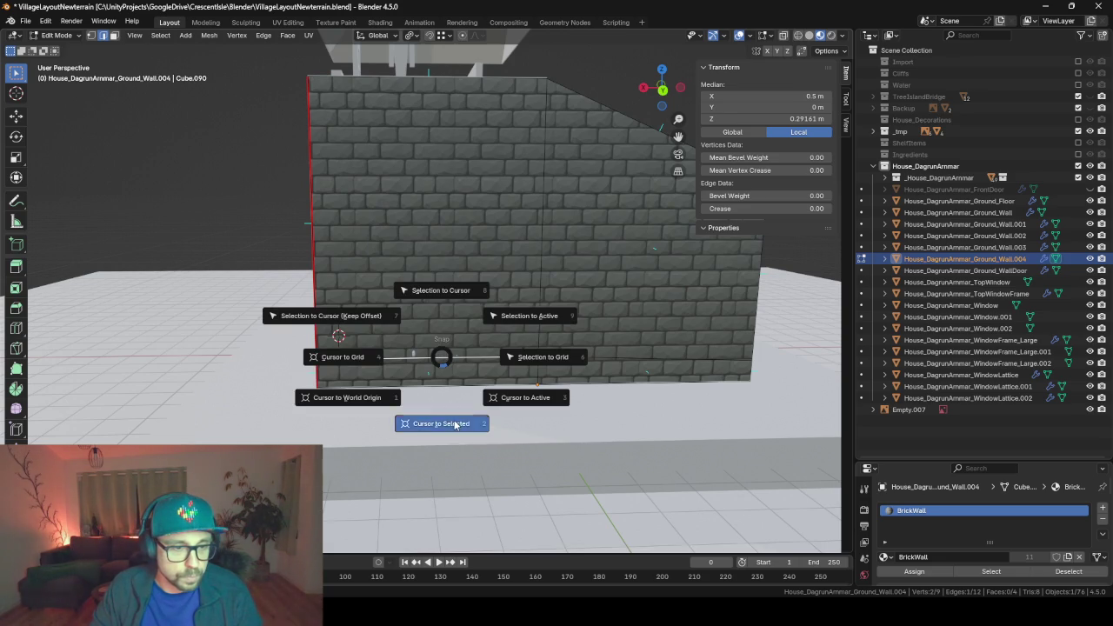
click(454, 424)
mouse_move(653, 356)
middle_down()
mouse_move(698, 367)
mouse_move(623, 356)
middle_up()
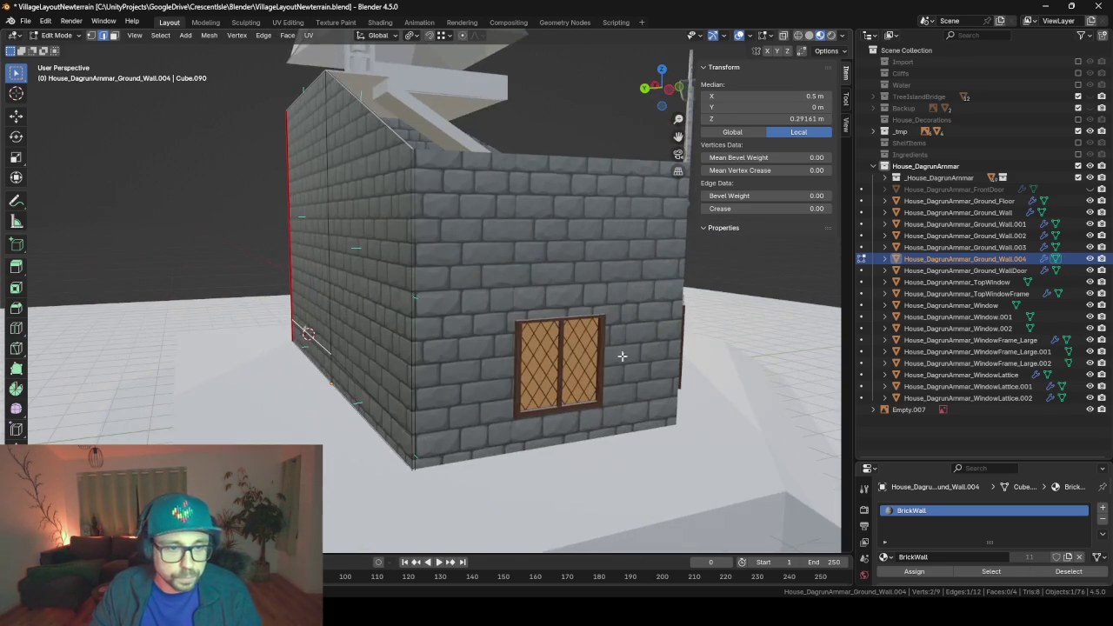
middle_drag(529, 351, 586, 400)
key(Tab)
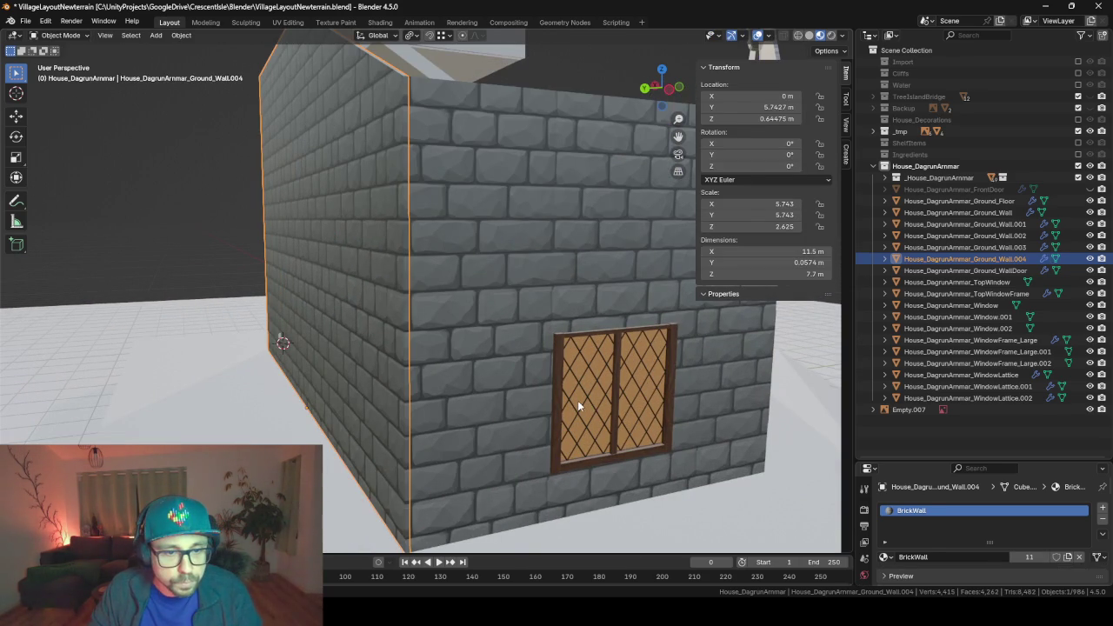
- Select Window.002, WindowLattice.002 and WindowFrame_Large.002 together
click(578, 400)
shift+click(582, 388)
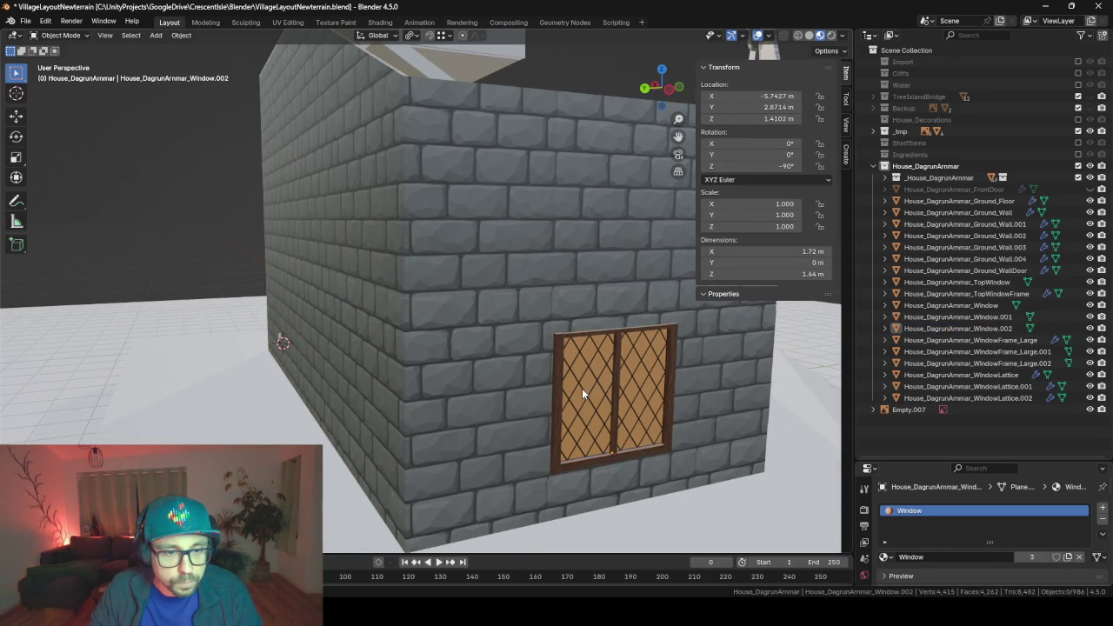
shift+click(581, 388)
shift+click(586, 394)
scroll(591, 400, up, 6)
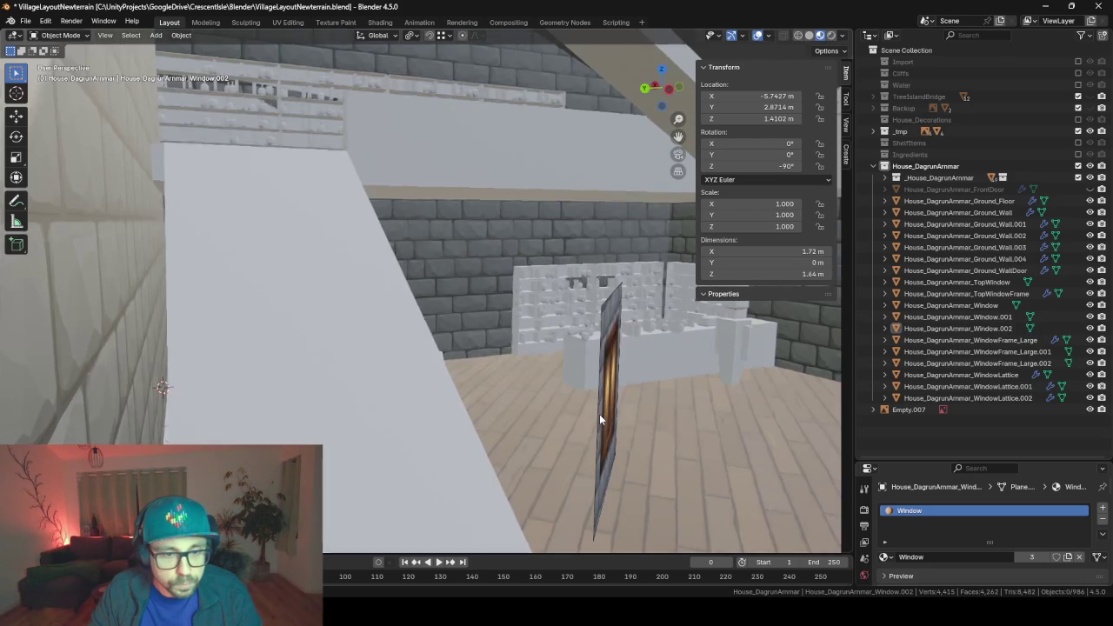
scroll(600, 413, down, 4)
click(687, 465)
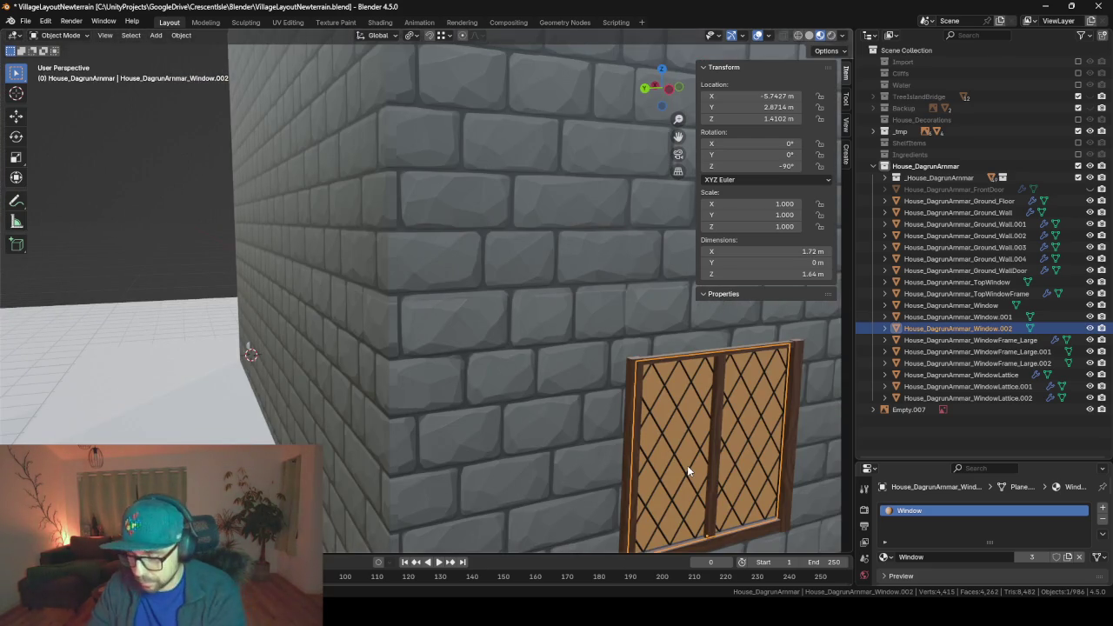
key(KP_Decimal)
scroll(430, 249, up, 2)
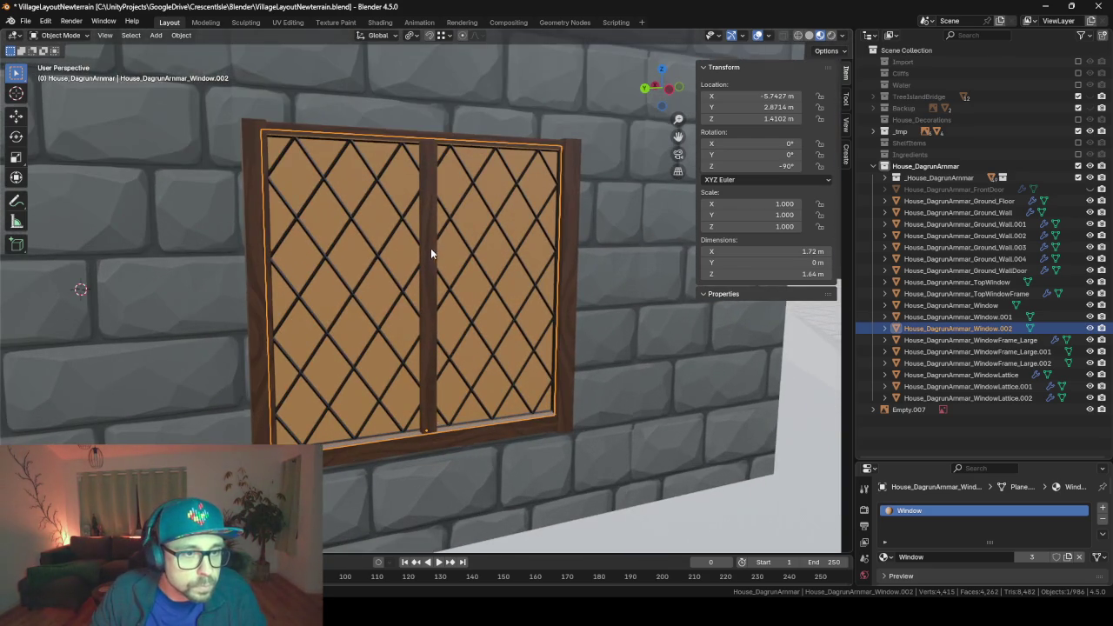
shift+click(451, 222)
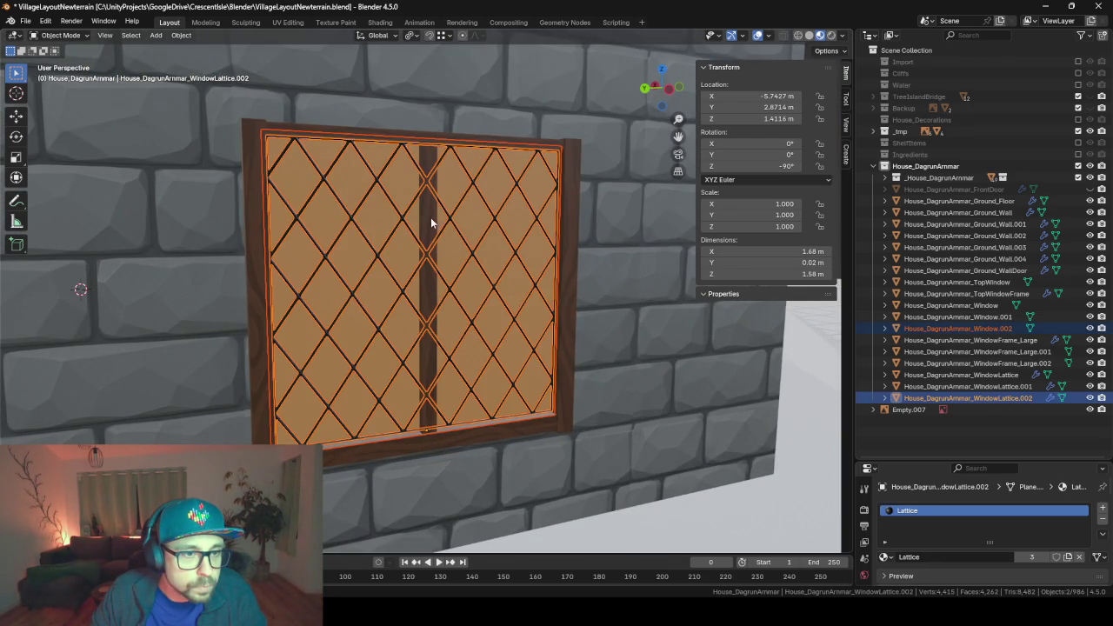
shift+click(431, 224)
scroll(432, 287, down, 5)
scroll(433, 310, down, 3)
middle_drag(432, 311, 418, 301)
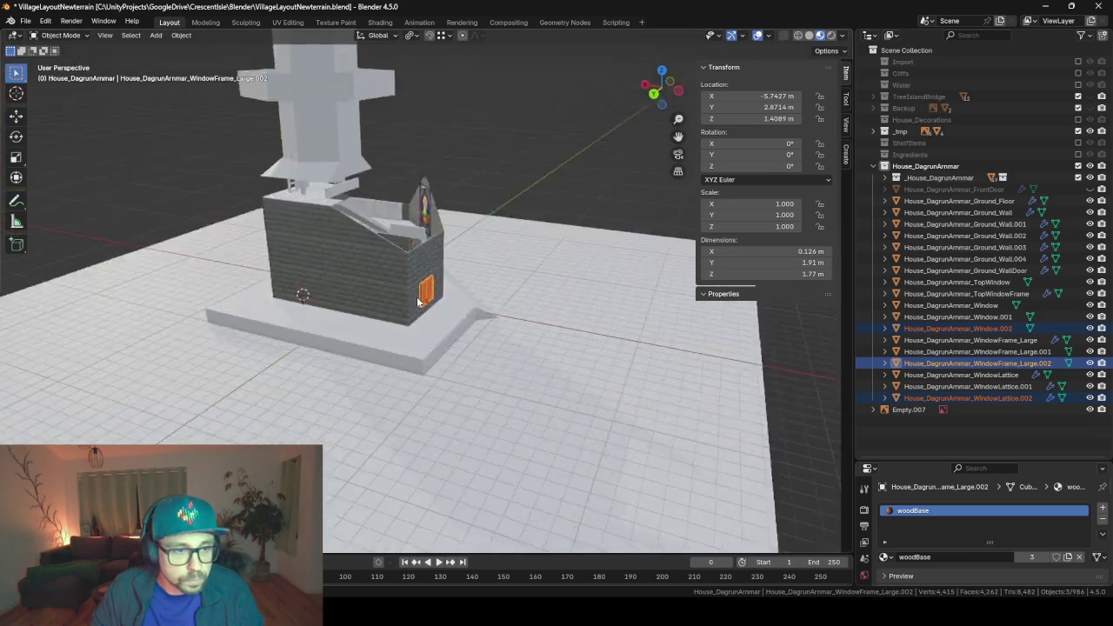
scroll(420, 300, up, 5)
scroll(444, 350, down, 5)
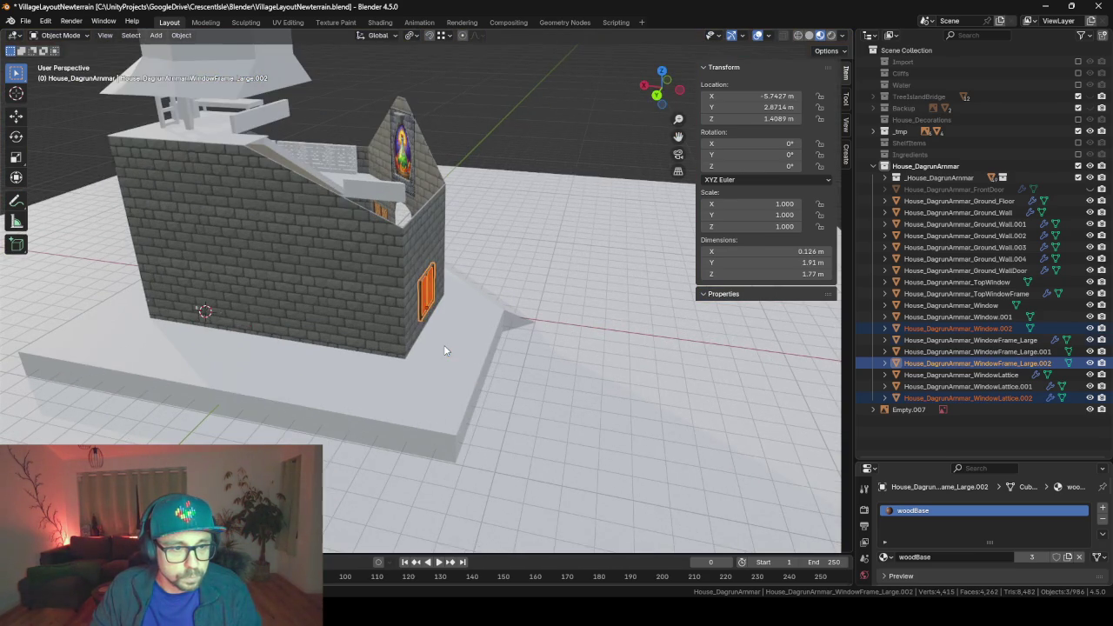
- Duplicate the window set, move it to the 3D cursor and rotate it 90° on Z
key(shift+d)
key(shift+s)
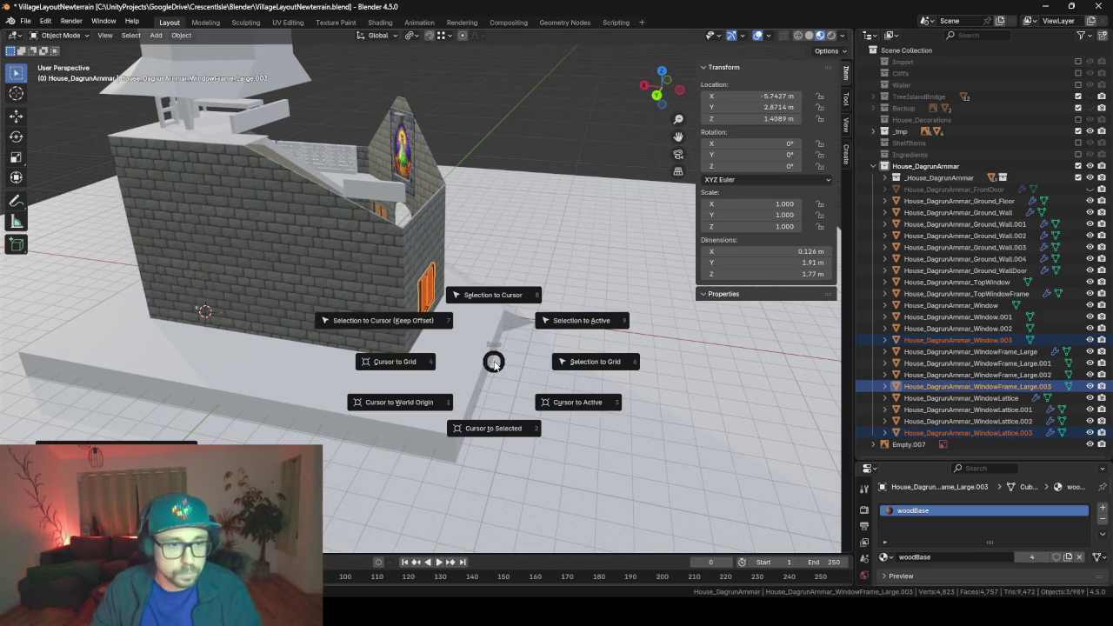
click(411, 314)
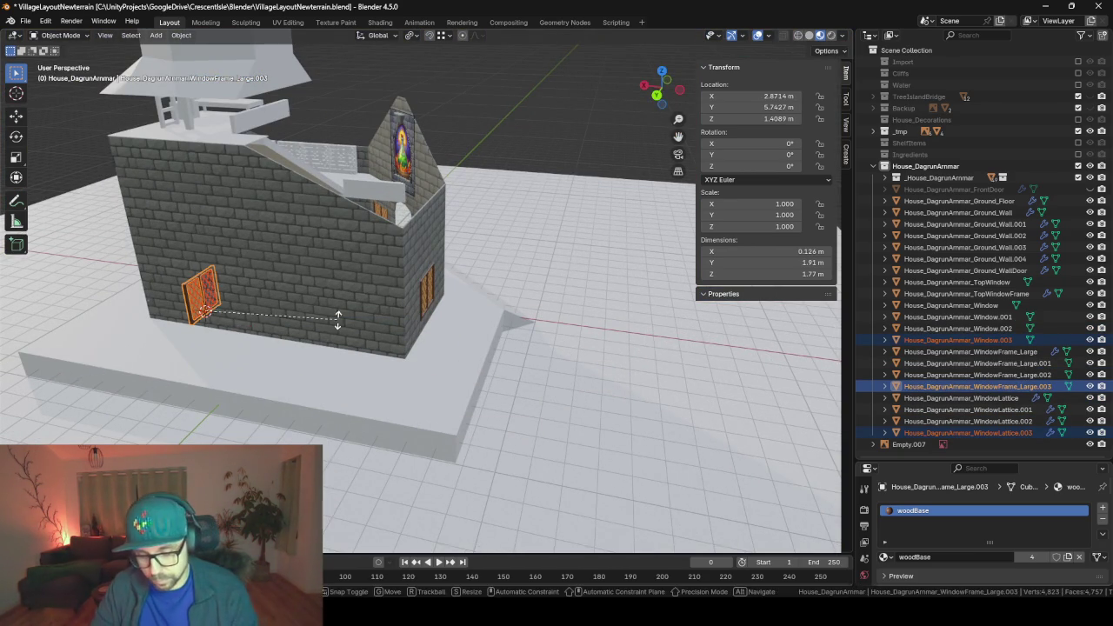
text(rz90)
key(Return)
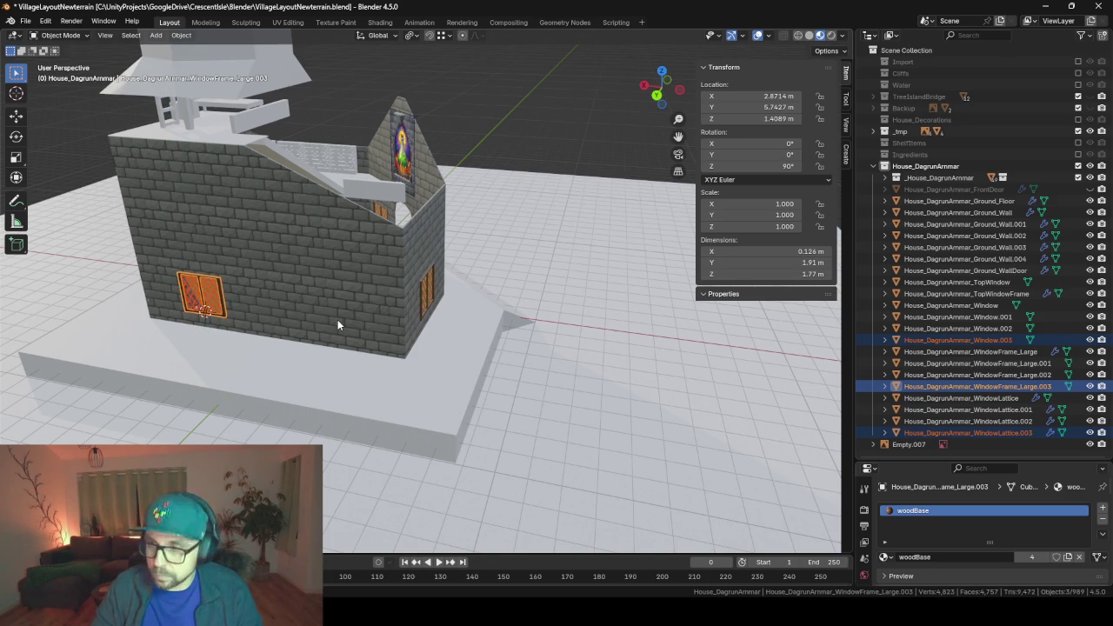
key(KP_Decimal)
mouse_move(312, 292)
middle_down()
mouse_move(581, 280)
mouse_move(514, 251)
mouse_move(423, 341)
mouse_move(484, 372)
middle_up()
- Hide the selected window frame and lattice, then select the CornerTable
key(h)
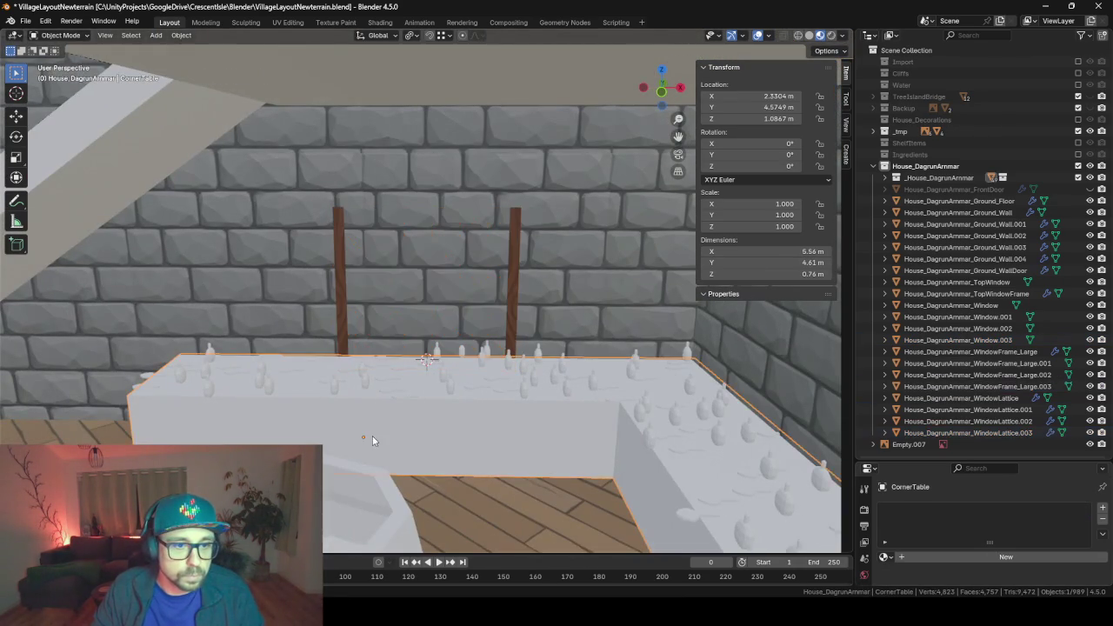
click(372, 435)
mouse_move(372, 436)
middle_down()
mouse_move(460, 432)
mouse_move(450, 432)
middle_up()
click(846, 99)
click(845, 125)
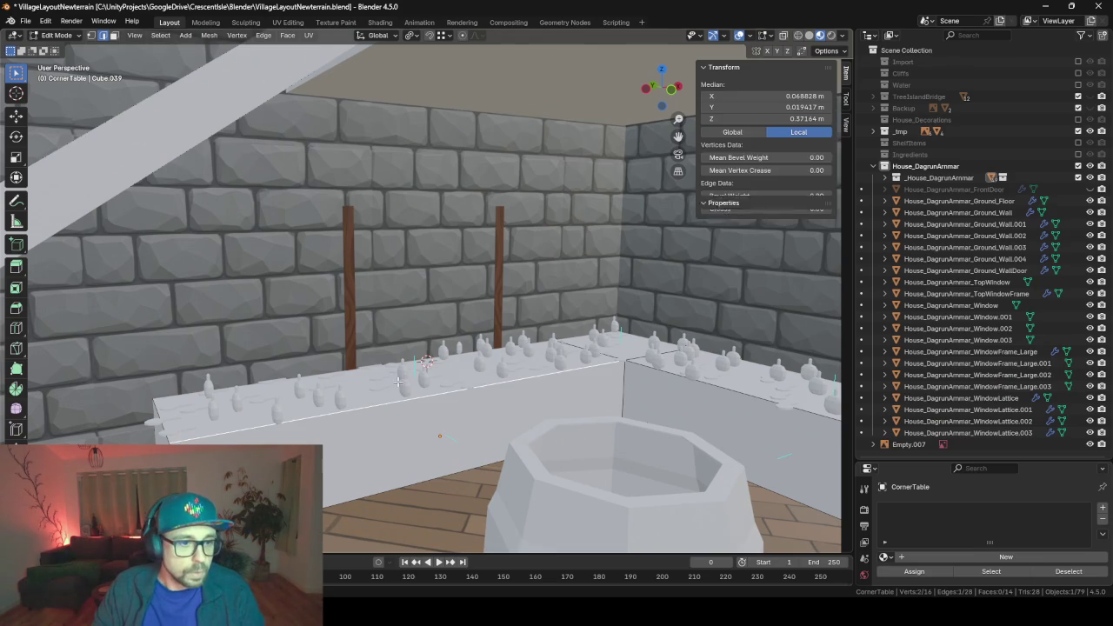
click(845, 76)
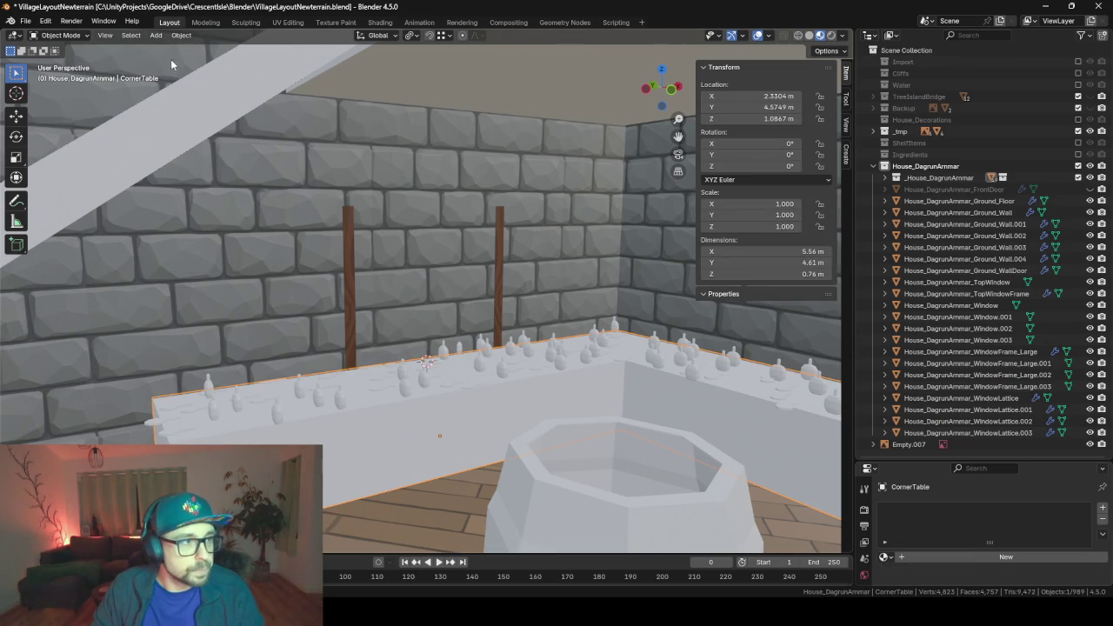
- Lower the CornerTable's top face vertically to a median Z of 0.20208 m
key(Tab)
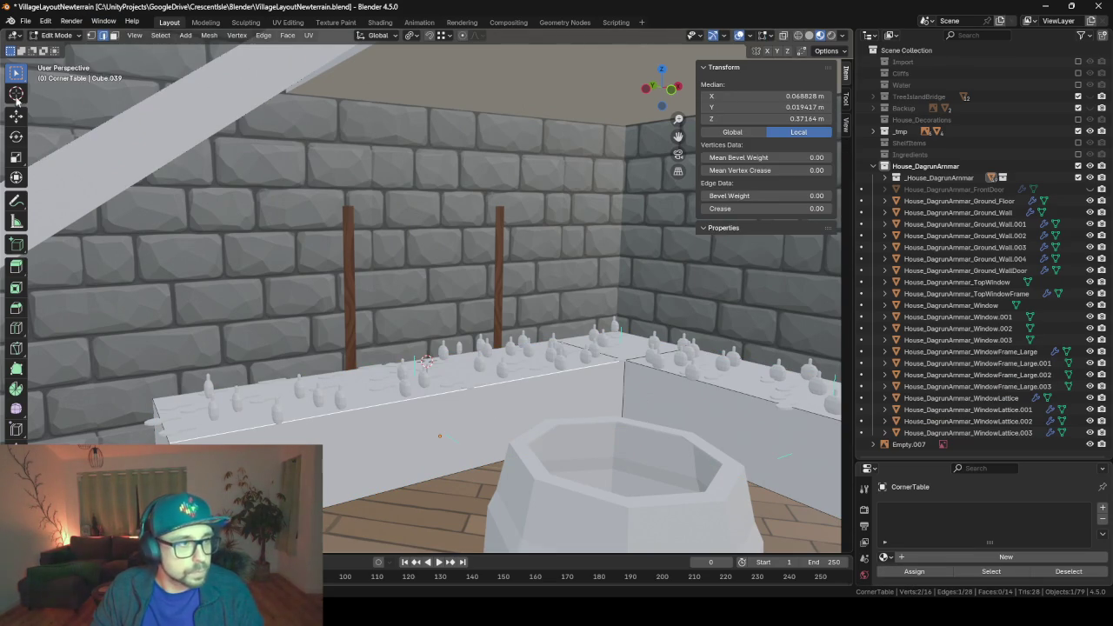
click(113, 34)
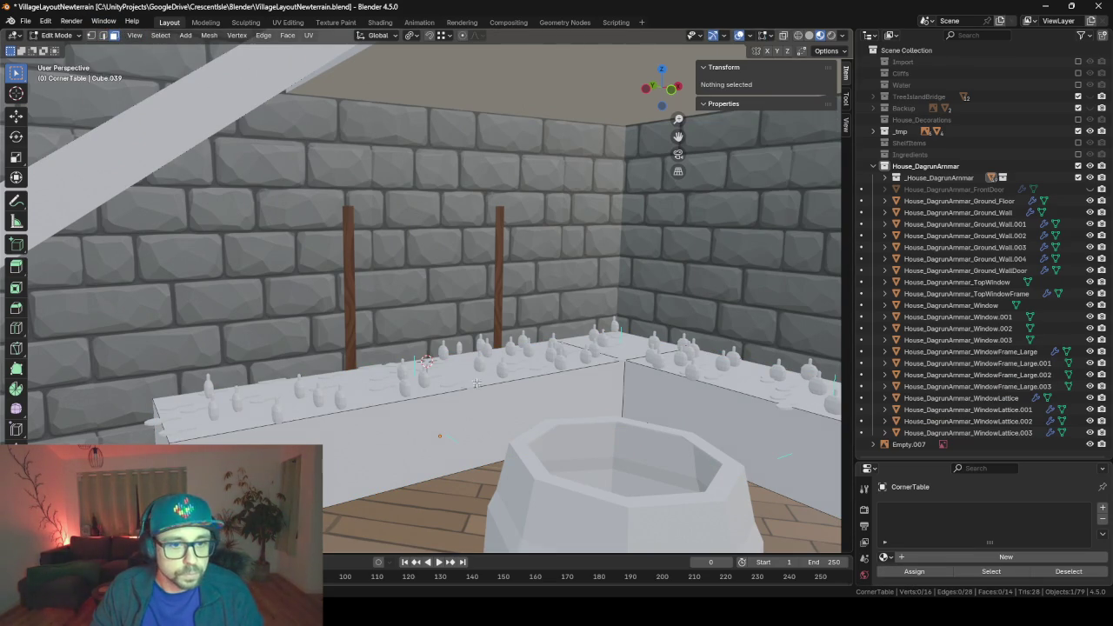
click(615, 343)
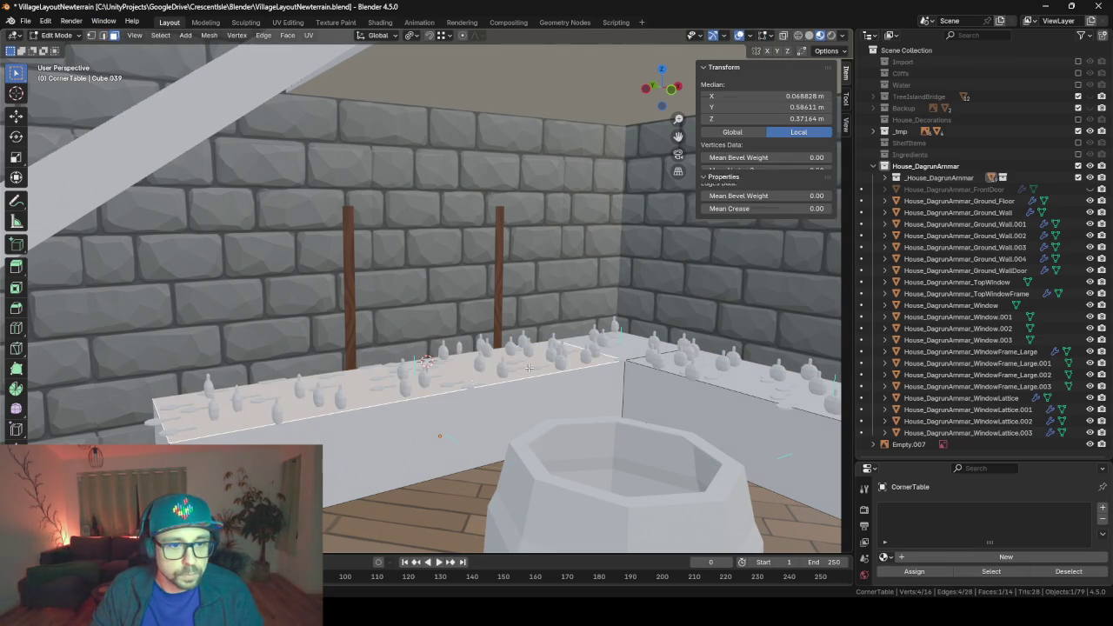
key(g)
key(z)
click(678, 384)
middle_drag(679, 383, 505, 370)
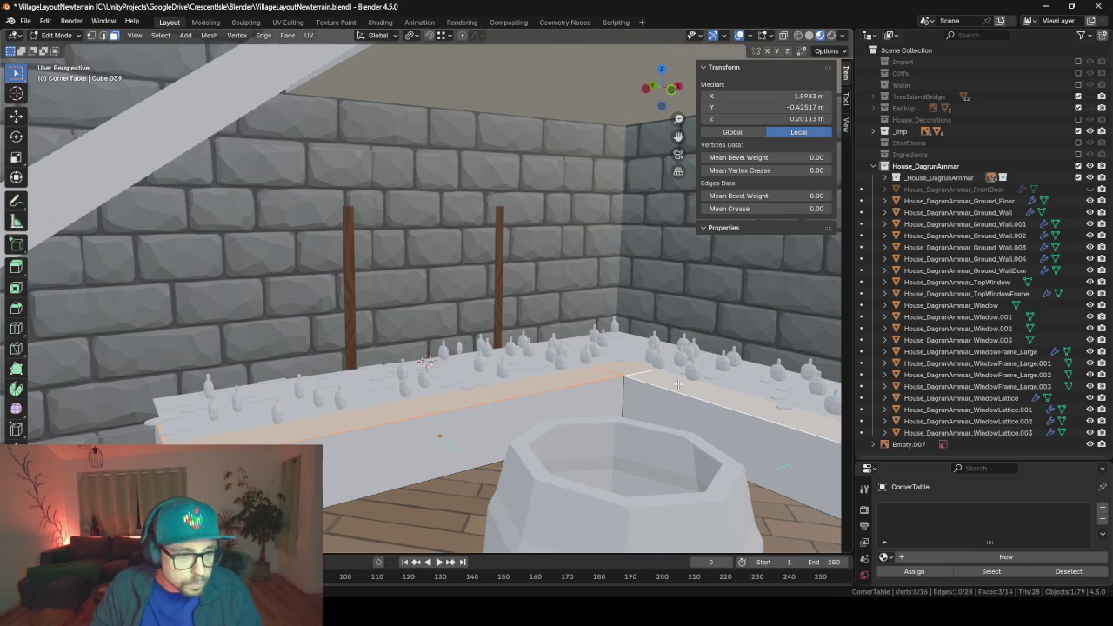
key(g)
key(z)
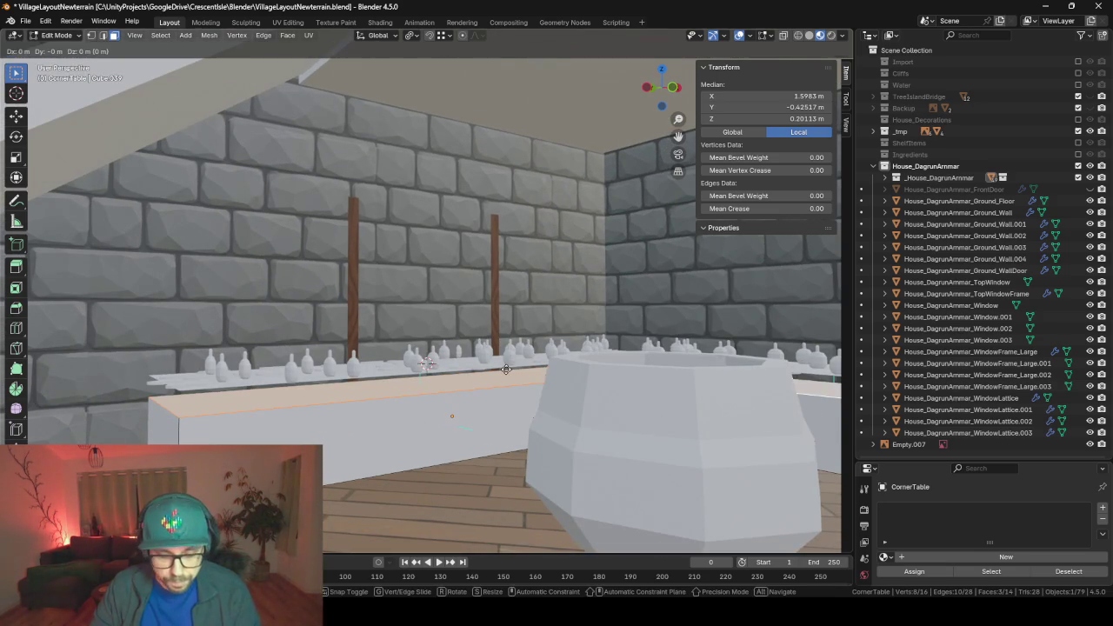
click(509, 372)
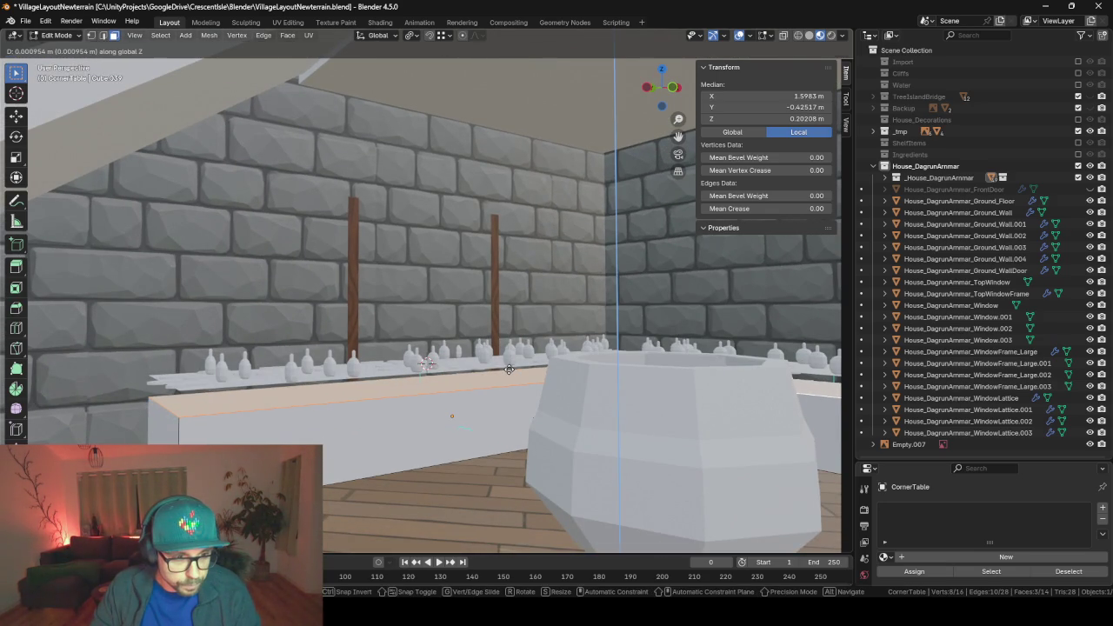
key(Tab)
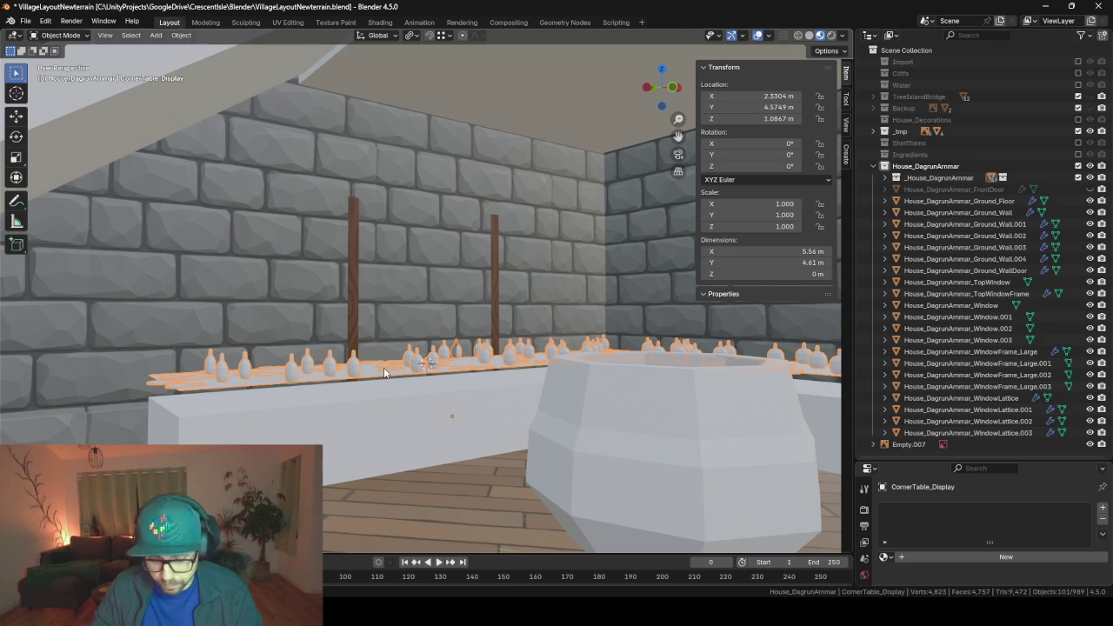
- Lower CornerTable_Display vertically to Z 0.9171 m onto the shortened counter
click(383, 367)
key(g)
key(z)
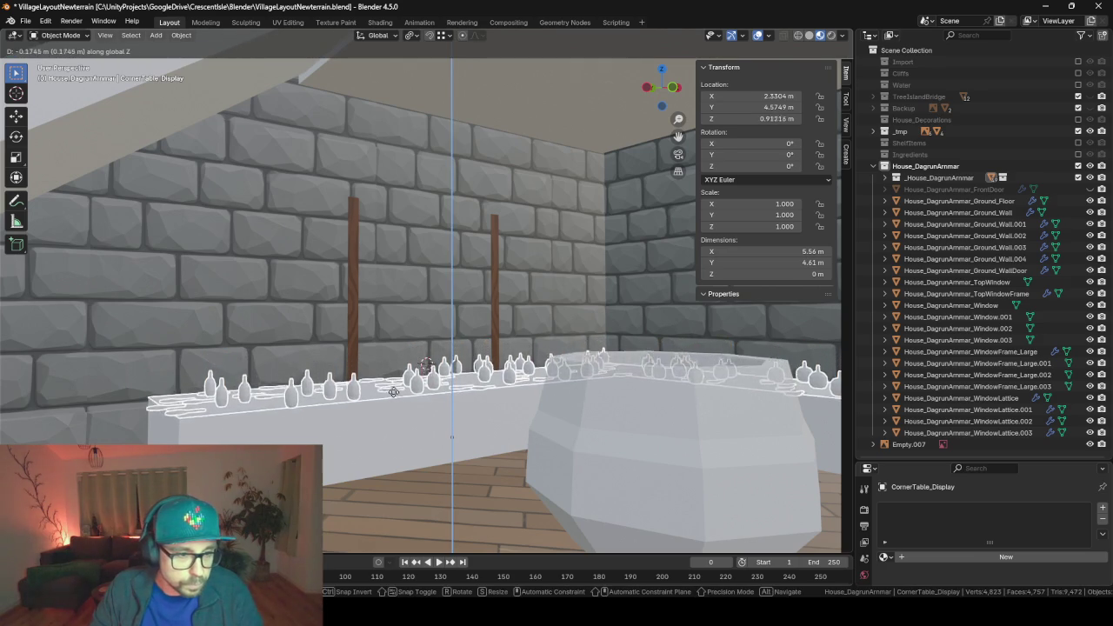
click(180, 424)
middle_drag(180, 424, 379, 388)
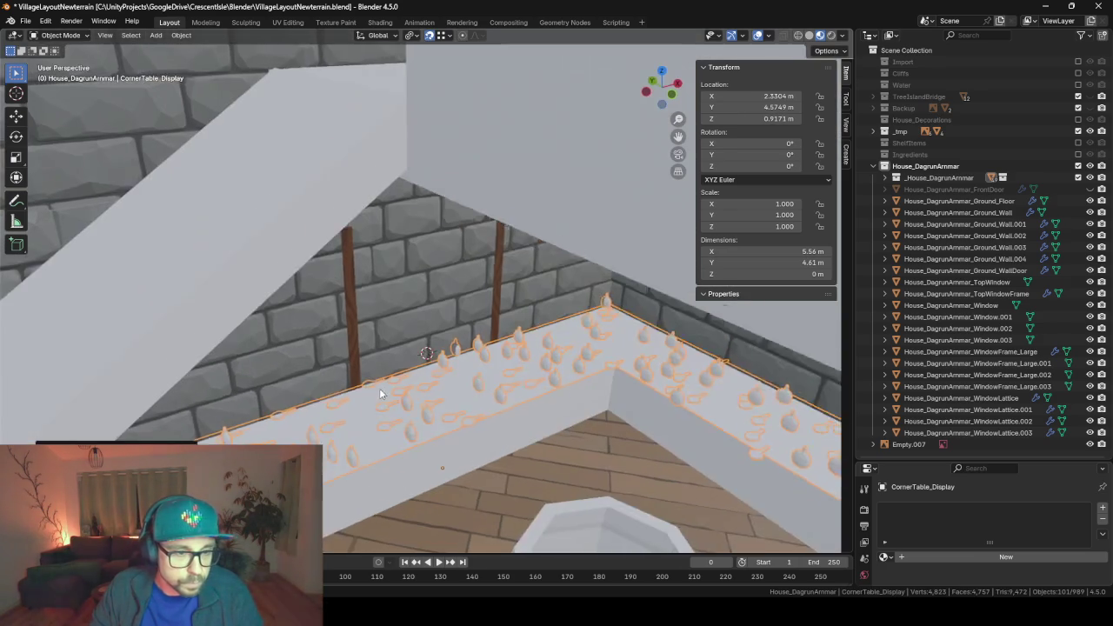
- Enter edit mode on Ground_Wall.004 and face the window wall
key(Tab)
click(340, 334)
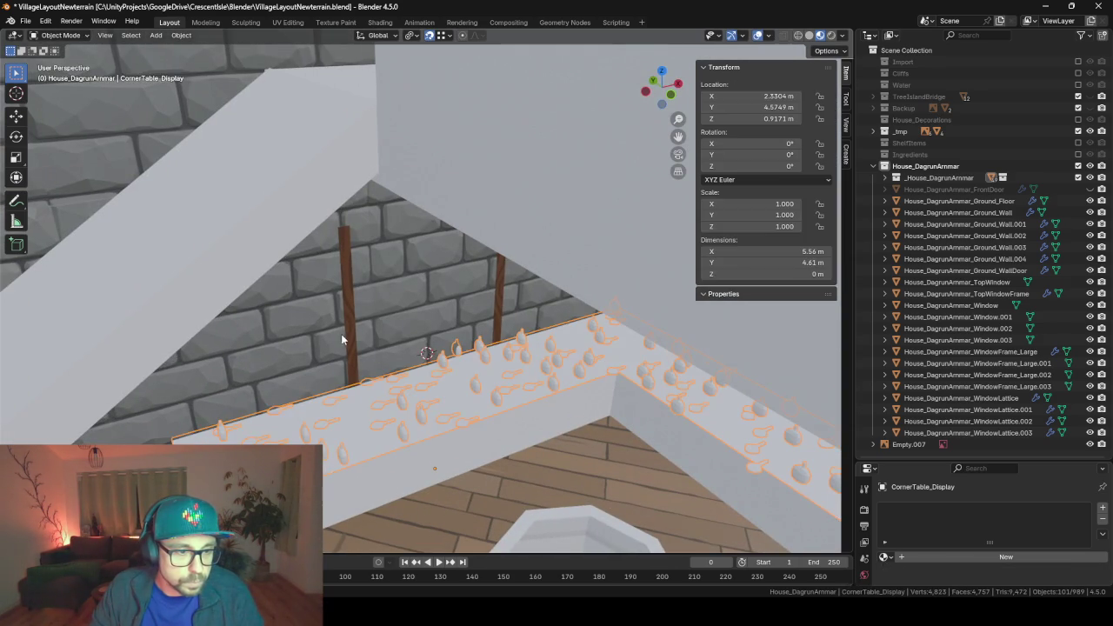
mouse_move(392, 317)
middle_down()
mouse_move(621, 311)
mouse_move(372, 295)
mouse_move(638, 282)
mouse_move(471, 300)
mouse_move(461, 365)
mouse_move(448, 358)
middle_up()
scroll(466, 310, up, 2)
- Add a horizontal edge loop aligned with the top of the window
key(ctrl+r)
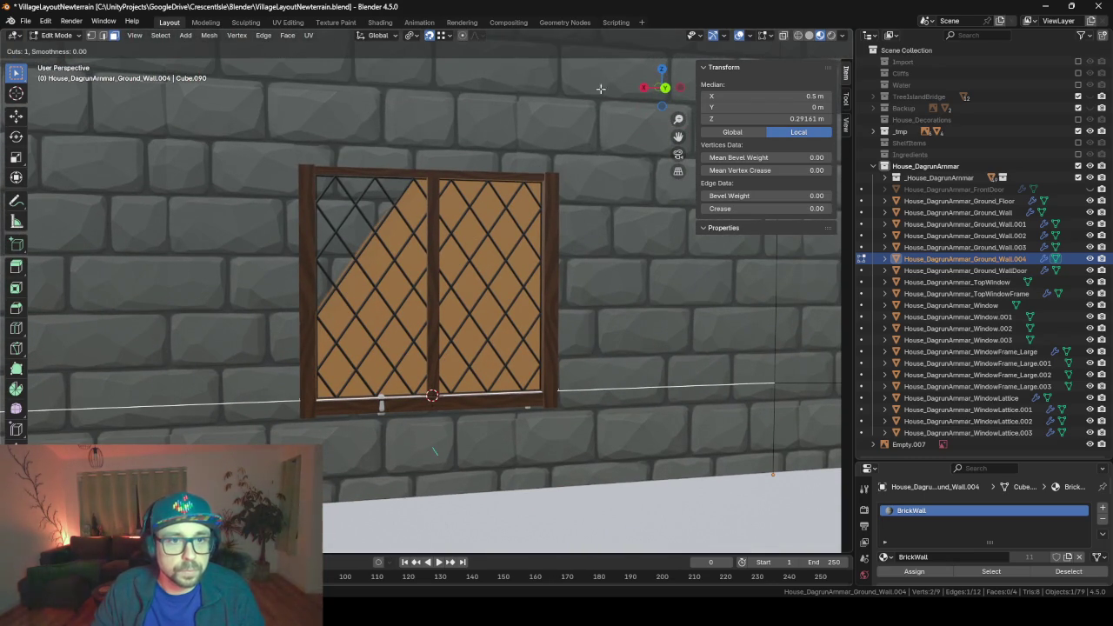
key(Escape)
scroll(563, 164, down, 3)
scroll(563, 163, up, 3)
middle_drag(562, 163, 526, 240)
key(ctrl+r)
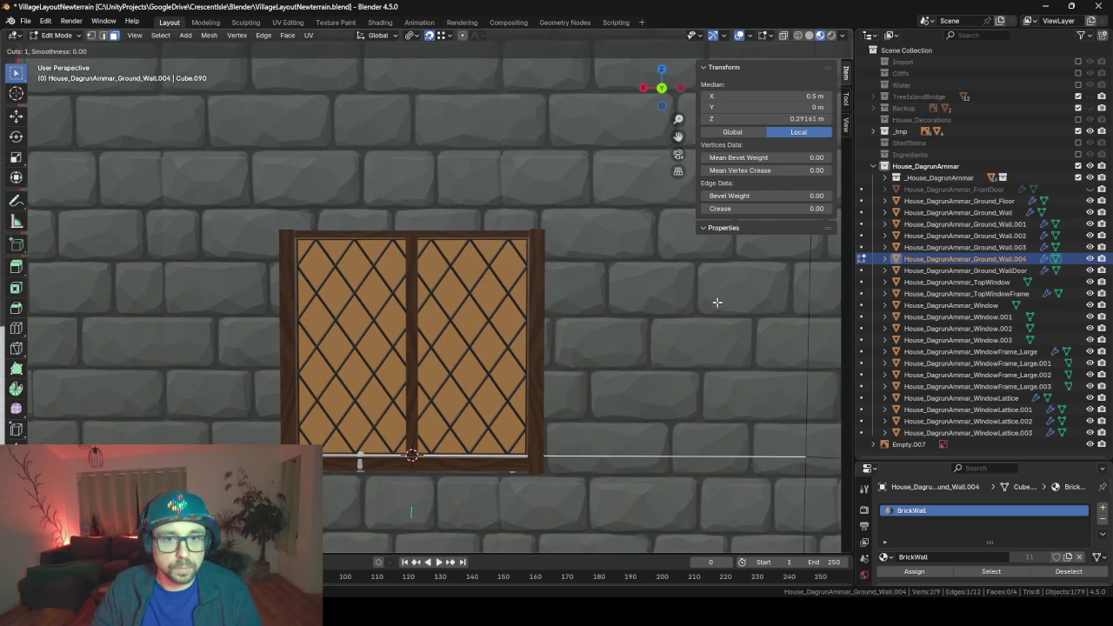
key(Escape)
scroll(713, 303, down, 4)
scroll(687, 289, down, 2)
key(ctrl+r)
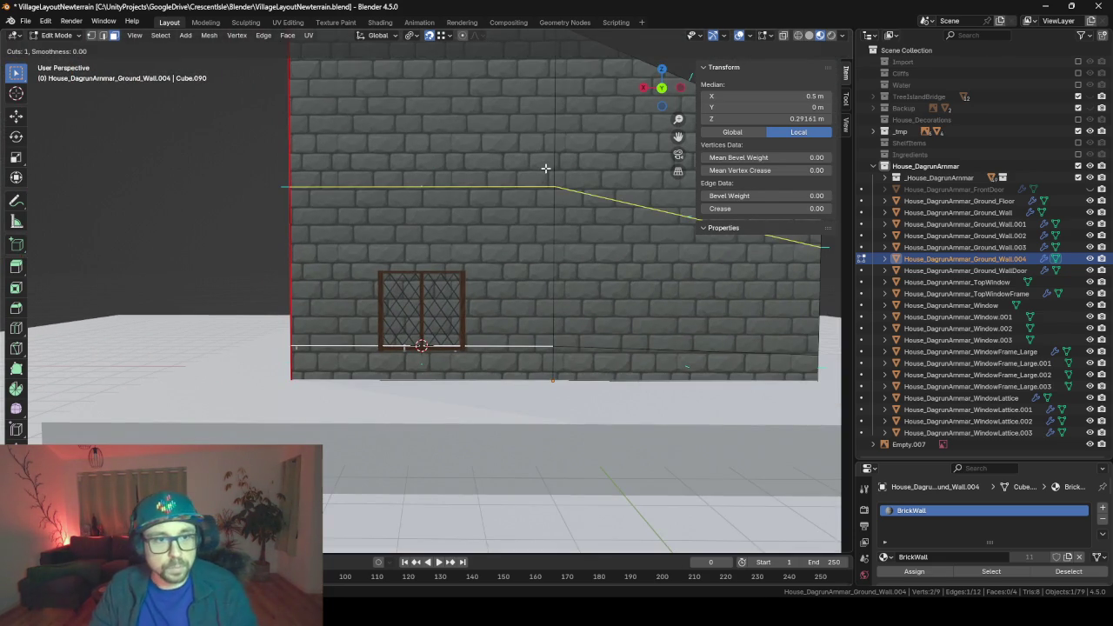
click(544, 218)
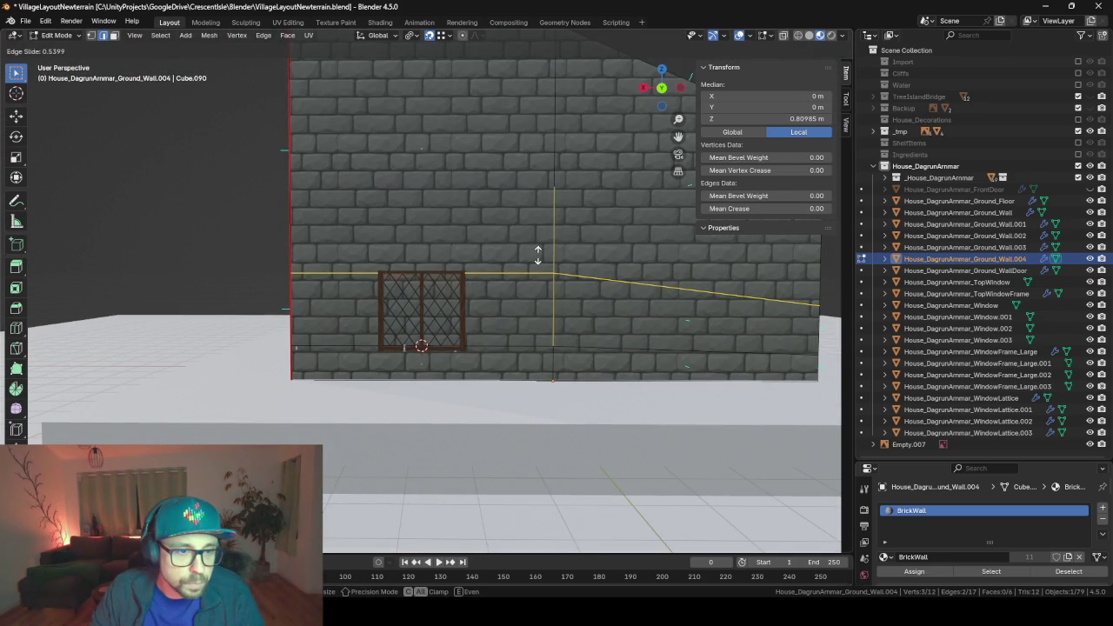
click(536, 254)
scroll(414, 274, up, 6)
scroll(413, 274, up, 4)
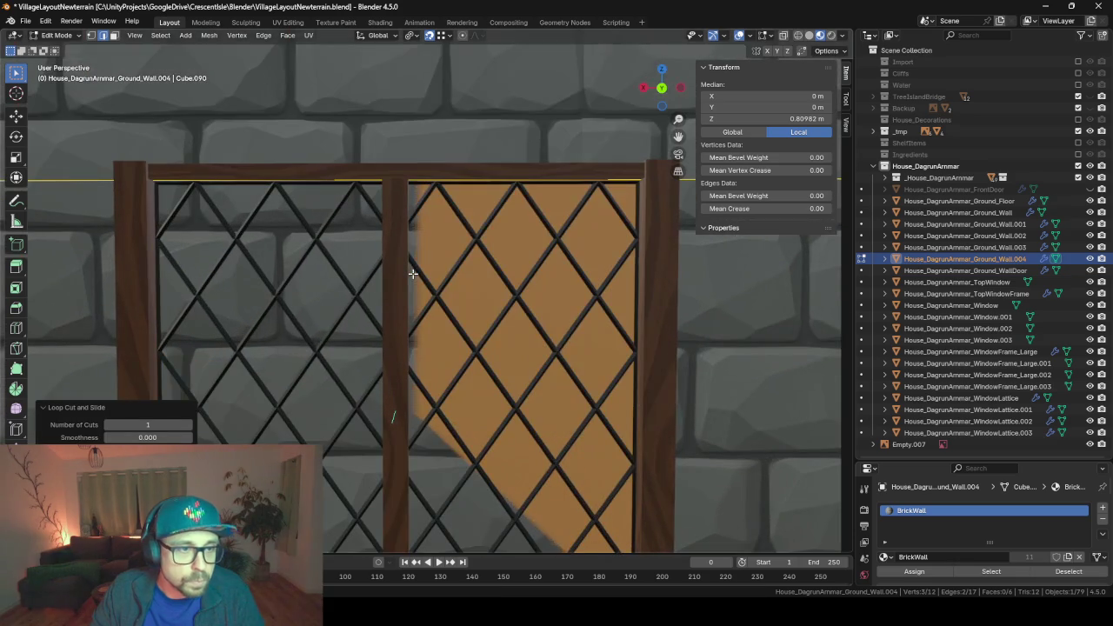
key(g)
key(g)
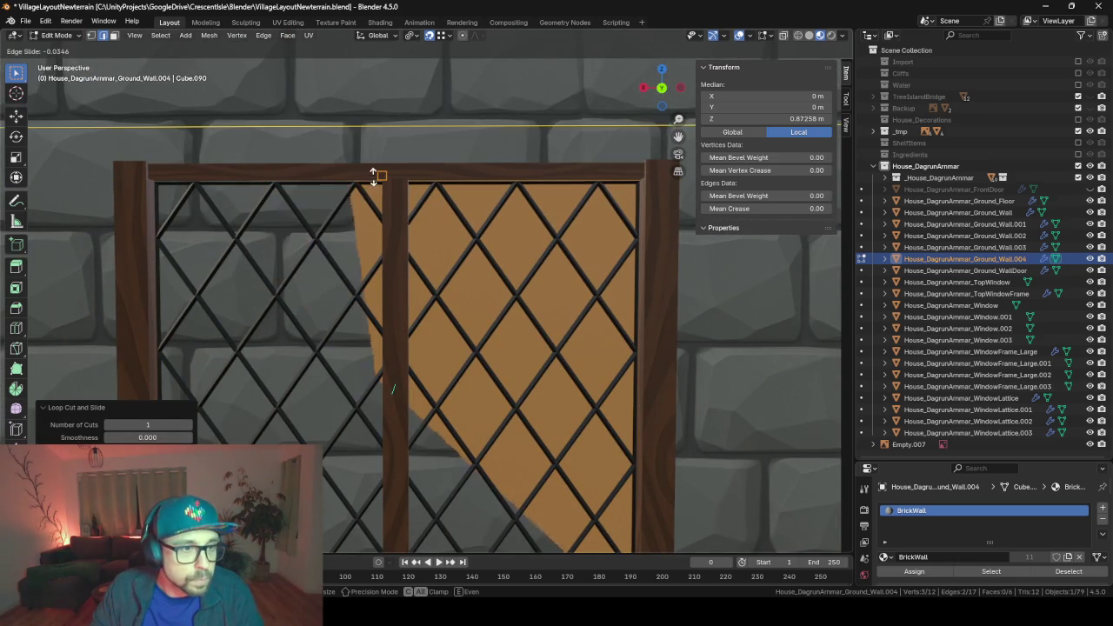
click(422, 176)
- Add vertical edge loops along the window's left and right edges
scroll(423, 176, down, 2)
scroll(444, 204, down, 2)
key(ctrl+r)
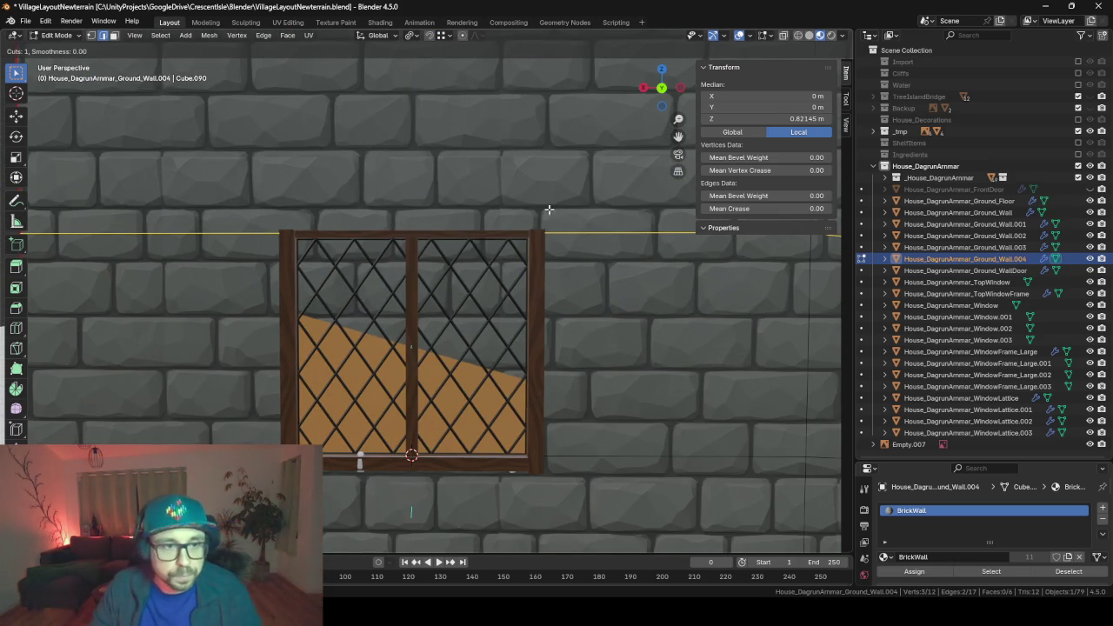
click(422, 239)
click(295, 252)
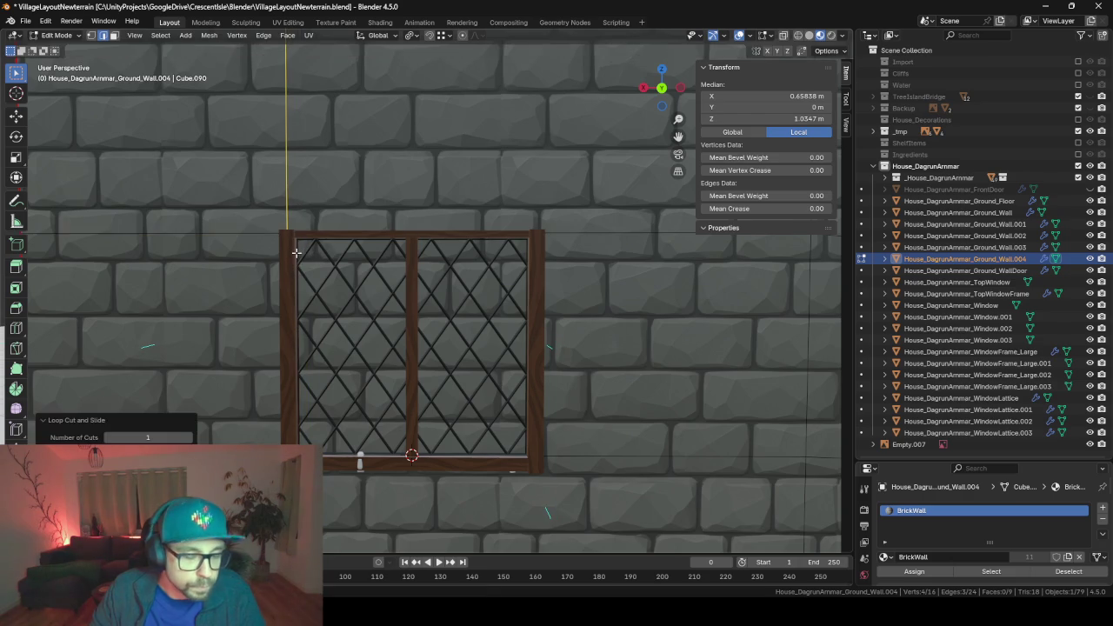
key(ctrl+r)
click(570, 239)
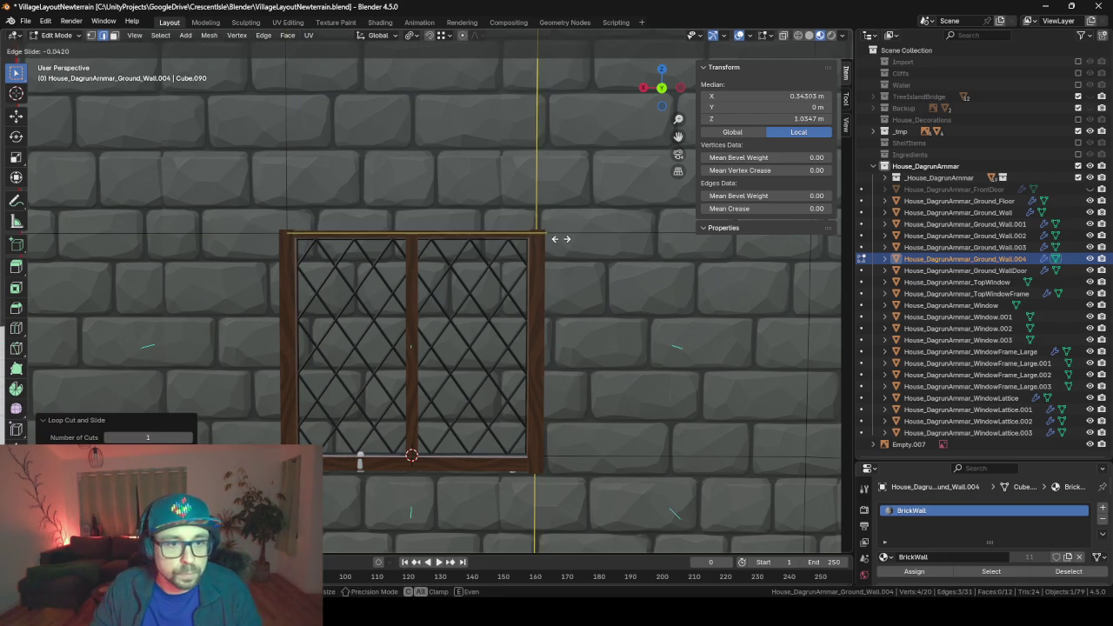
click(561, 239)
- Delete the wall face behind the window and return to object mode
click(114, 36)
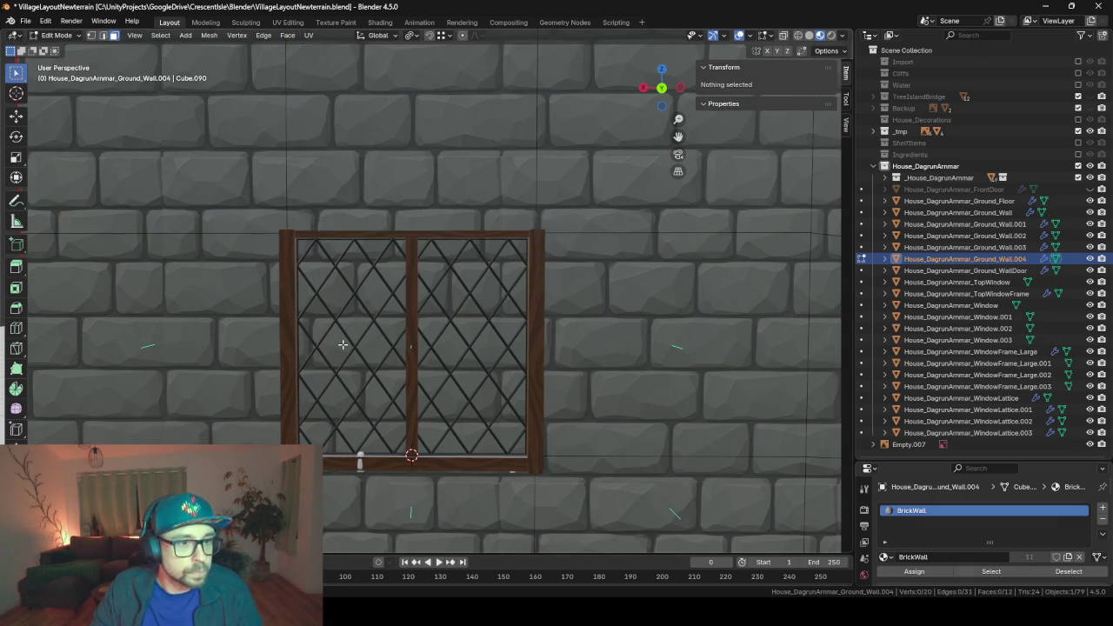
key(x)
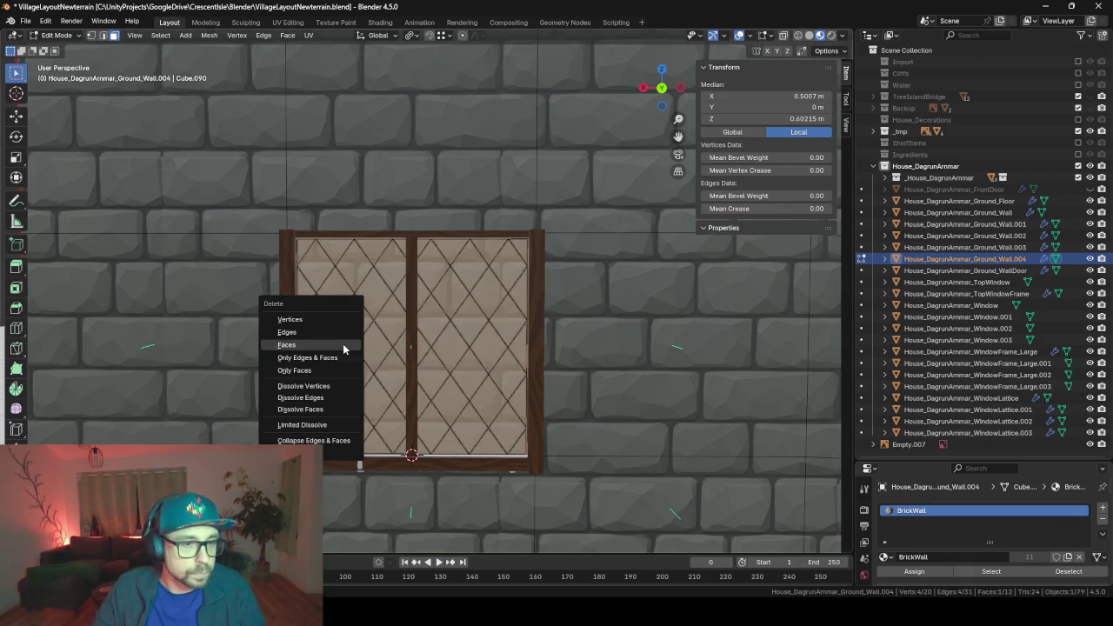
click(344, 349)
key(Tab)
mouse_move(271, 359)
middle_down()
mouse_move(348, 389)
mouse_move(560, 388)
mouse_move(578, 374)
mouse_move(330, 385)
mouse_move(360, 374)
middle_up()
scroll(515, 372, up, 5)
scroll(467, 378, down, 5)
scroll(570, 399, up, 5)
- Orbit and zoom around the room interior and exterior to inspect the window opening
scroll(570, 399, down, 4)
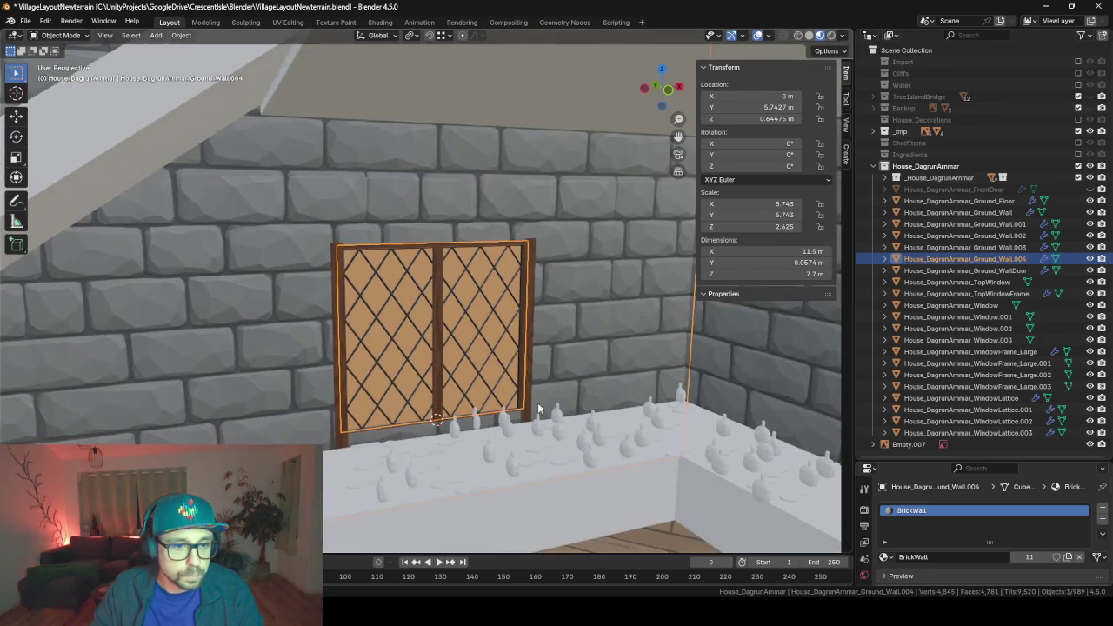
mouse_move(569, 399)
middle_down()
mouse_move(411, 350)
mouse_move(420, 384)
mouse_move(235, 415)
middle_up()
scroll(412, 351, down, 3)
scroll(412, 350, down, 3)
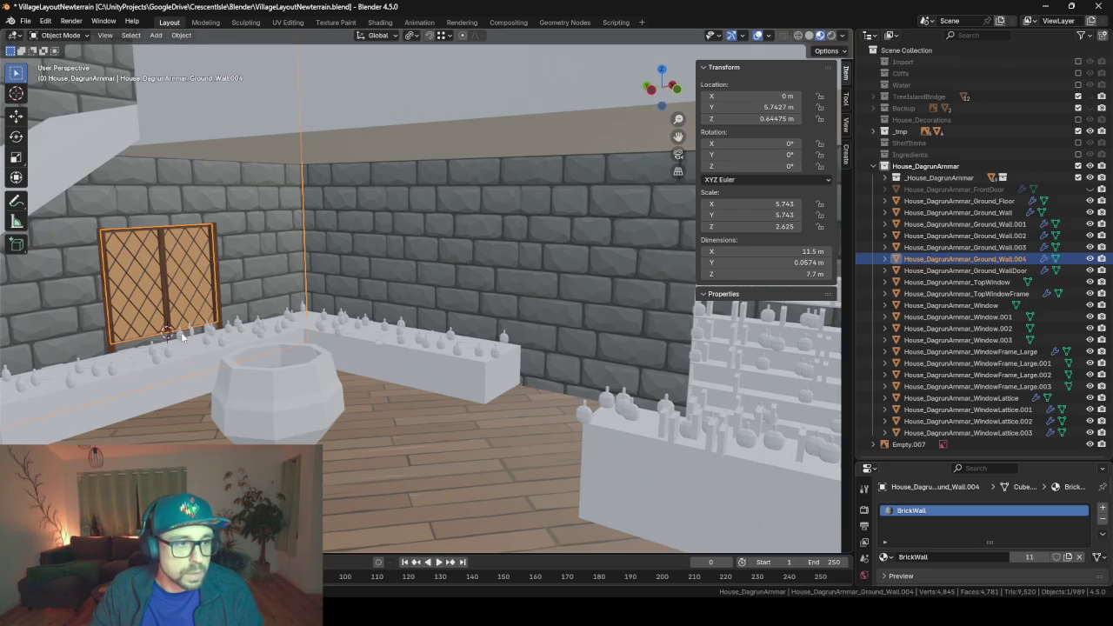
mouse_move(183, 338)
middle_down()
mouse_move(324, 353)
mouse_move(355, 377)
mouse_move(185, 369)
mouse_move(330, 368)
mouse_move(358, 347)
mouse_move(171, 370)
mouse_move(204, 373)
mouse_move(308, 360)
mouse_move(152, 360)
mouse_move(310, 391)
mouse_move(509, 391)
mouse_move(432, 383)
middle_up()
scroll(152, 360, down, 3)
scroll(145, 358, down, 4)
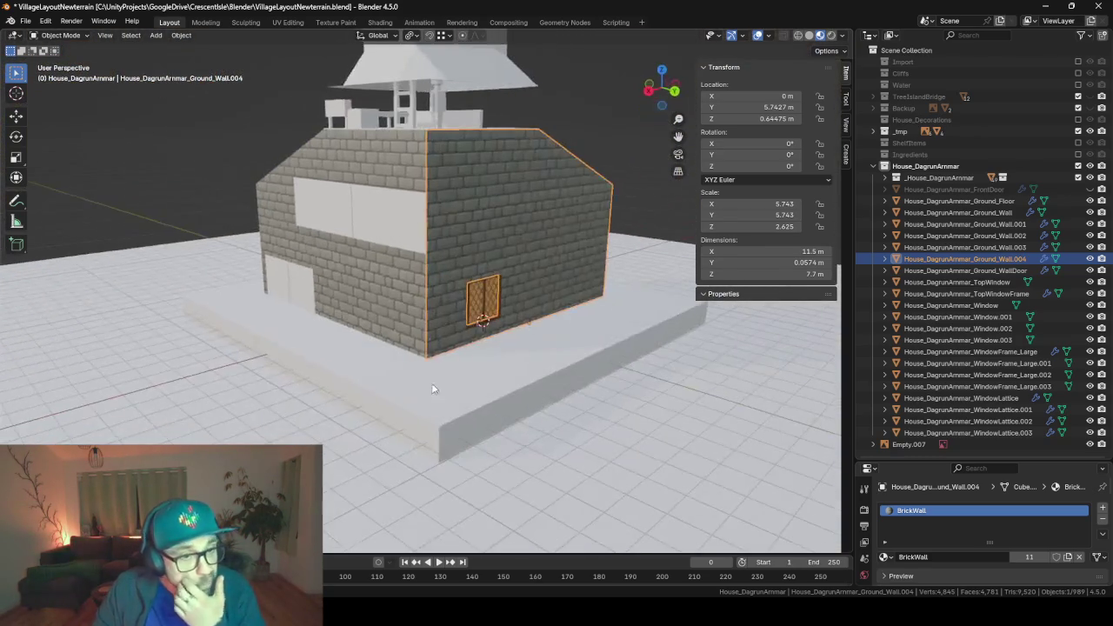
scroll(431, 383, up, 4)
mouse_move(450, 259)
middle_down()
mouse_move(348, 366)
mouse_move(400, 339)
middle_up()
- Add a low horizontal edge loop on Ground_Wall.003 at Z 0.291612 m
click(351, 311)
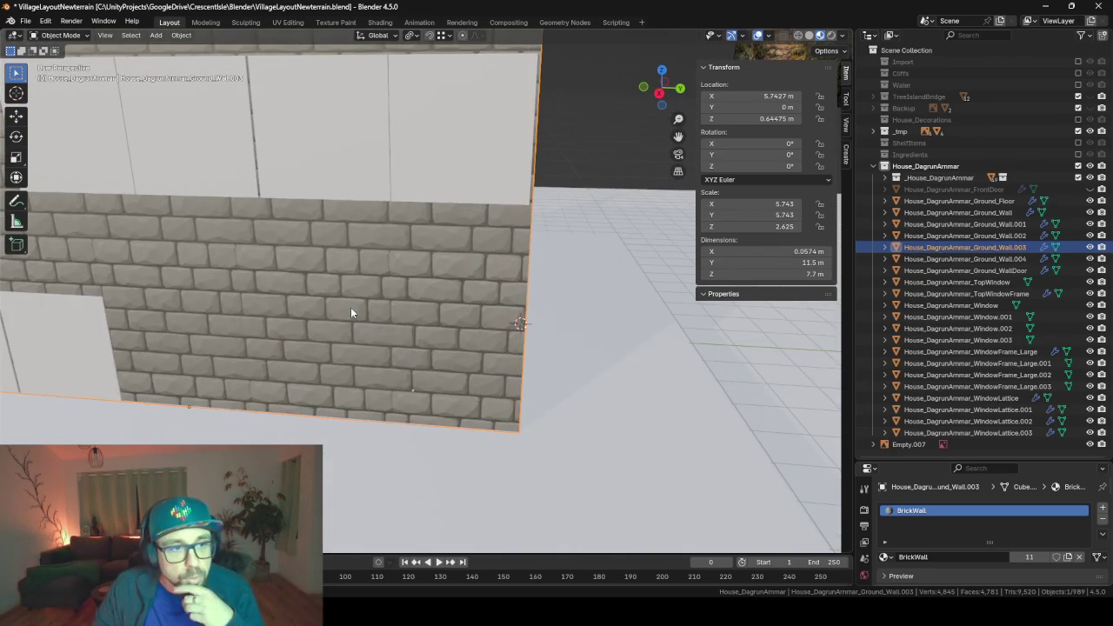
key(KP_Decimal)
key(Tab)
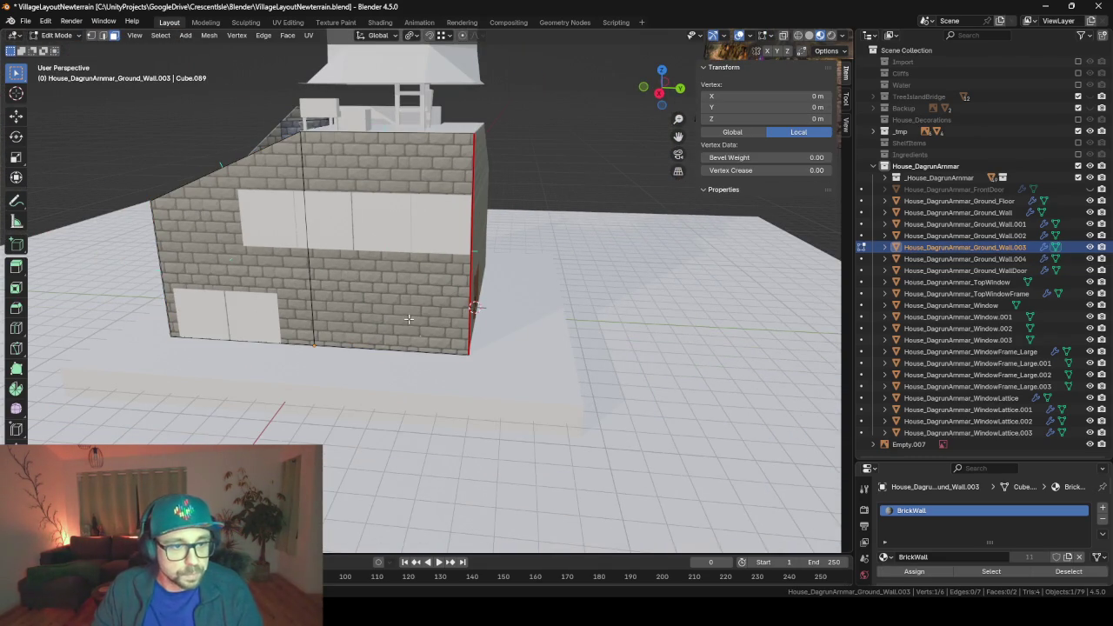
key(ctrl+r)
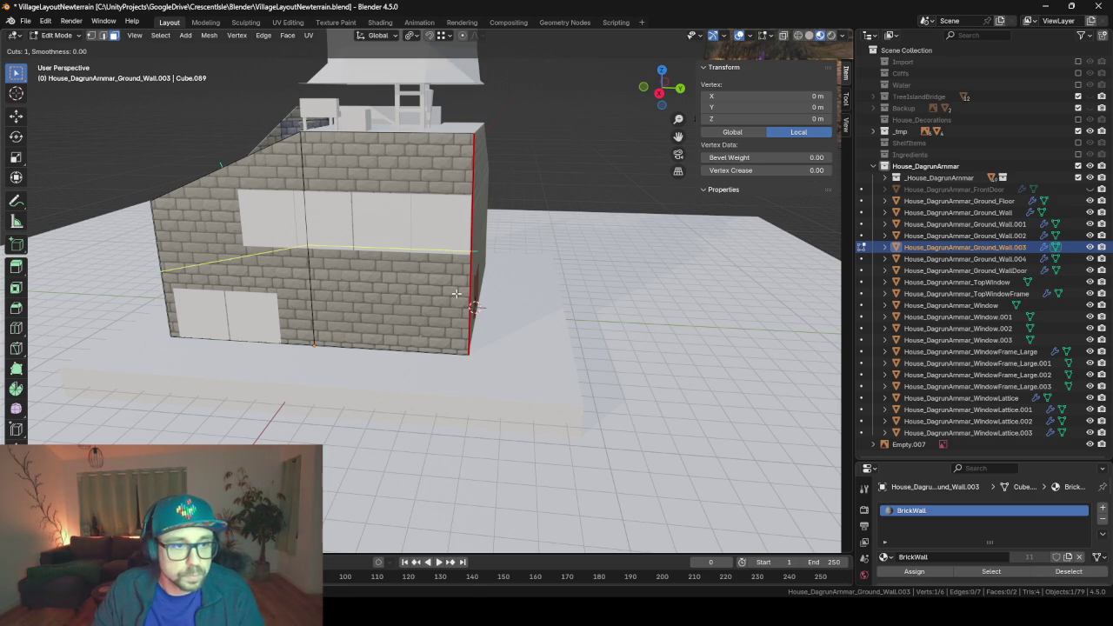
click(455, 294)
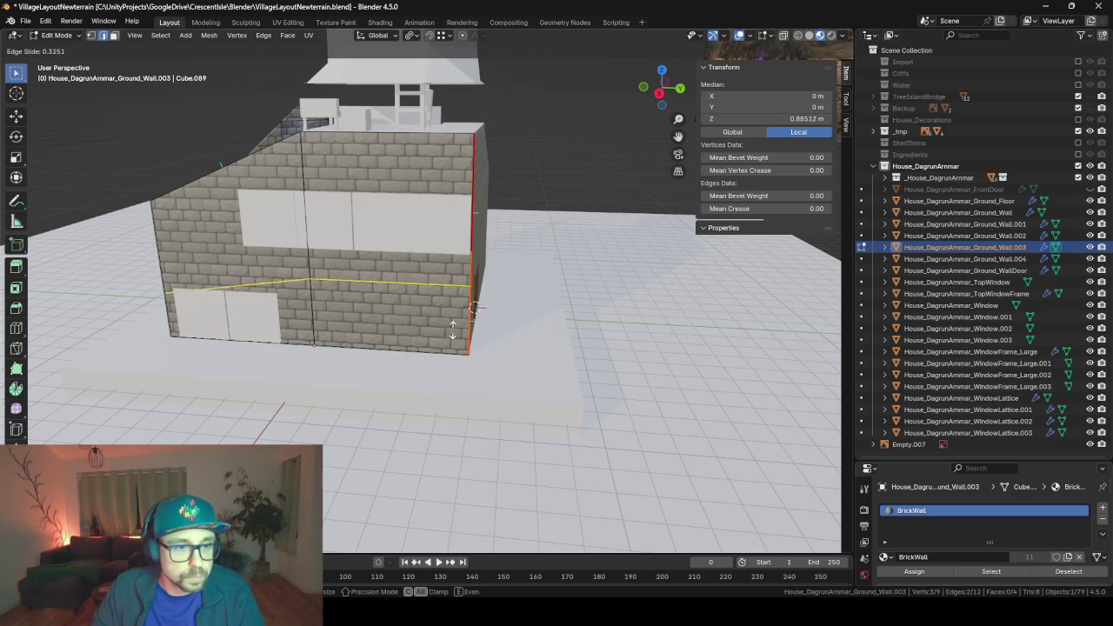
click(475, 383)
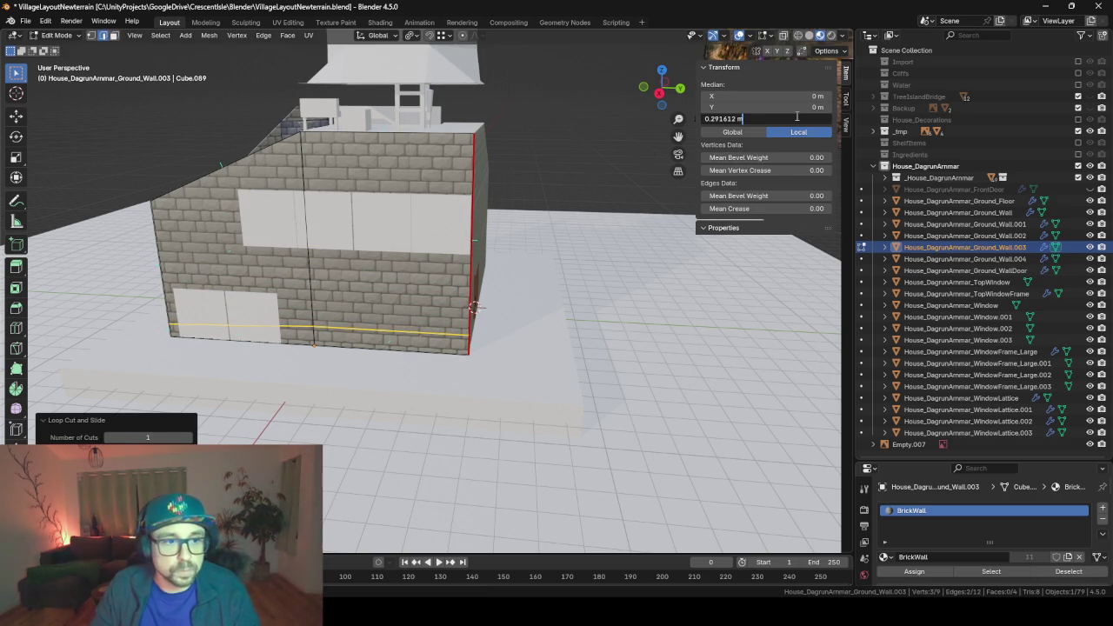
key(Return)
- Snap the 3D cursor to the selected edge, return to object mode, and select the large window frame
scroll(474, 307, up, 4)
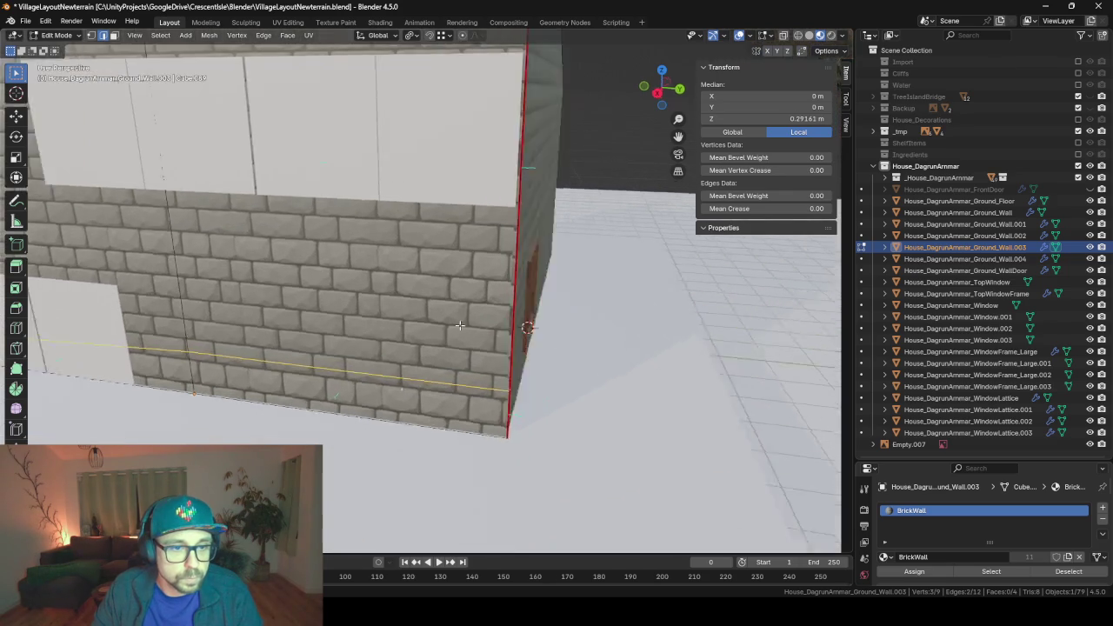
mouse_move(473, 307)
middle_down()
mouse_move(400, 322)
mouse_move(522, 313)
middle_up()
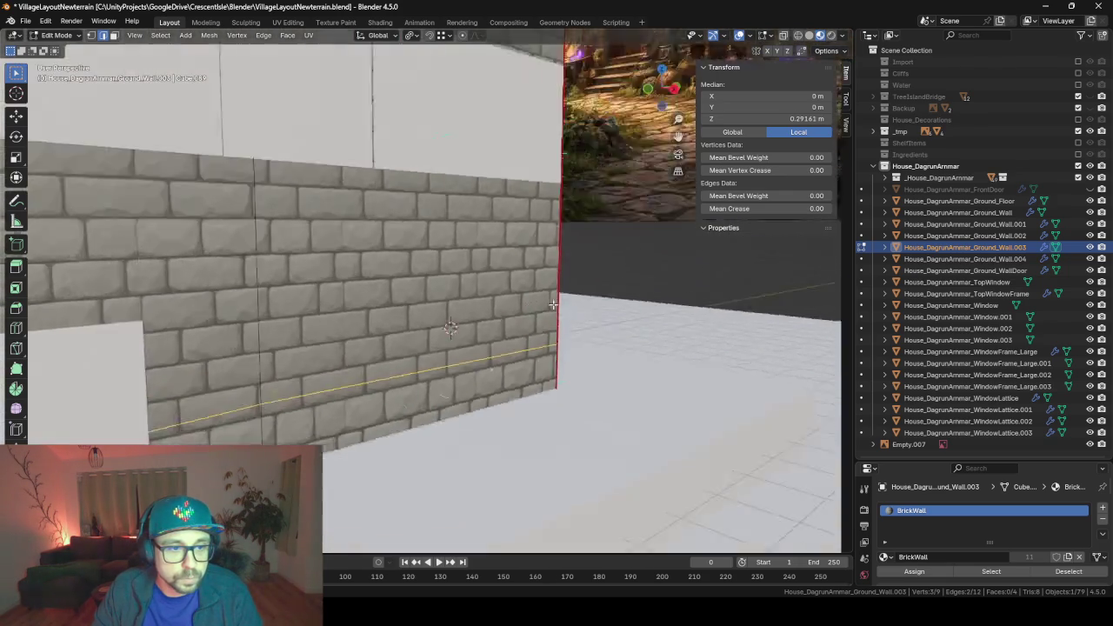
scroll(650, 299, up, 6)
scroll(650, 299, down, 6)
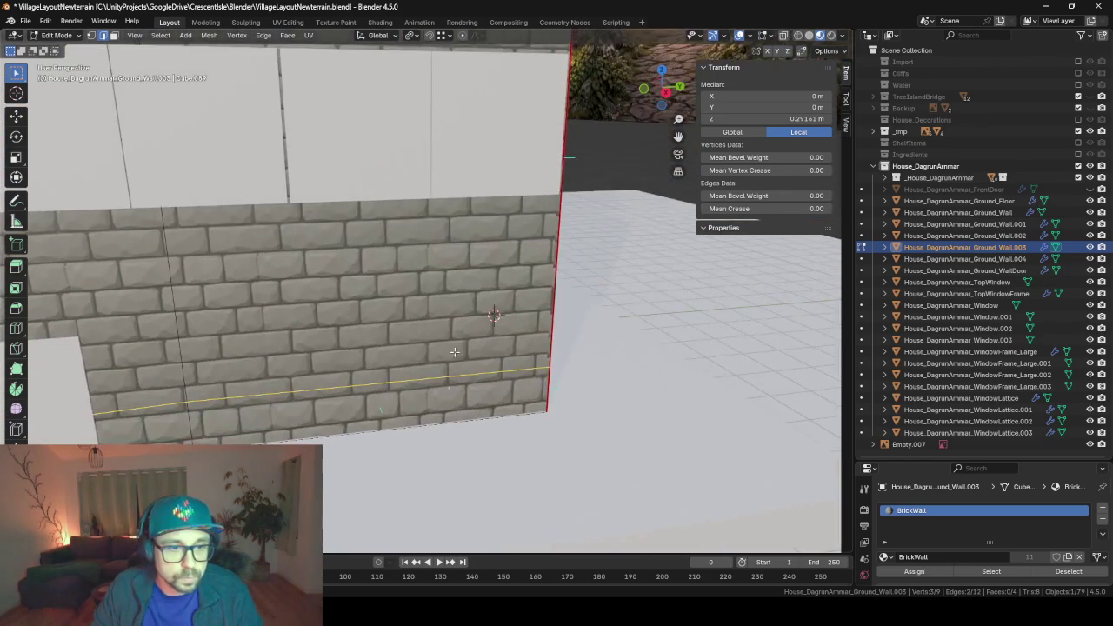
key(shift+s)
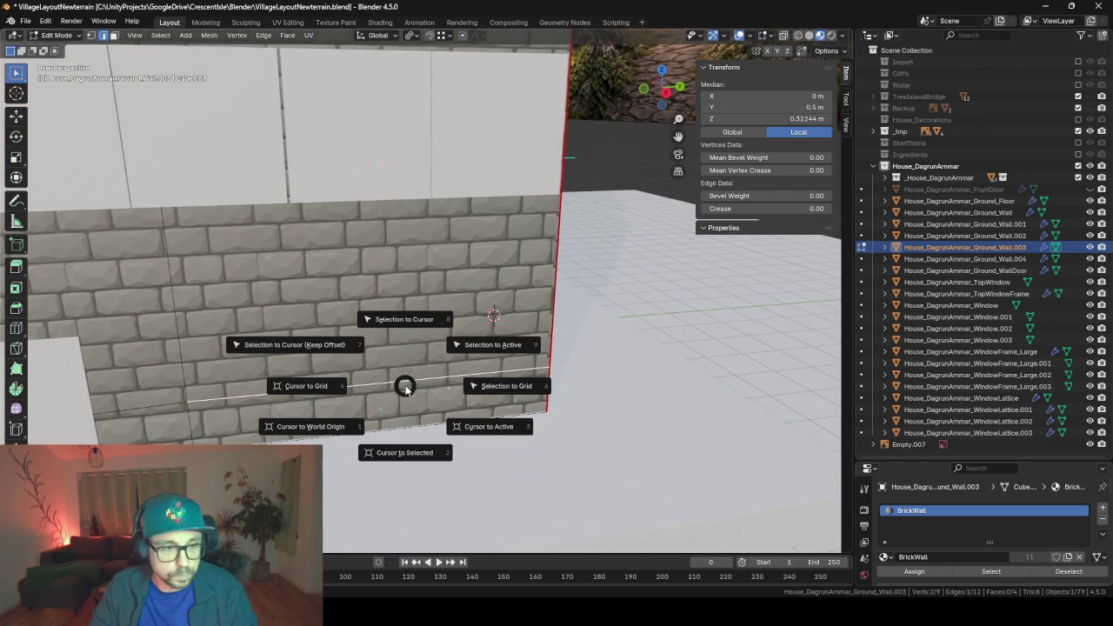
click(422, 451)
middle_drag(422, 451, 416, 369)
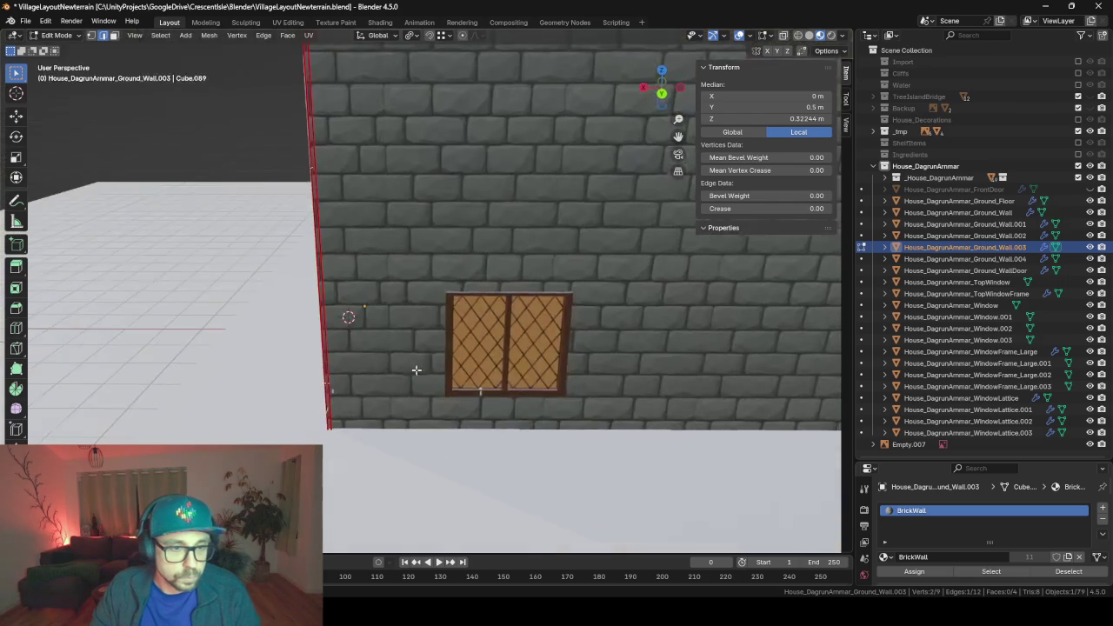
key(Tab)
click(450, 330)
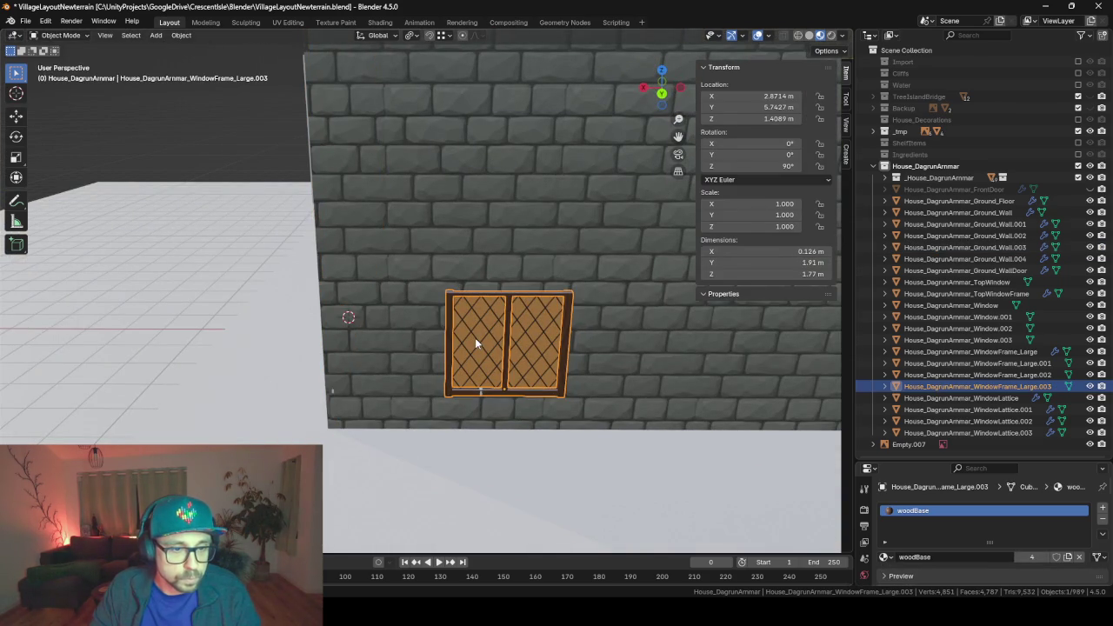
- Duplicate the window frame, lattice and glass and snap the copy to the 3D cursor
scroll(475, 339, up, 5)
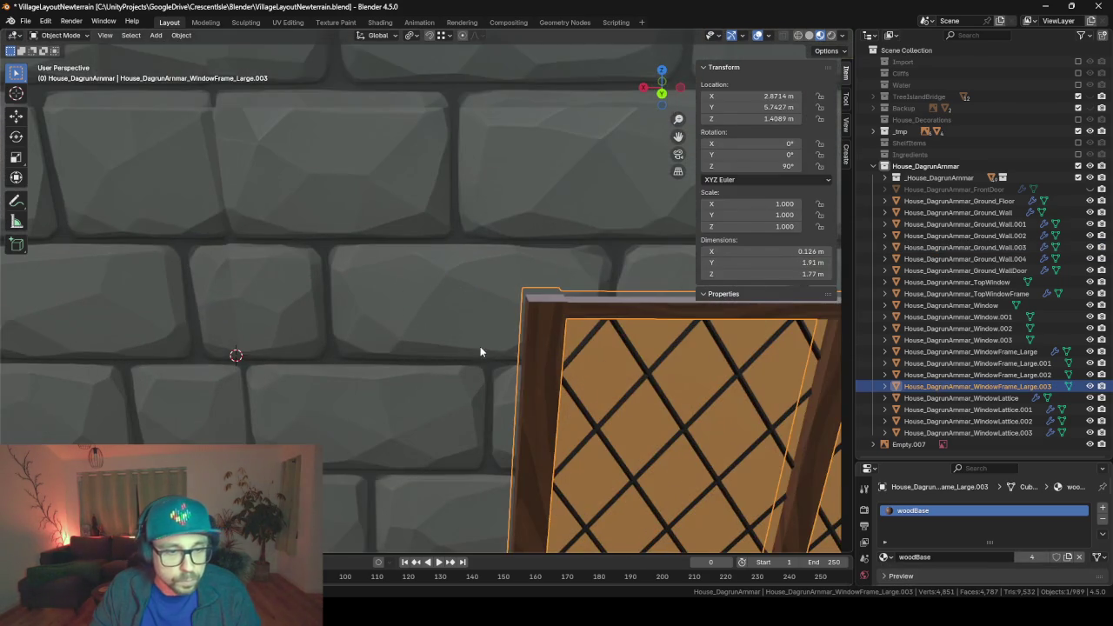
shift+click(637, 355)
shift+click(648, 345)
scroll(652, 361, down, 5)
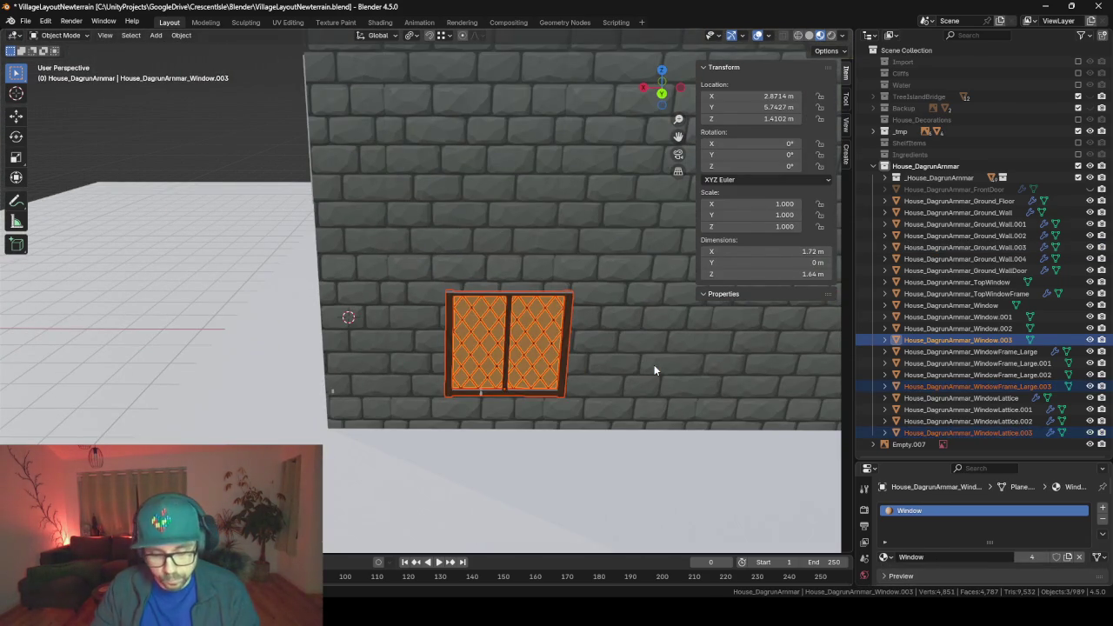
key(shift+d)
right_click(654, 369)
key(shift+s)
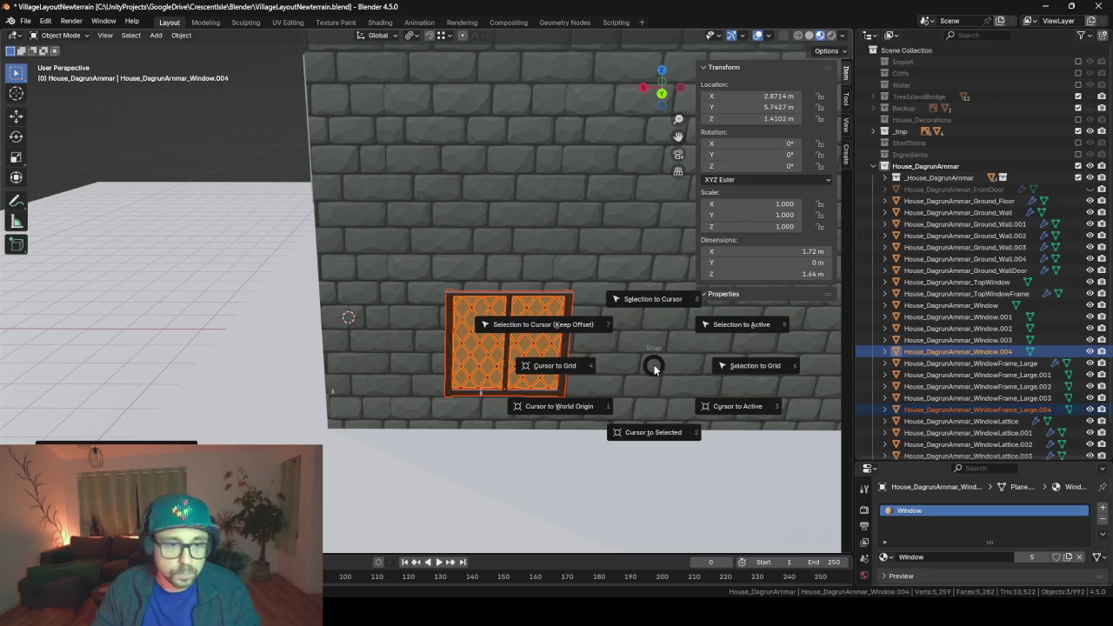
key(8)
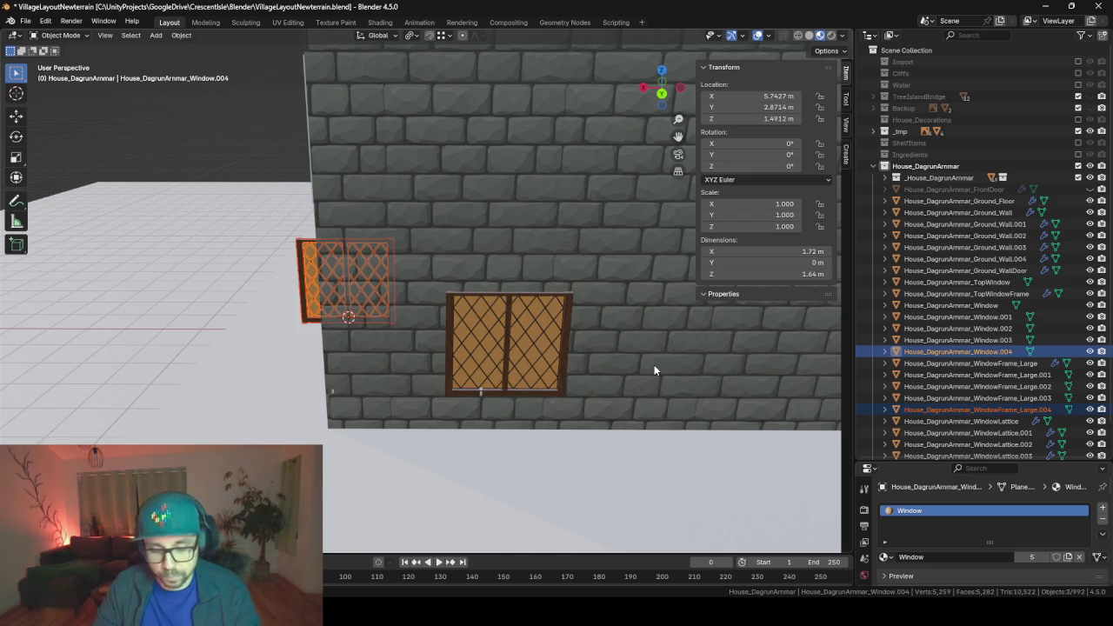
- Rotate the copied window set 90° about Z so it sits flush against Ground_Wall.003
key(r)
key(z)
key(9)
key(0)
key(Return)
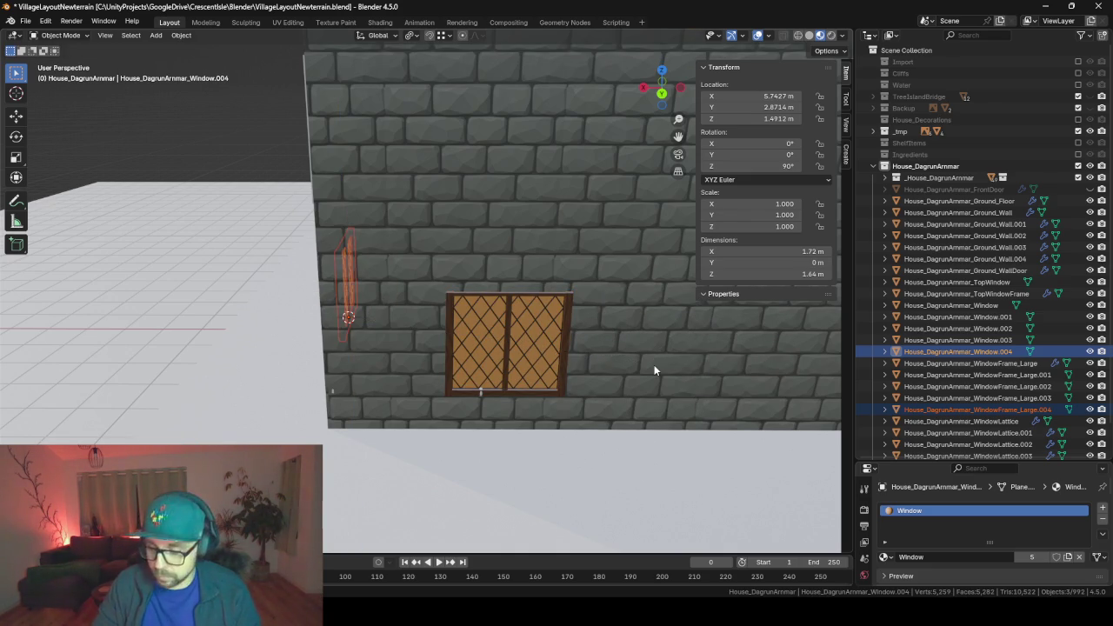
key(KP_Decimal)
mouse_move(654, 370)
middle_down()
mouse_move(199, 204)
mouse_move(457, 175)
middle_up()
scroll(199, 203, down, 5)
key(Tab)
key(Tab)
- Select the brick wall behind the window and cut a horizontal edge loop at the window's edge
click(509, 214)
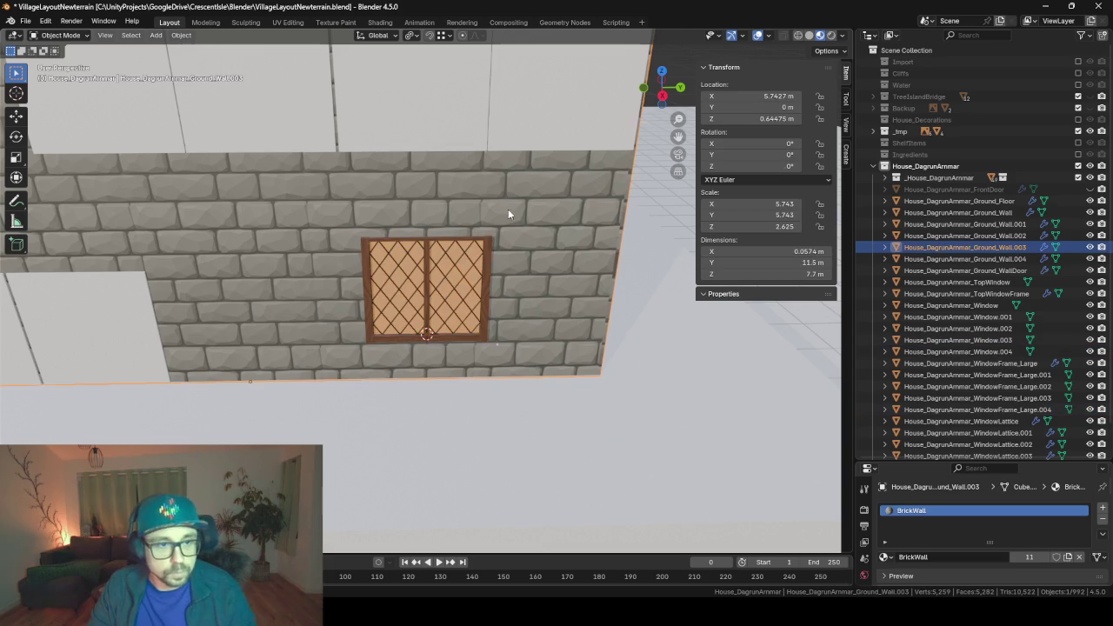
middle_drag(389, 170, 395, 191)
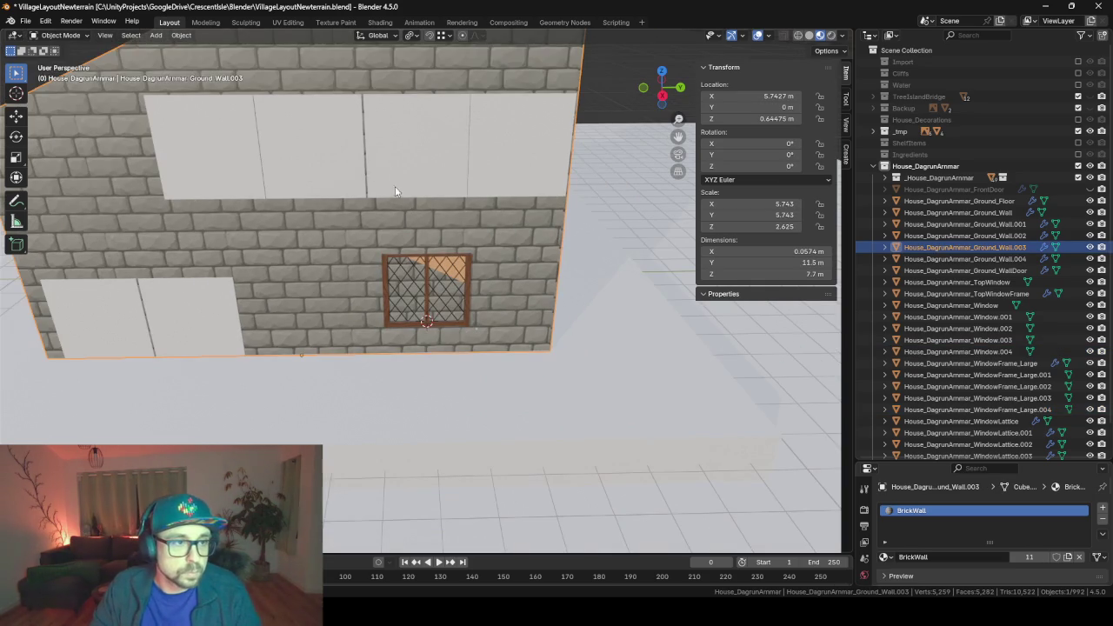
key(Tab)
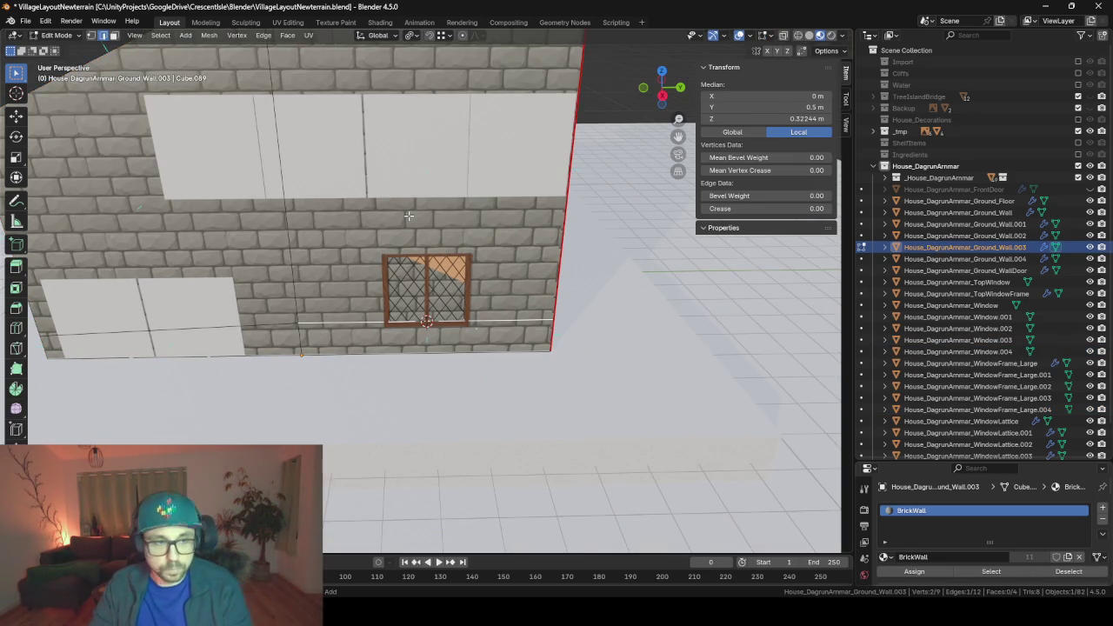
key(ctrl+r)
click(254, 105)
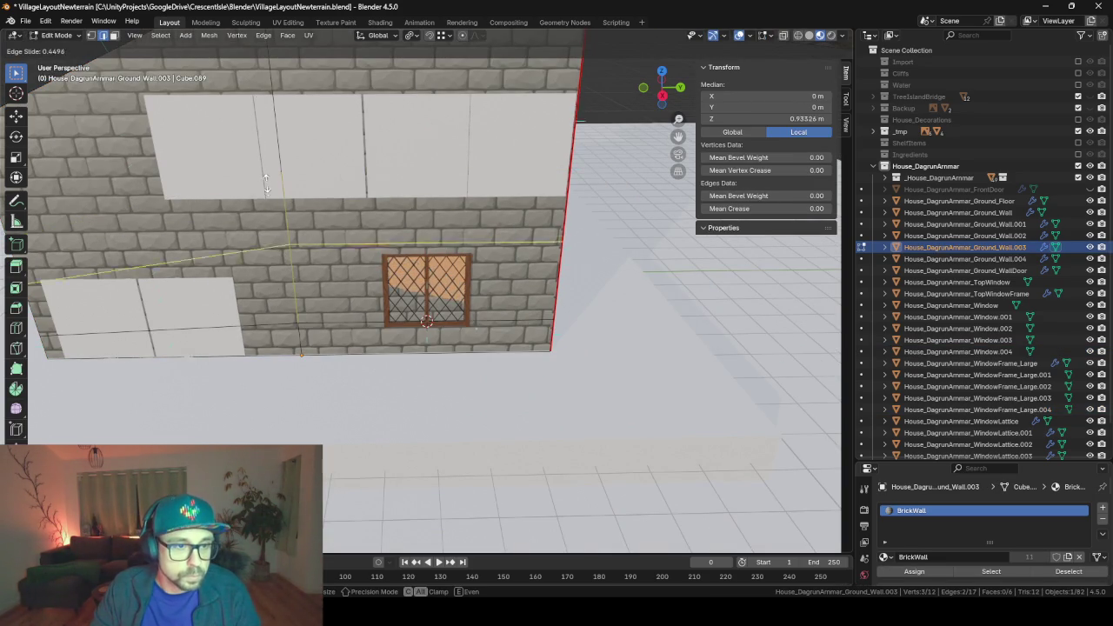
click(275, 197)
- Cut two vertical edge loops along the window's right and left sides
scroll(274, 197, up, 3)
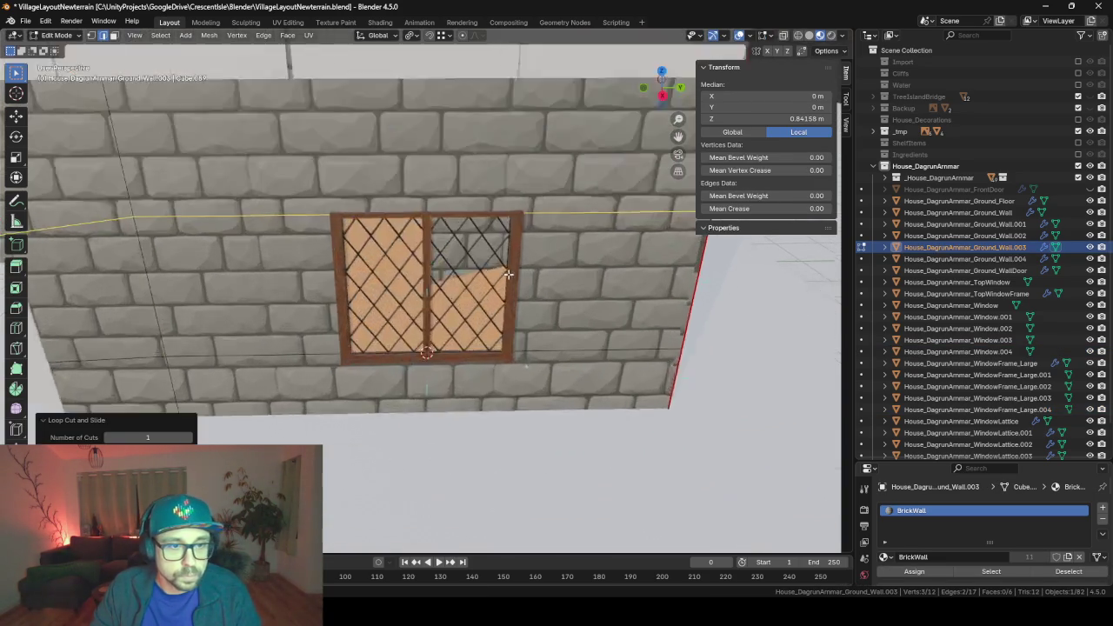
scroll(348, 218, up, 2)
middle_drag(348, 217, 430, 234)
scroll(429, 235, up, 2)
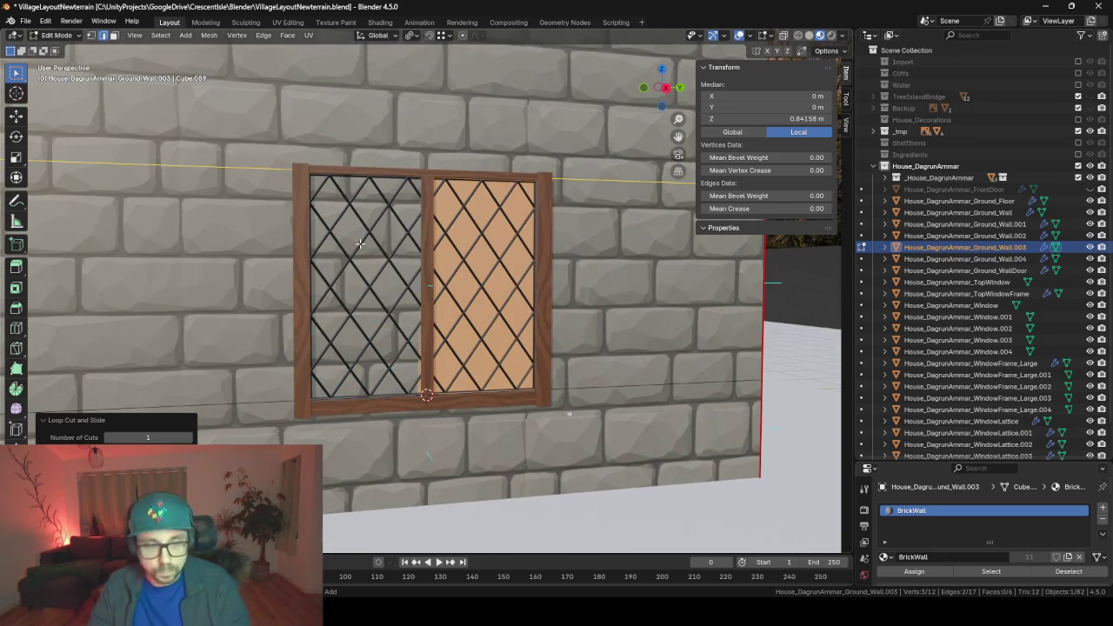
key(ctrl+r)
click(371, 178)
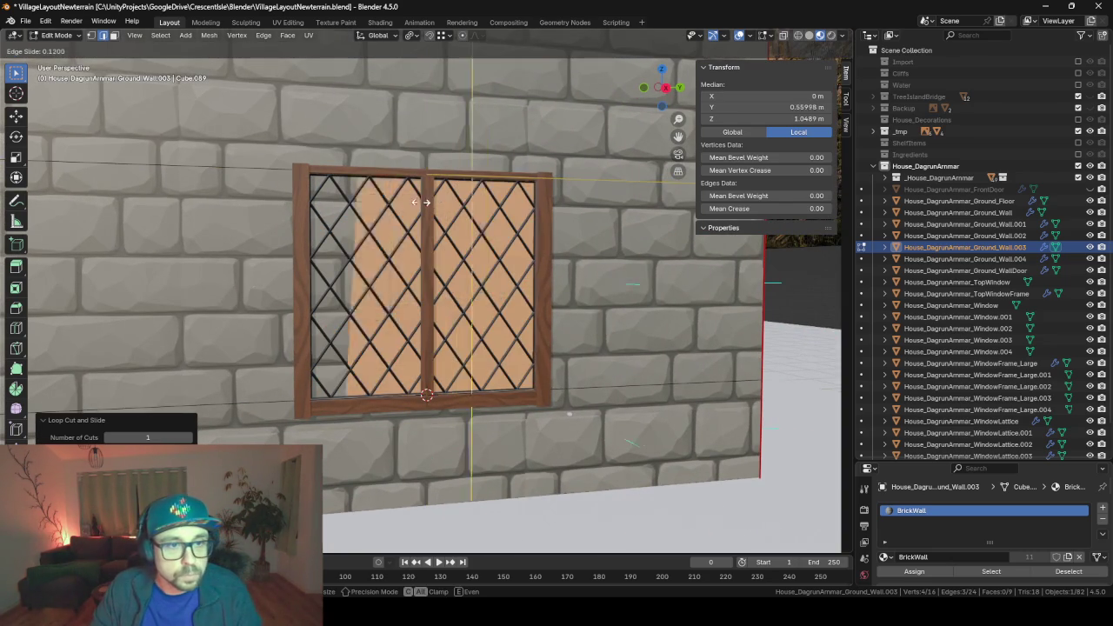
click(492, 209)
key(ctrl+r)
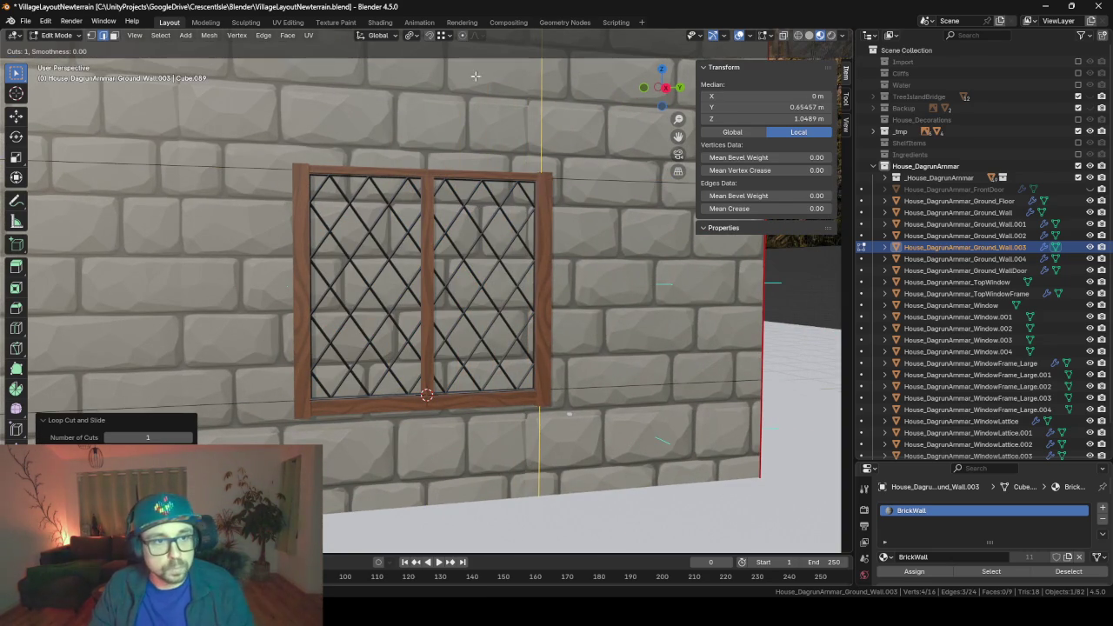
click(391, 187)
click(400, 185)
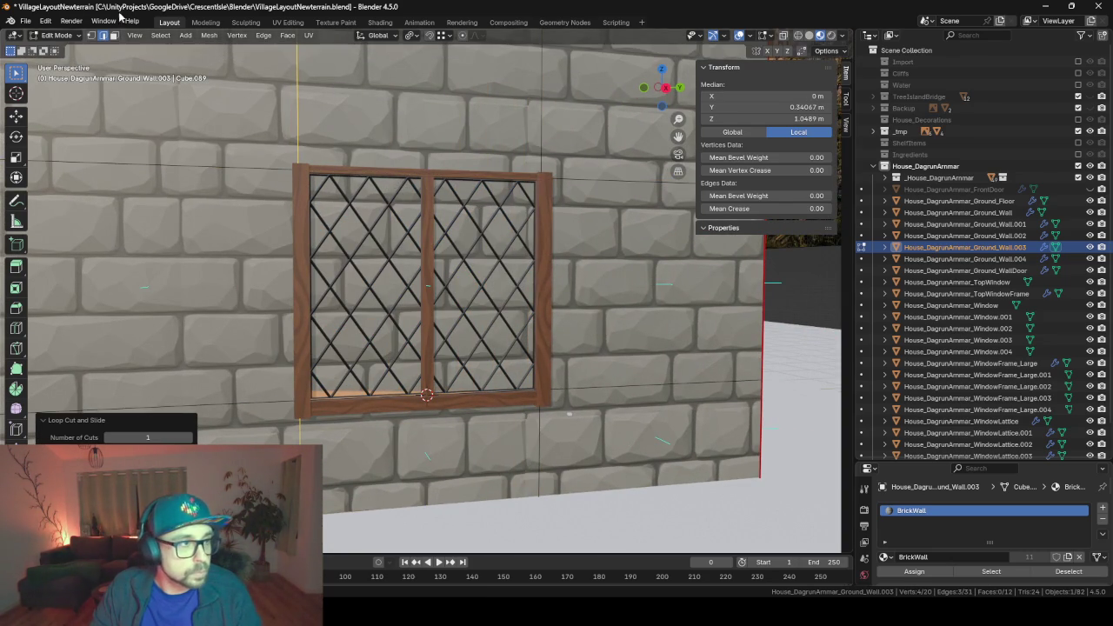
- Delete the wall face behind the window to open a hole, then return to Object Mode
click(114, 36)
click(356, 221)
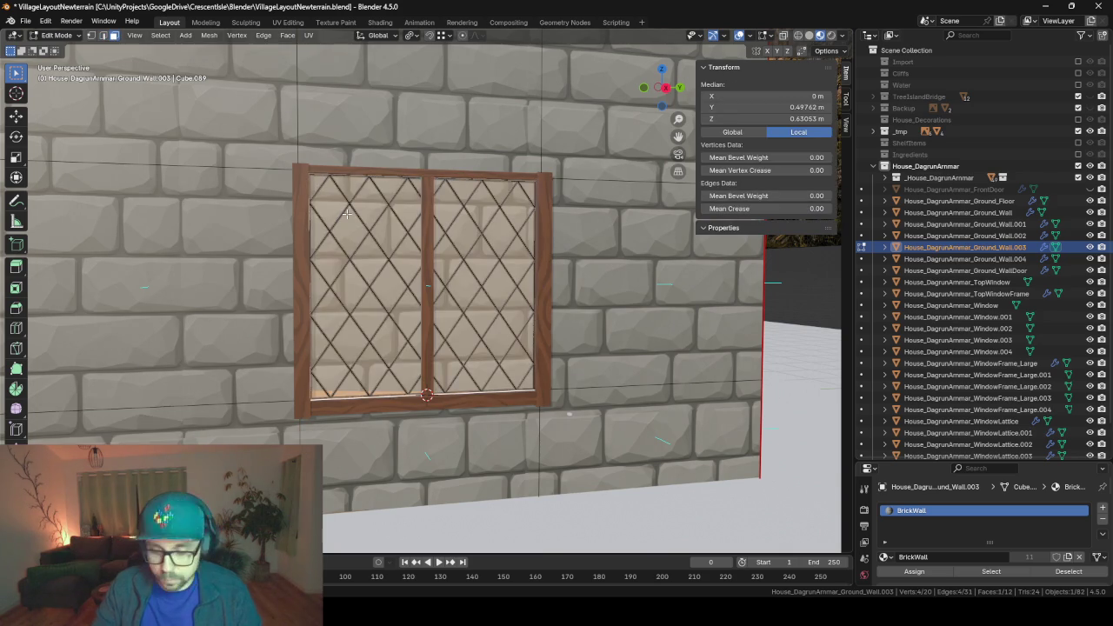
key(x)
click(346, 215)
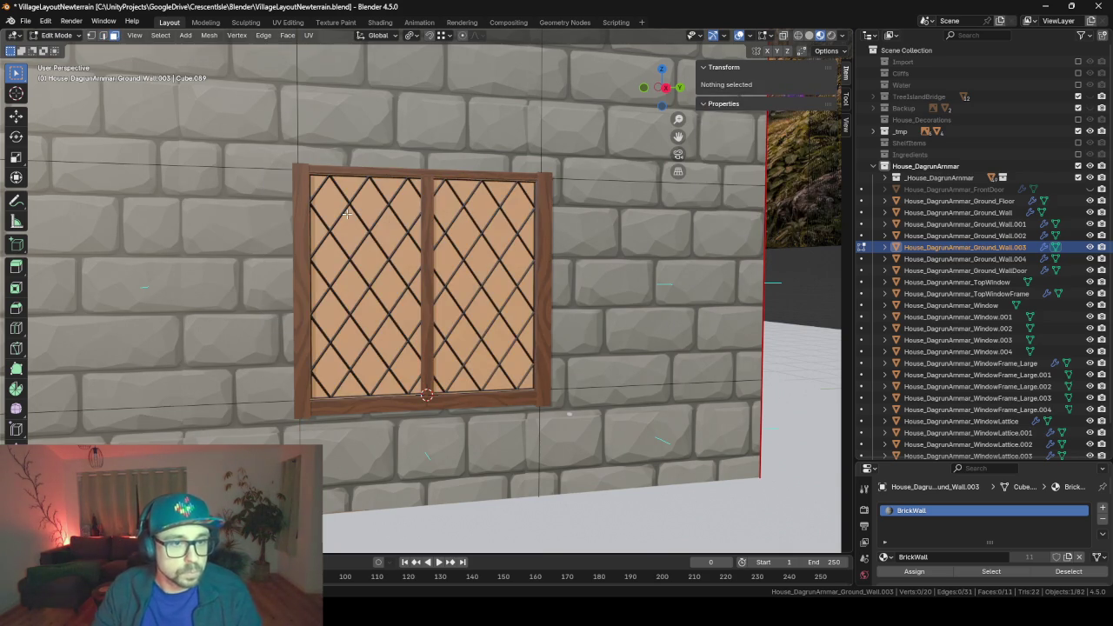
key(Tab)
- Orbit close to the wall and move inside the house to check the new opening
middle_drag(366, 263, 543, 324)
scroll(542, 323, down, 3)
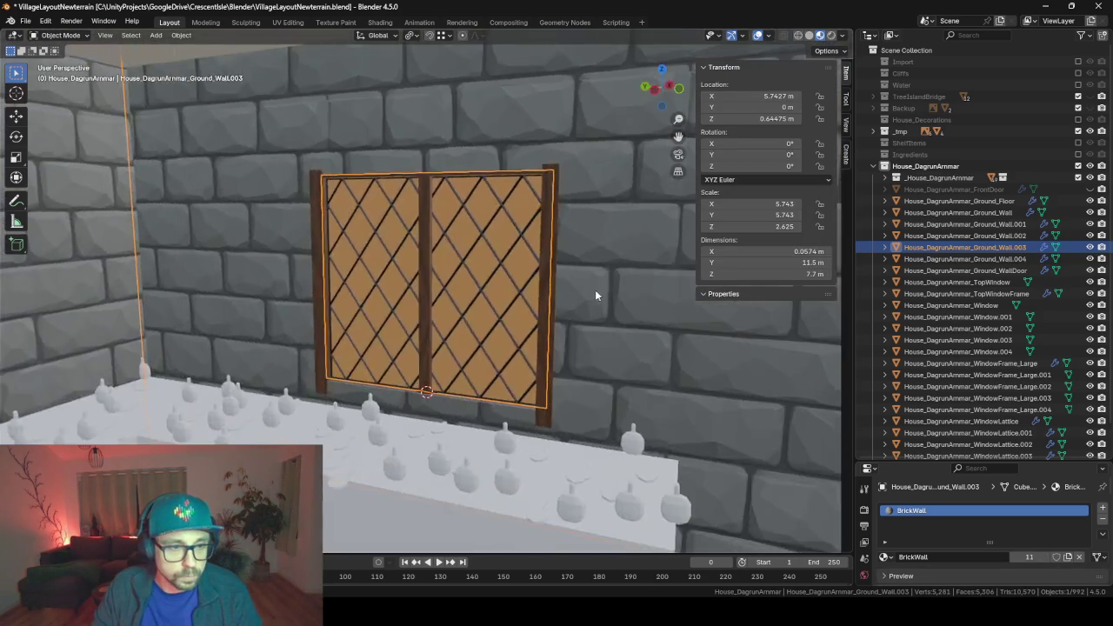
scroll(595, 290, down, 5)
mouse_move(441, 299)
middle_down()
mouse_move(272, 283)
mouse_move(522, 313)
mouse_move(293, 336)
middle_up()
scroll(549, 323, up, 4)
scroll(293, 336, up, 4)
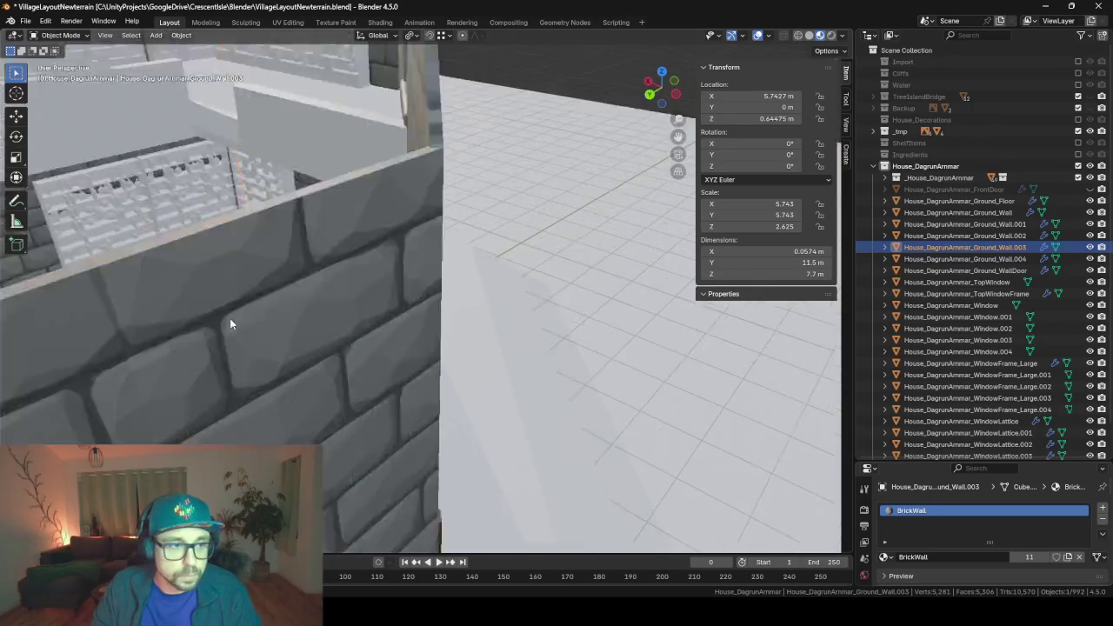
mouse_move(229, 318)
middle_down()
mouse_move(358, 324)
mouse_move(235, 307)
mouse_move(452, 273)
mouse_move(318, 258)
mouse_move(488, 280)
mouse_move(533, 378)
middle_up()
scroll(320, 261, up, 3)
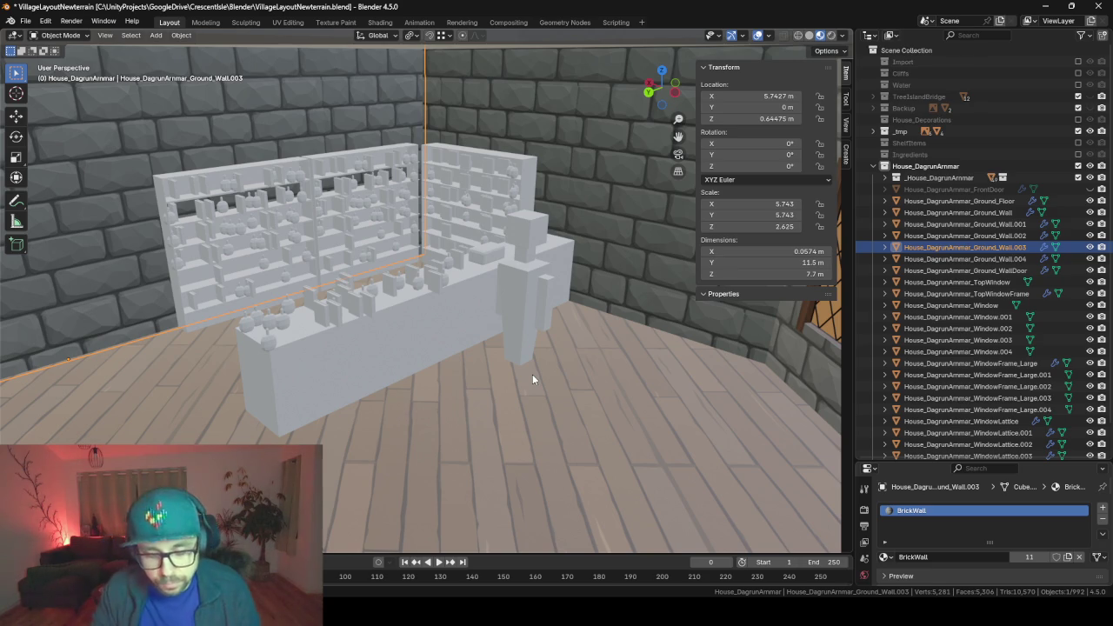
- Orbit around the interior to view the window wall and stairs
mouse_move(657, 385)
middle_down()
mouse_move(602, 362)
mouse_move(302, 298)
mouse_move(524, 370)
mouse_move(519, 383)
mouse_move(419, 367)
mouse_move(198, 409)
mouse_move(454, 360)
mouse_move(531, 376)
middle_up()
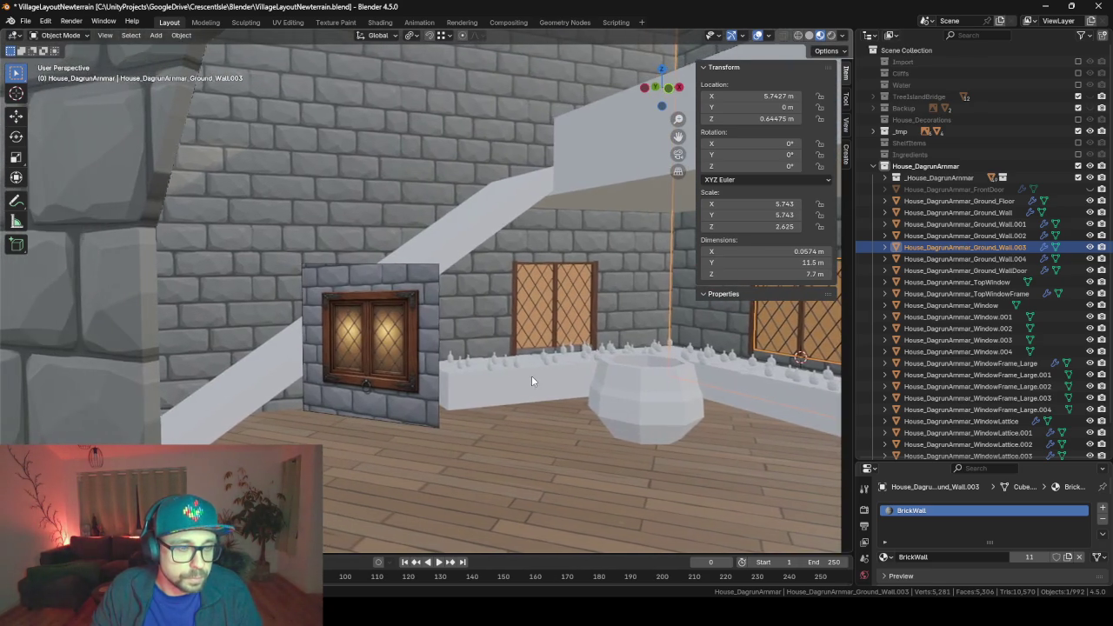
scroll(403, 373, down, 5)
scroll(404, 371, up, 2)
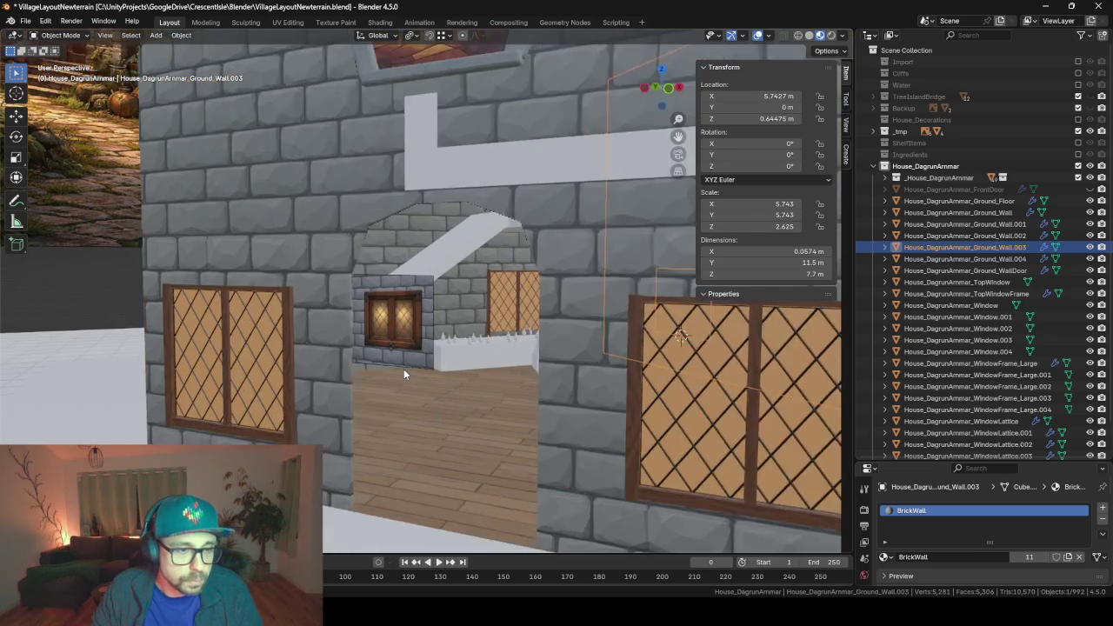
scroll(404, 371, up, 2)
mouse_move(403, 346)
middle_down()
mouse_move(289, 344)
mouse_move(403, 393)
mouse_move(313, 365)
mouse_move(410, 369)
mouse_move(327, 369)
mouse_move(333, 348)
mouse_move(566, 358)
mouse_move(78, 379)
middle_up()
scroll(295, 236, down, 5)
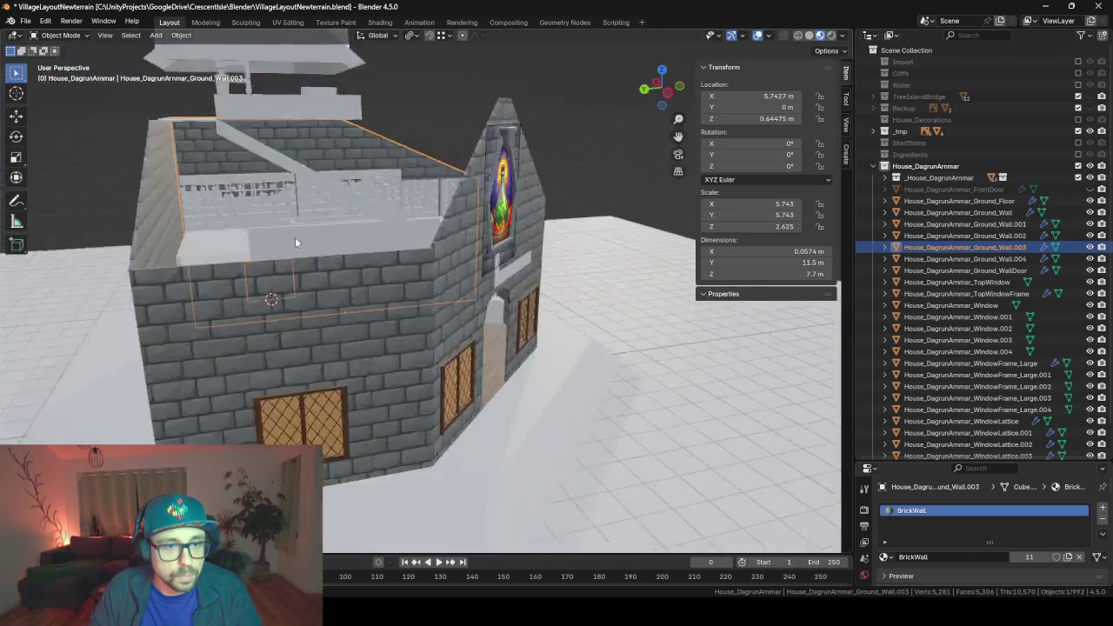
scroll(295, 236, down, 5)
- Pull back to view the whole house, briefly opening and closing the F3 search
middle_drag(295, 237, 387, 312)
scroll(387, 311, up, 3)
key(F3)
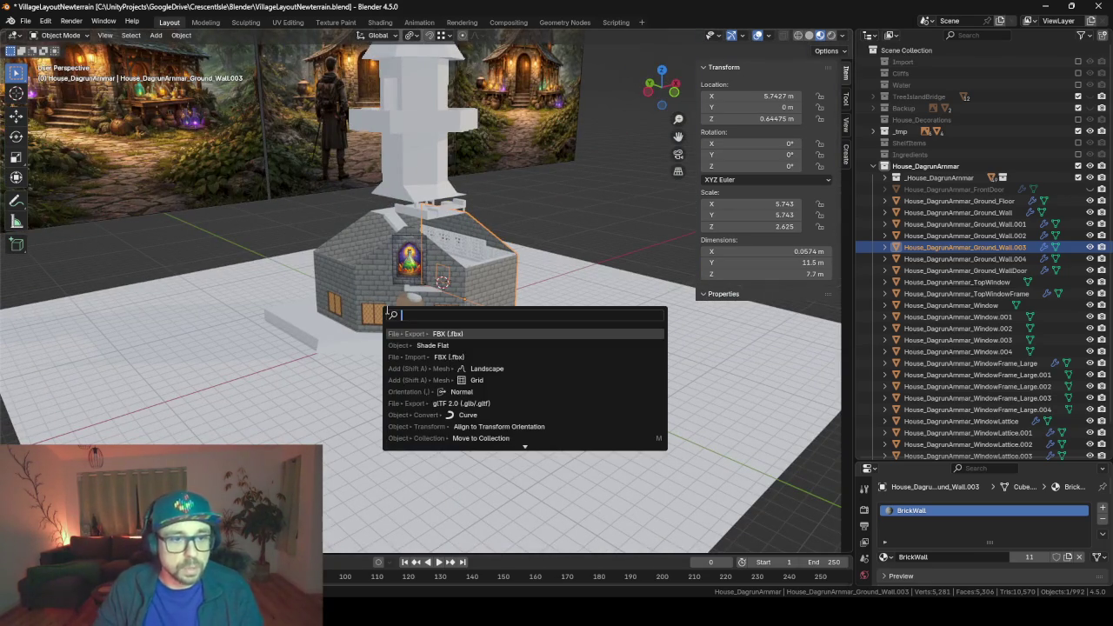
key(Escape)
scroll(433, 306, up, 3)
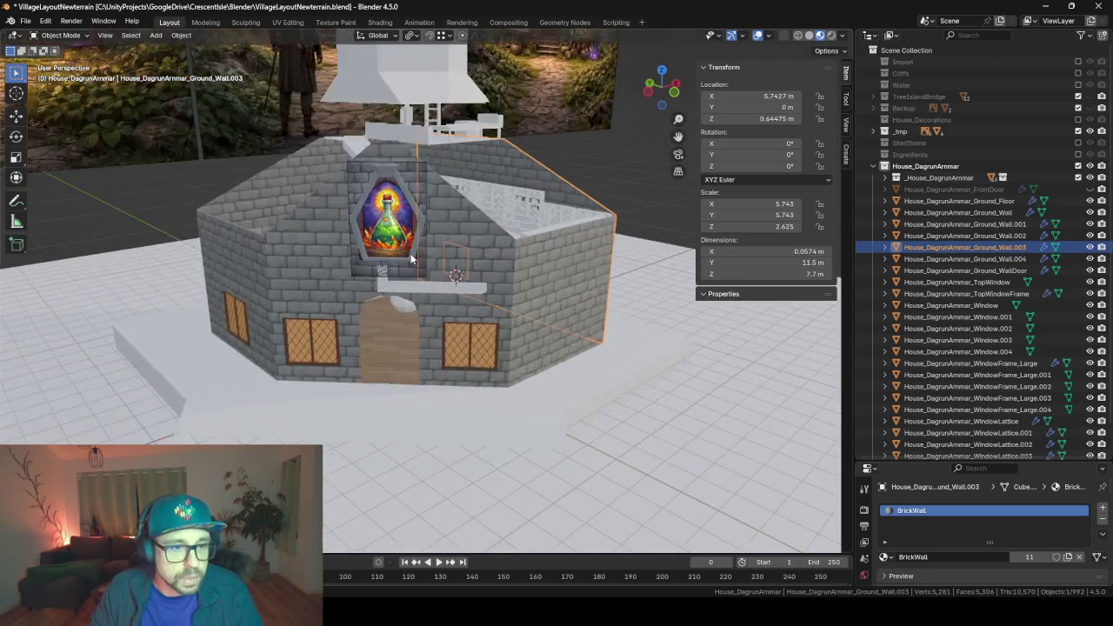
scroll(433, 306, up, 2)
- Select all five WindowFrame_Large objects and link them to share one frame mesh
click(456, 357)
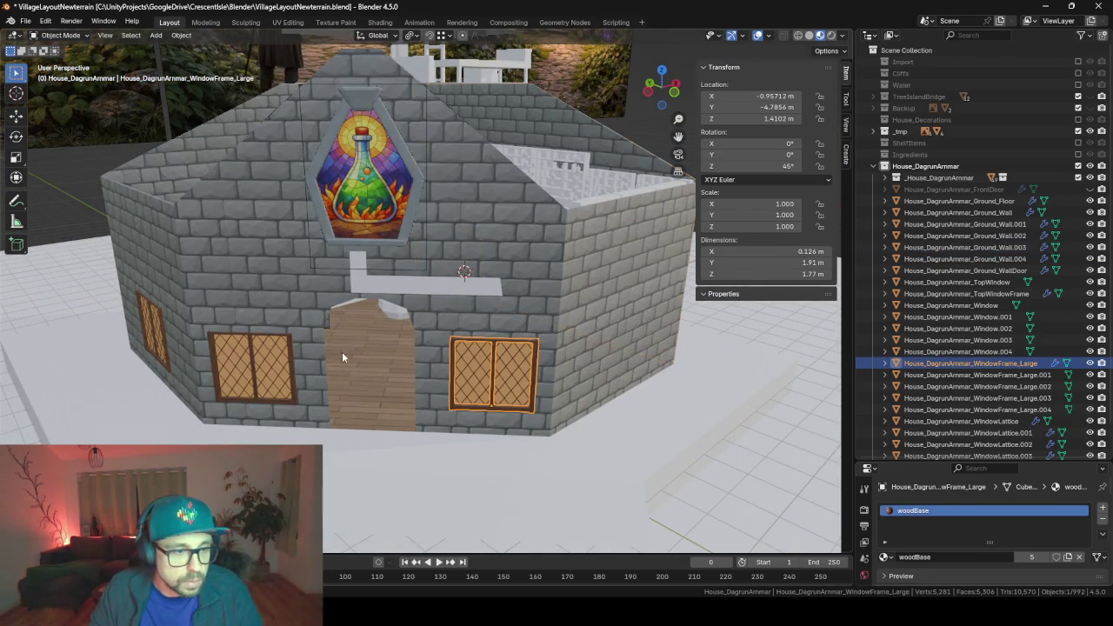
click(289, 347)
mouse_move(221, 401)
middle_down()
mouse_move(297, 398)
mouse_move(235, 400)
mouse_move(329, 439)
mouse_move(393, 422)
middle_up()
shift+click(215, 402)
scroll(328, 440, up, 4)
shift+click(296, 423)
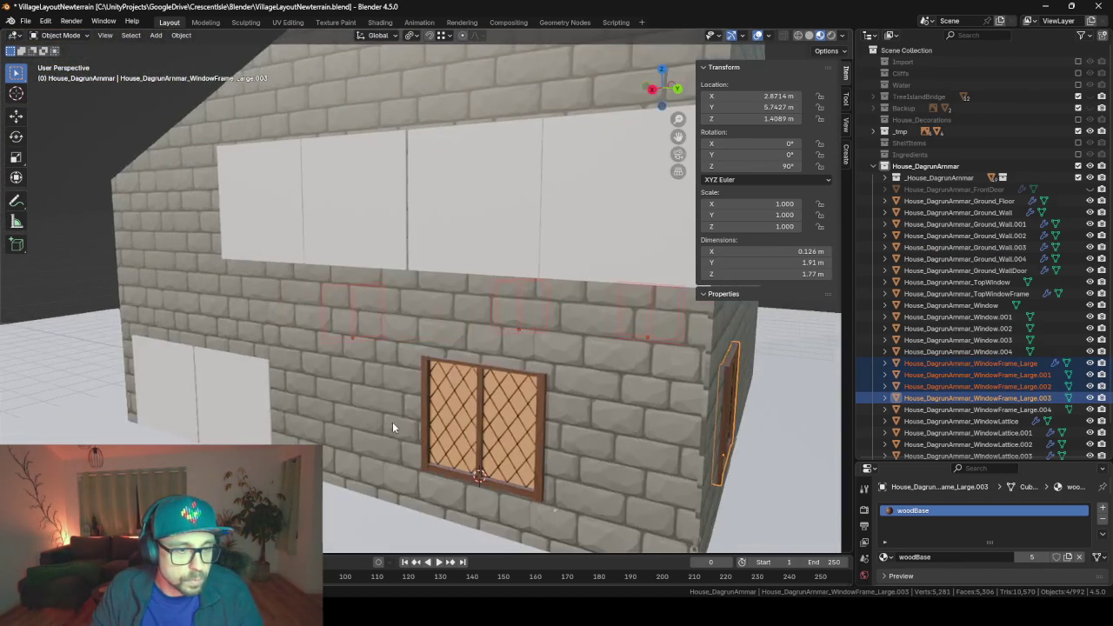
shift+click(425, 393)
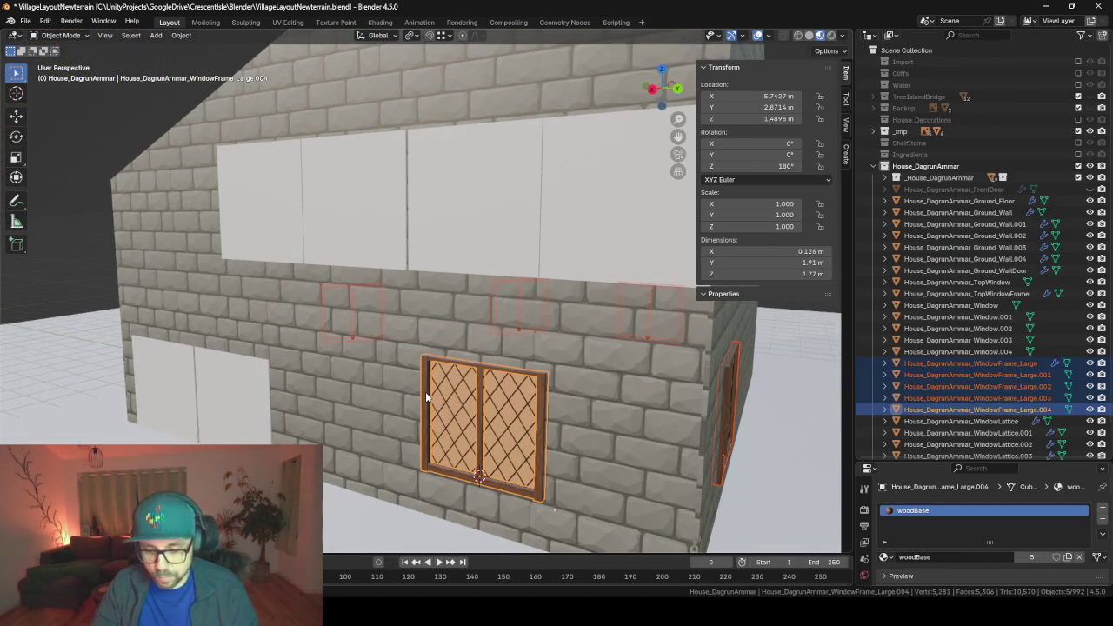
key(ctrl+l)
click(426, 394)
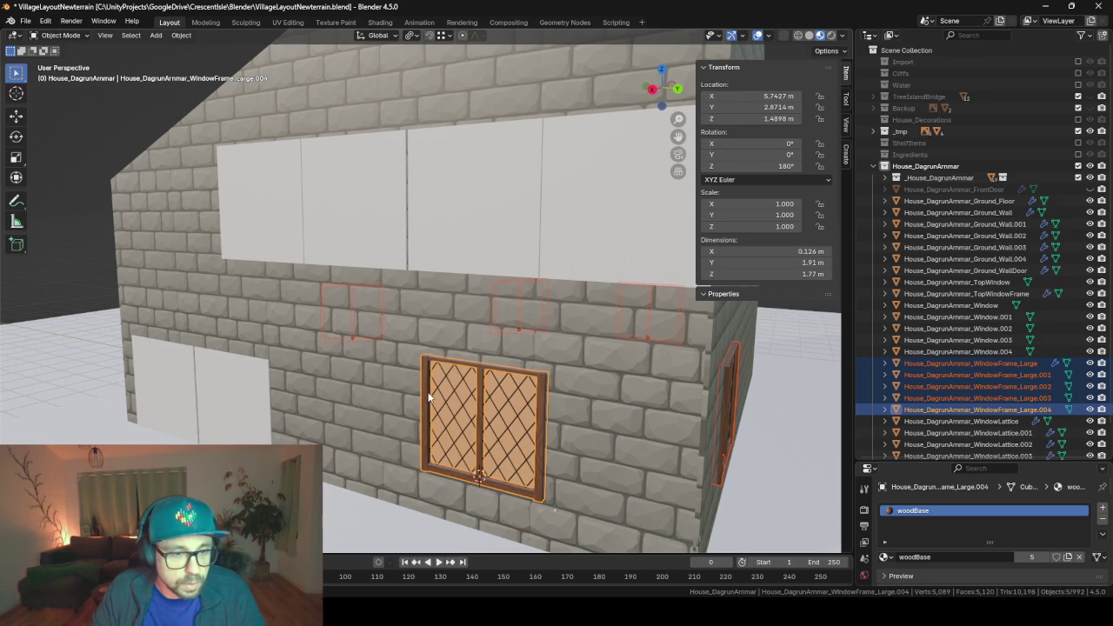
- Select the five lattice window panes, making the left front pane active
click(455, 403)
scroll(456, 403, down, 3)
middle_drag(602, 457, 442, 447)
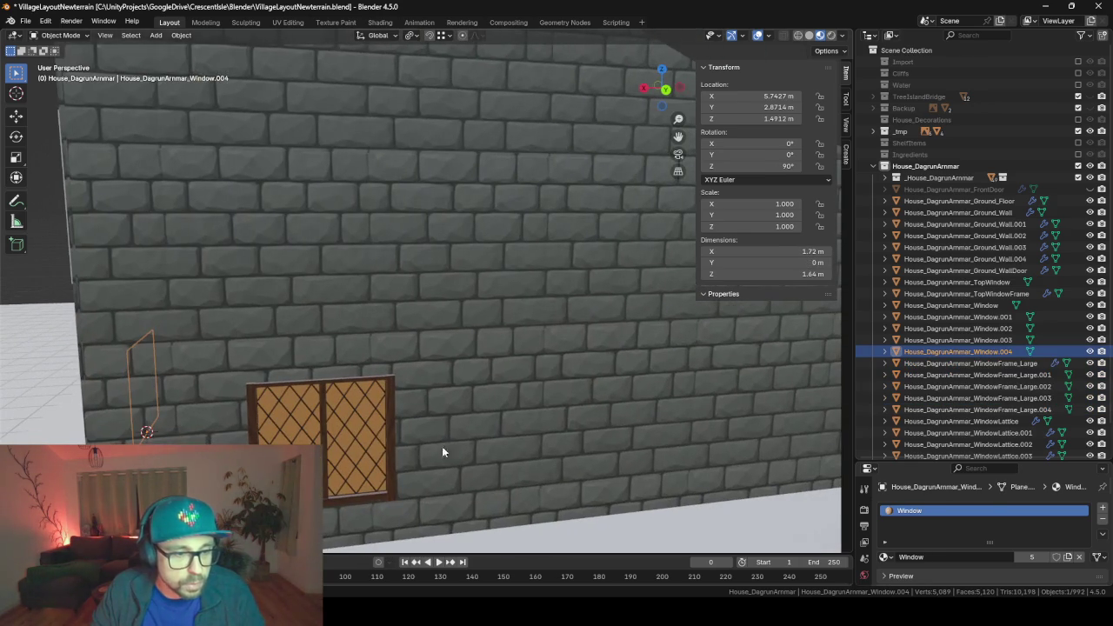
shift+click(344, 440)
mouse_move(341, 440)
middle_down()
mouse_move(463, 426)
mouse_move(385, 438)
middle_up()
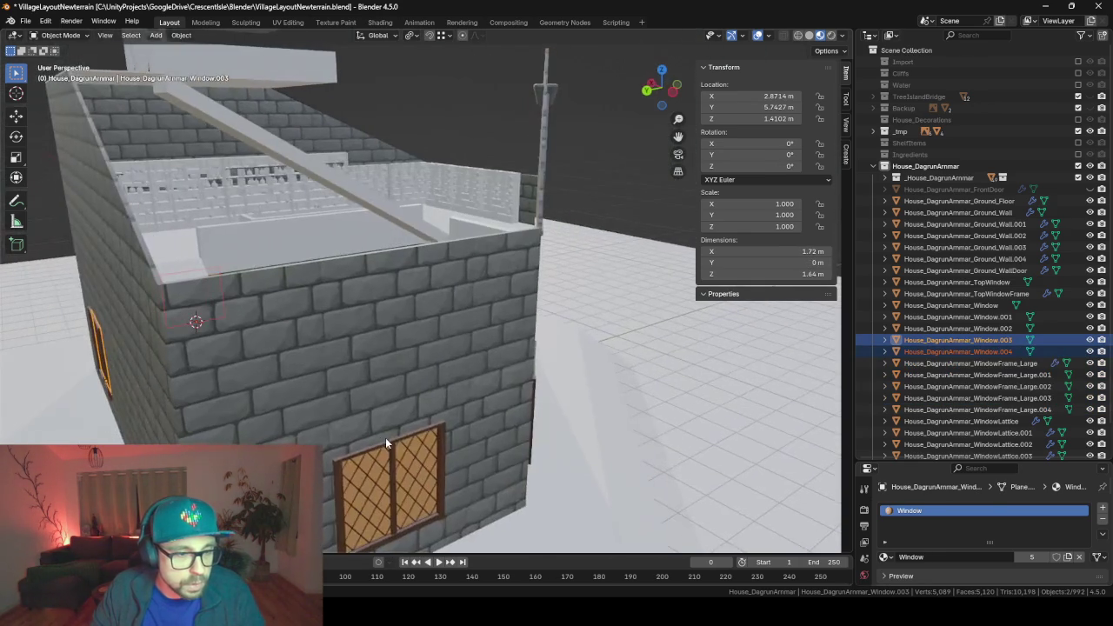
shift+click(379, 472)
middle_drag(471, 470, 294, 393)
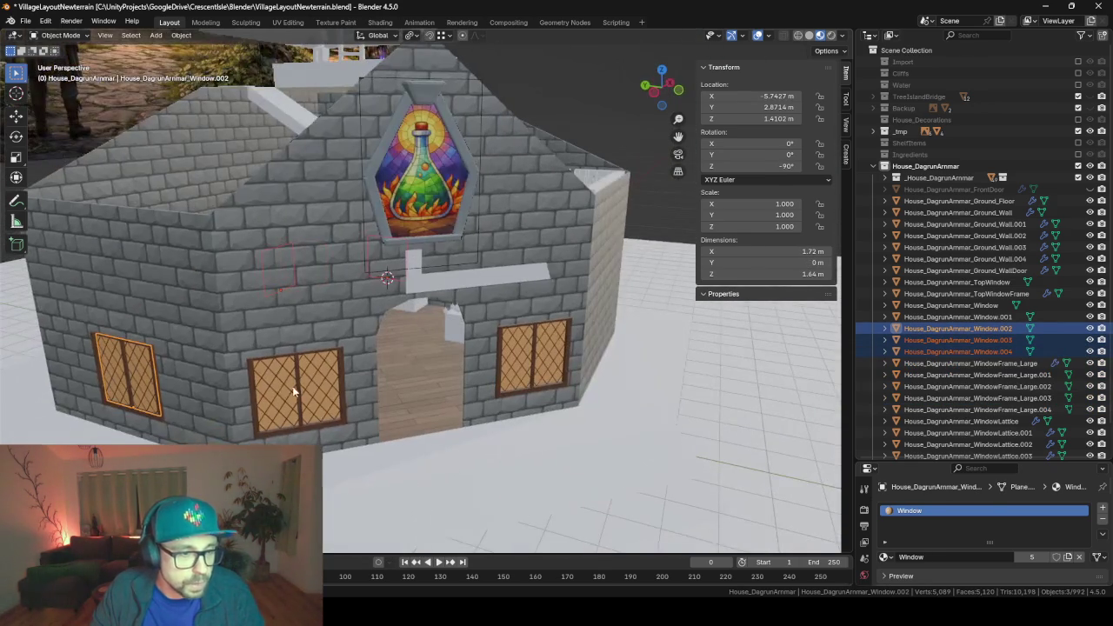
shift+click(497, 363)
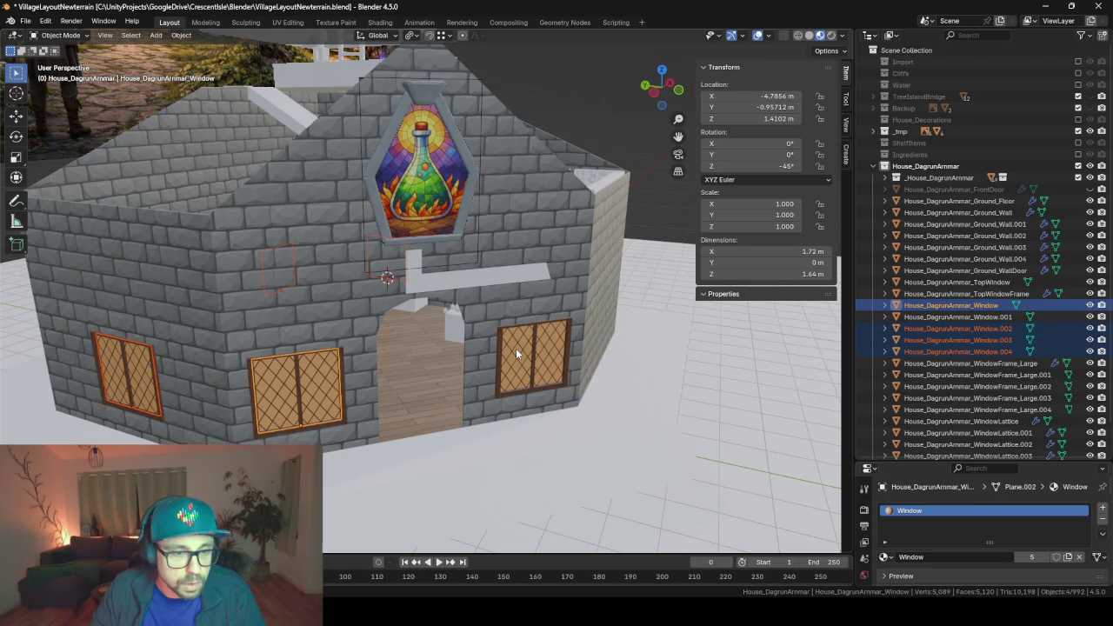
shift+click(296, 391)
mouse_move(296, 391)
middle_down()
mouse_move(372, 359)
mouse_move(450, 352)
middle_up()
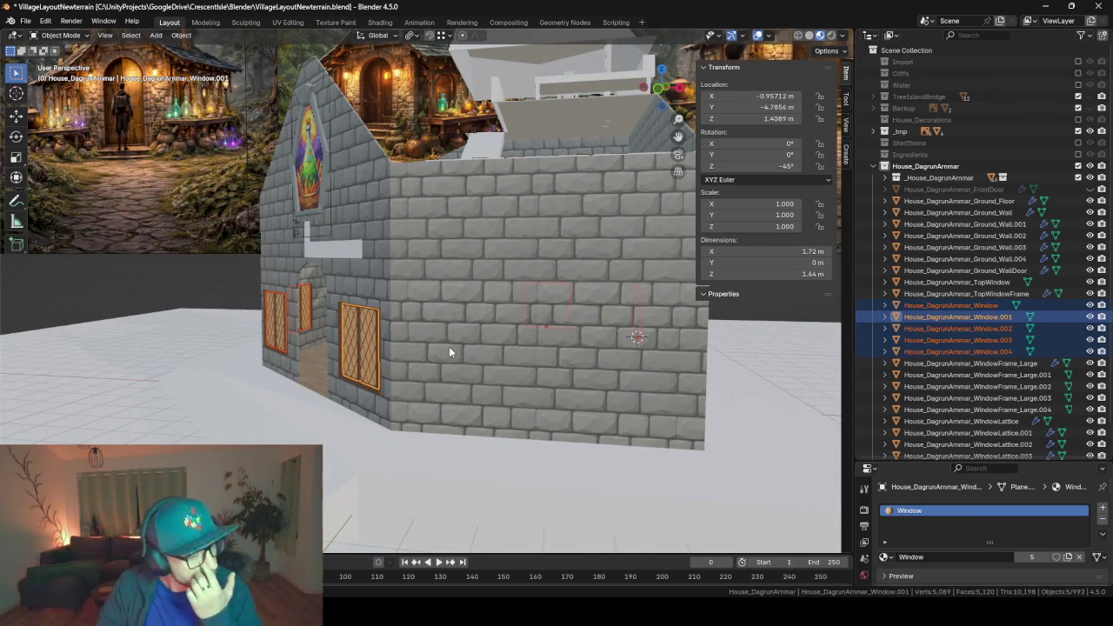
- Link the five lattice panes to the active pane's mesh, then select Window.001
key(ctrl+l)
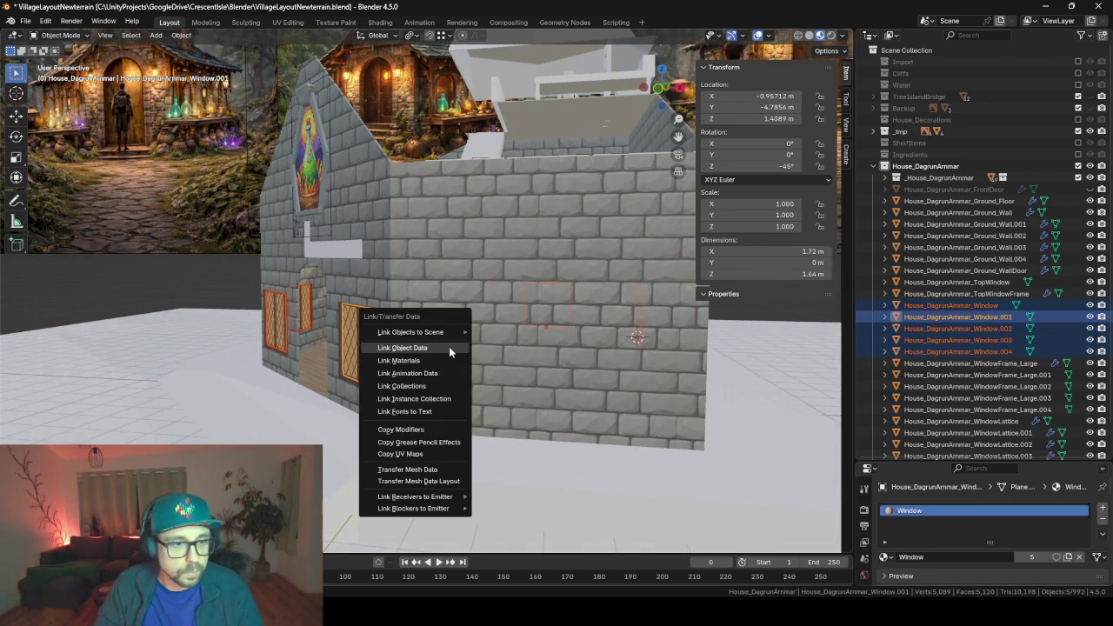
click(449, 347)
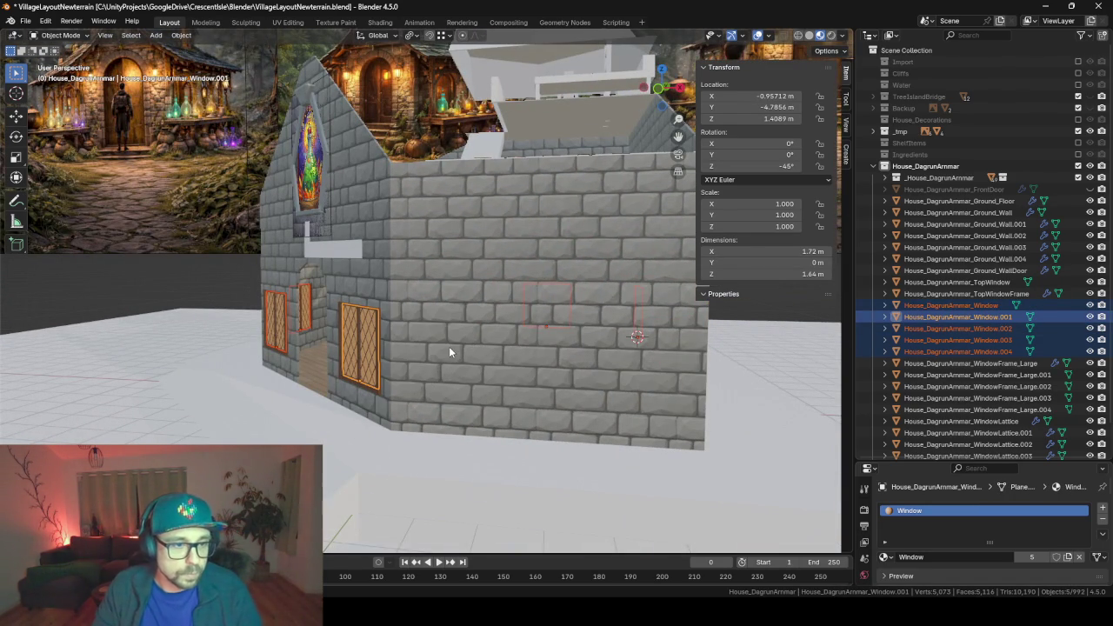
click(355, 345)
click(353, 342)
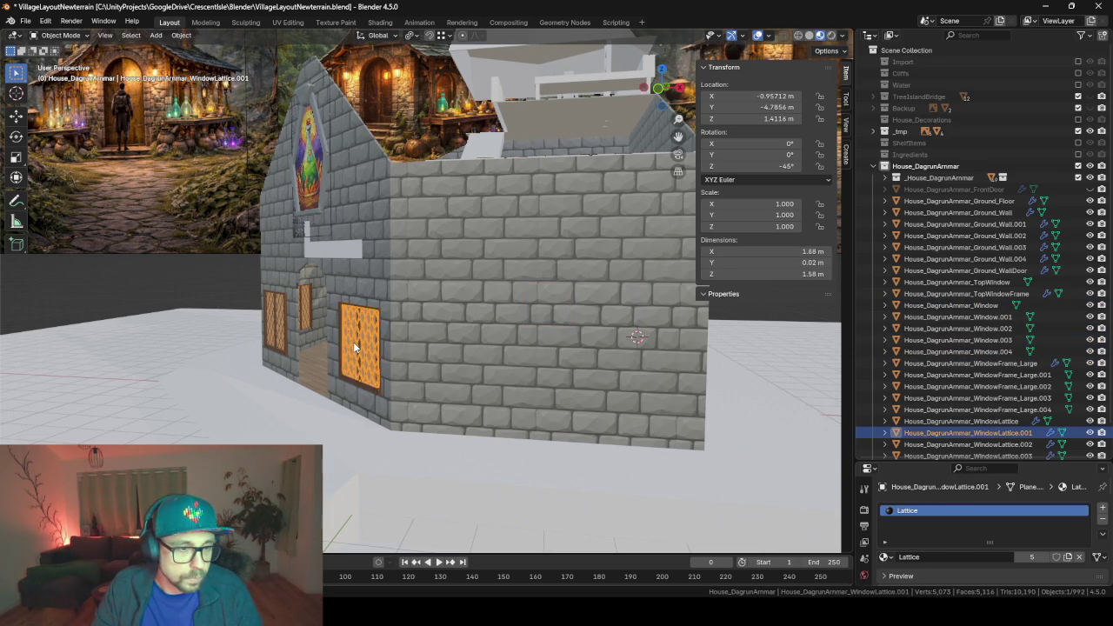
click(353, 342)
- Rotate Window.001's mesh 180° about Z in isolated local view
key(Tab)
key(KP_Decimal)
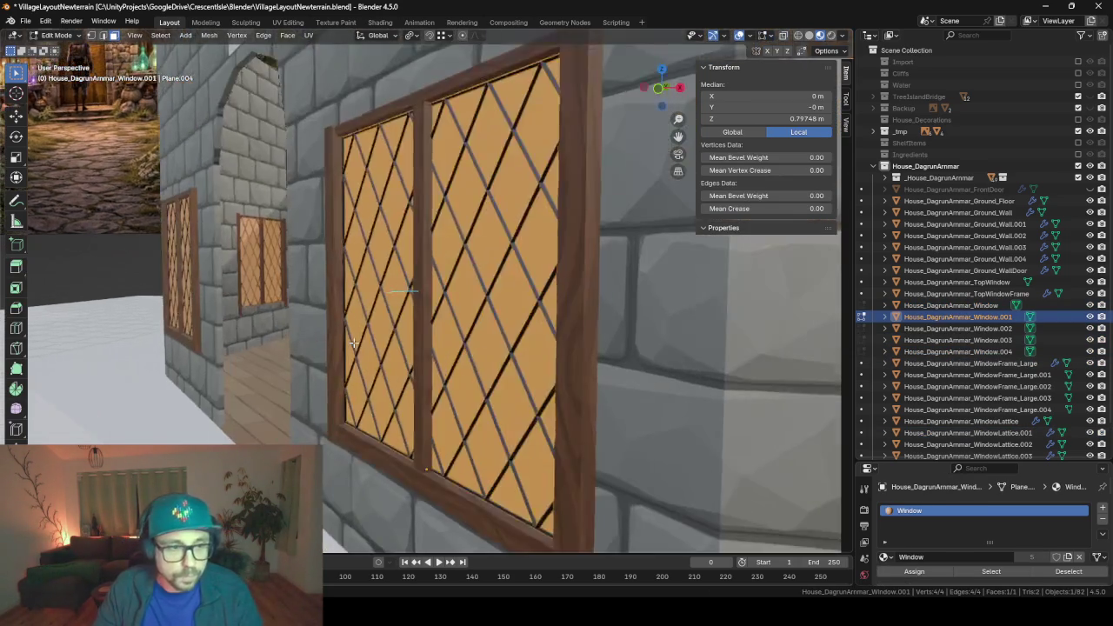
scroll(229, 389, down, 2)
key(KP_Divide)
key(KP_Divide)
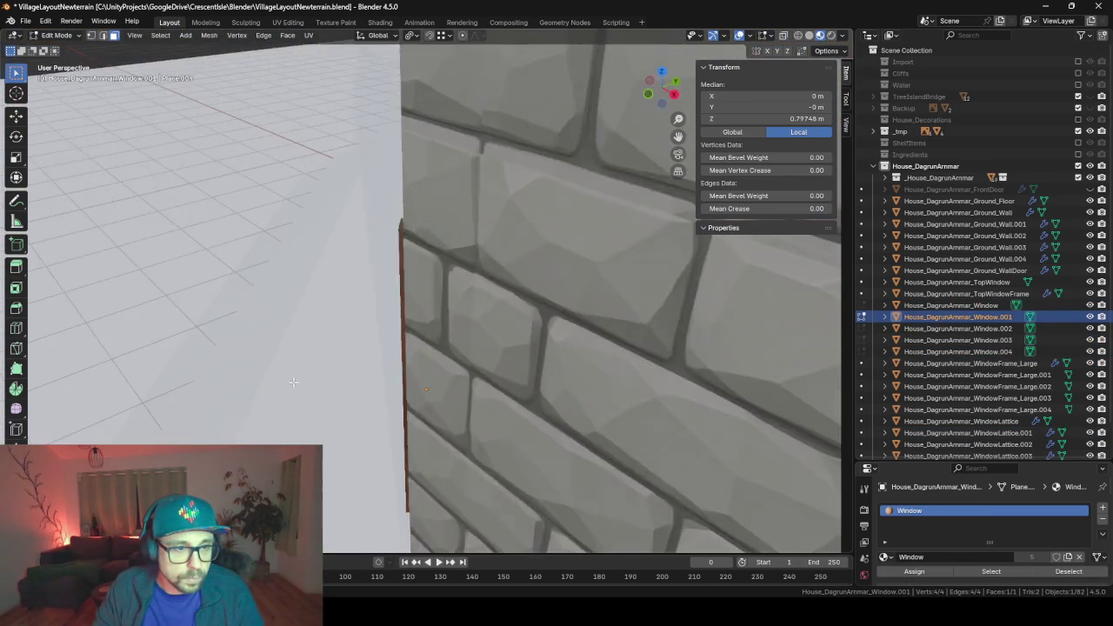
text(r)
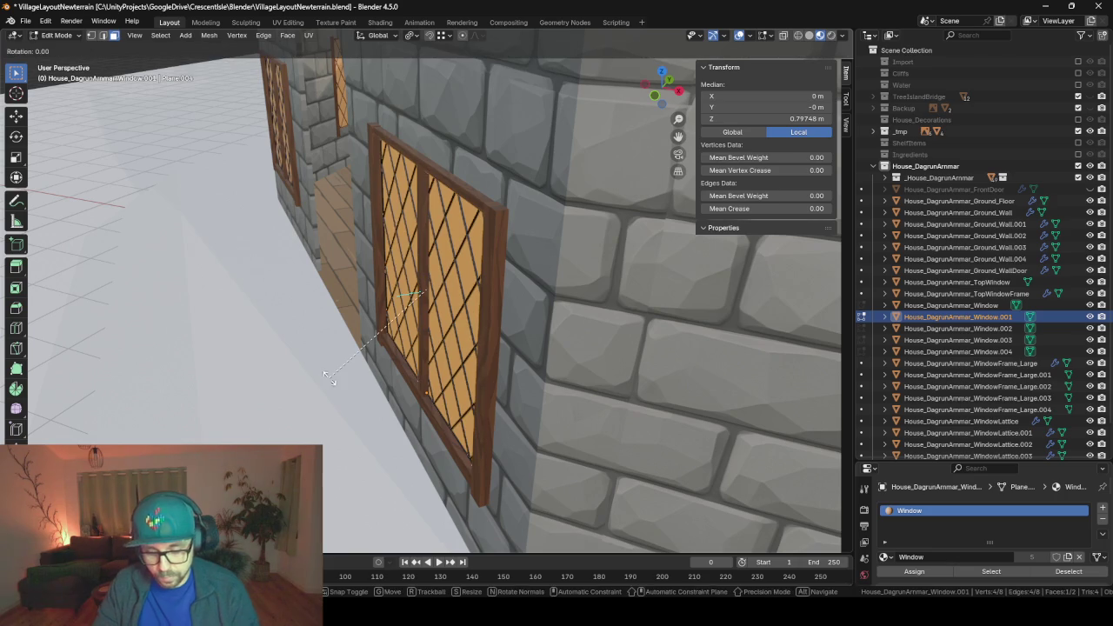
text(z180)
key(Return)
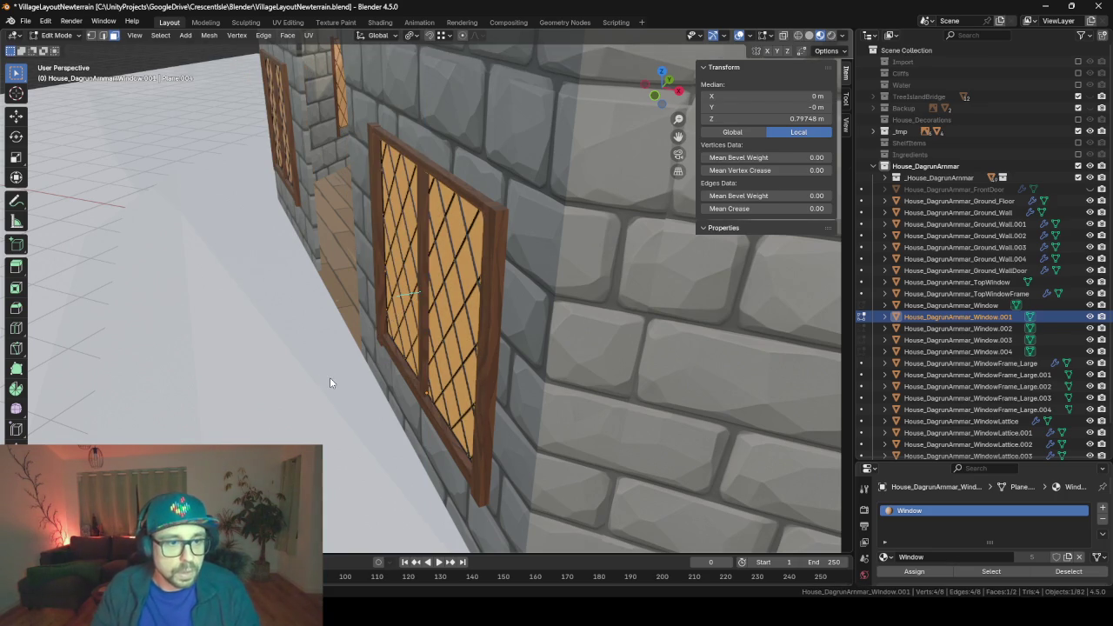
key(Tab)
key(KP_Decimal)
- Orbit up to the gable and select the stained-glass TopWindow
mouse_move(718, 348)
middle_down()
mouse_move(380, 344)
mouse_move(641, 352)
mouse_move(404, 353)
mouse_move(441, 359)
mouse_move(328, 351)
middle_up()
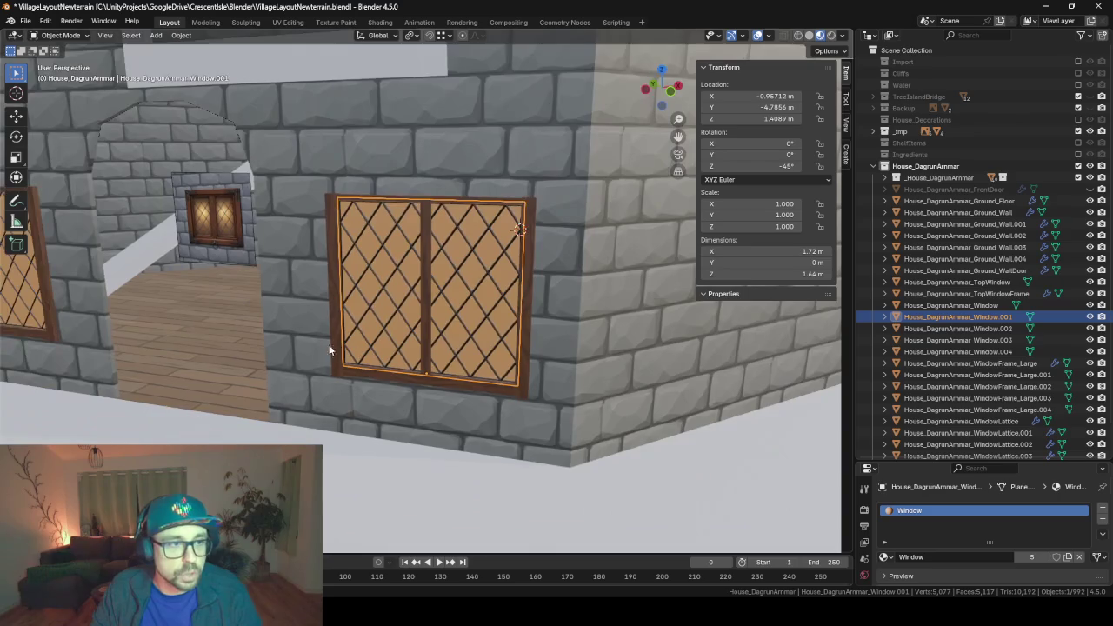
middle_drag(267, 246, 398, 271)
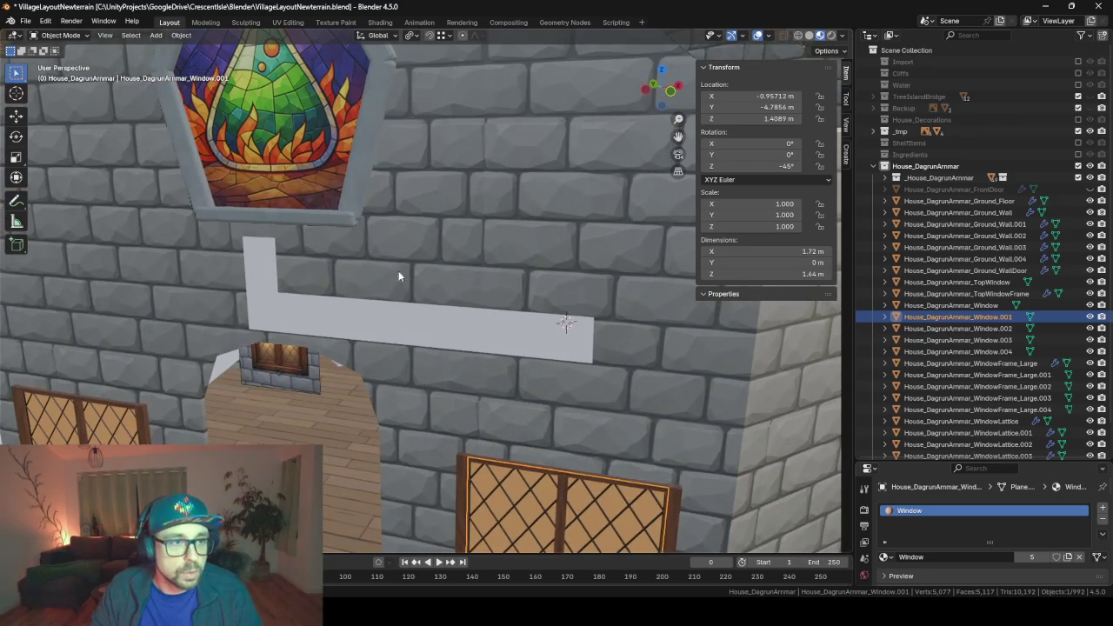
click(278, 118)
- Duplicate TopWindow, turn the copy 180° about Z, and switch to the UV Editing workspace
key(KP_Decimal)
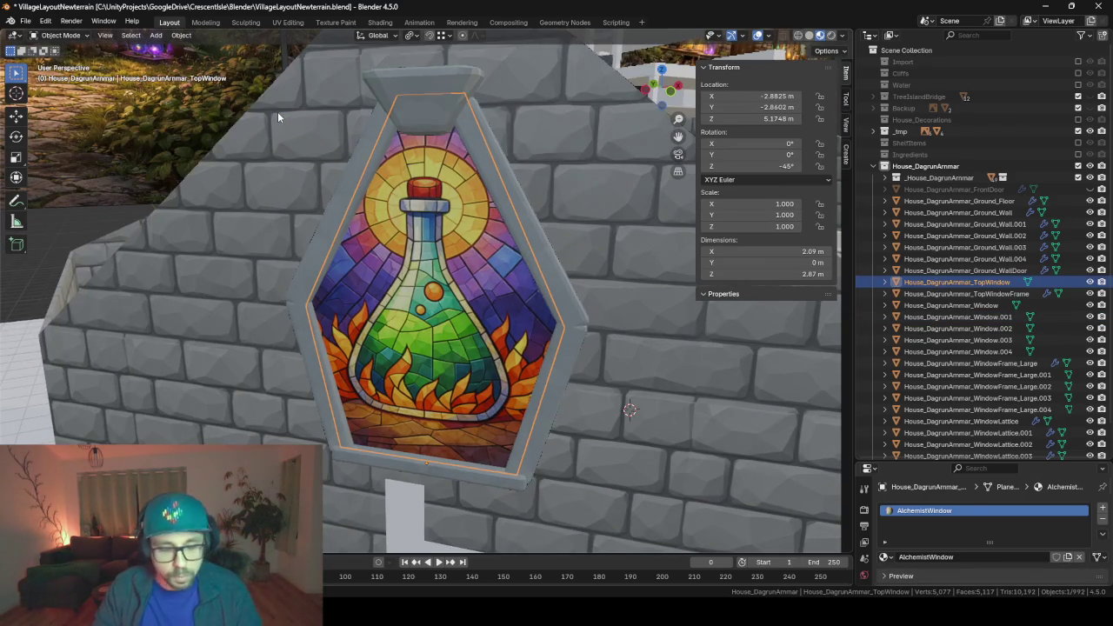
key(shift+d)
text(rz)
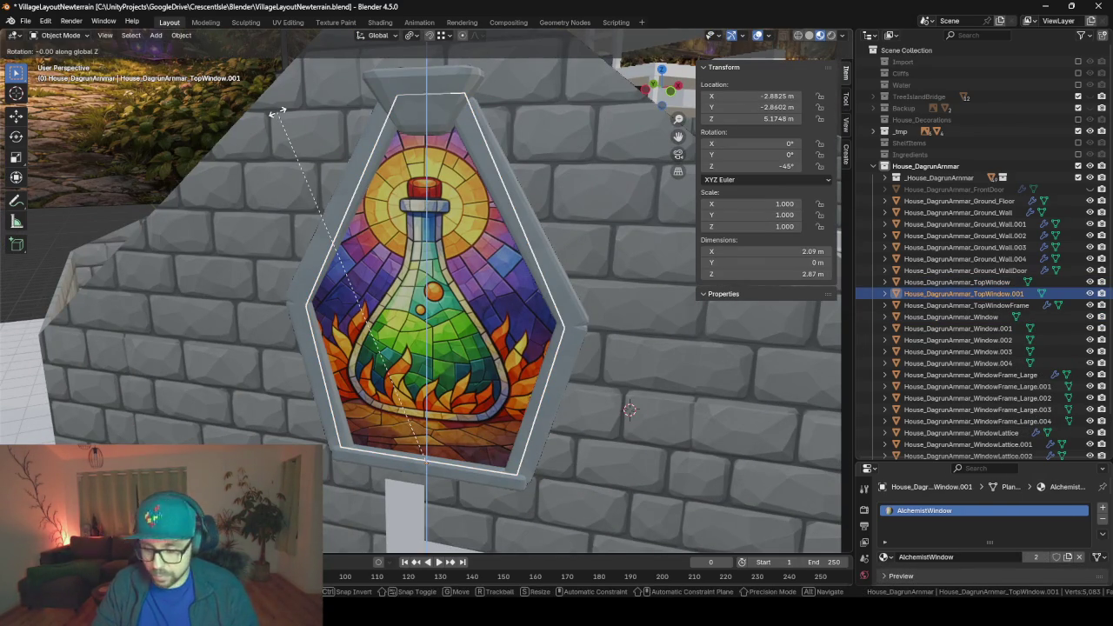
text(180)
key(Return)
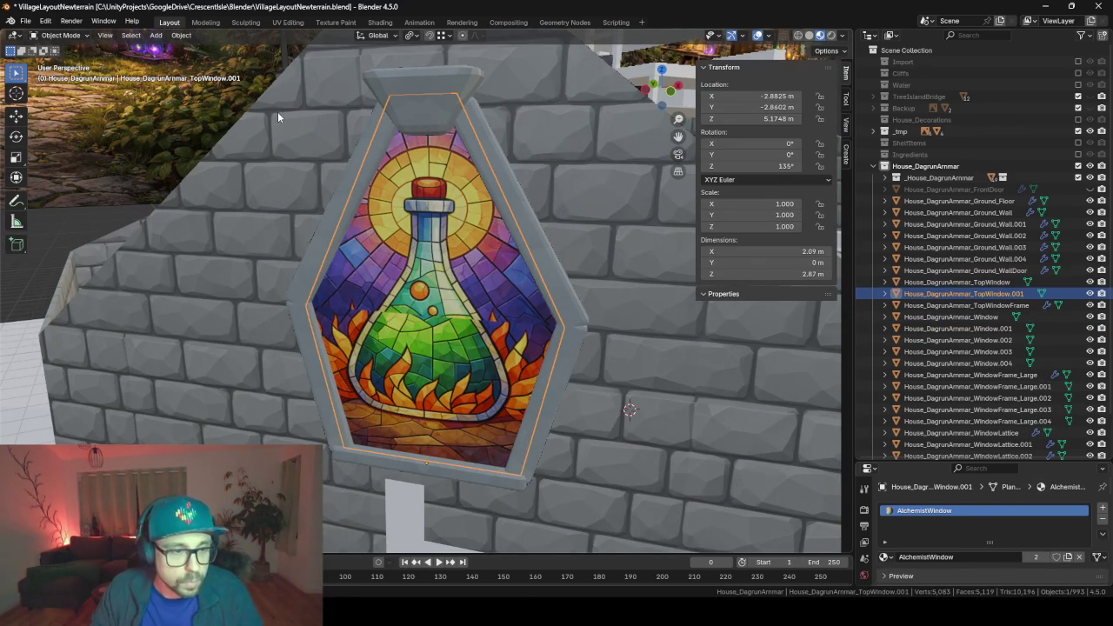
click(288, 21)
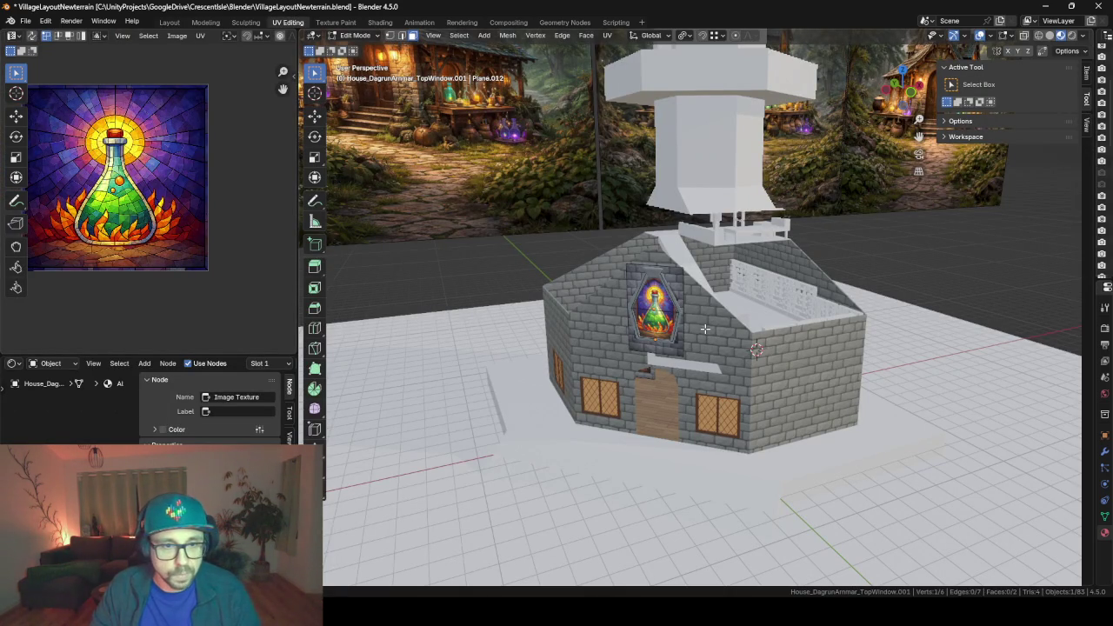
- Select TopWindow.001's connected faces and rotate their UVs 180° over the potion image
key(a)
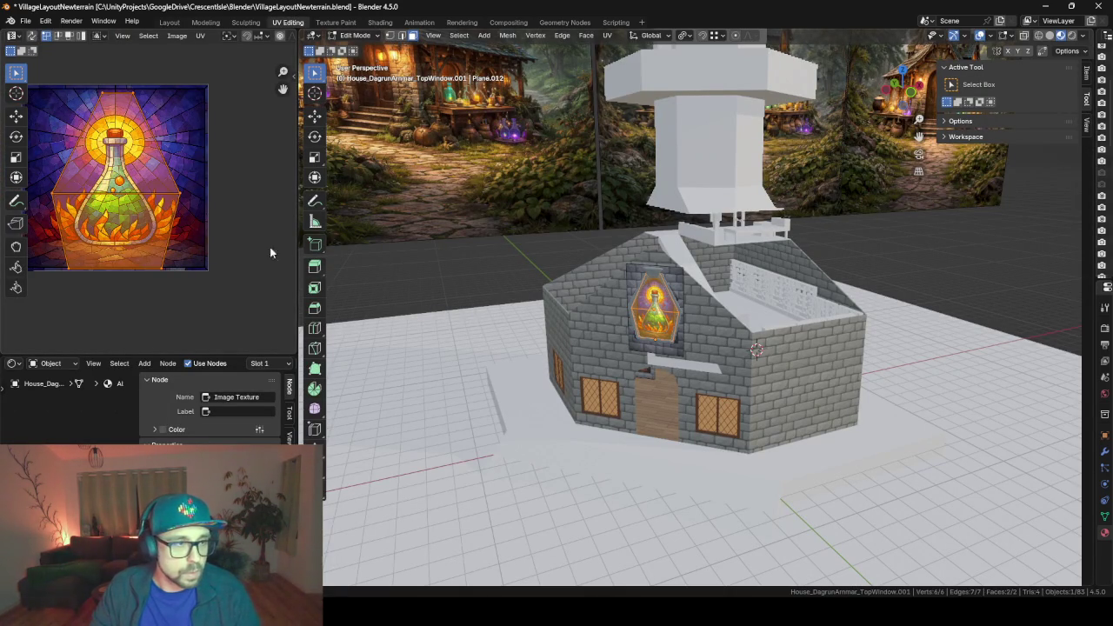
middle_drag(725, 292, 574, 288)
scroll(574, 288, up, 3)
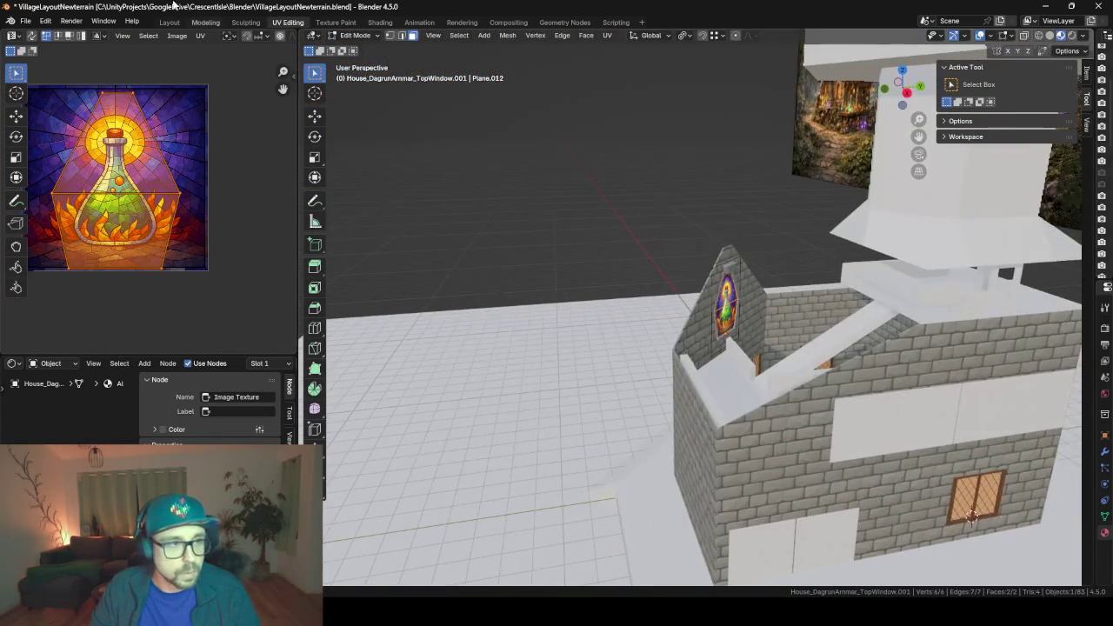
click(722, 301)
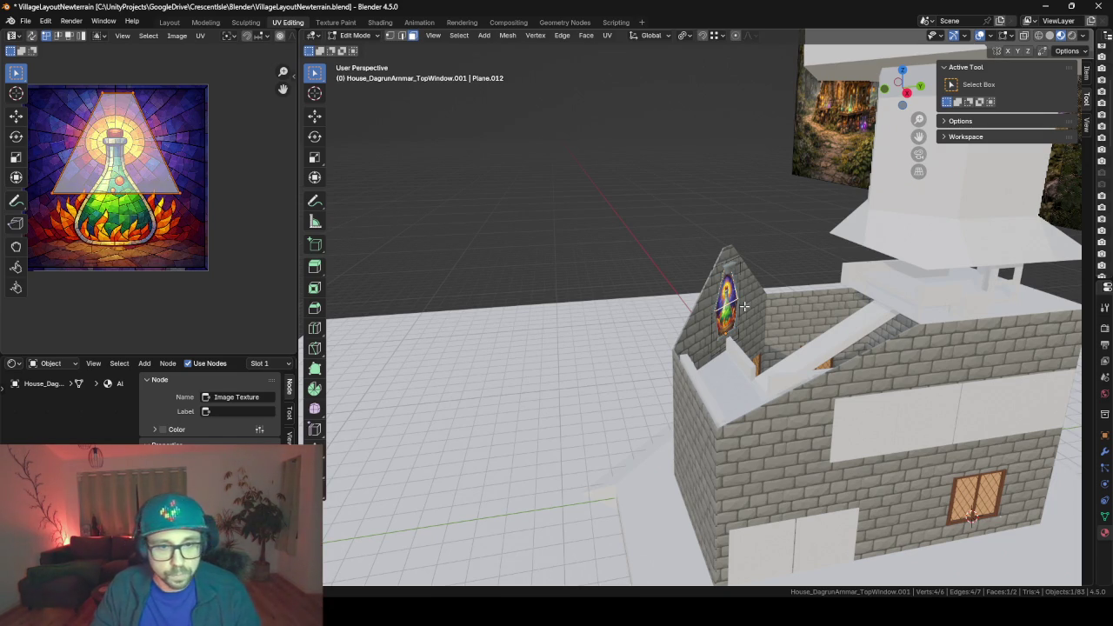
key(ctrl+l)
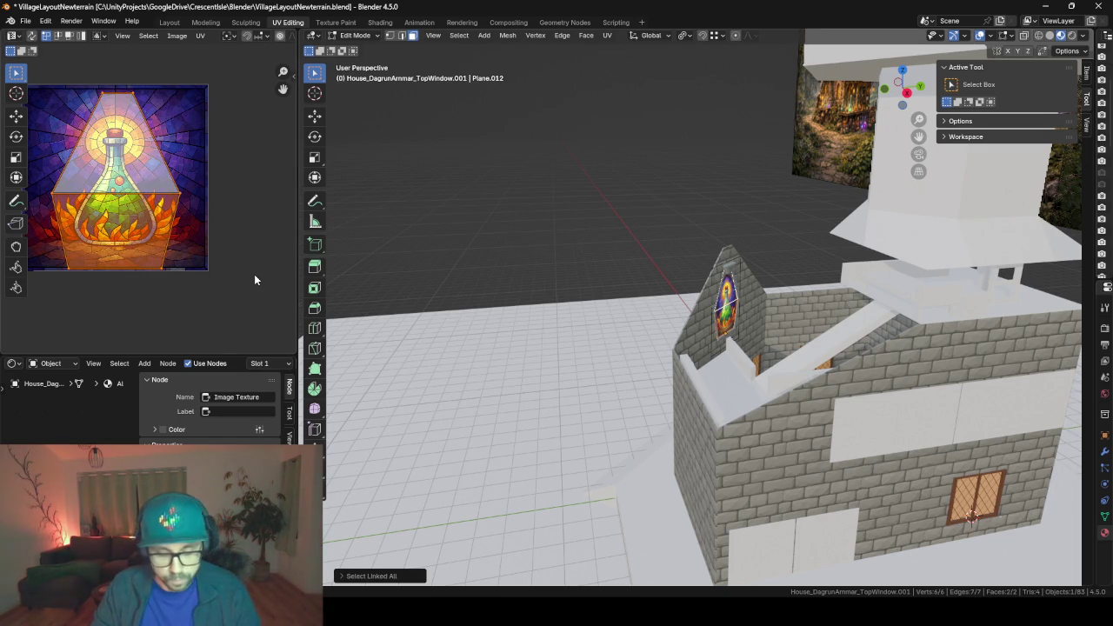
text(18)
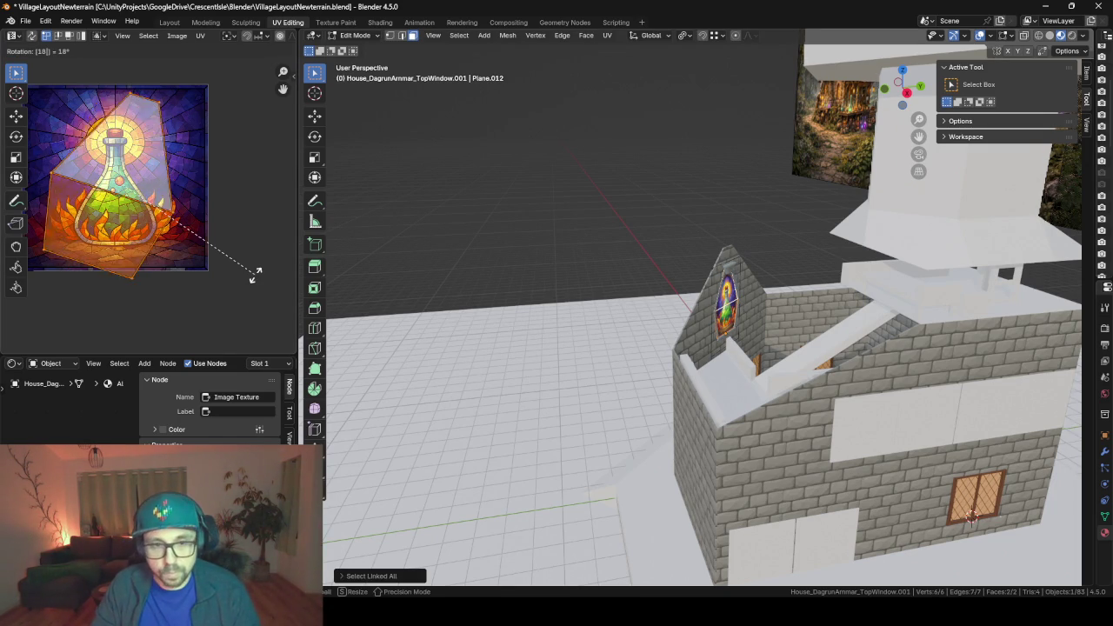
text(0)
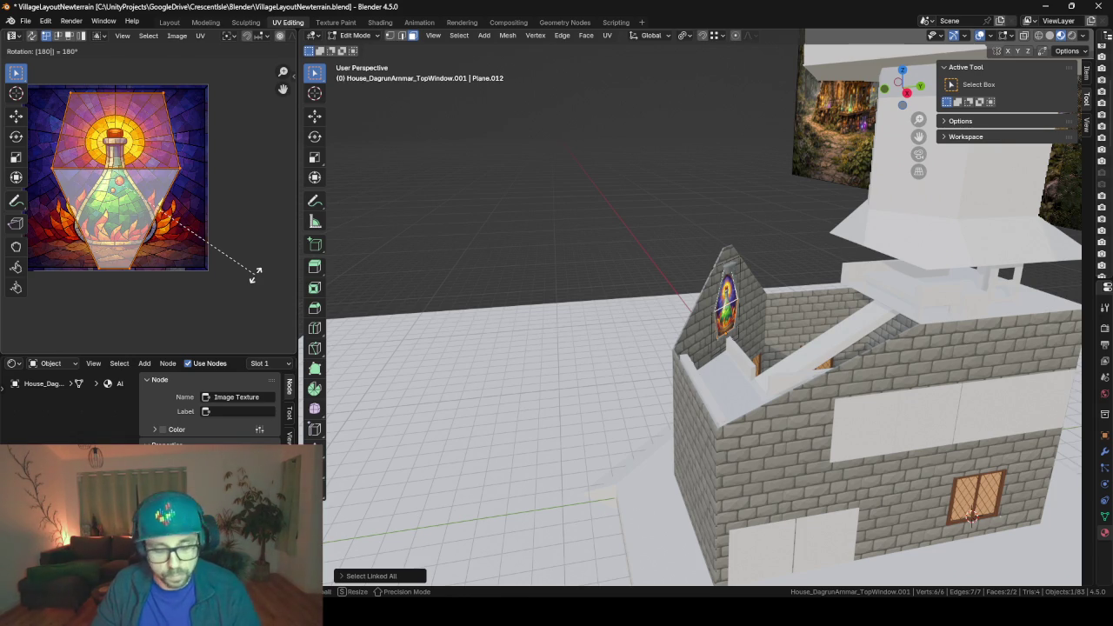
key(Return)
scroll(255, 274, down, 2)
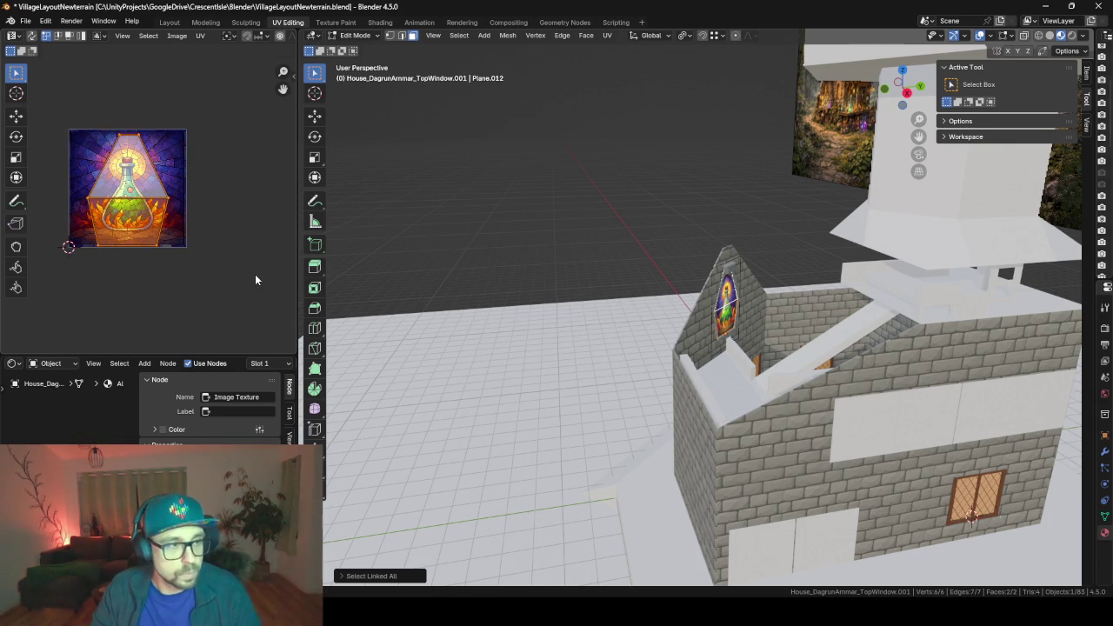
scroll(255, 274, down, 1)
scroll(148, 208, up, 2)
scroll(147, 208, up, 1)
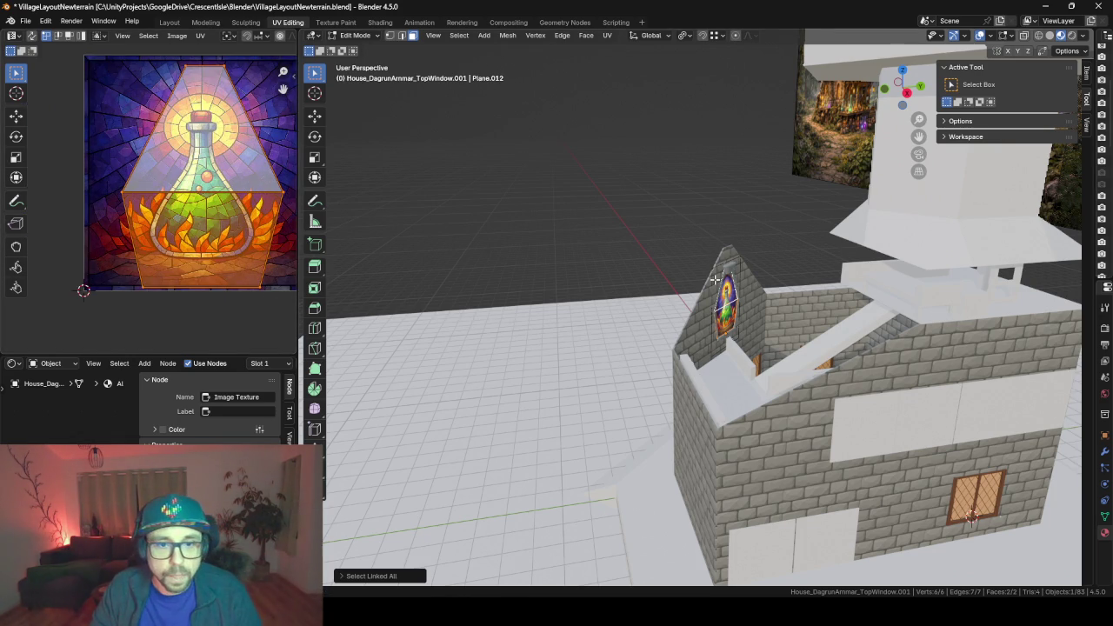
mouse_move(632, 307)
middle_down()
mouse_move(853, 316)
mouse_move(896, 334)
middle_up()
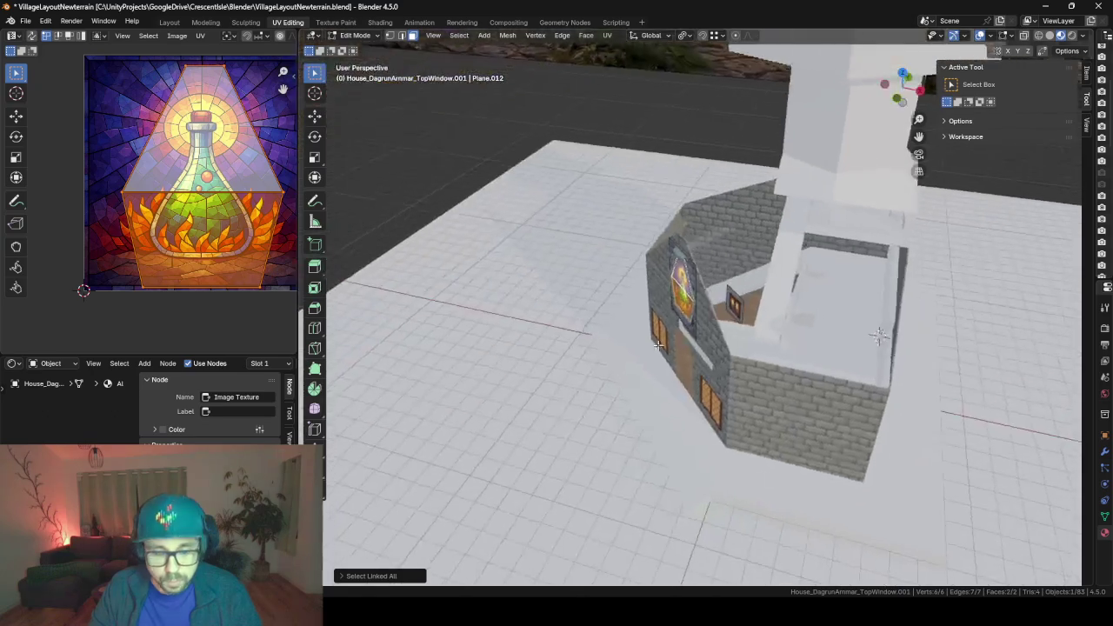
- Move the stained-glass face in several passes into the gable's stone frame, then deselect it
key(g)
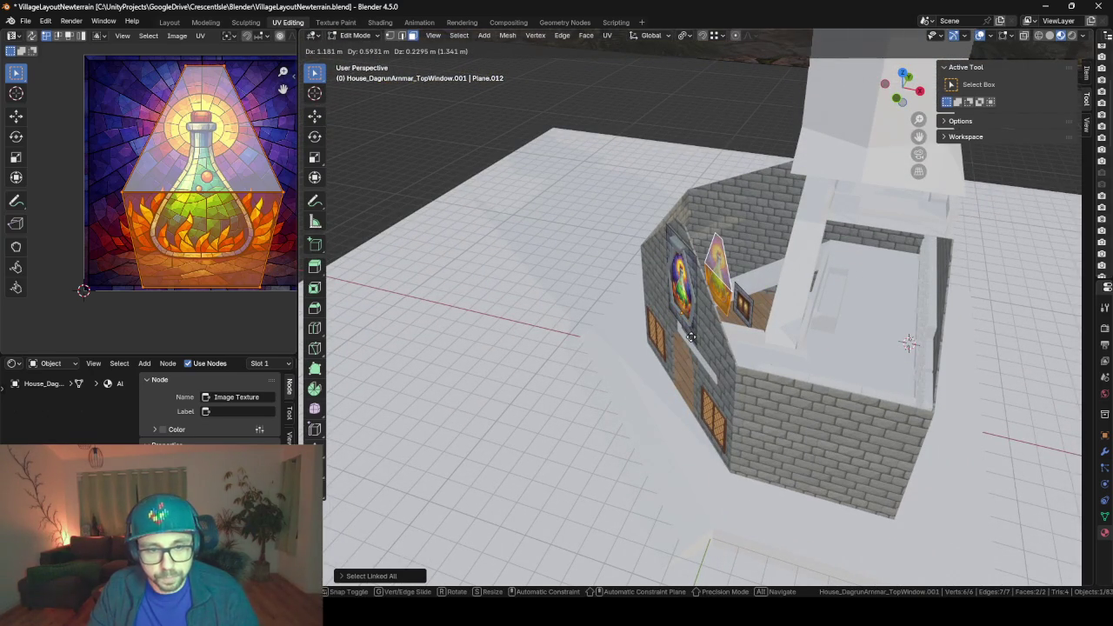
click(700, 330)
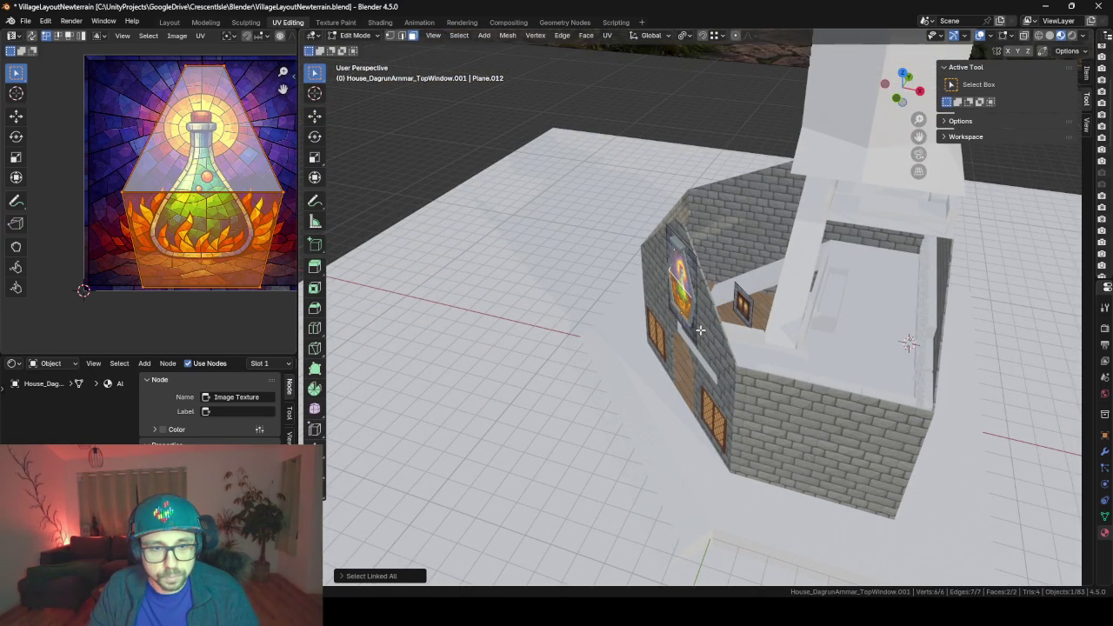
mouse_move(700, 331)
middle_down()
mouse_move(843, 294)
mouse_move(668, 294)
middle_up()
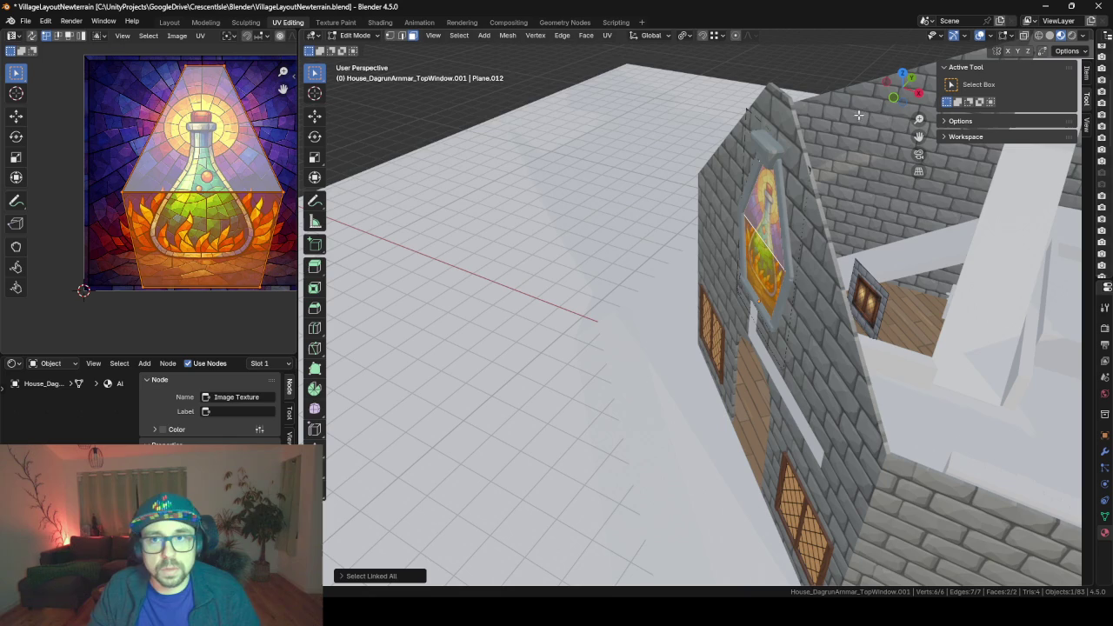
click(1012, 37)
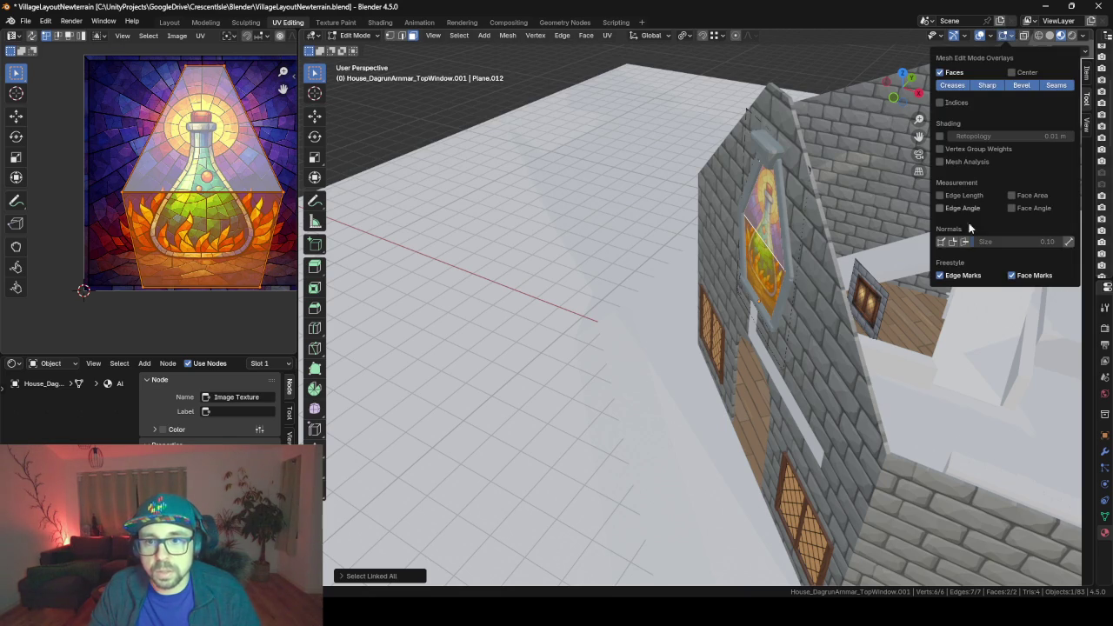
mouse_move(824, 227)
middle_down()
mouse_move(659, 288)
mouse_move(735, 294)
mouse_move(685, 270)
mouse_move(744, 279)
middle_up()
key(g)
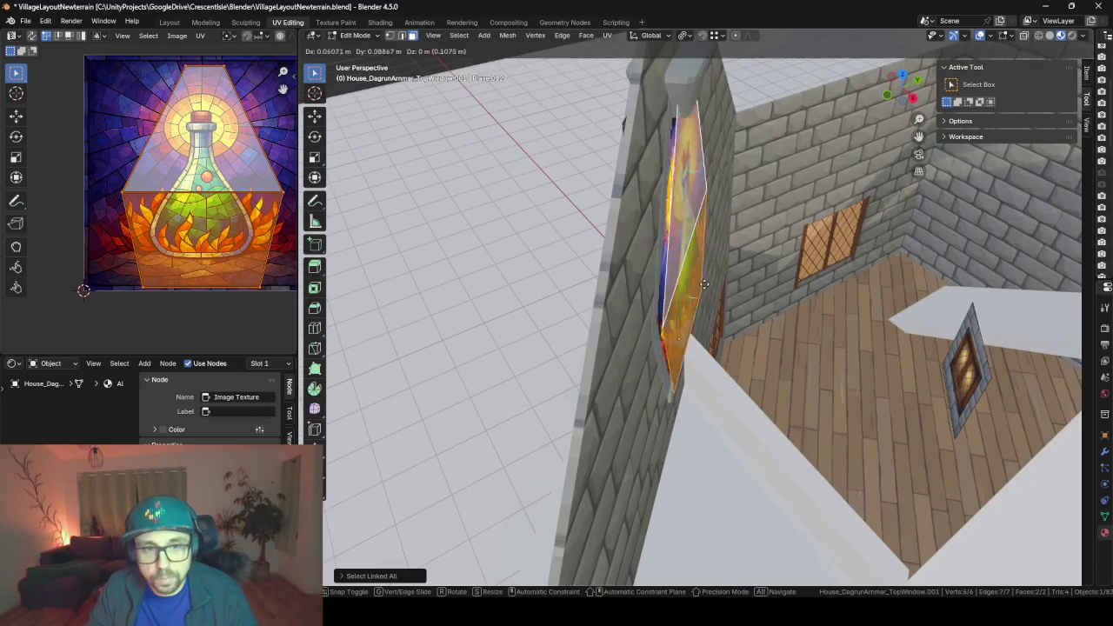
click(749, 277)
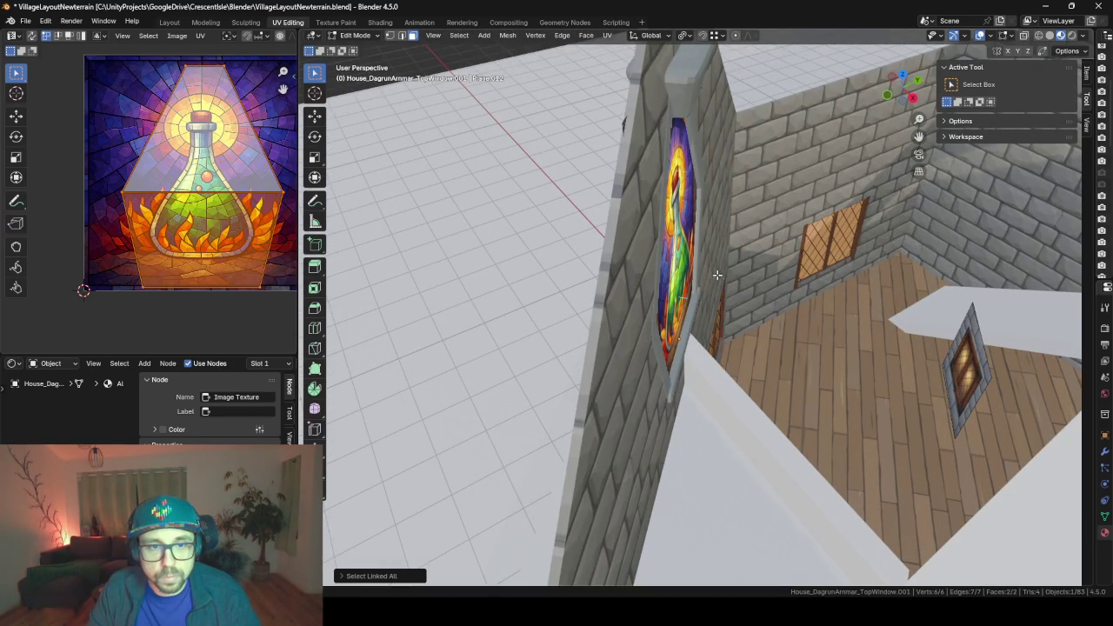
mouse_move(749, 277)
middle_down()
mouse_move(792, 276)
mouse_move(639, 301)
mouse_move(515, 296)
middle_up()
key(g)
click(656, 283)
click(454, 292)
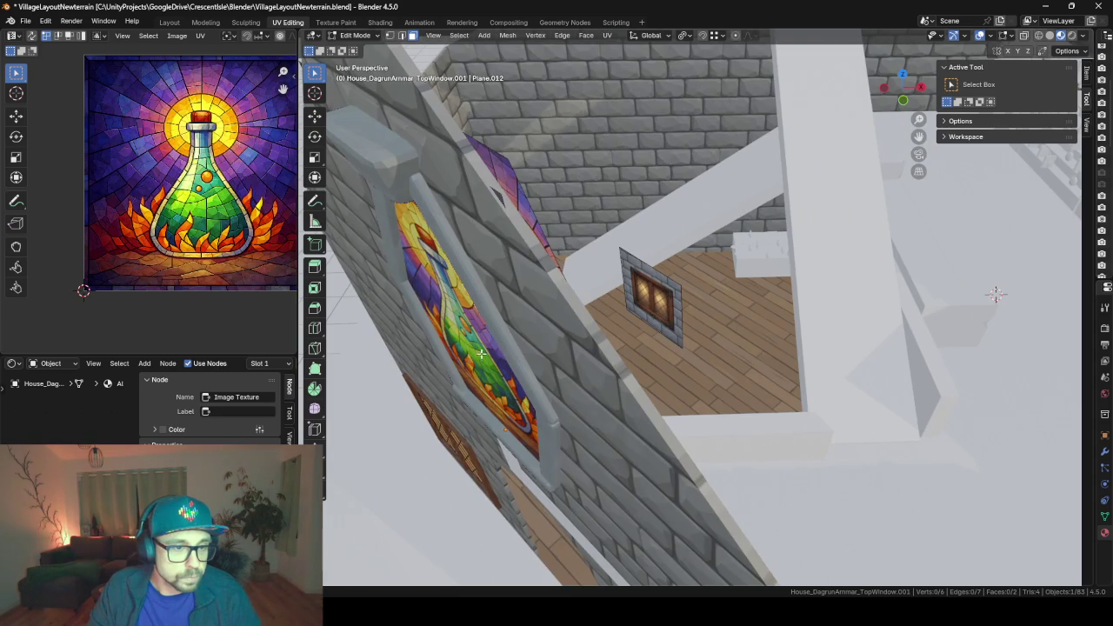
middle_drag(482, 354, 718, 239)
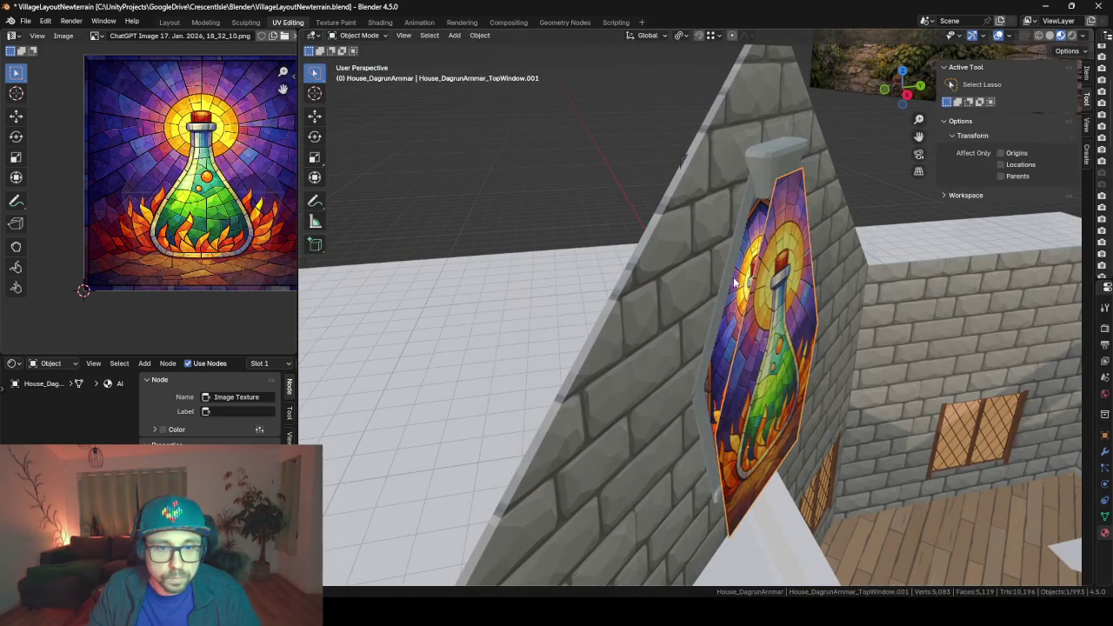
- Back in Object Mode, delete the duplicate stained-glass panel
key(Tab)
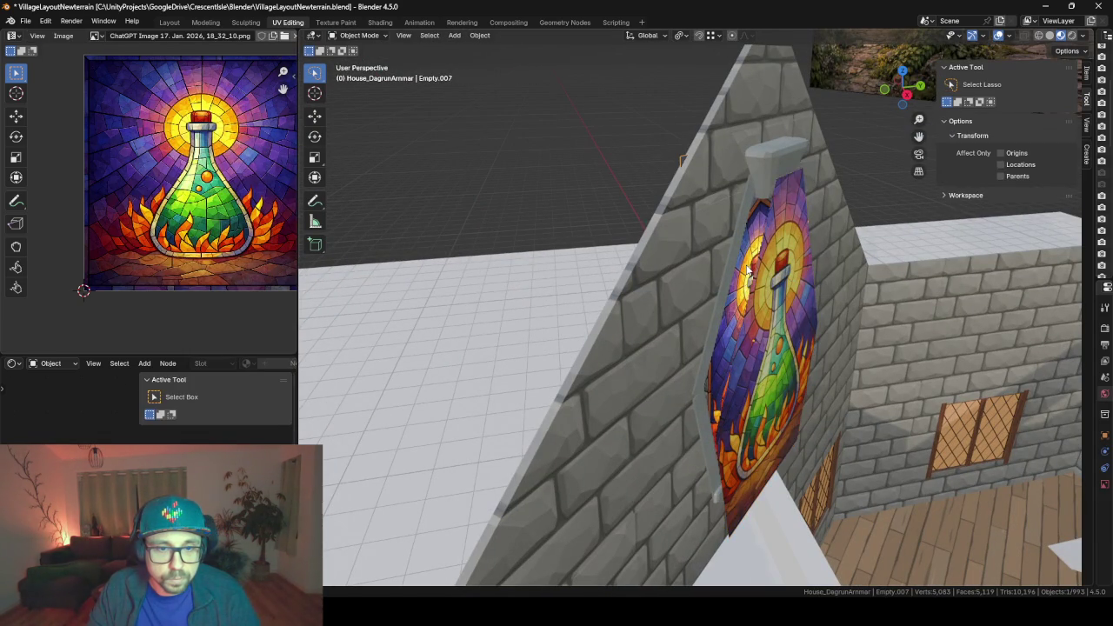
middle_drag(744, 285, 739, 311)
click(738, 311)
key(alt+a)
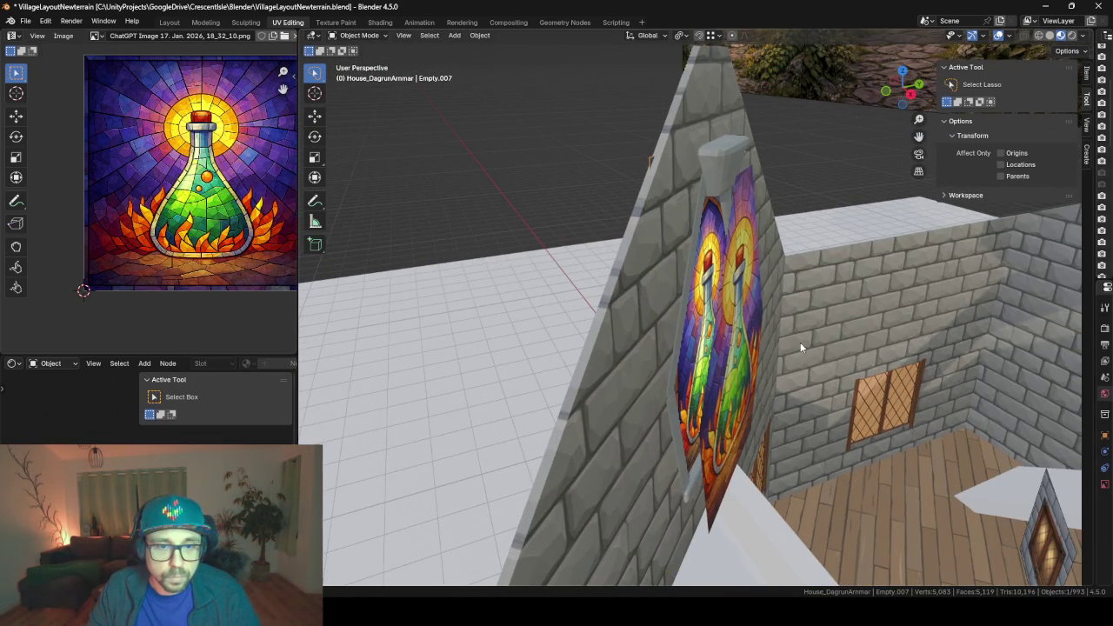
middle_drag(800, 341, 809, 380)
click(809, 380)
key(Delete)
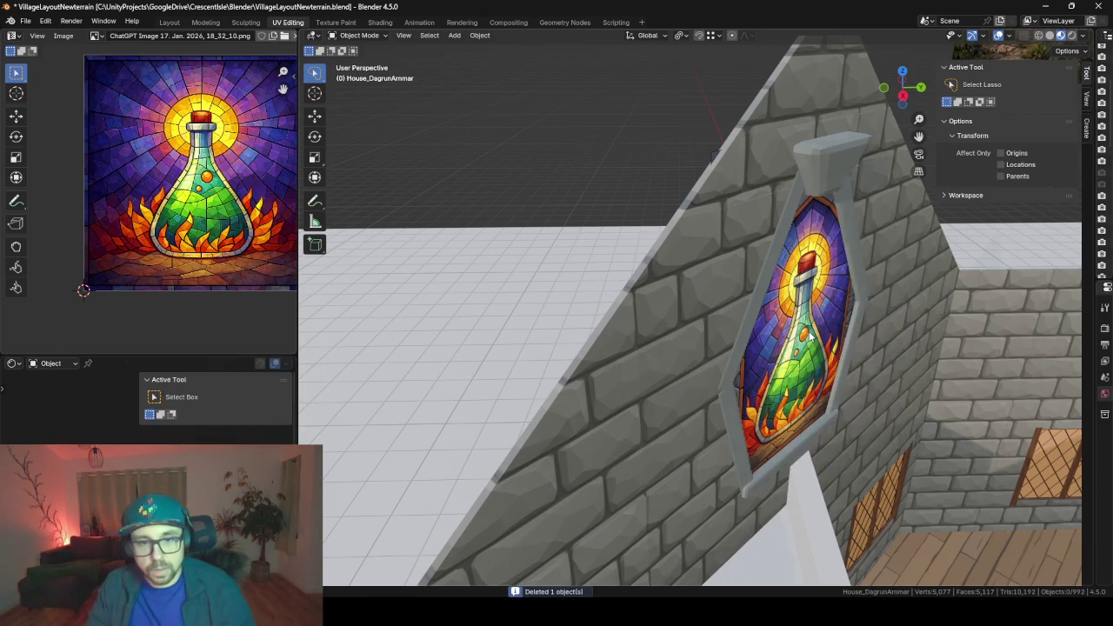
- Select the remaining stained-glass window object and enter Edit Mode on its mesh
click(713, 157)
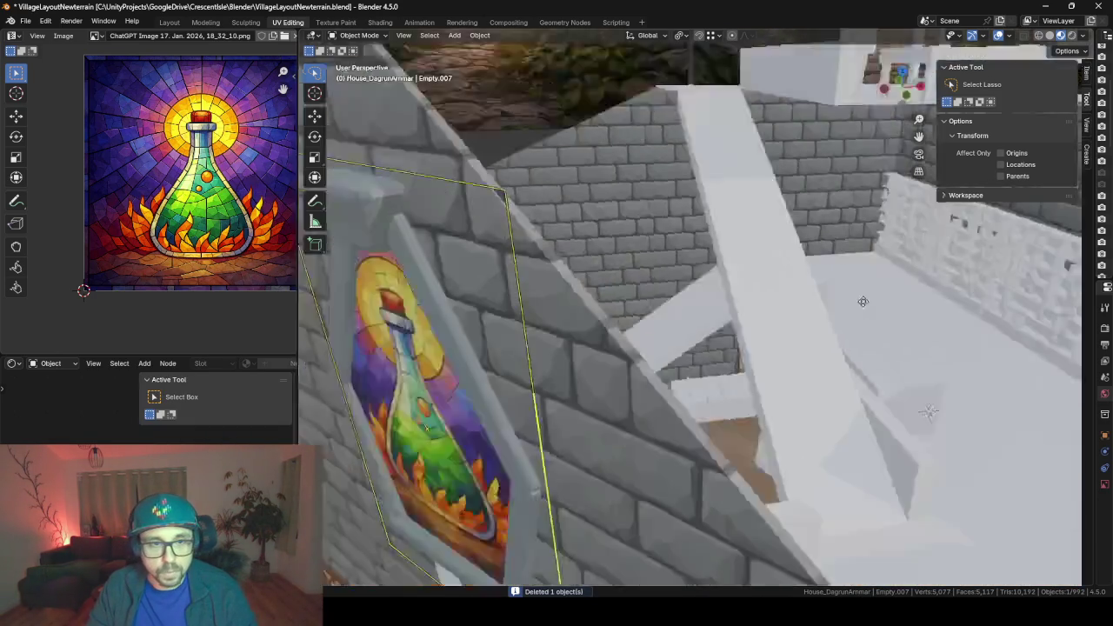
middle_drag(711, 328, 546, 345)
scroll(546, 345, down, 3)
click(565, 398)
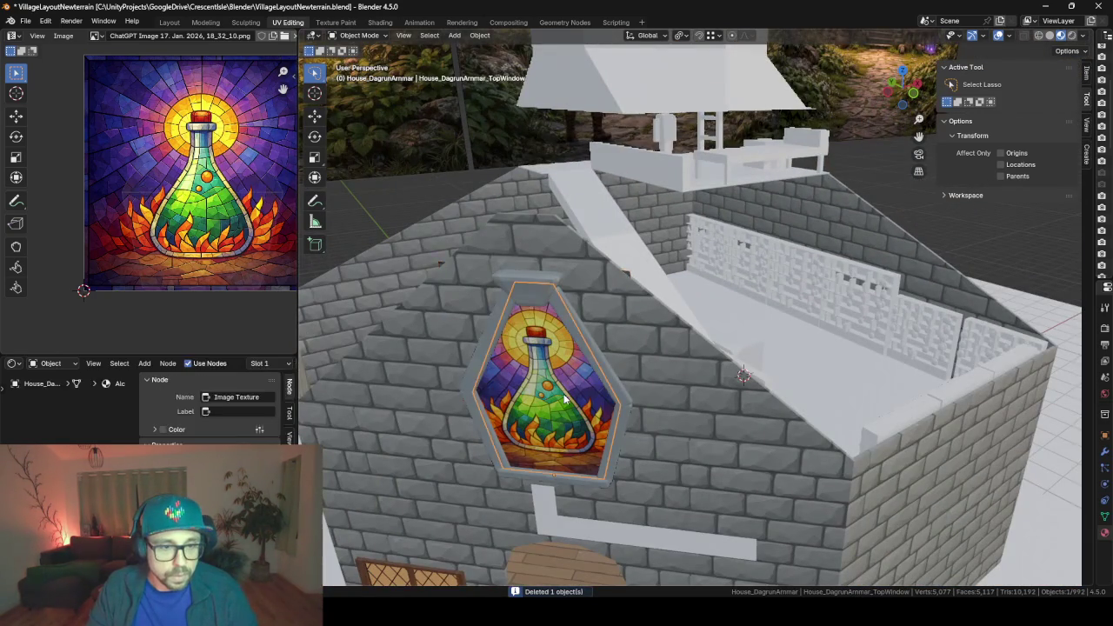
middle_drag(566, 398, 737, 335)
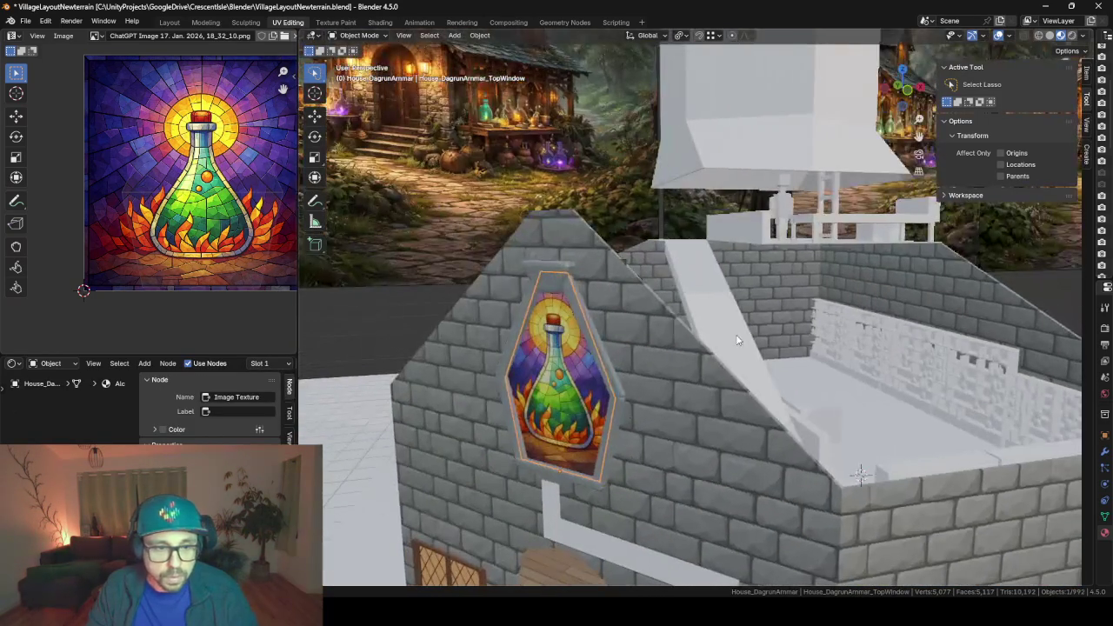
key(Tab)
- Duplicate the window face geometry in place and mirror it at -1 along X
key(a)
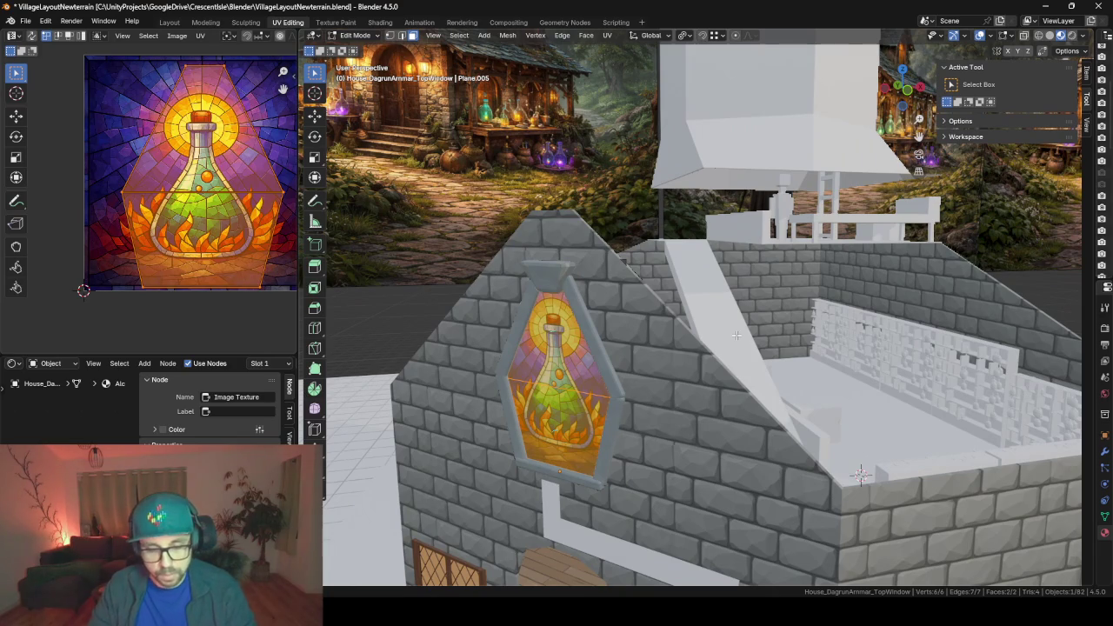
key(shift+d)
key(r)
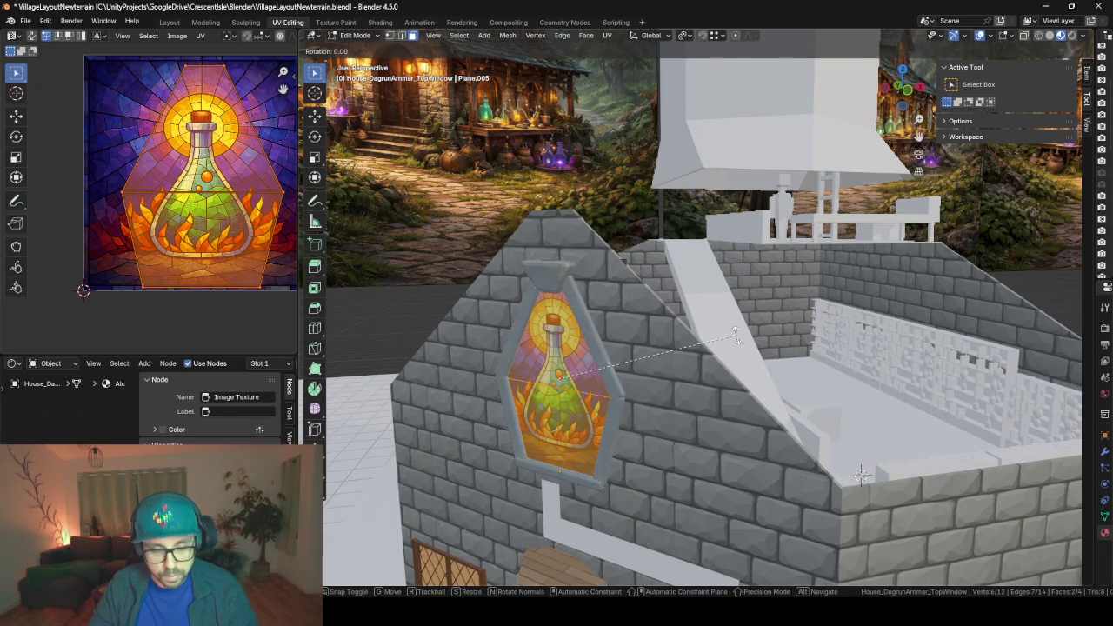
right_click(737, 335)
key(s)
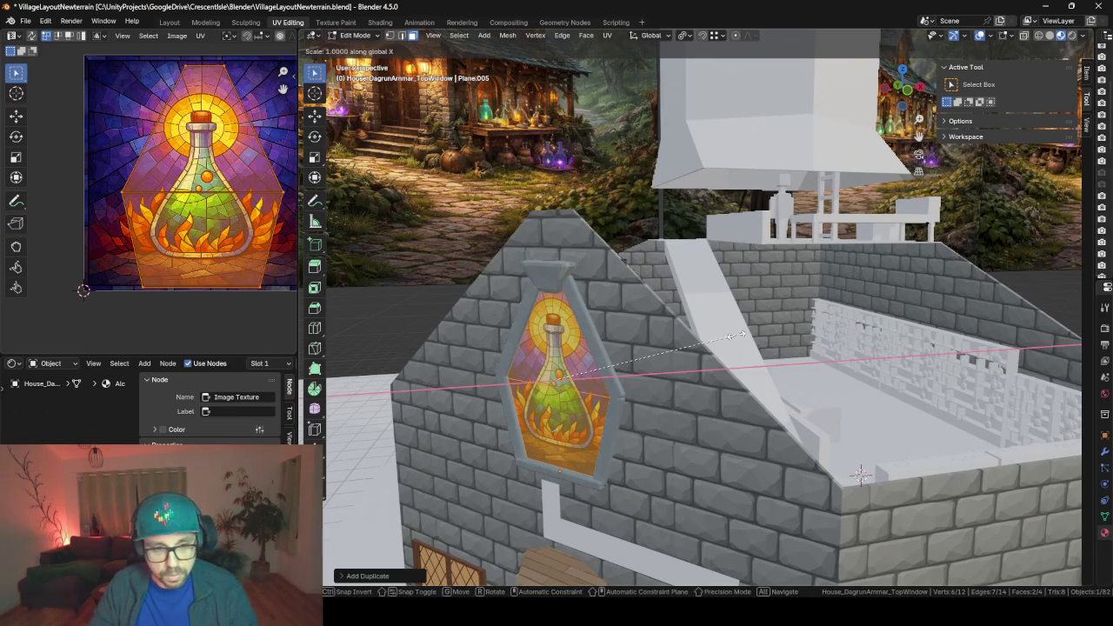
key(x)
key(x)
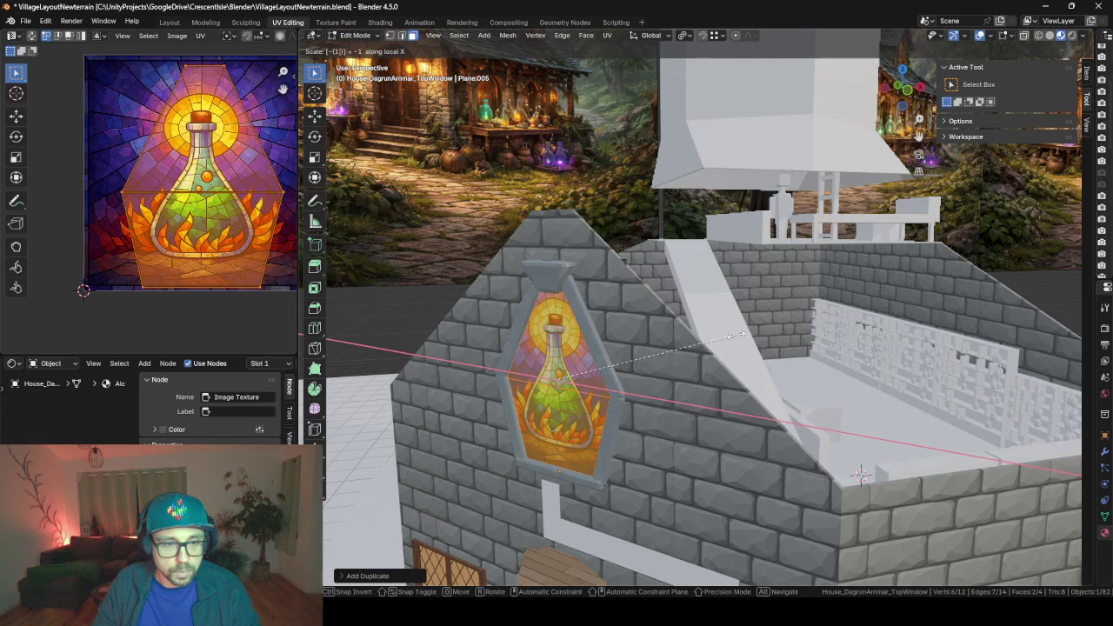
key(Return)
key(r)
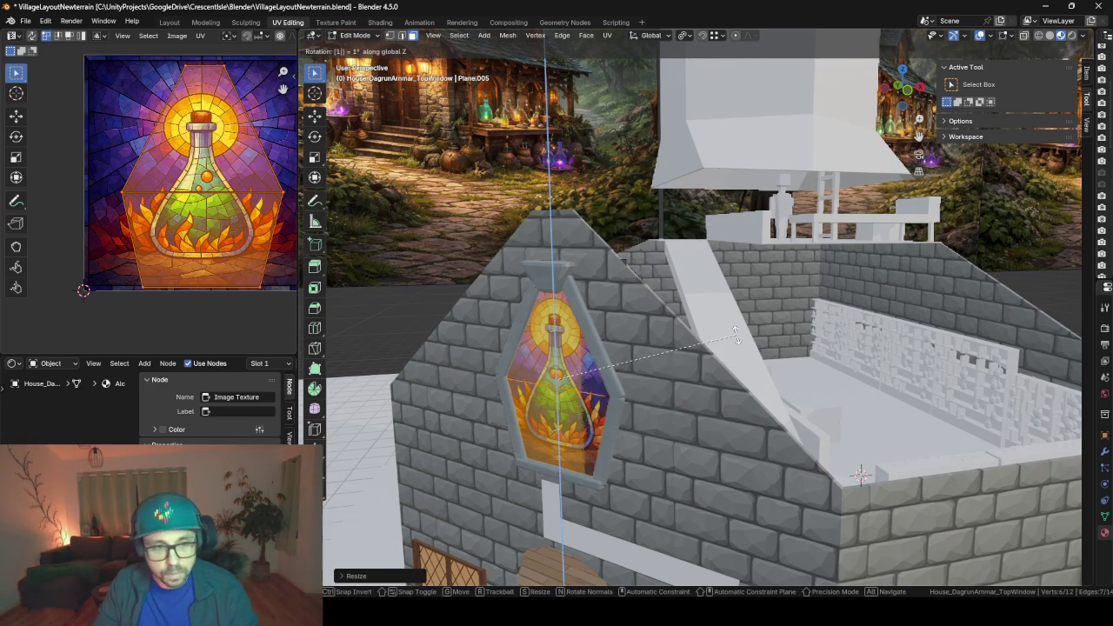
key(Return)
- Flip the duplicated window geometry horizontally with an X scale of -1
mouse_move(683, 380)
middle_down()
mouse_move(465, 385)
mouse_move(495, 371)
mouse_move(461, 375)
middle_up()
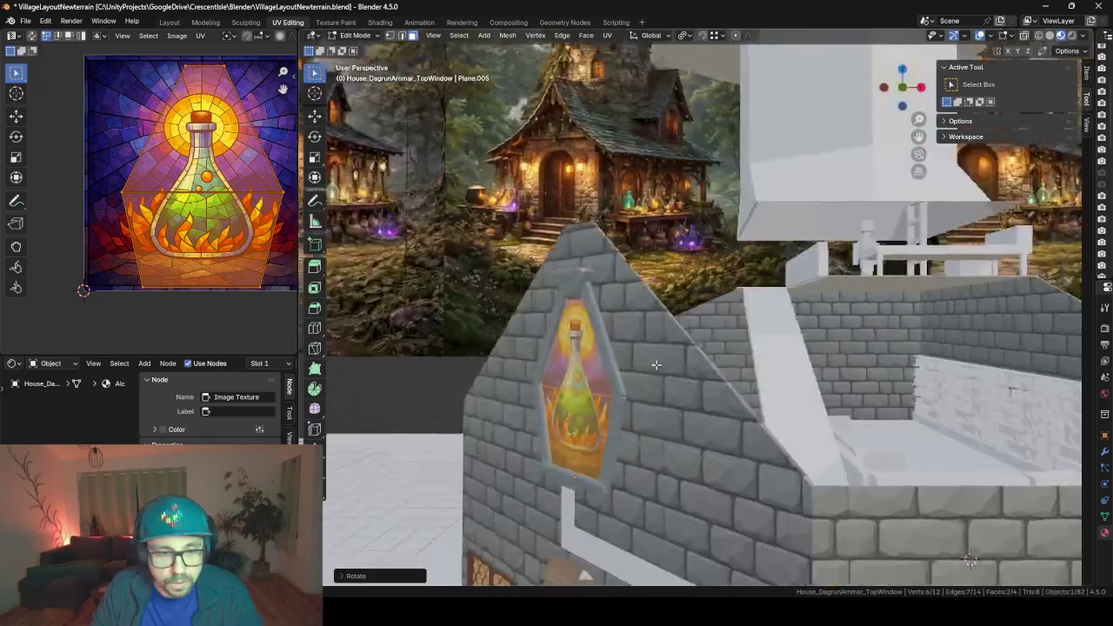
scroll(462, 375, down, 5)
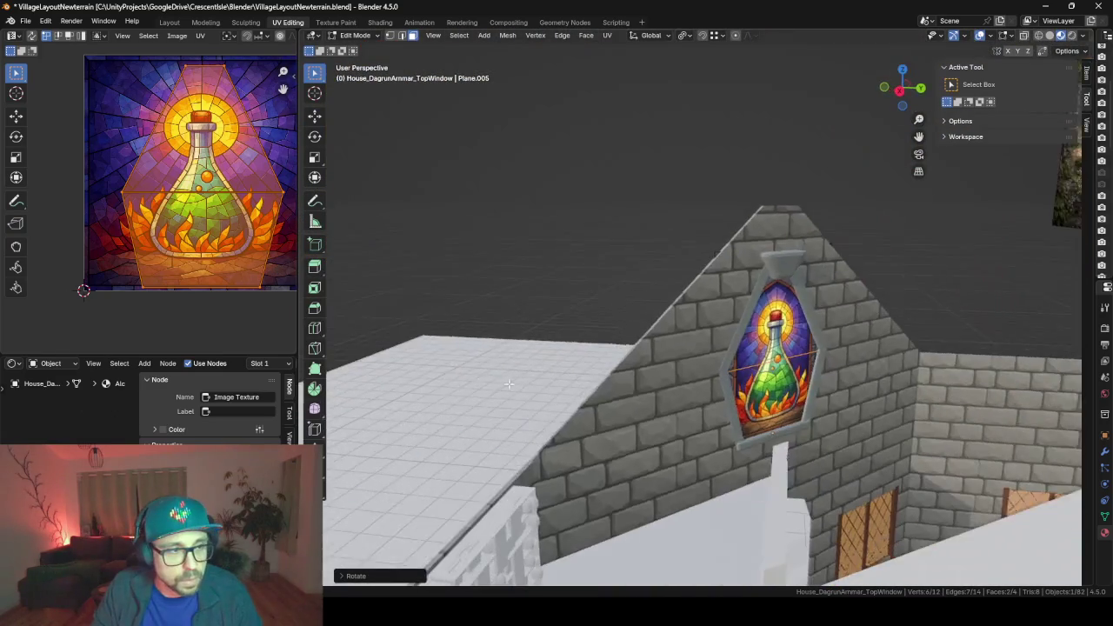
middle_drag(490, 401, 202, 233)
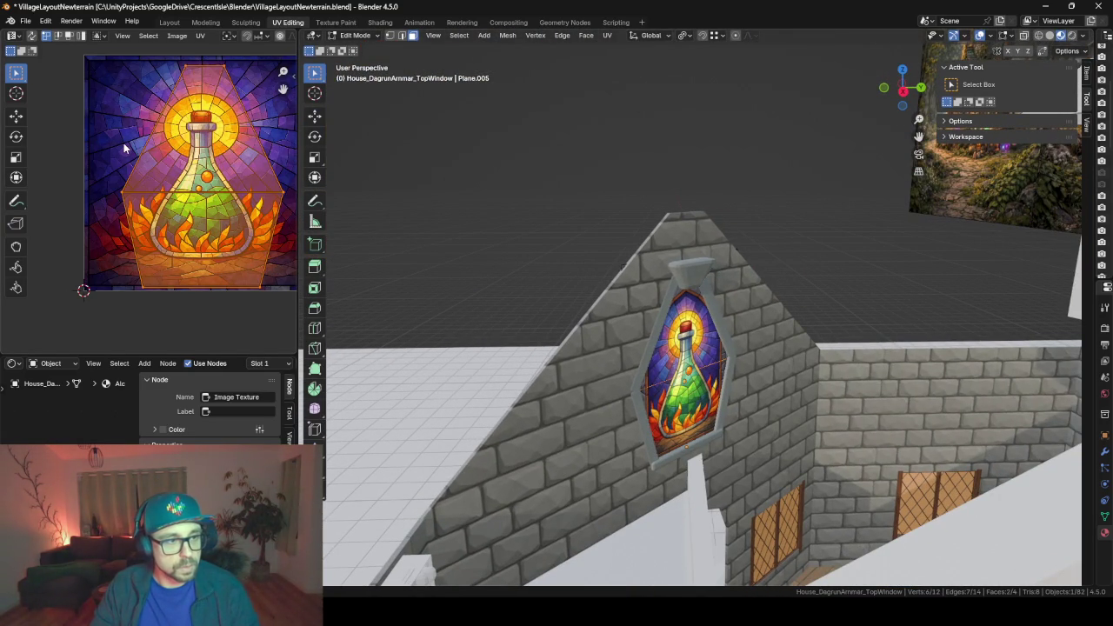
text(sx)
text(-1)
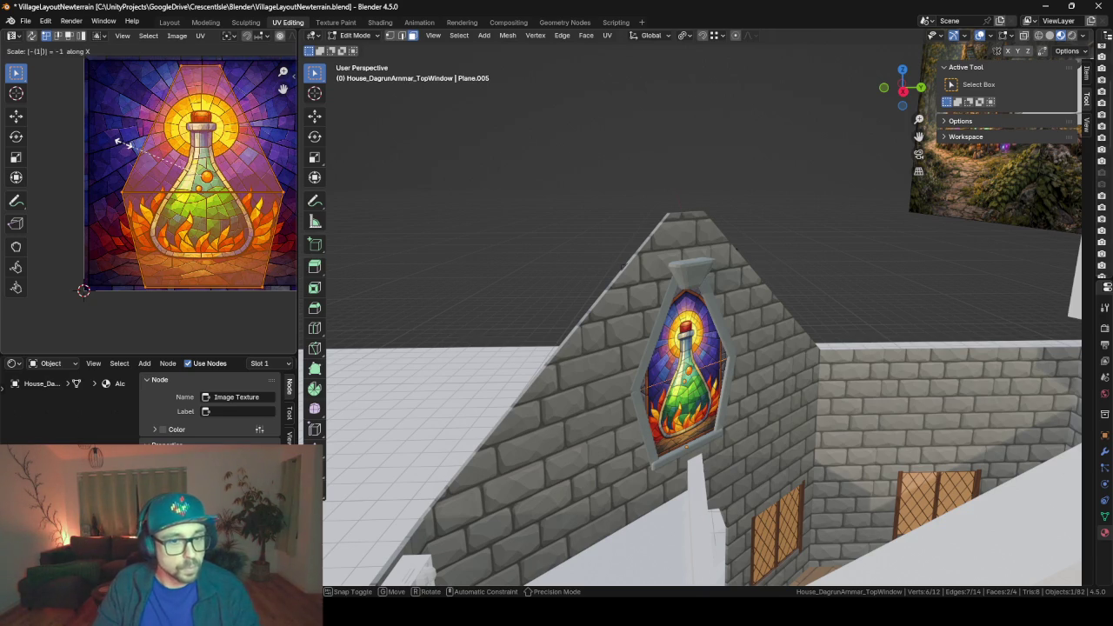
key(Return)
mouse_move(416, 366)
middle_down()
mouse_move(436, 354)
mouse_move(646, 334)
mouse_move(637, 344)
mouse_move(660, 345)
middle_up()
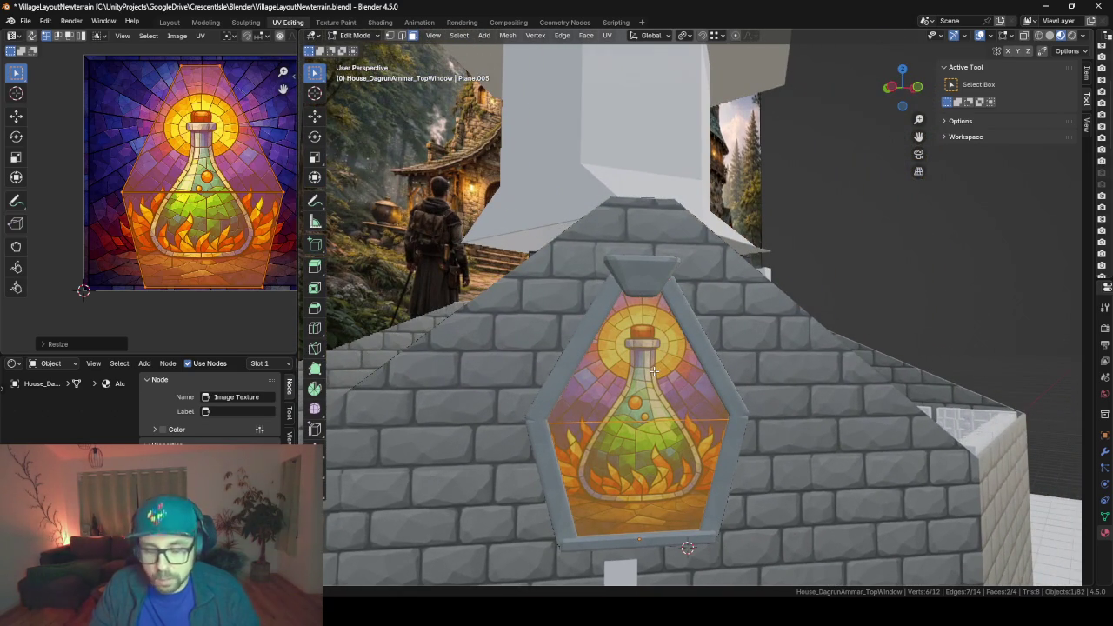
scroll(654, 372, up, 3)
middle_drag(653, 372, 660, 381)
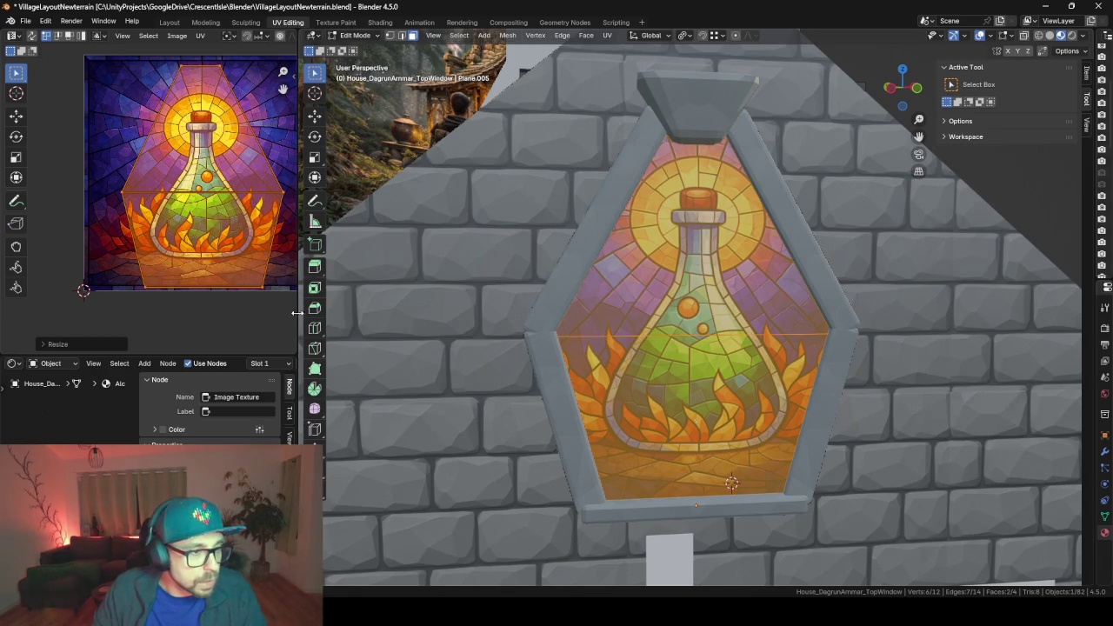
mouse_move(597, 324)
middle_down()
mouse_move(615, 346)
mouse_move(589, 347)
mouse_move(716, 315)
mouse_move(725, 368)
middle_up()
- Shift the window geometry along global X to sit within the gable frame
key(g)
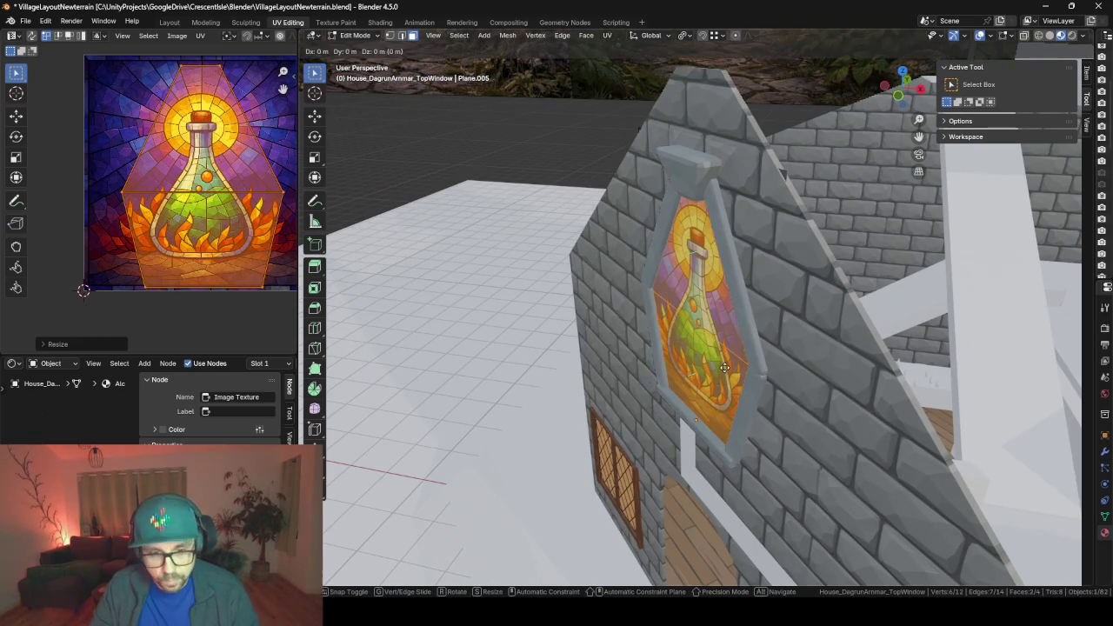
key(x)
click(750, 372)
mouse_move(751, 371)
middle_down()
mouse_move(900, 352)
mouse_move(600, 367)
mouse_move(775, 374)
middle_up()
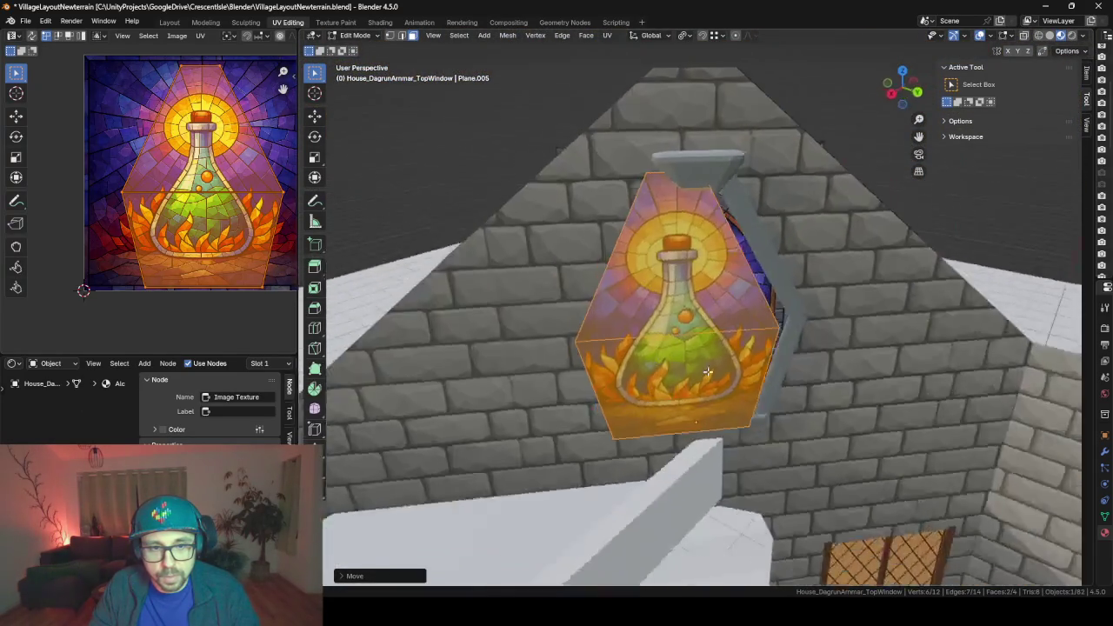
key(shift+s)
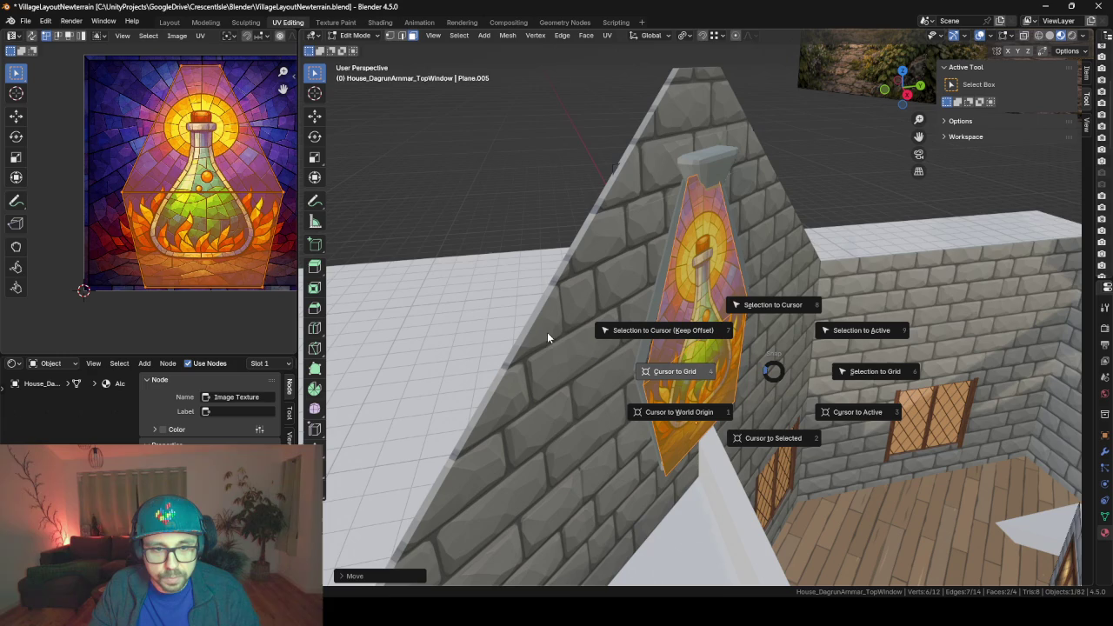
click(395, 385)
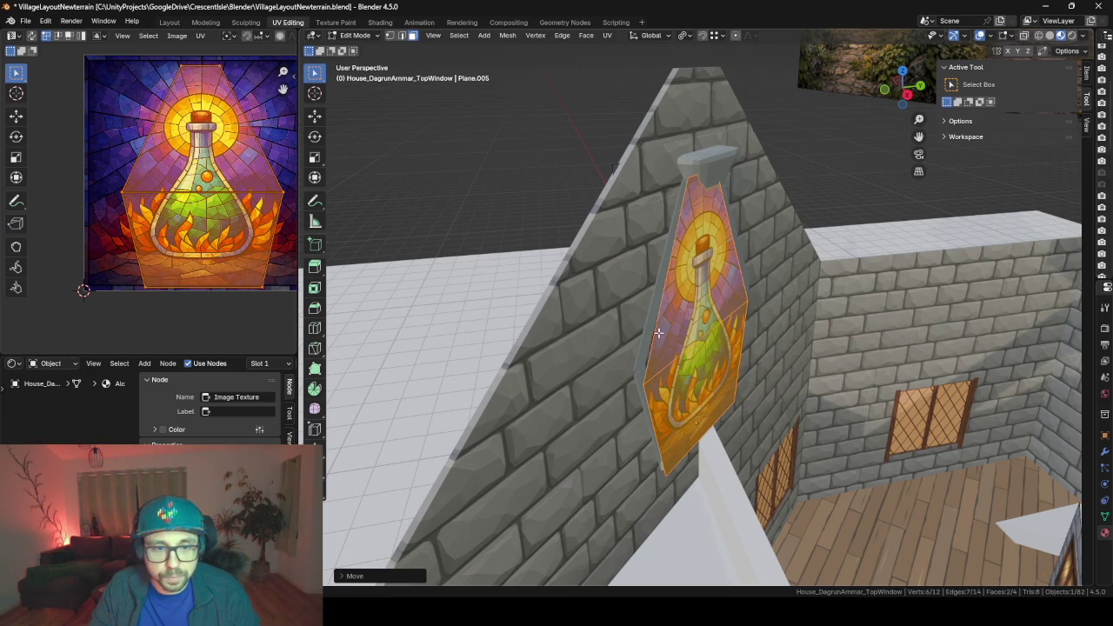
mouse_move(659, 332)
middle_down()
mouse_move(610, 304)
mouse_move(517, 316)
middle_up()
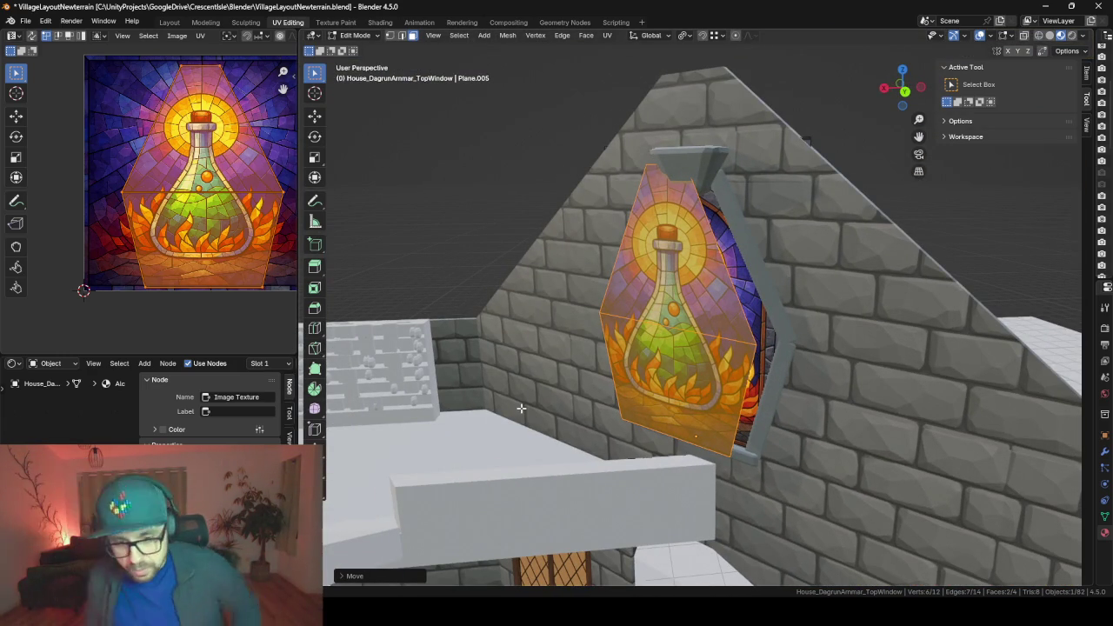
key(x)
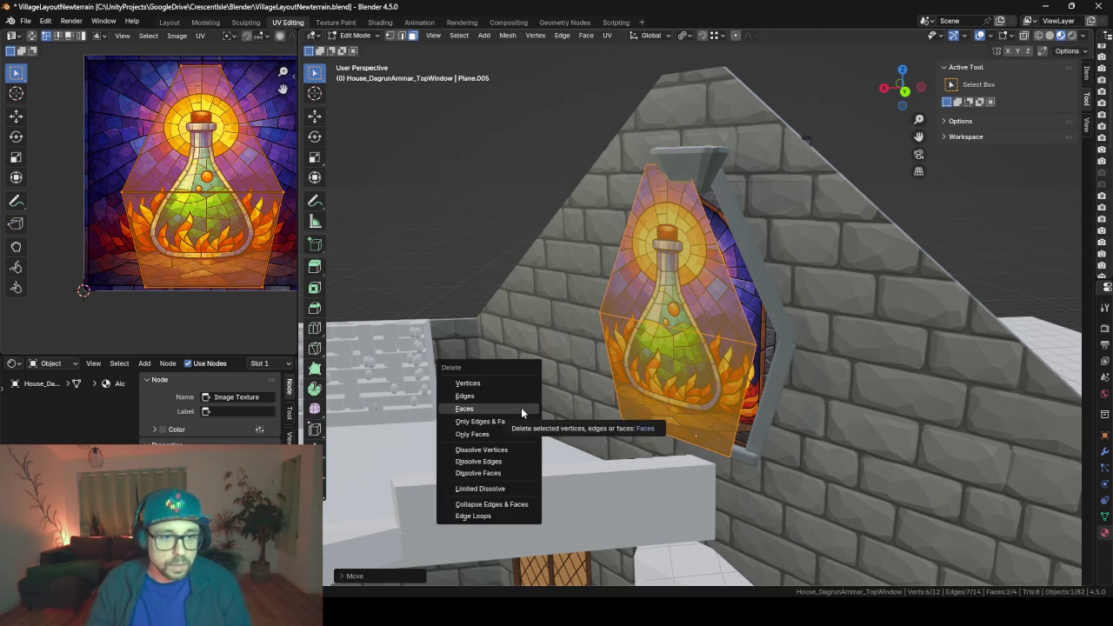
- Delete the overlay plane, then duplicate TopWindow in place and turn the copy 180° on Z
click(507, 380)
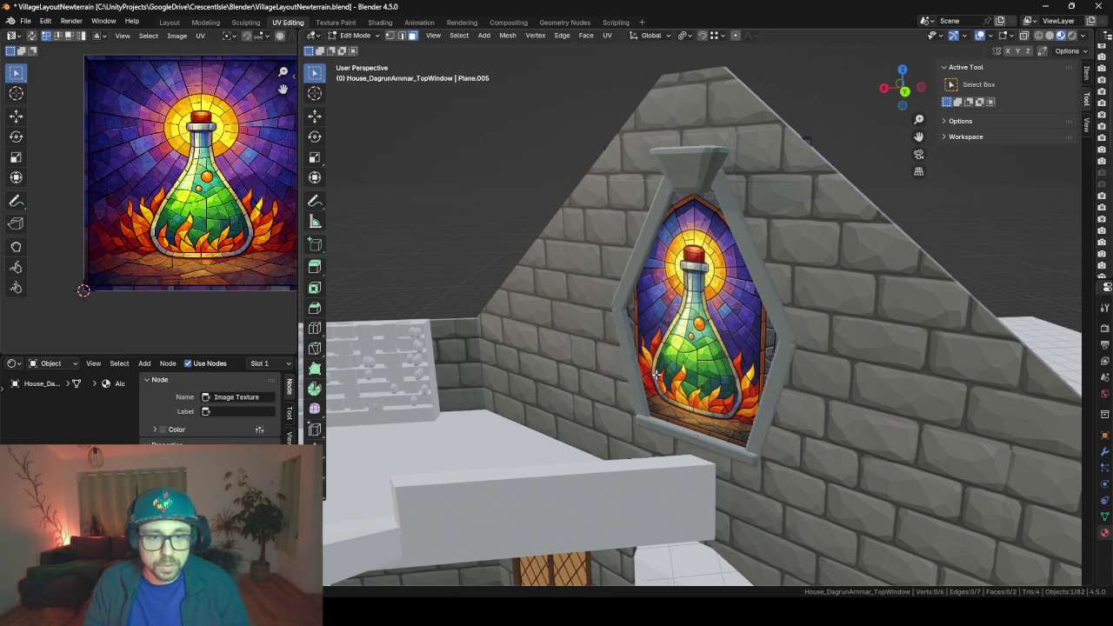
key(Tab)
click(707, 347)
click(717, 370)
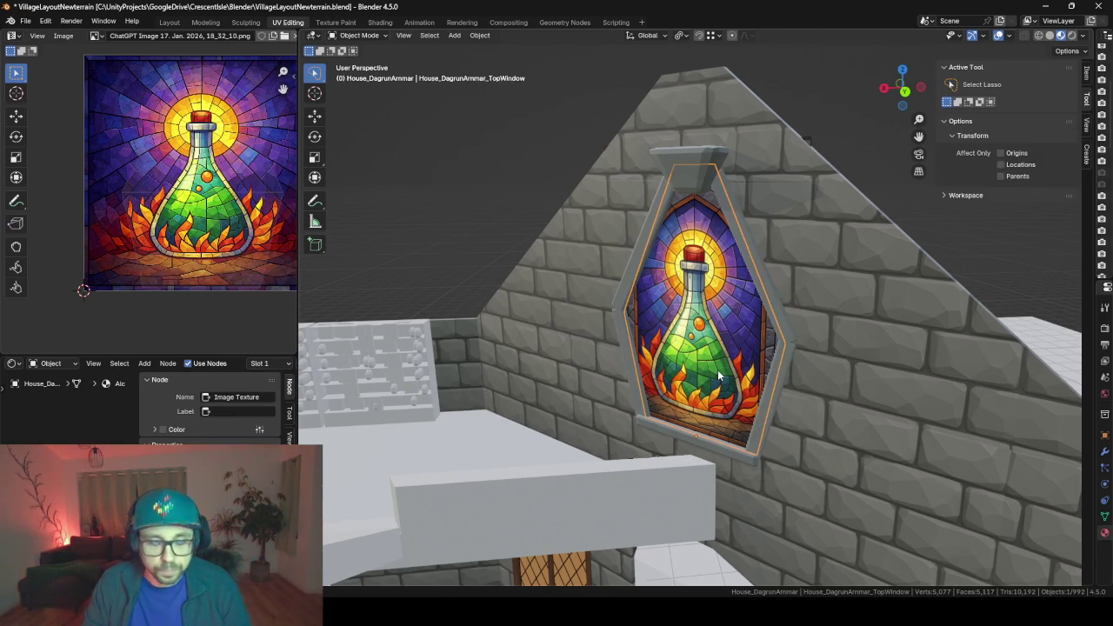
key(shift+d)
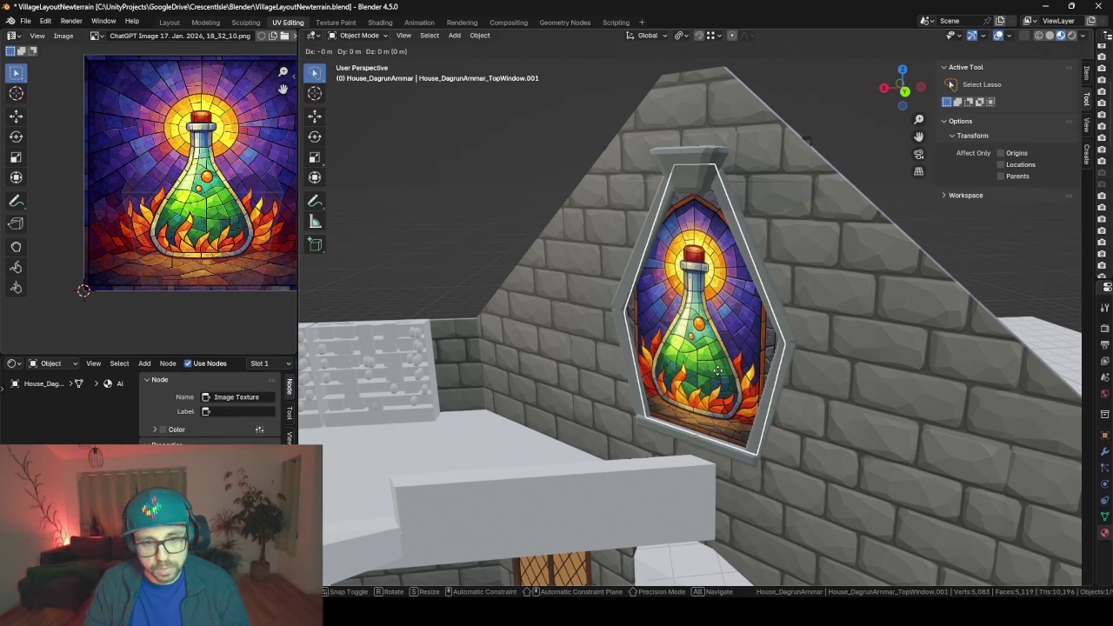
right_click(717, 370)
text(rz)
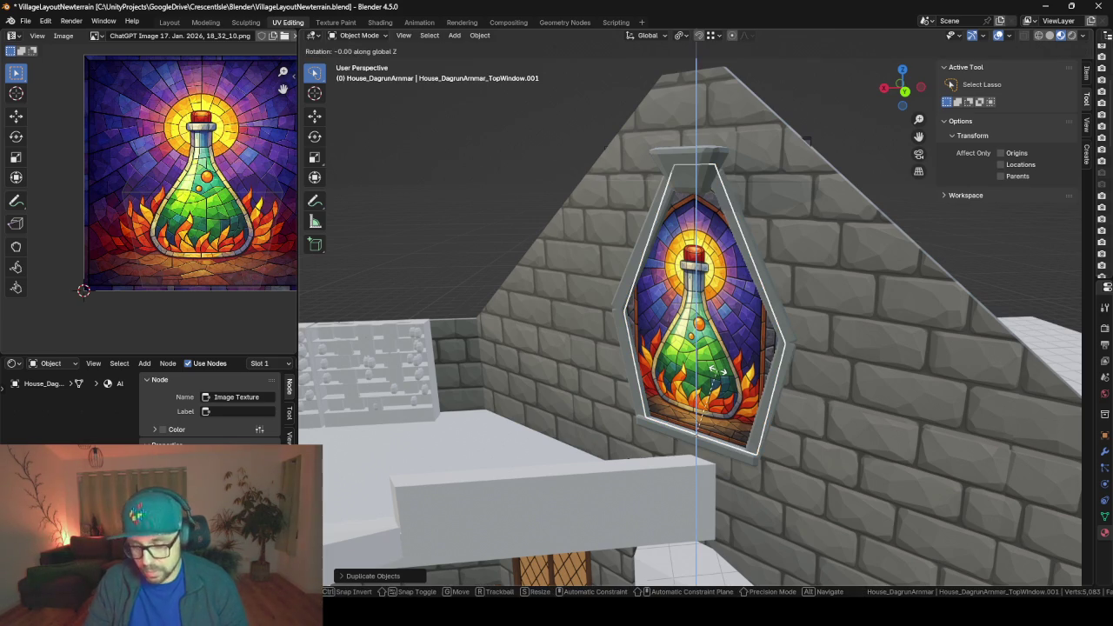
text(180)
key(Return)
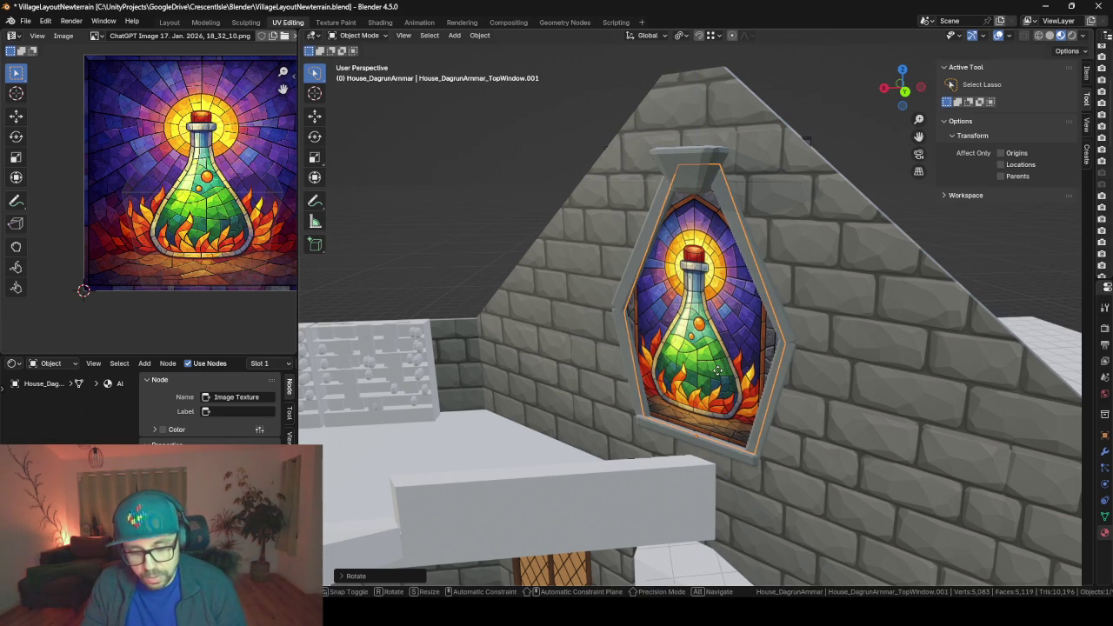
- Shift the copy along X and mirror its UVs with an X scale of -1
key(g)
key(x)
key(x)
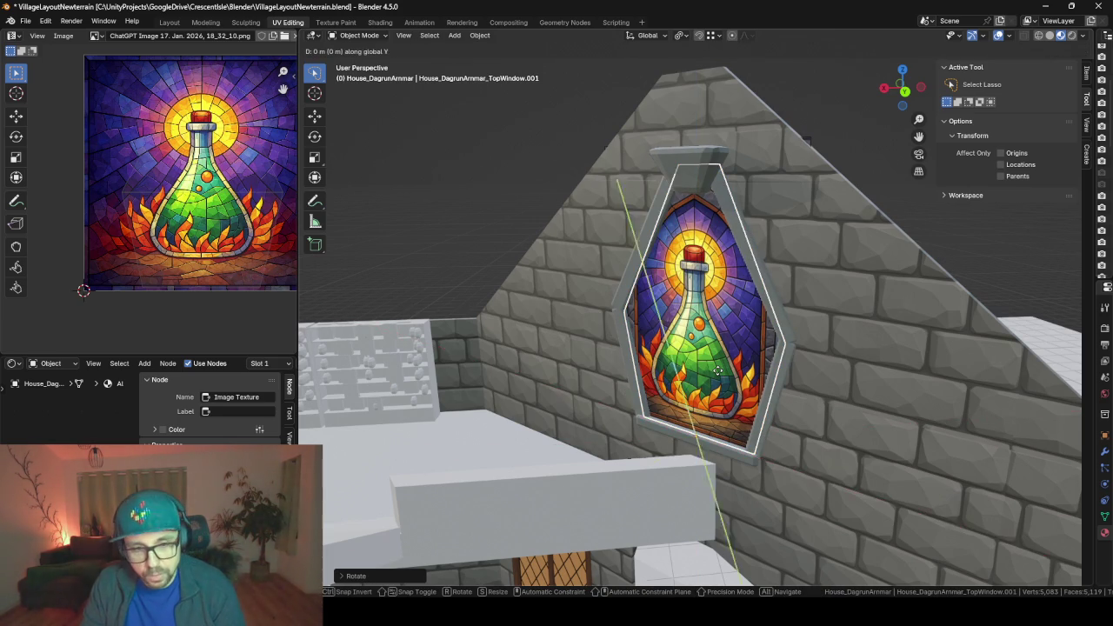
click(730, 383)
mouse_move(748, 395)
middle_down()
mouse_move(612, 422)
mouse_move(780, 404)
mouse_move(748, 411)
middle_up()
key(Tab)
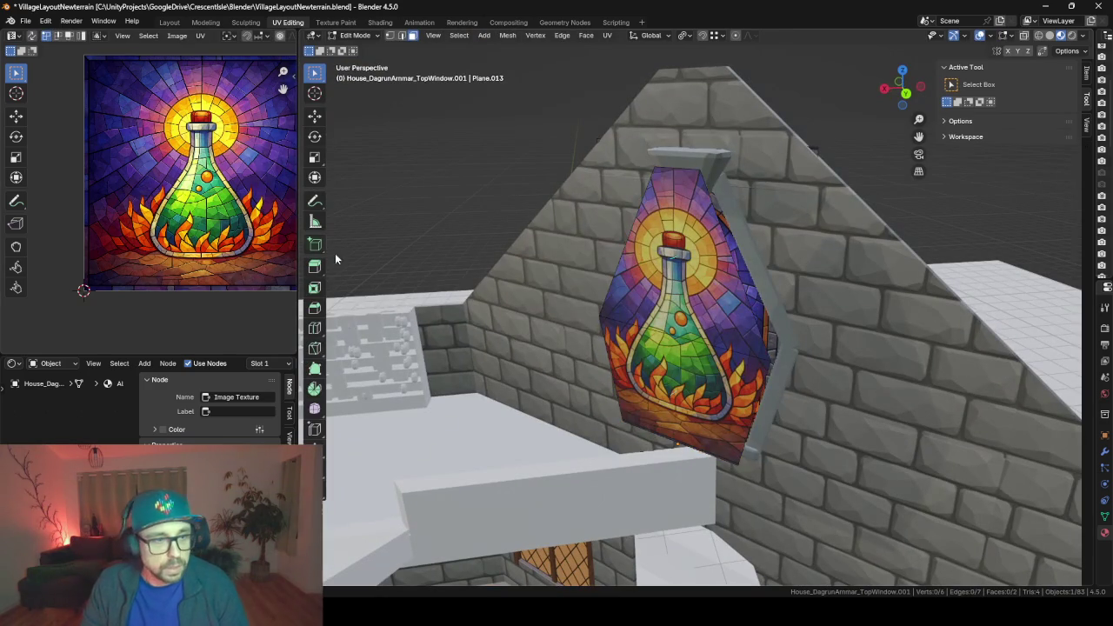
key(a)
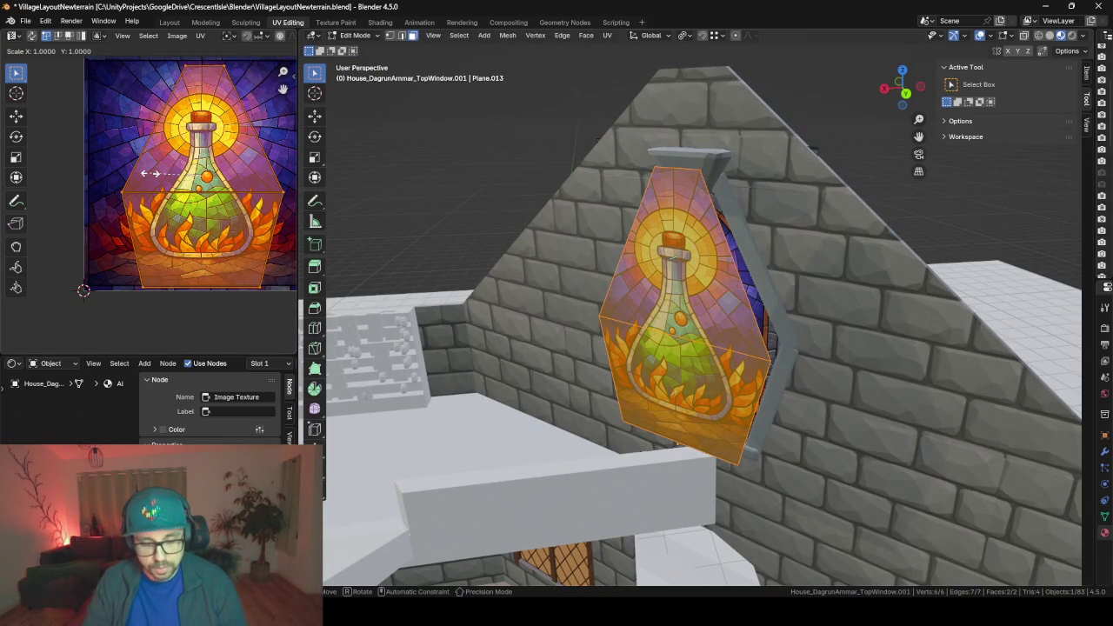
text(-1)
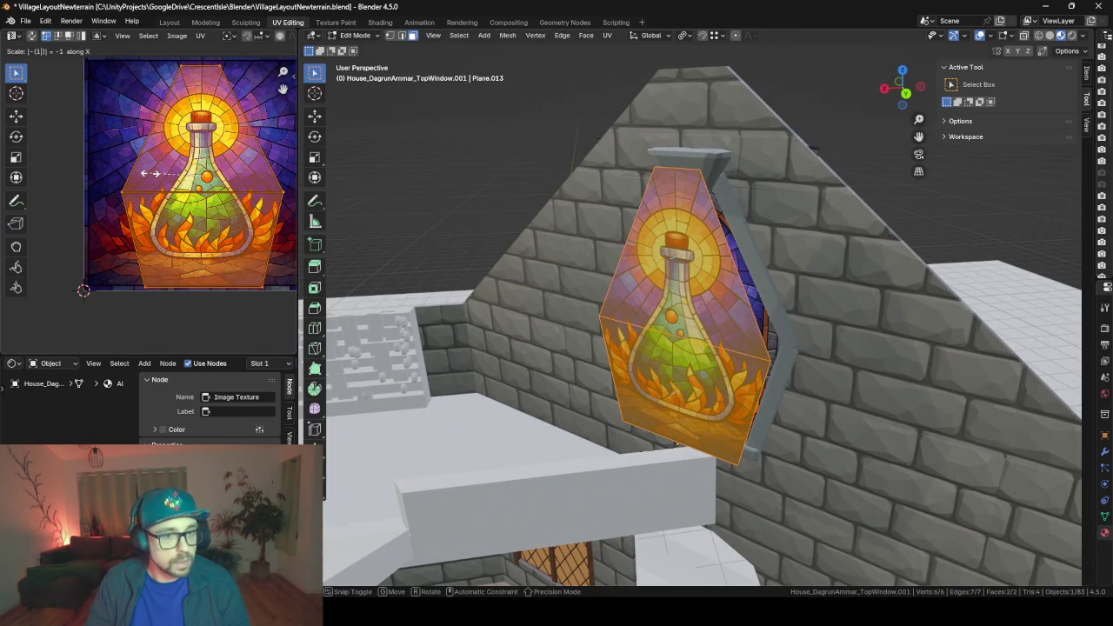
mouse_move(936, 284)
middle_down()
mouse_move(831, 329)
mouse_move(793, 307)
mouse_move(718, 339)
mouse_move(690, 381)
middle_up()
key(Tab)
mouse_move(661, 435)
middle_down()
mouse_move(755, 393)
mouse_move(663, 407)
middle_up()
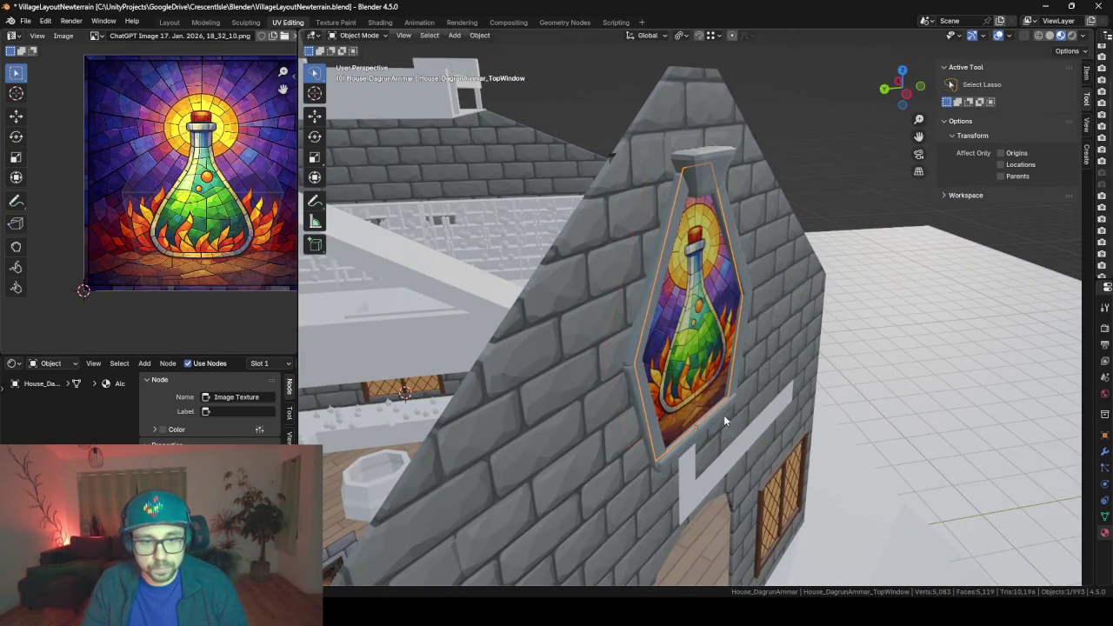
- Snap the copy onto the window's origin and nudge it along local Y toward the wall
key(shift+s)
click(718, 480)
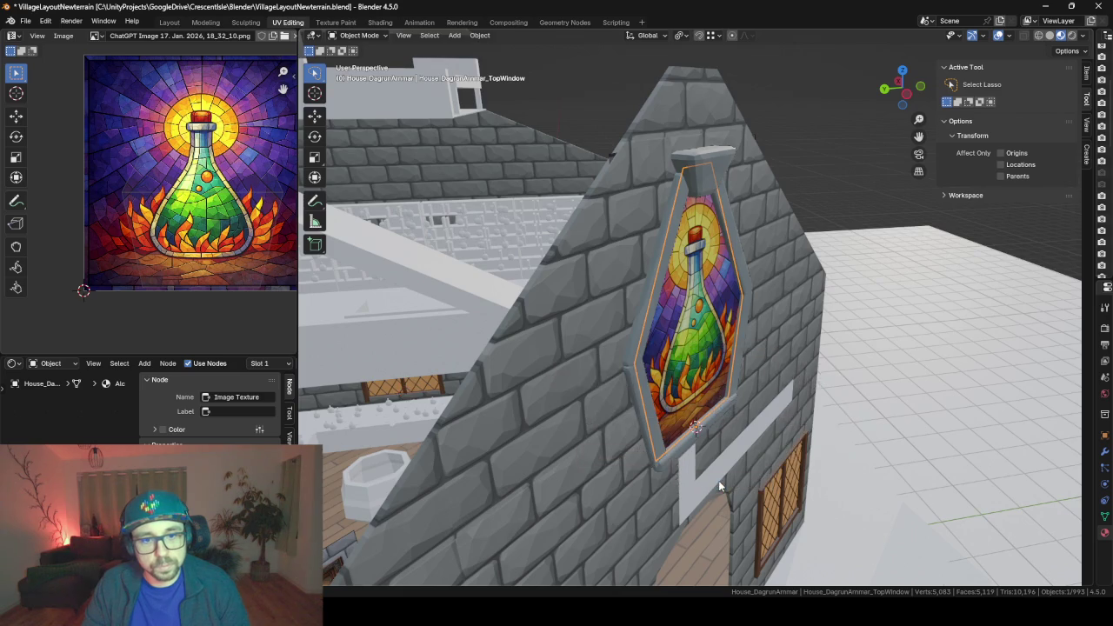
middle_drag(719, 481, 783, 455)
key(shift+s)
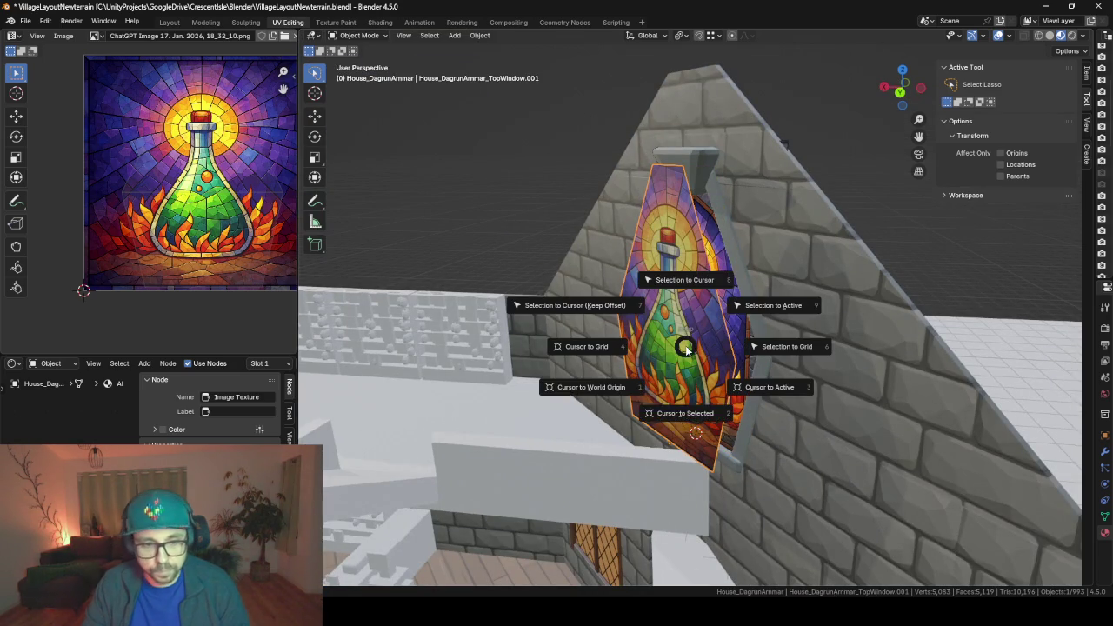
click(575, 300)
mouse_move(575, 295)
middle_down()
mouse_move(654, 352)
mouse_move(918, 344)
mouse_move(776, 347)
mouse_move(880, 346)
mouse_move(855, 337)
mouse_move(892, 351)
mouse_move(736, 363)
mouse_move(768, 368)
middle_up()
key(g)
key(y)
key(y)
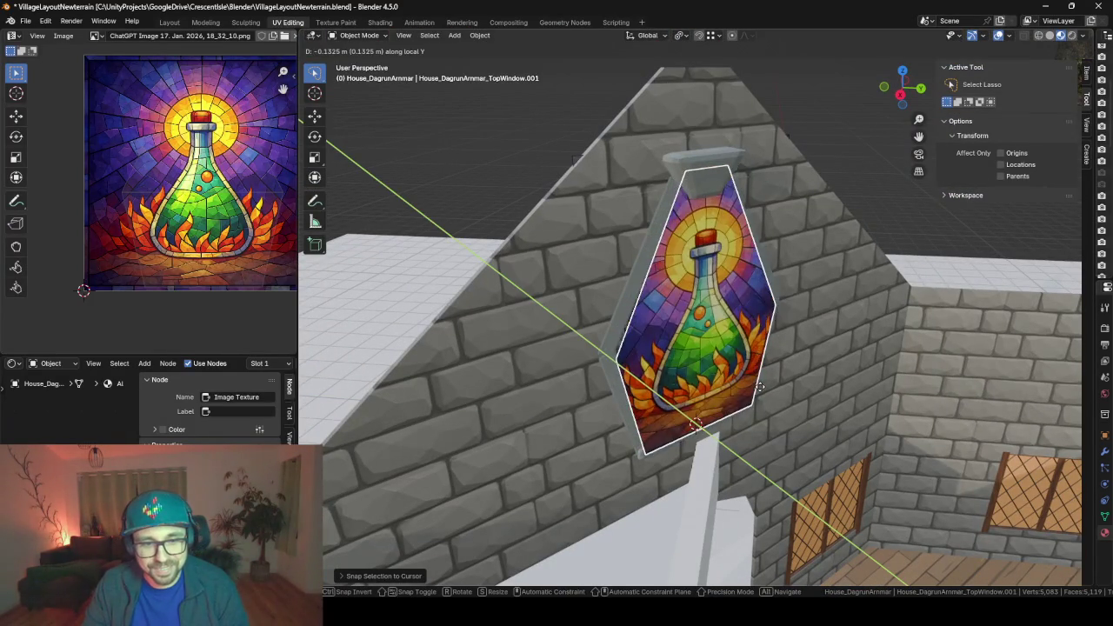
click(670, 391)
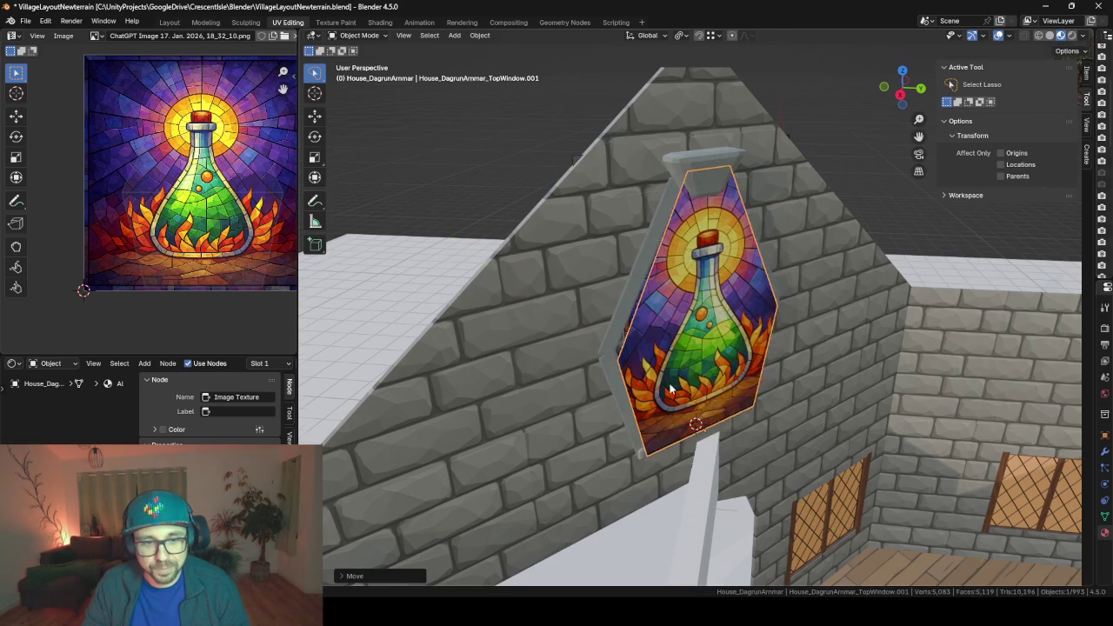
mouse_move(670, 391)
middle_down()
mouse_move(846, 368)
mouse_move(698, 371)
mouse_move(749, 376)
mouse_move(835, 361)
mouse_move(529, 360)
mouse_move(467, 376)
middle_up()
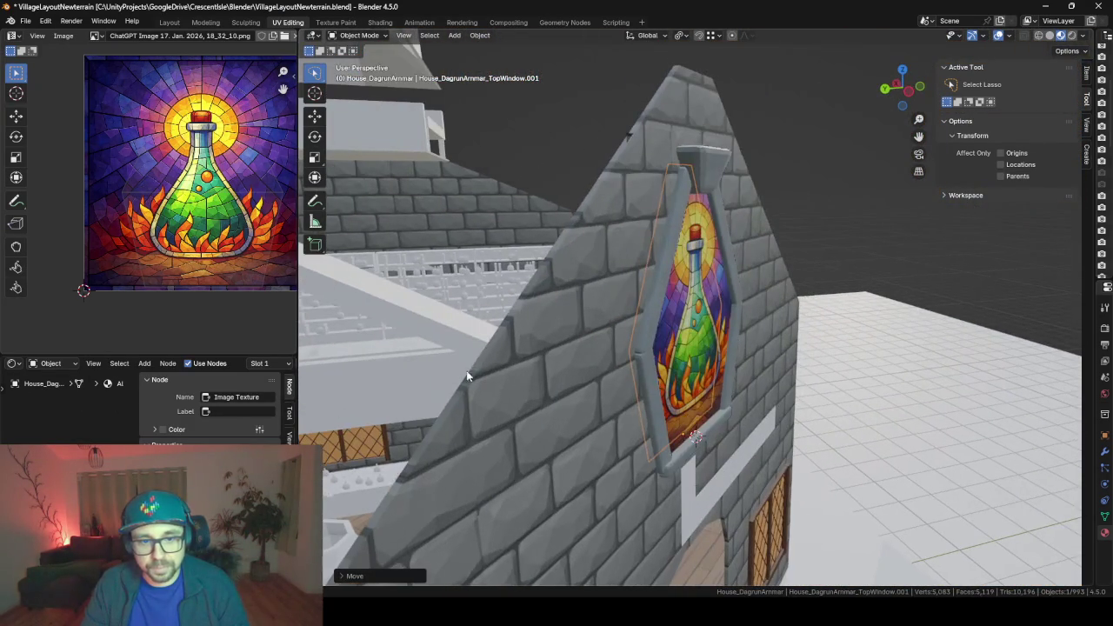
- Select the original TopWindow and switch to the Layout workspace
click(704, 364)
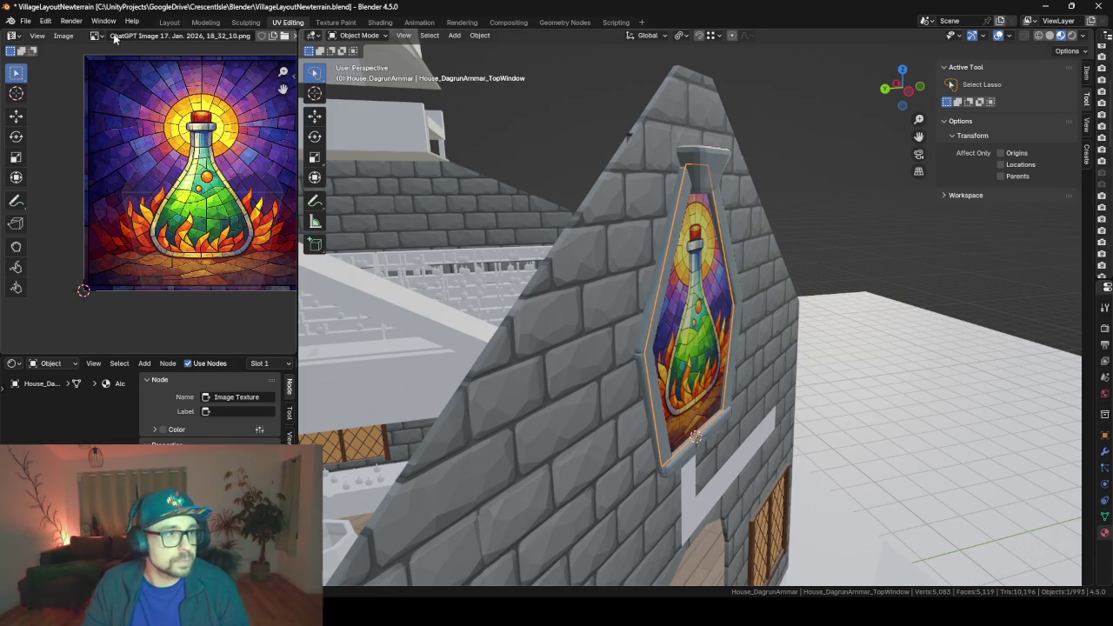
click(170, 22)
scroll(458, 346, up, 2)
- Hide the original TopWindow and delete the leftover Empty.007
scroll(458, 347, down, 2)
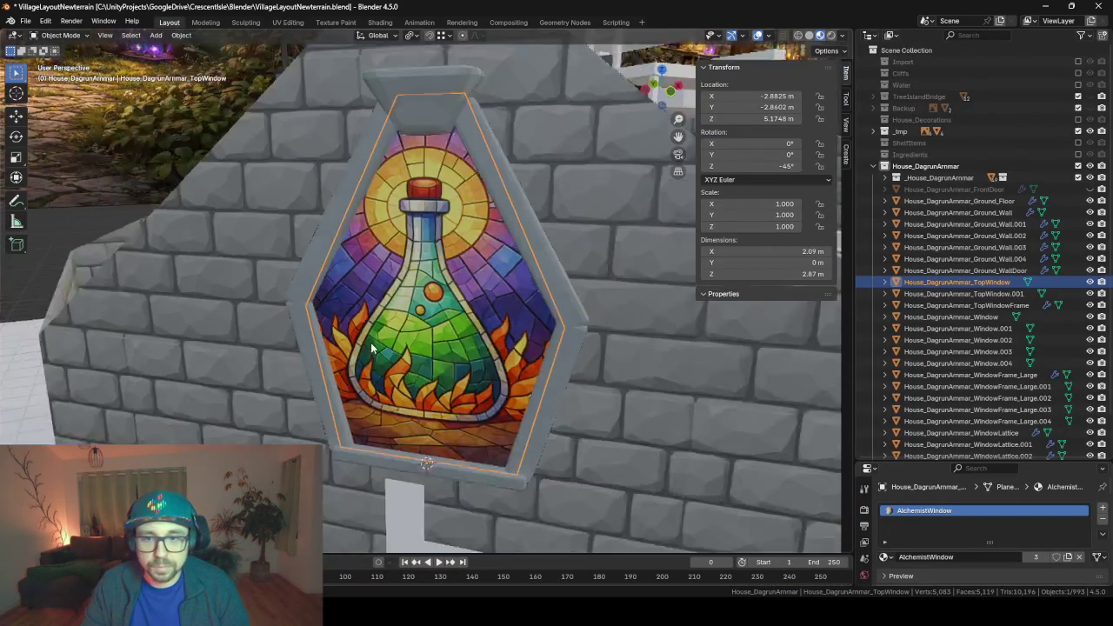
scroll(459, 346, up, 1)
mouse_move(458, 346)
middle_down()
mouse_move(382, 378)
mouse_move(624, 339)
mouse_move(383, 347)
middle_up()
key(h)
click(411, 351)
key(Delete)
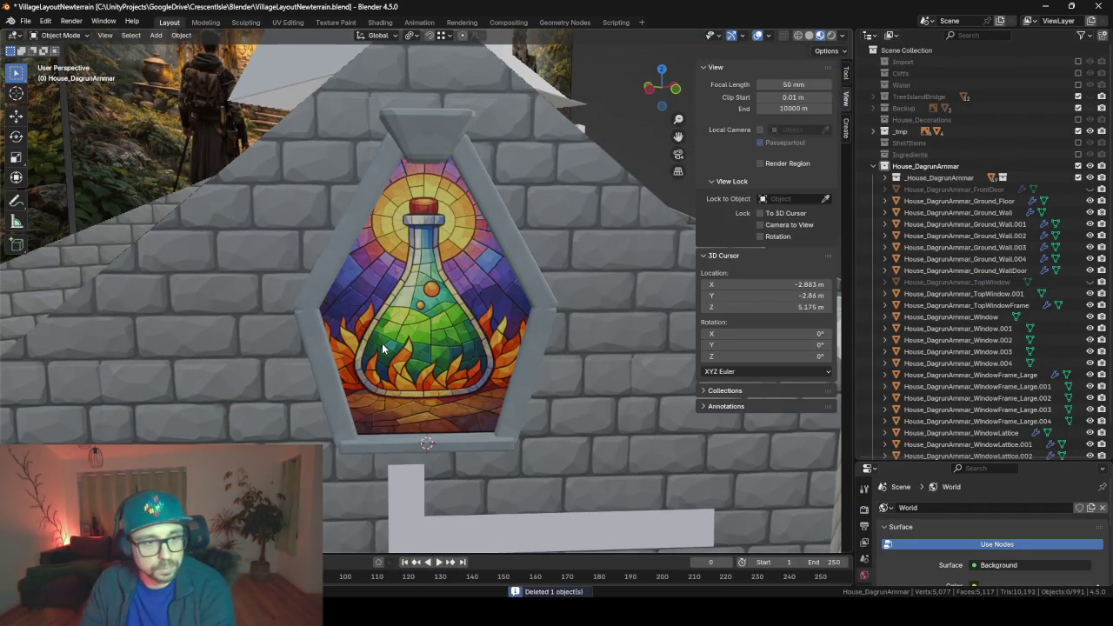
- Frame the TopWindow and snap the mirrored copy onto the 3D cursor
mouse_move(304, 409)
middle_down()
mouse_move(469, 415)
mouse_move(753, 398)
middle_up()
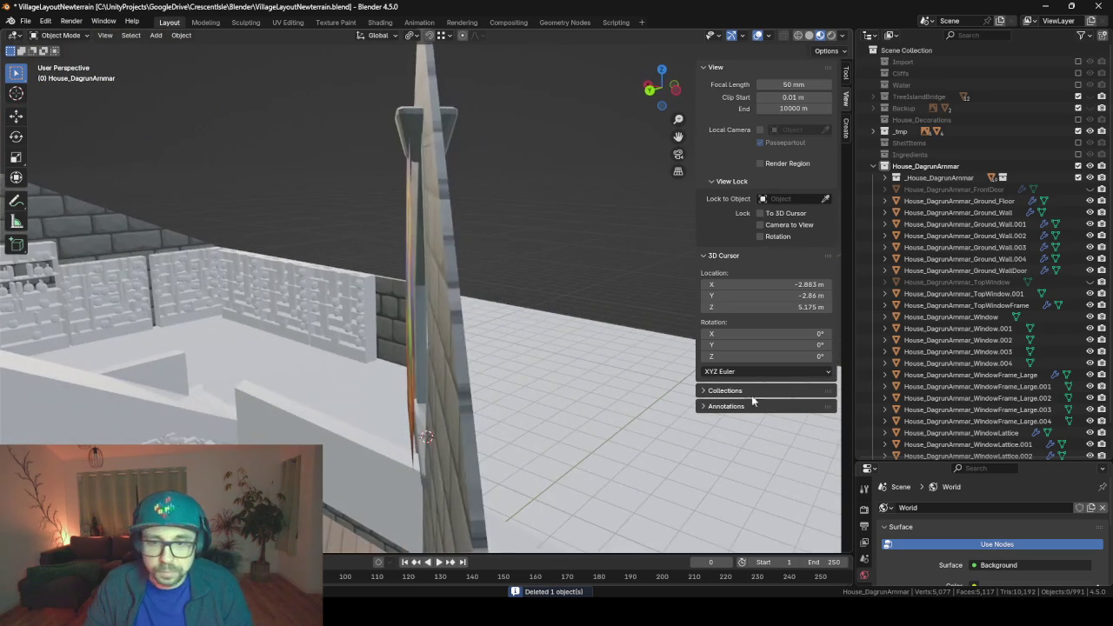
click(1003, 283)
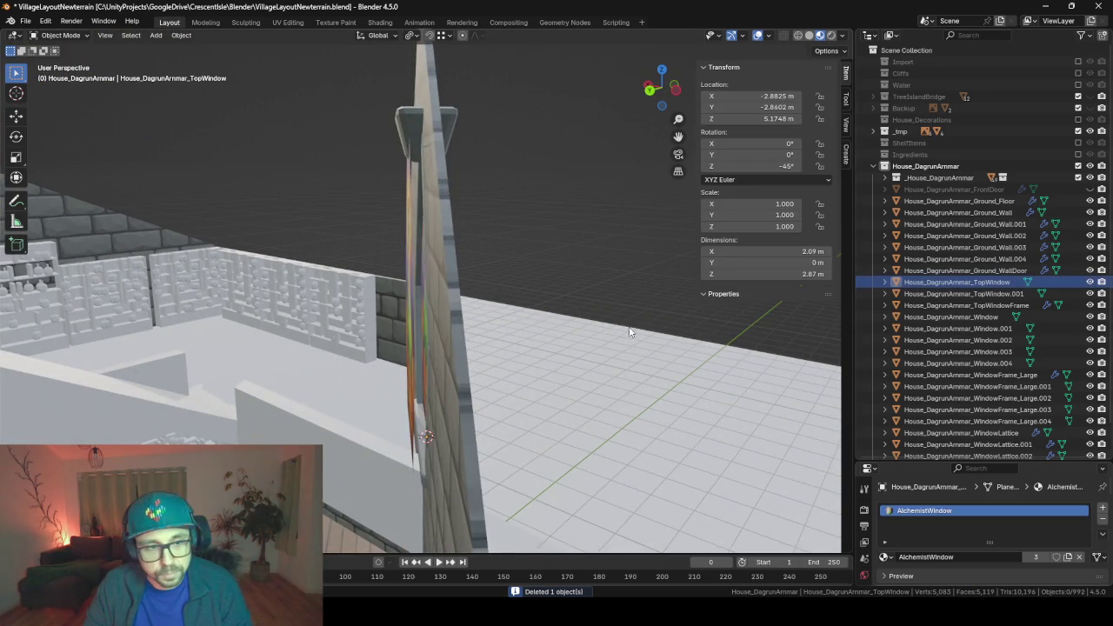
key(KP_Decimal)
mouse_move(629, 332)
middle_down()
mouse_move(669, 325)
mouse_move(560, 328)
mouse_move(694, 318)
mouse_move(526, 324)
mouse_move(654, 337)
mouse_move(678, 353)
mouse_move(633, 366)
mouse_move(647, 370)
mouse_move(682, 330)
mouse_move(441, 411)
middle_up()
click(419, 375)
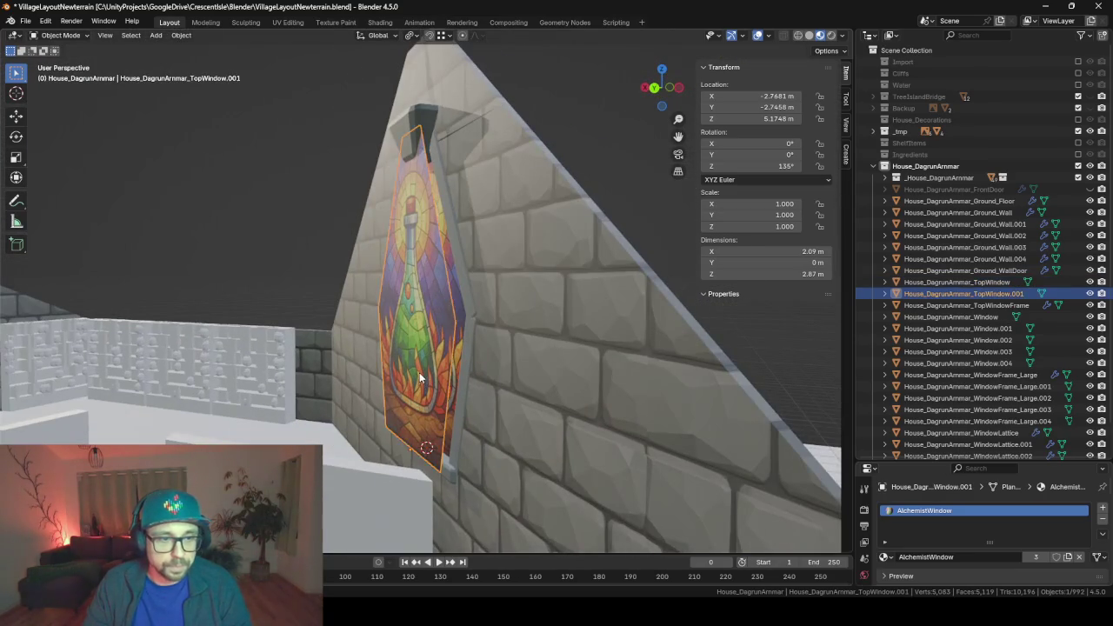
mouse_move(419, 373)
middle_down()
mouse_move(502, 388)
mouse_move(522, 408)
middle_up()
key(shift+s)
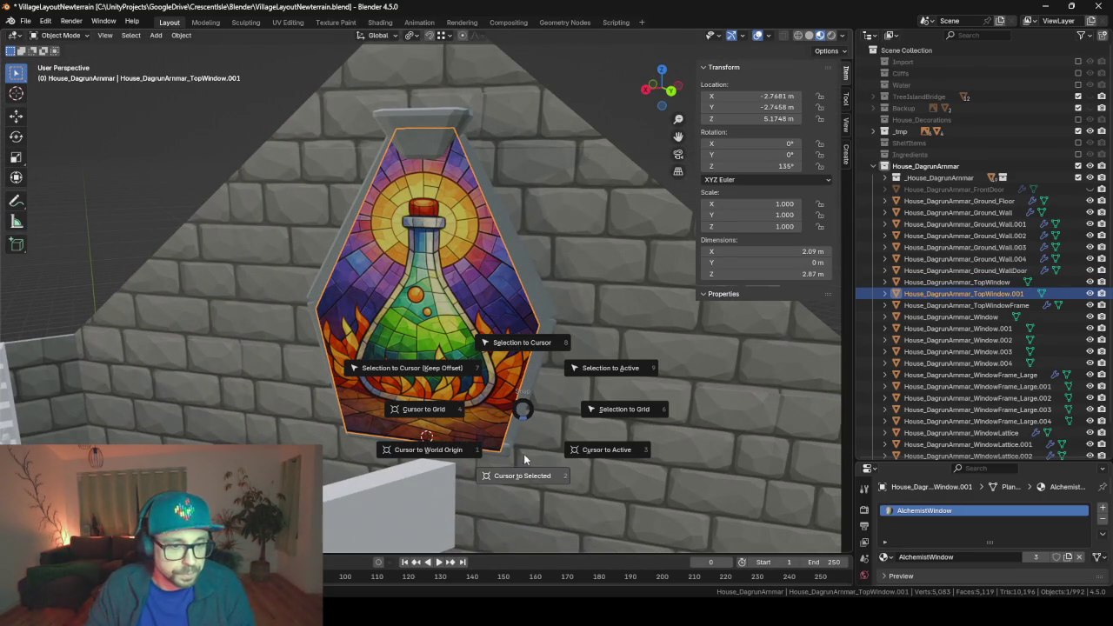
click(439, 372)
- Delete the duplicate top window, leaving only the potion stained-glass pane
middle_drag(443, 372, 689, 361)
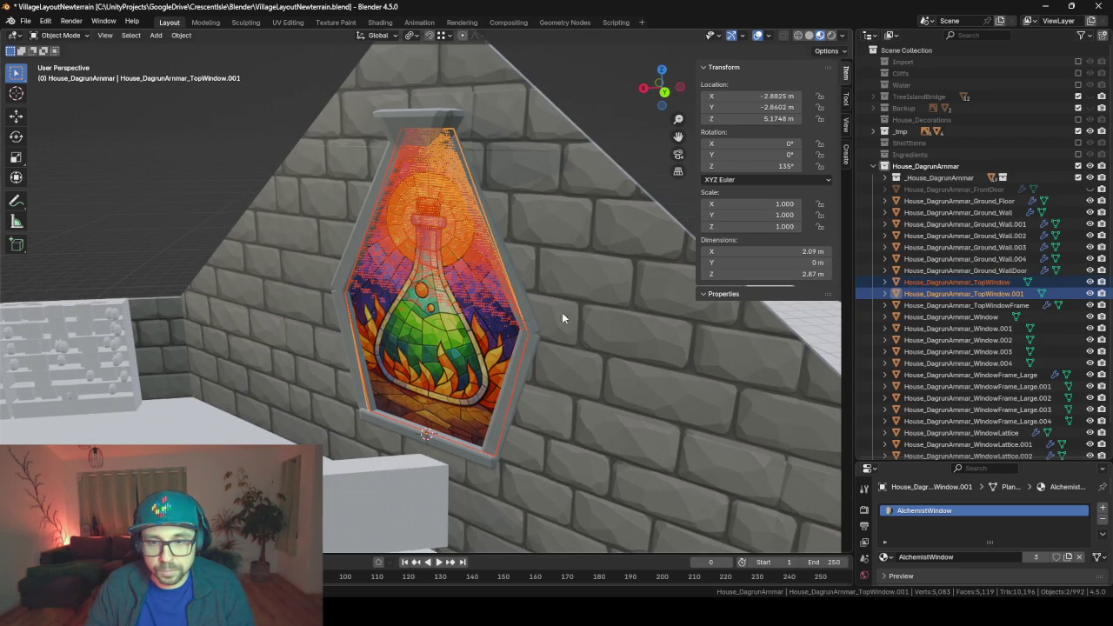
ctrl+click(974, 283)
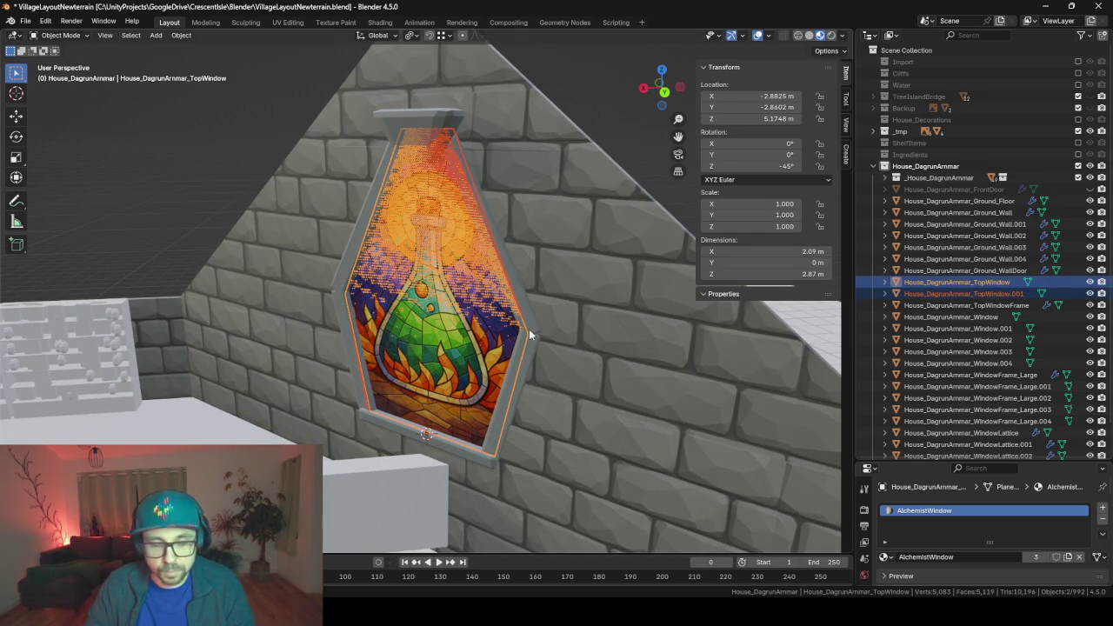
key(Delete)
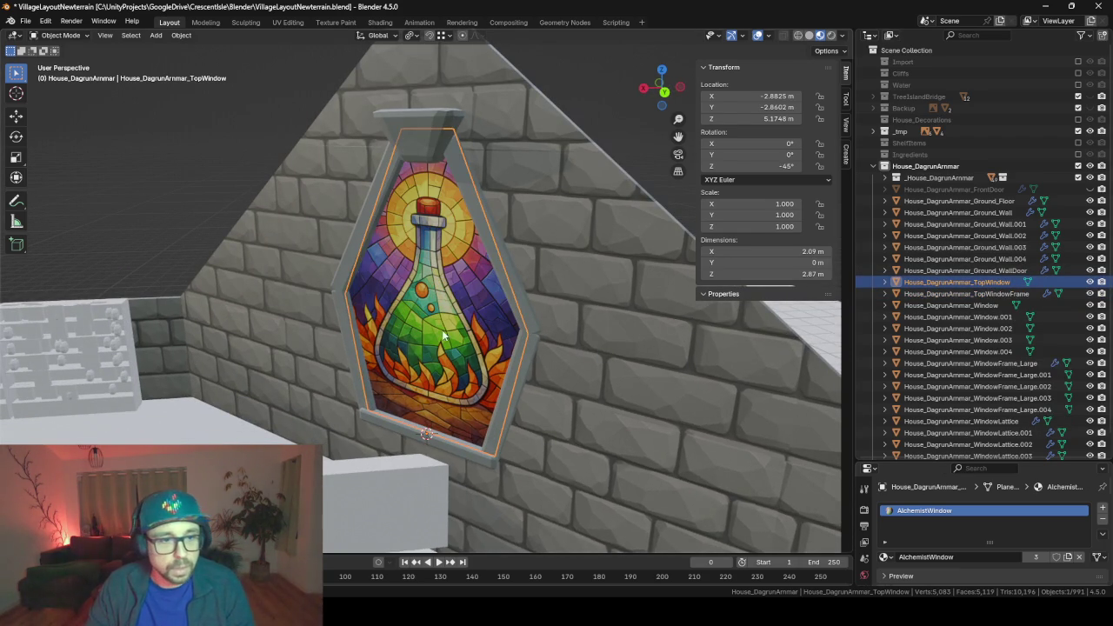
mouse_move(442, 330)
middle_down()
mouse_move(522, 327)
mouse_move(221, 358)
mouse_move(409, 359)
middle_up()
key(Tab)
key(Tab)
- Orbit and zoom around the house to inspect the gable window
scroll(565, 281, down, 3)
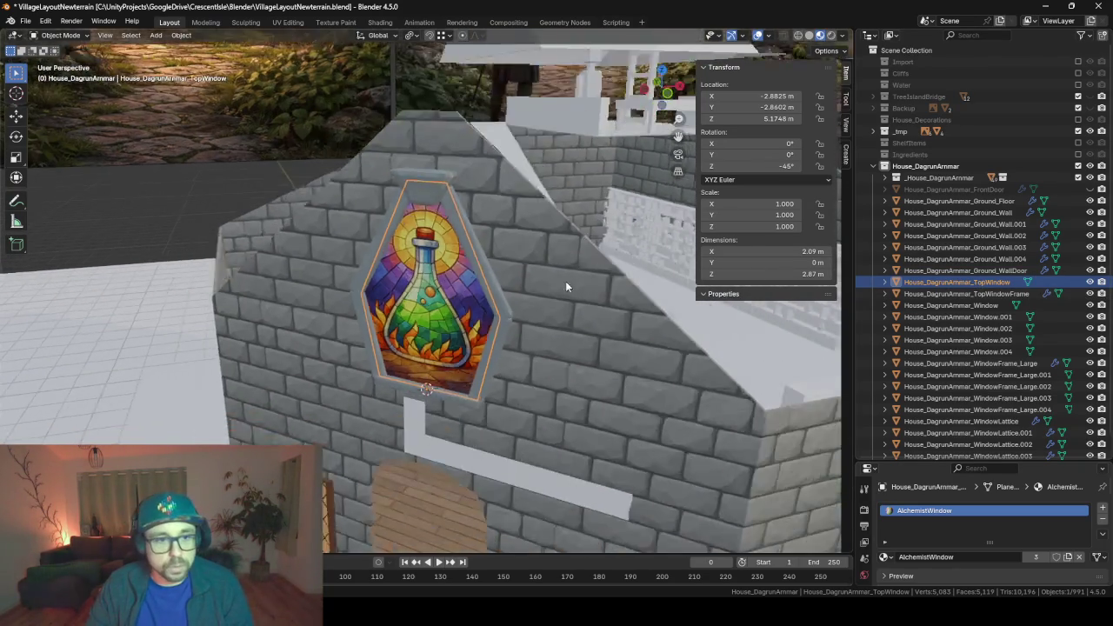
scroll(532, 381, down, 4)
mouse_move(532, 382)
middle_down()
mouse_move(585, 387)
mouse_move(500, 367)
middle_up()
scroll(442, 433, up, 2)
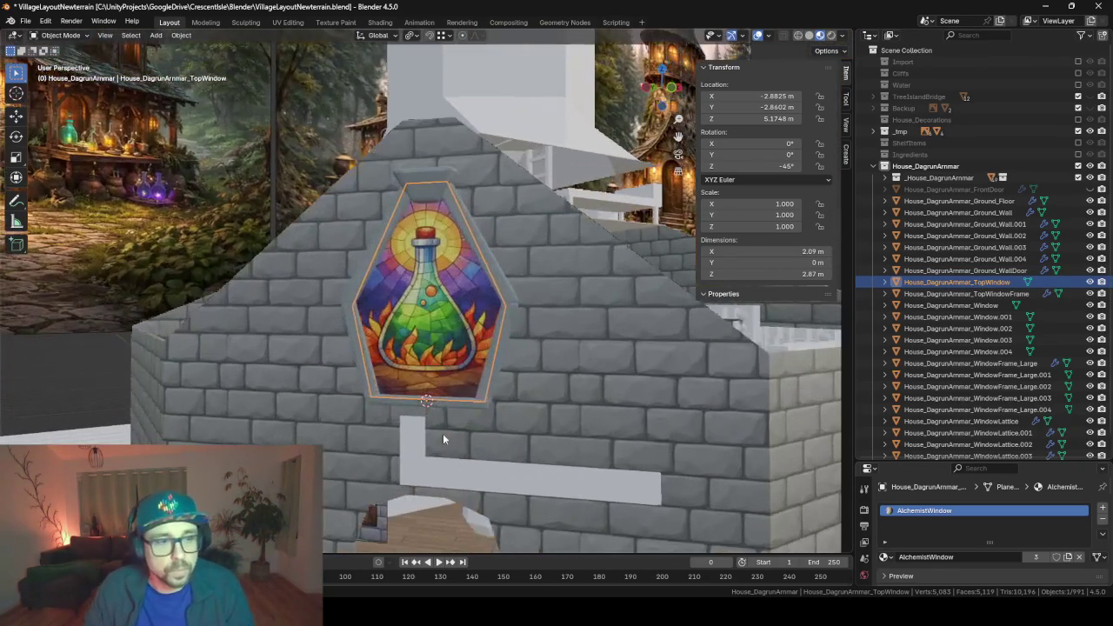
scroll(431, 389, down, 1)
mouse_move(430, 389)
middle_down()
mouse_move(388, 430)
mouse_move(419, 430)
mouse_move(428, 377)
mouse_move(428, 399)
mouse_move(263, 383)
mouse_move(419, 242)
mouse_move(523, 302)
mouse_move(353, 239)
mouse_move(215, 287)
mouse_move(417, 175)
mouse_move(463, 228)
mouse_move(431, 244)
mouse_move(282, 260)
mouse_move(385, 270)
mouse_move(447, 298)
mouse_move(271, 290)
mouse_move(297, 320)
middle_up()
scroll(427, 400, down, 3)
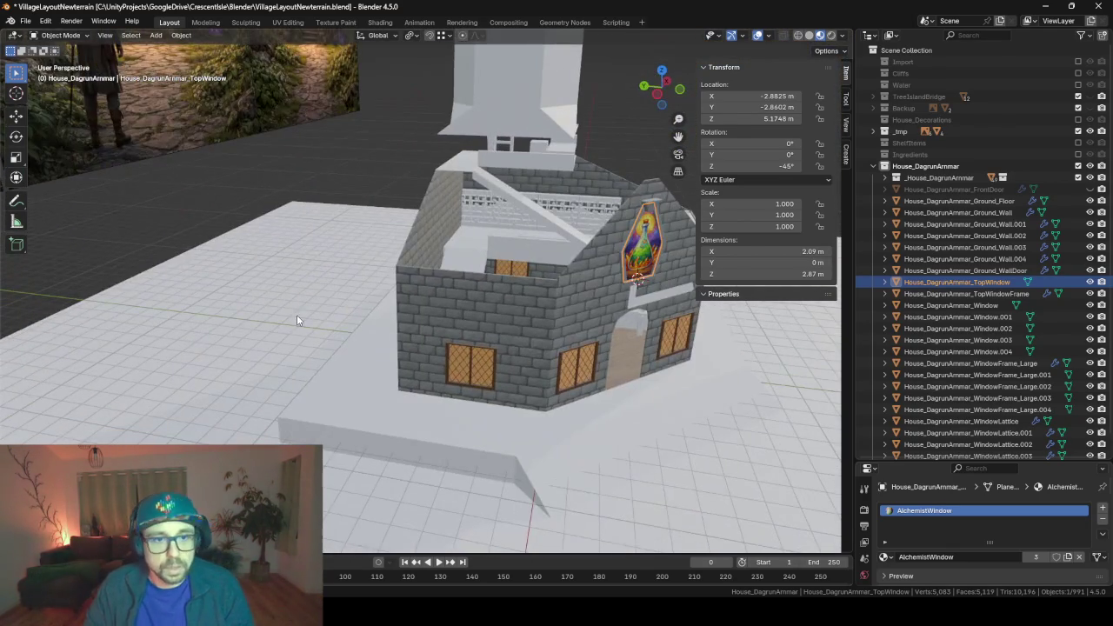
- Export the active House_DagrunArmmar collection over _HouseDagrunArmmarConcept.fbx using Export FBX
click(936, 166)
key(F3)
key(Return)
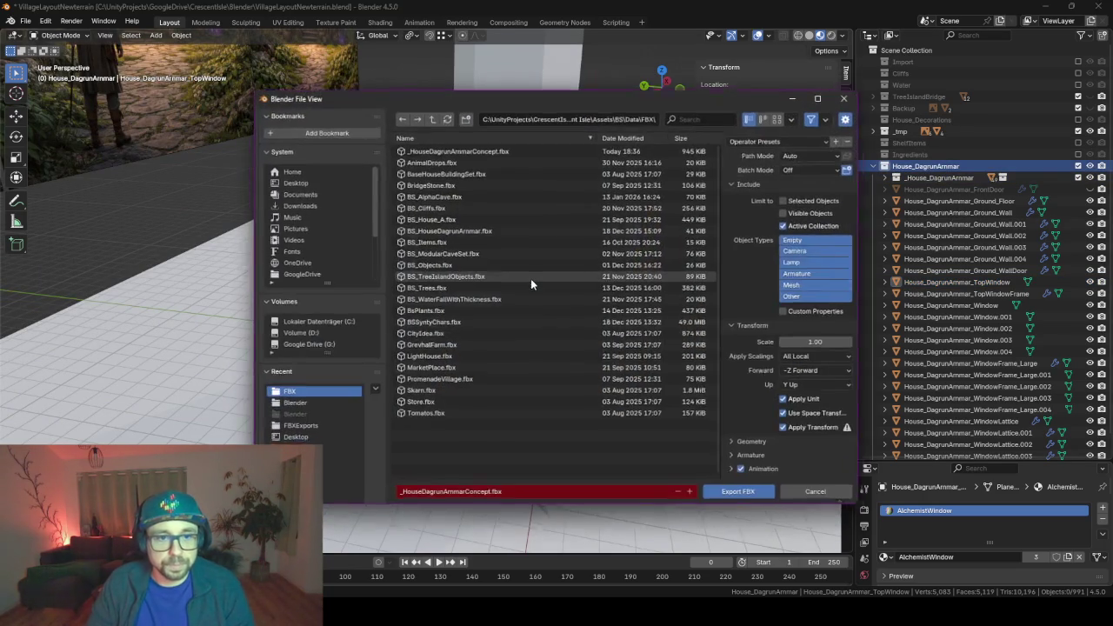
key(Return)
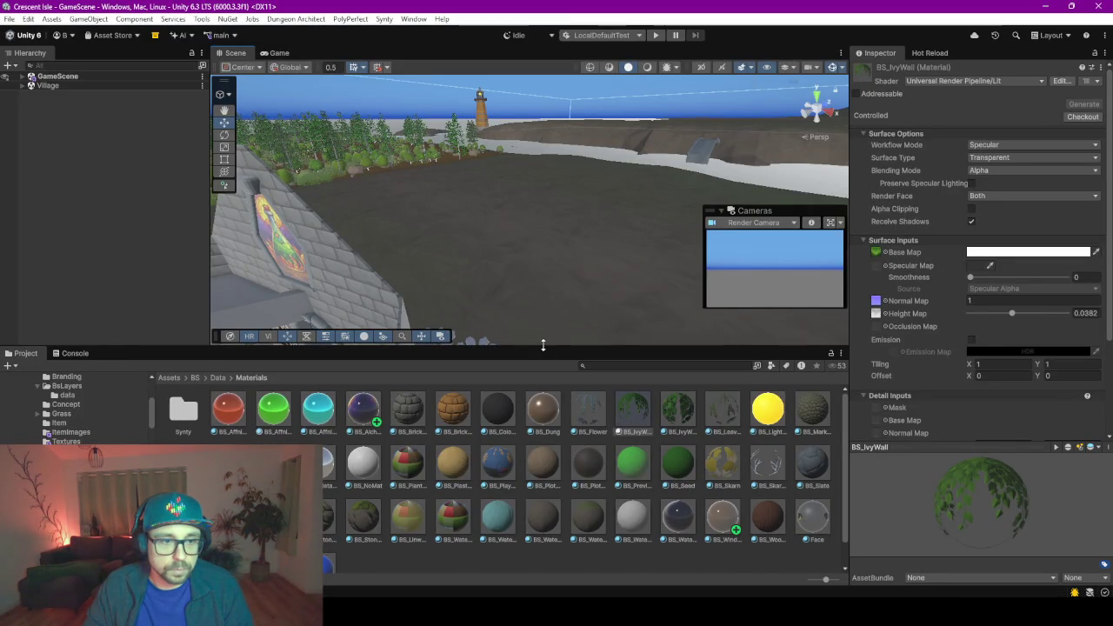
- Fly to the house and drag BS_AlchemistWindow onto the stained-glass TopWindow
drag(544, 348, 522, 481)
right_drag(511, 341, 561, 201)
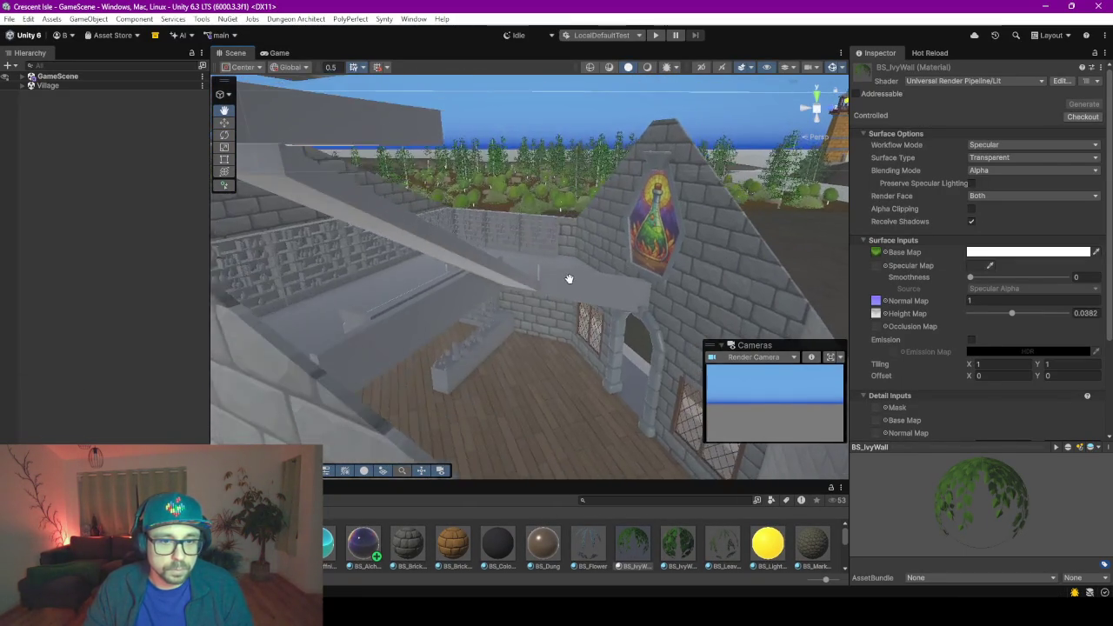
mouse_move(561, 201)
right_down()
mouse_move(32, 334)
mouse_move(264, 252)
right_up()
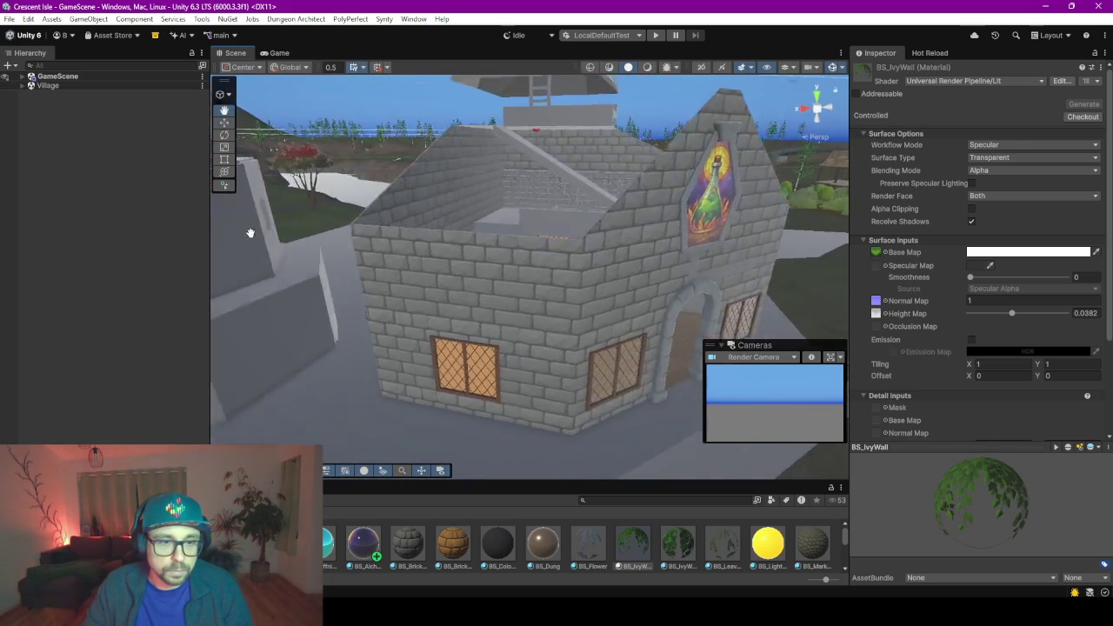
right_drag(264, 252, 541, 279)
click(572, 202)
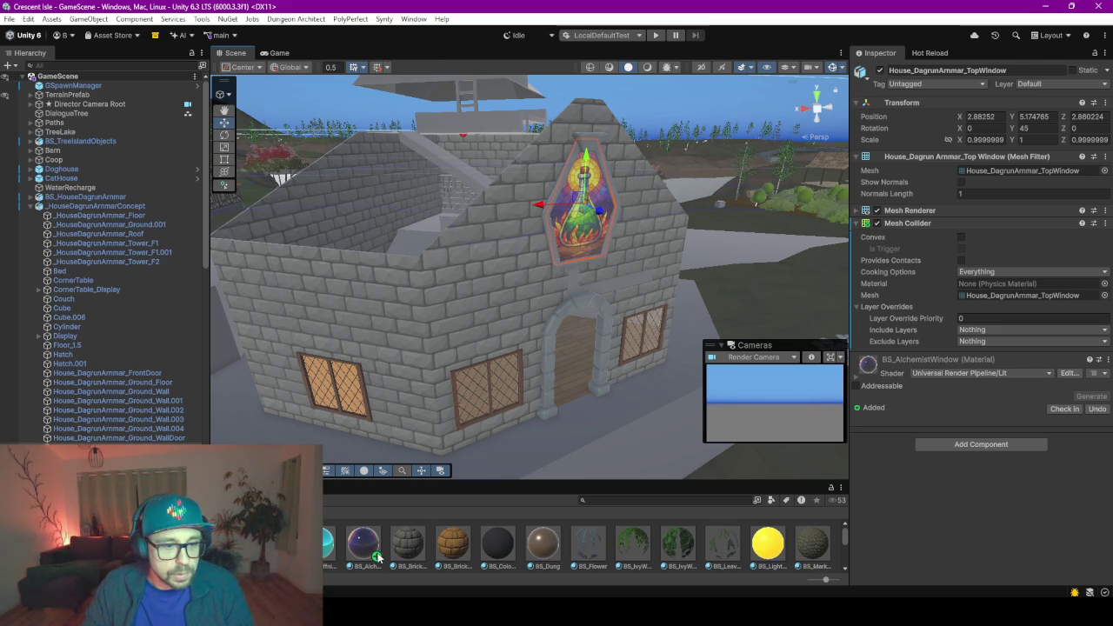
drag(363, 543, 1012, 337)
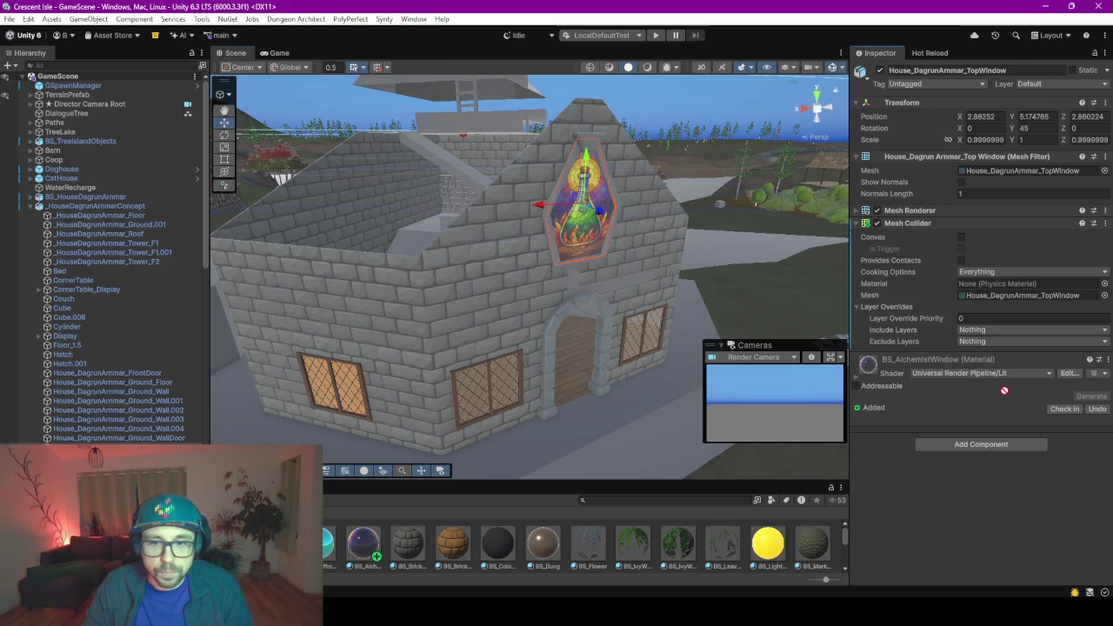
scroll(619, 137, up, 3)
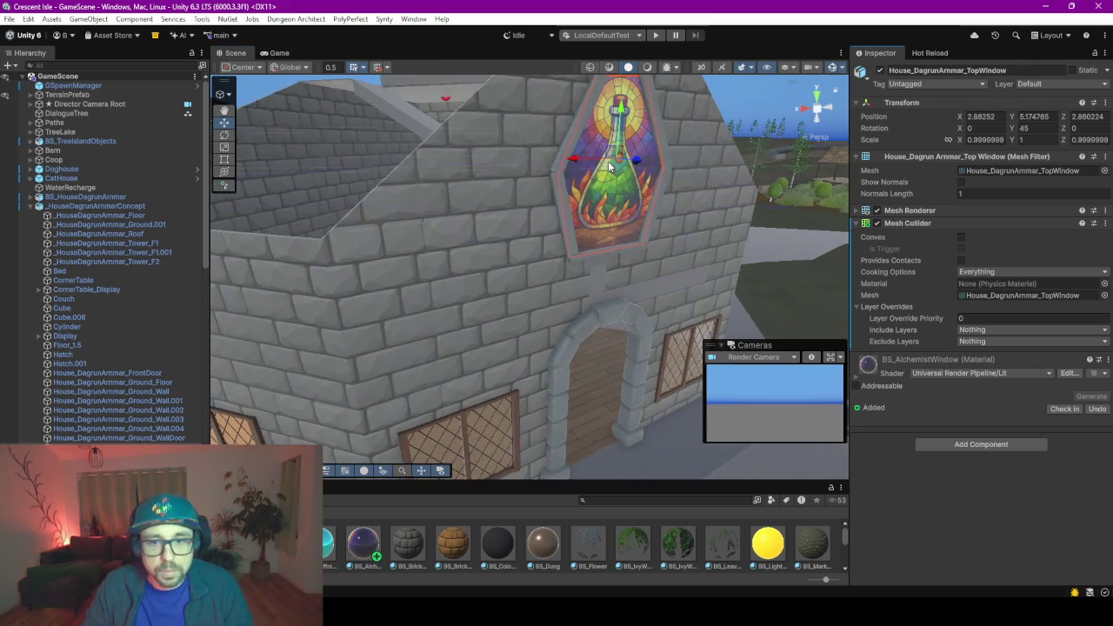
key(f)
mouse_move(396, 279)
right_down()
mouse_move(392, 250)
mouse_move(534, 273)
mouse_move(650, 198)
mouse_move(601, 269)
mouse_move(397, 293)
mouse_move(539, 342)
mouse_move(385, 193)
mouse_move(454, 166)
mouse_move(463, 272)
right_up()
- Select House_DagrunArmmar_Window.002 and apply the BS_Window material to it
click(433, 287)
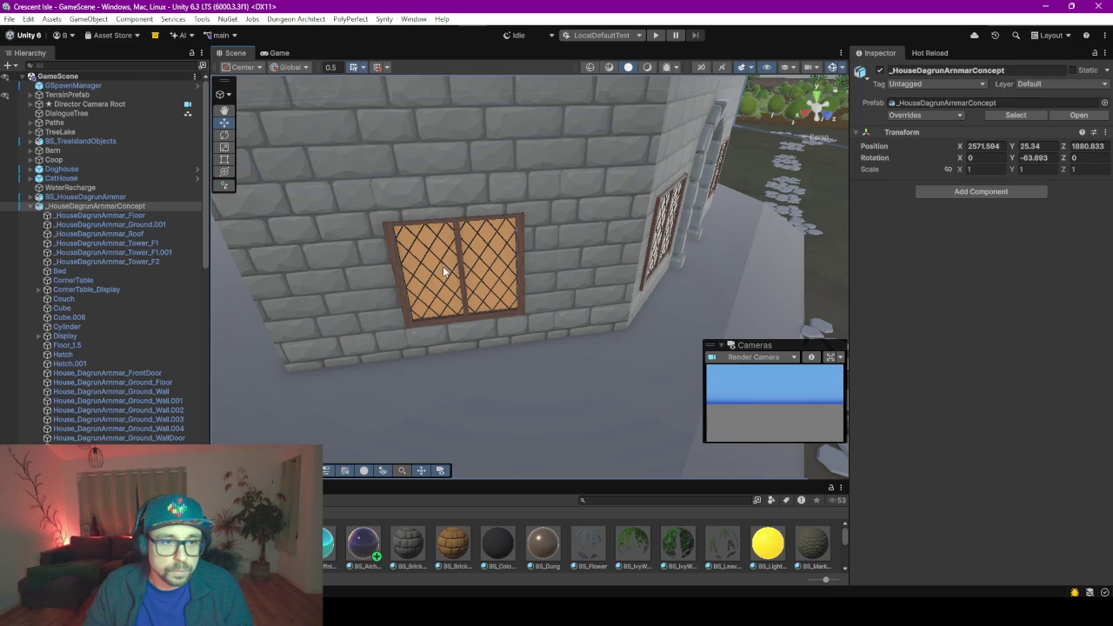
click(444, 272)
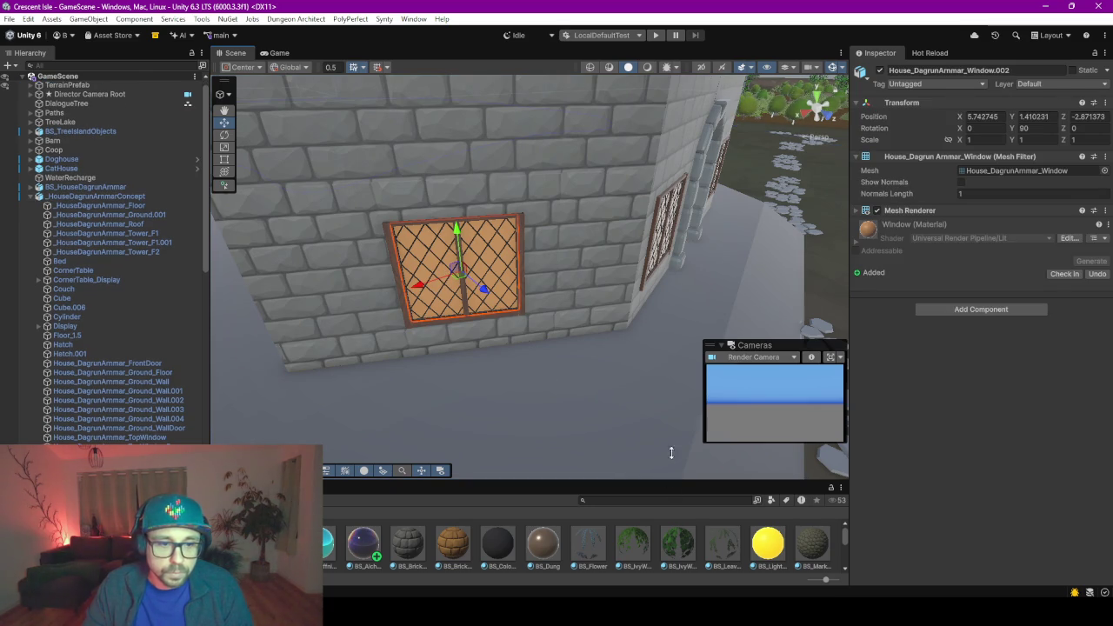
drag(670, 452, 690, 310)
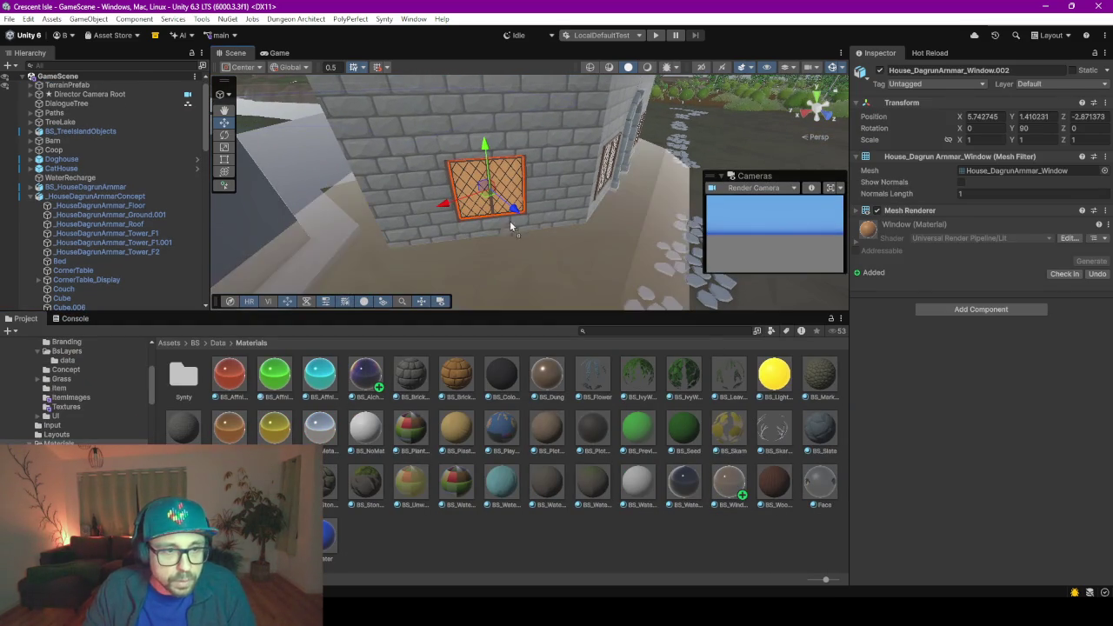
drag(738, 492, 470, 184)
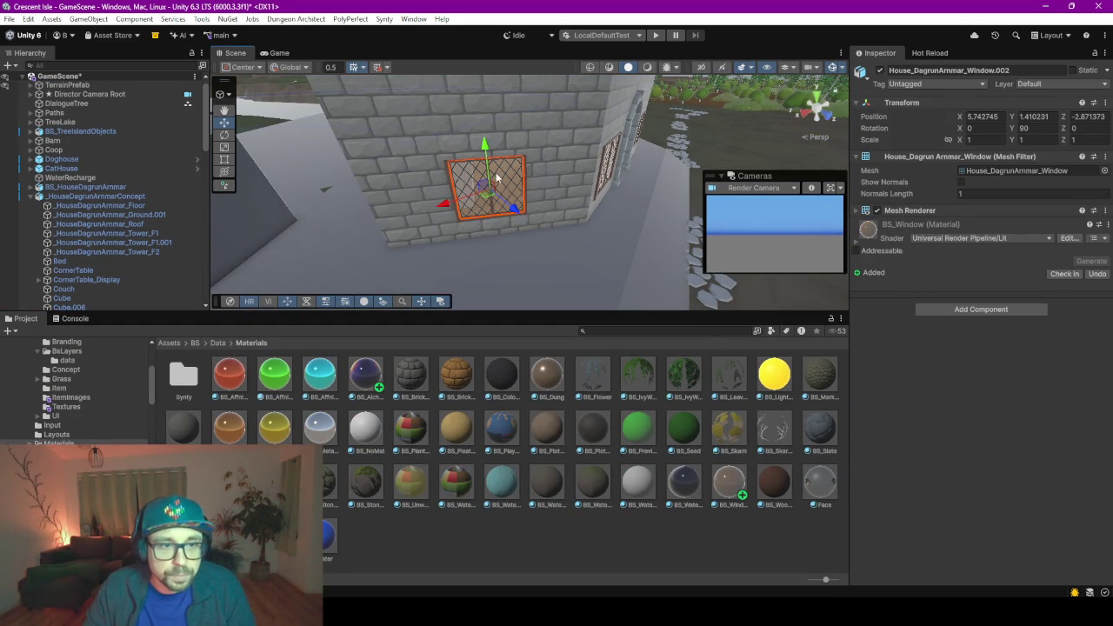
- Look around the brick wall's lattice windows, dragging BS_Window onto another window
right_drag(462, 163, 180, 230)
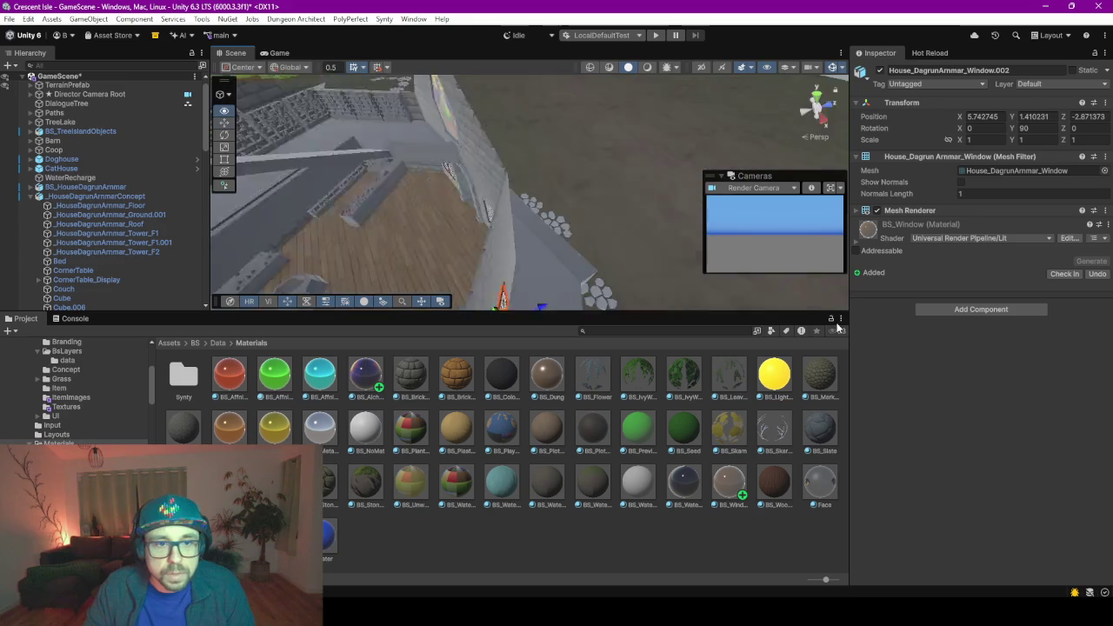
mouse_move(374, 245)
middle_down()
mouse_move(551, 133)
mouse_move(465, 252)
middle_up()
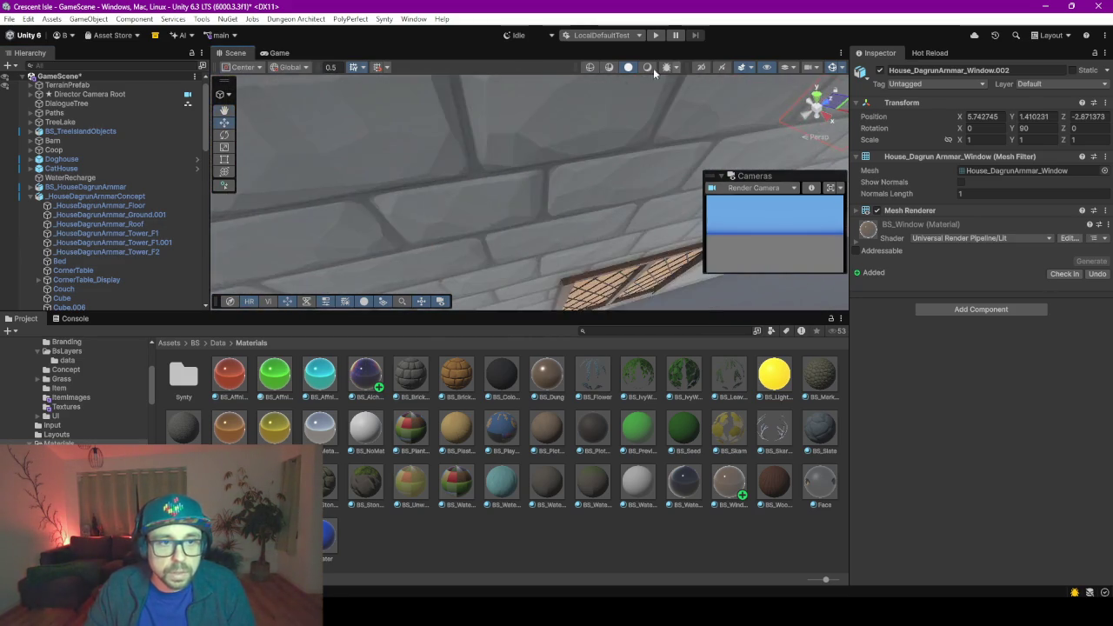
right_drag(464, 252, 576, 339)
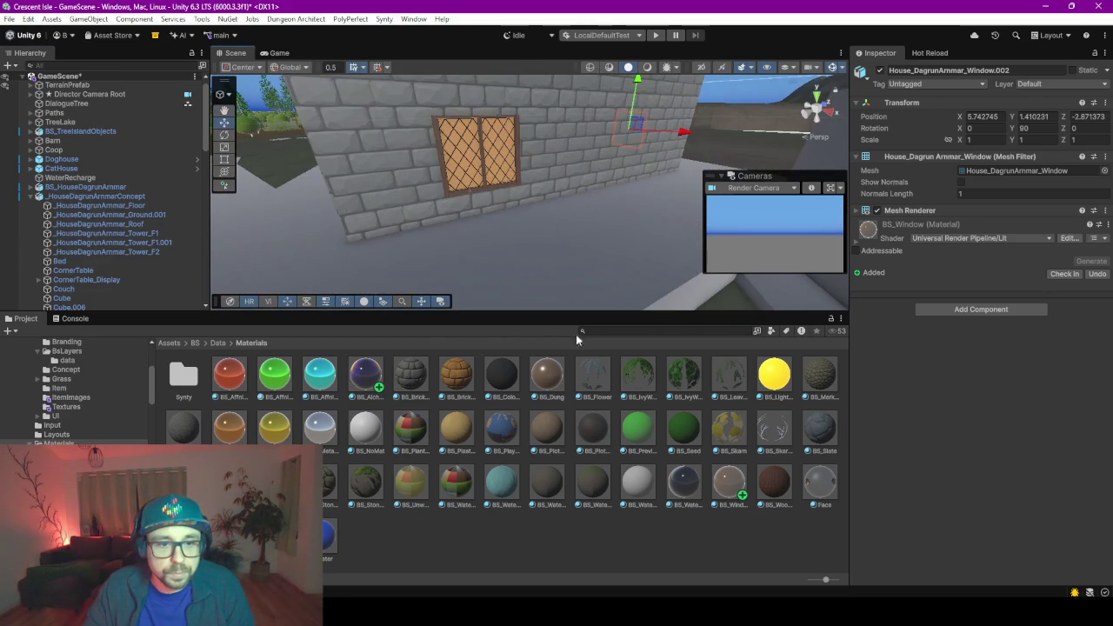
mouse_move(544, 256)
right_down()
mouse_move(432, 233)
mouse_move(559, 369)
right_up()
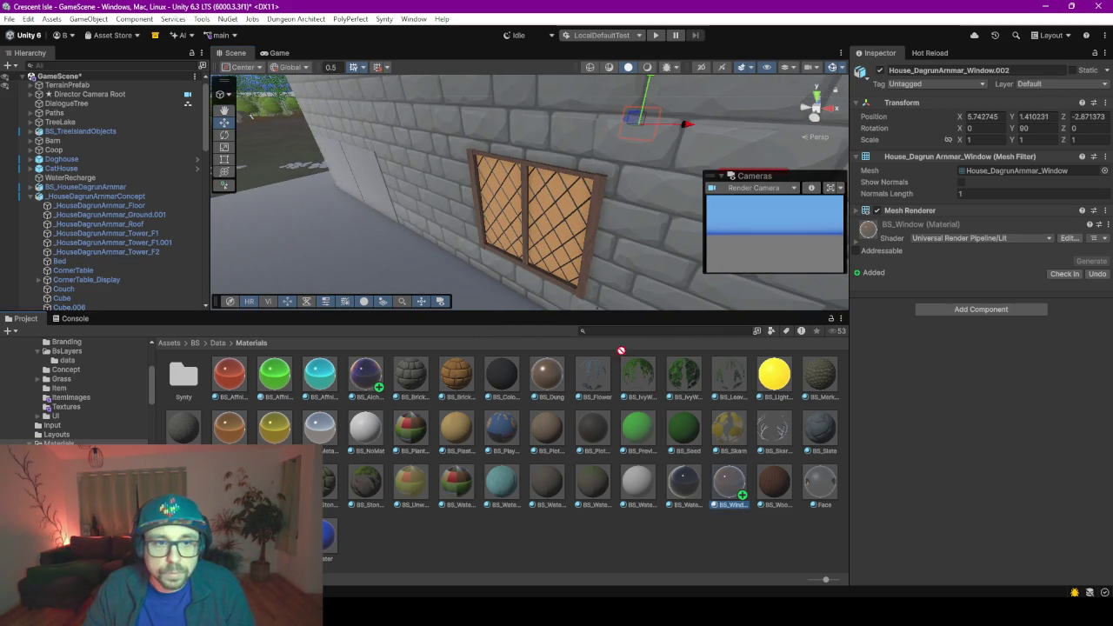
drag(621, 351, 559, 221)
mouse_move(558, 222)
right_down()
mouse_move(769, 182)
mouse_move(477, 258)
mouse_move(467, 239)
mouse_move(479, 215)
mouse_move(544, 260)
right_up()
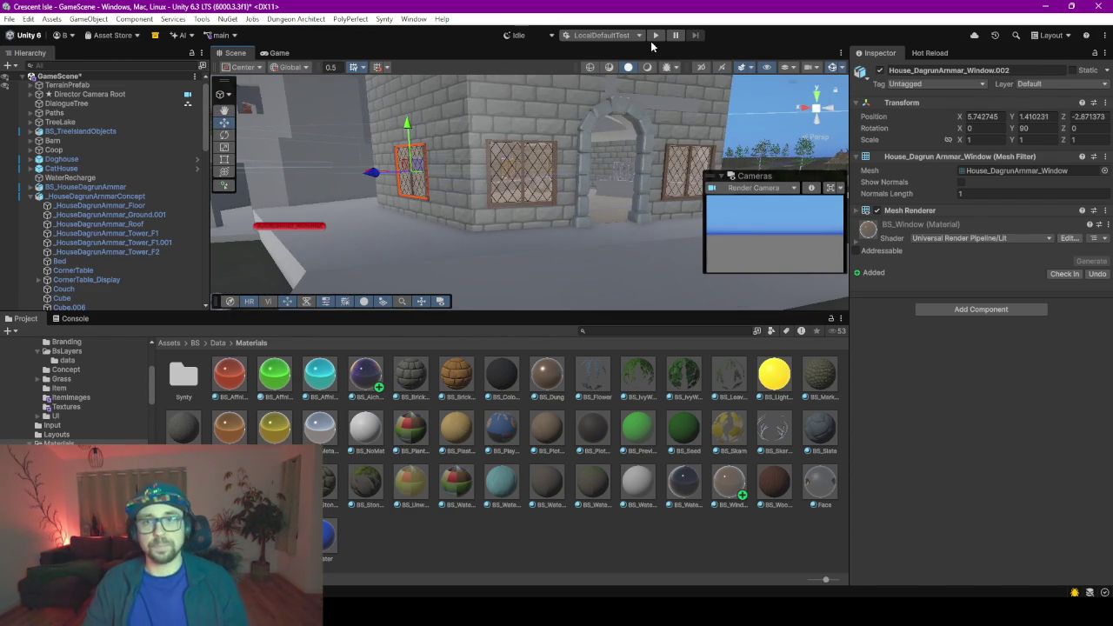
- Enter Play mode, saving GameScene when prompted, and confirm the starting scenario
click(655, 35)
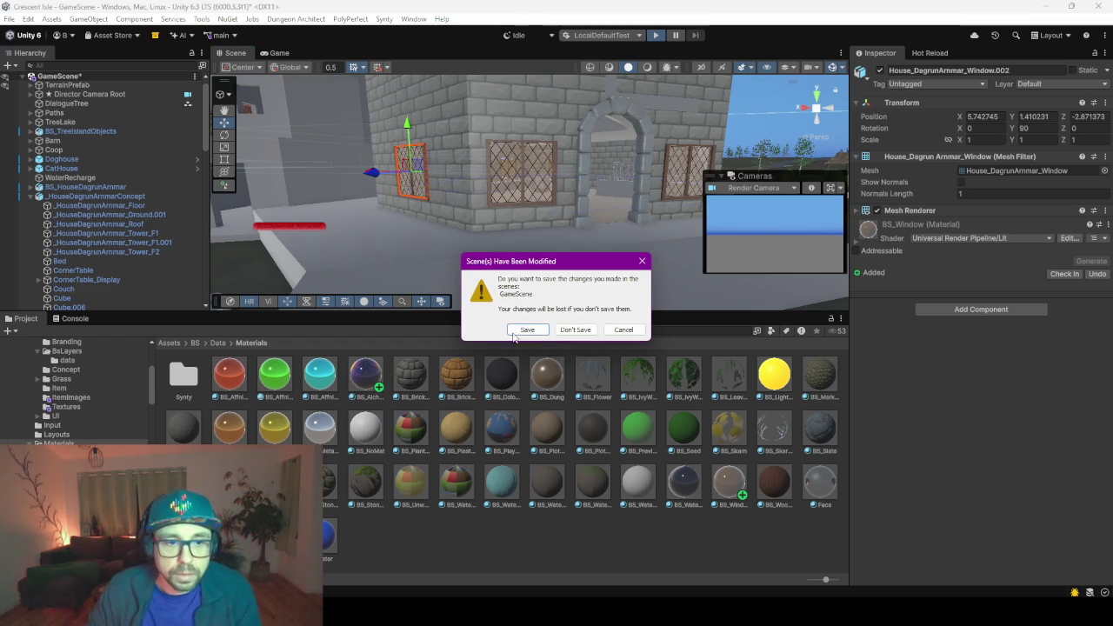
click(515, 334)
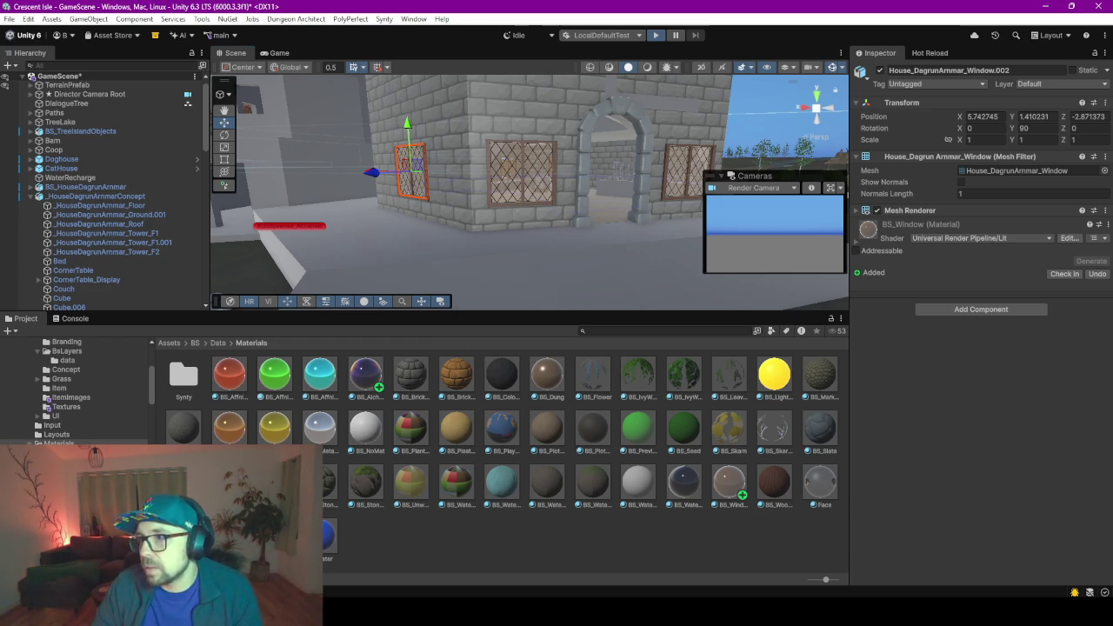
key(ctrl+p)
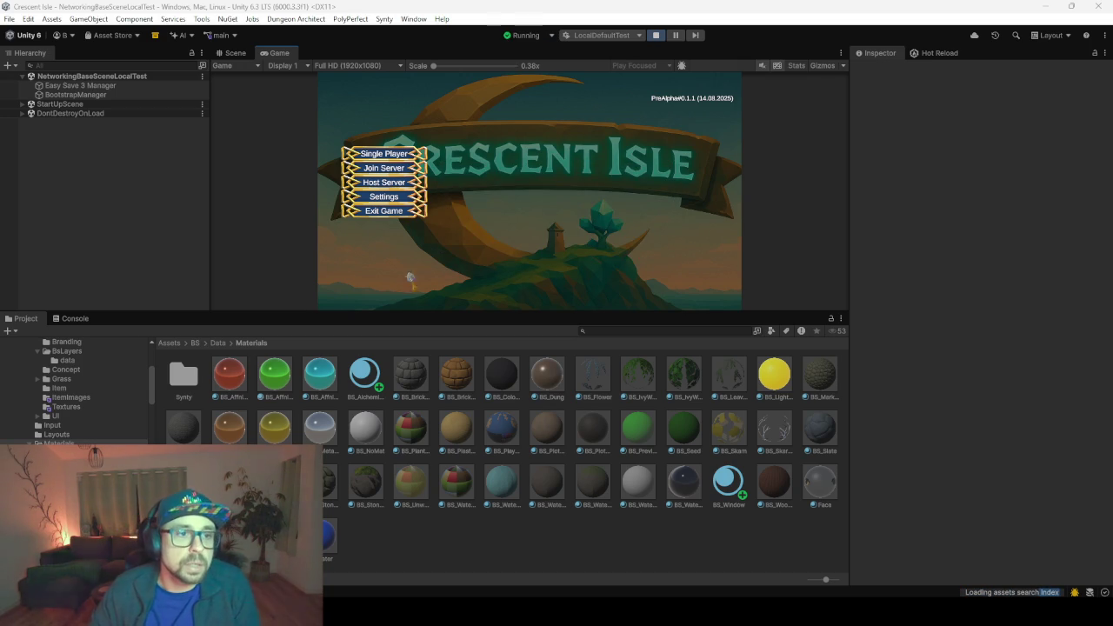
- Choose Single Player, load the existing save slot, and start with the chosen character
click(418, 158)
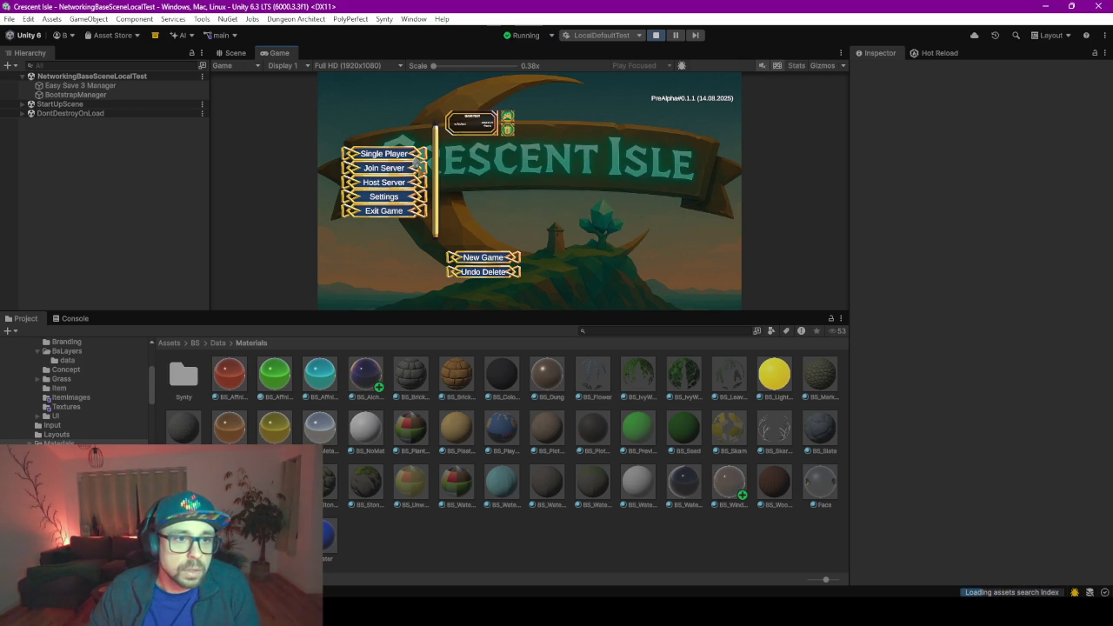
click(507, 120)
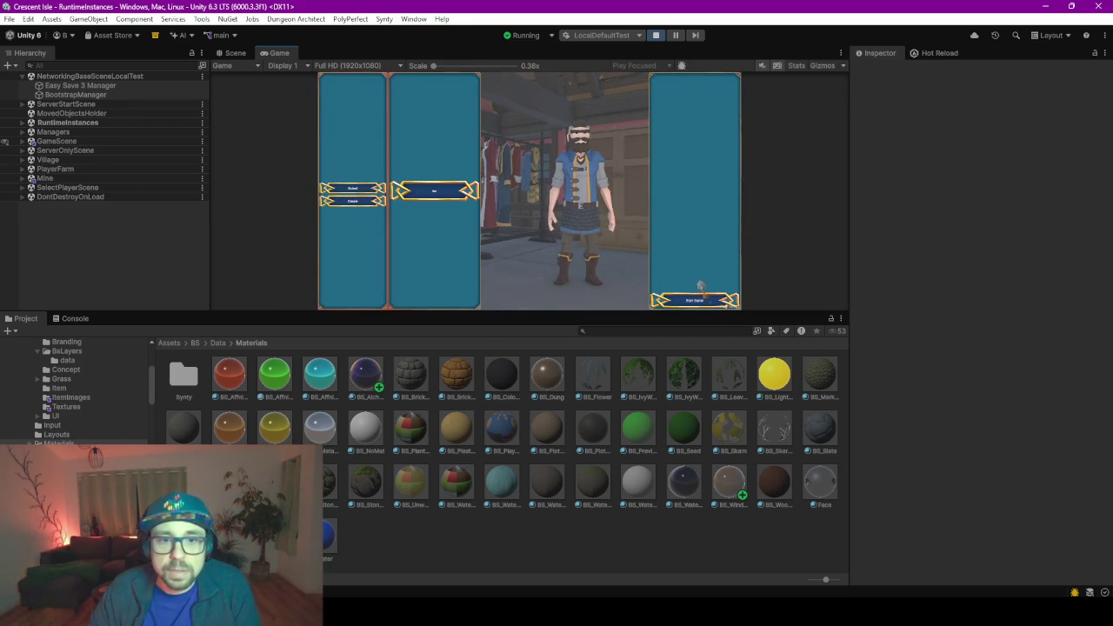
click(711, 302)
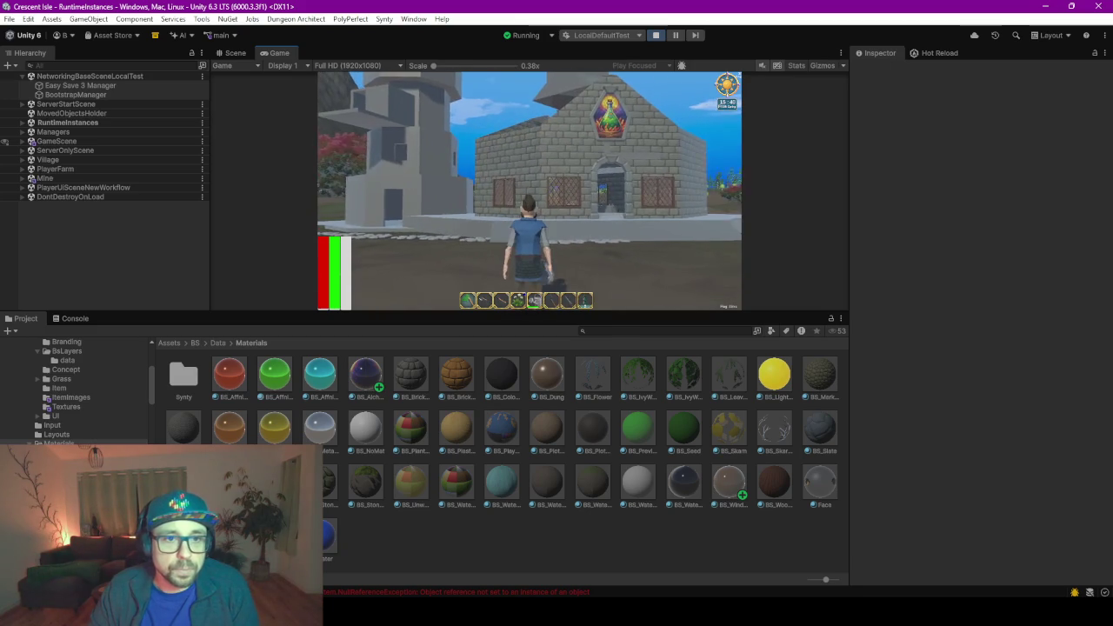
- Enlarge the Game view to see the house, then Exit Game and refocus the editor
key(alt+Tab)
drag(411, 312, 411, 415)
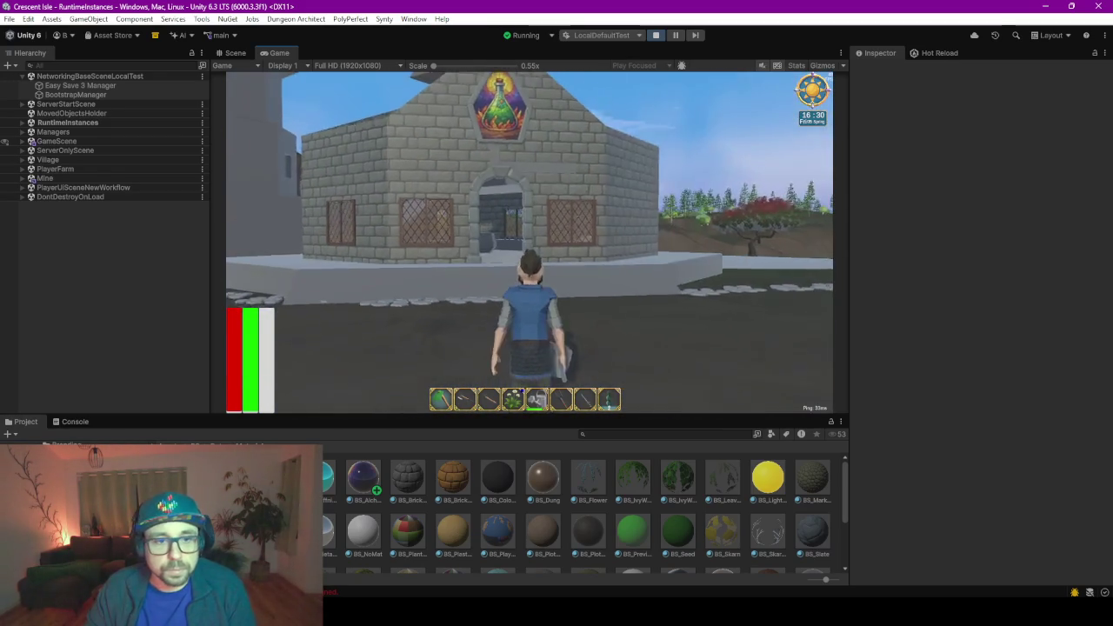
key(Escape)
click(545, 169)
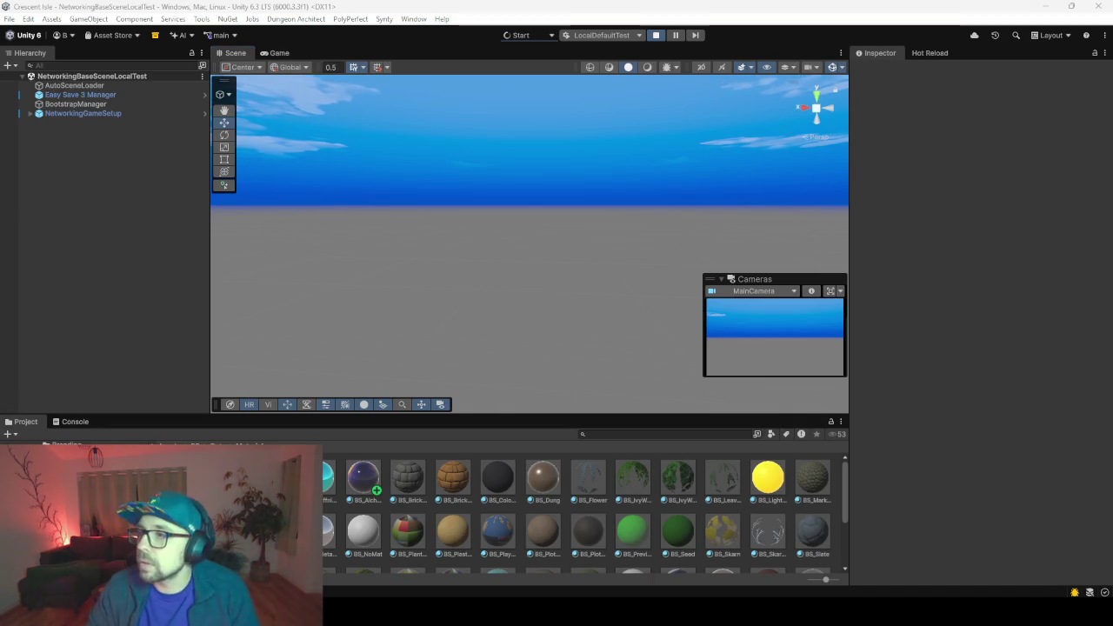
mouse_move(698, 581)
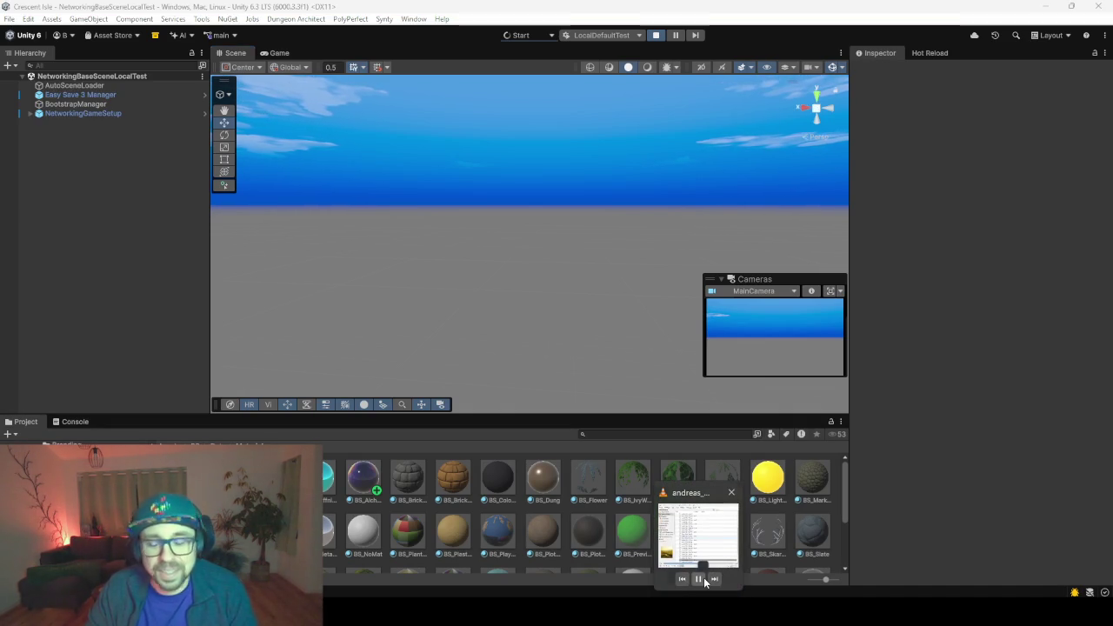
click(996, 333)
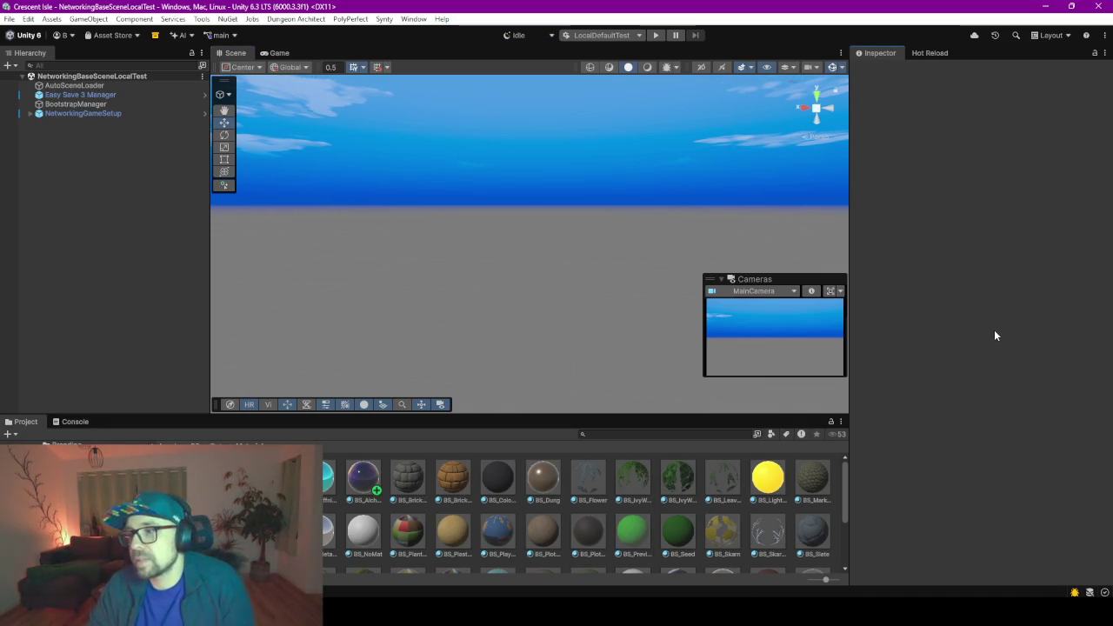